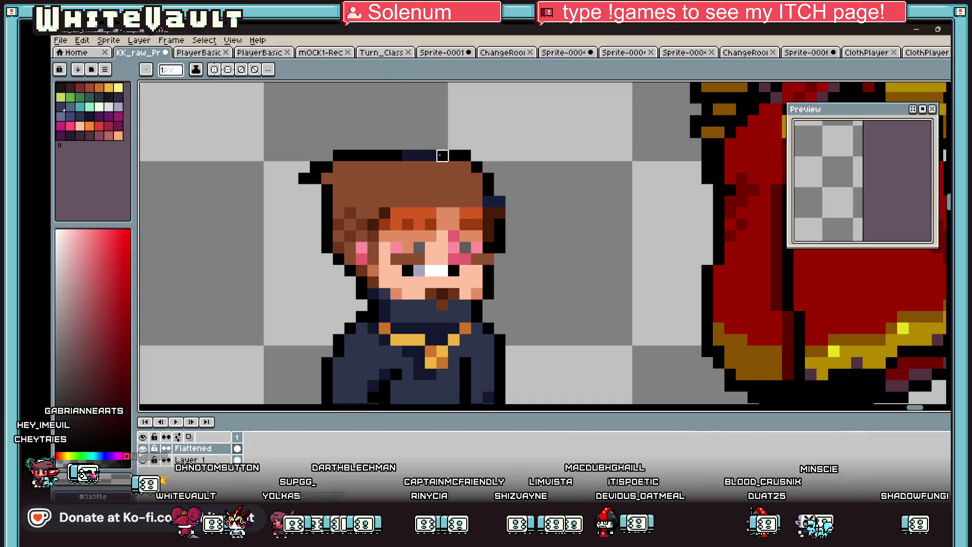
Step: Sample the small character's skin colour from the canvas
{"action": "key", "text": "i"}
{"action": "scroll", "coordinate": [377, 157], "scroll_direction": "down", "scroll_amount": 3}
{"action": "scroll", "coordinate": [429, 195], "scroll_direction": "up", "scroll_amount": 4}
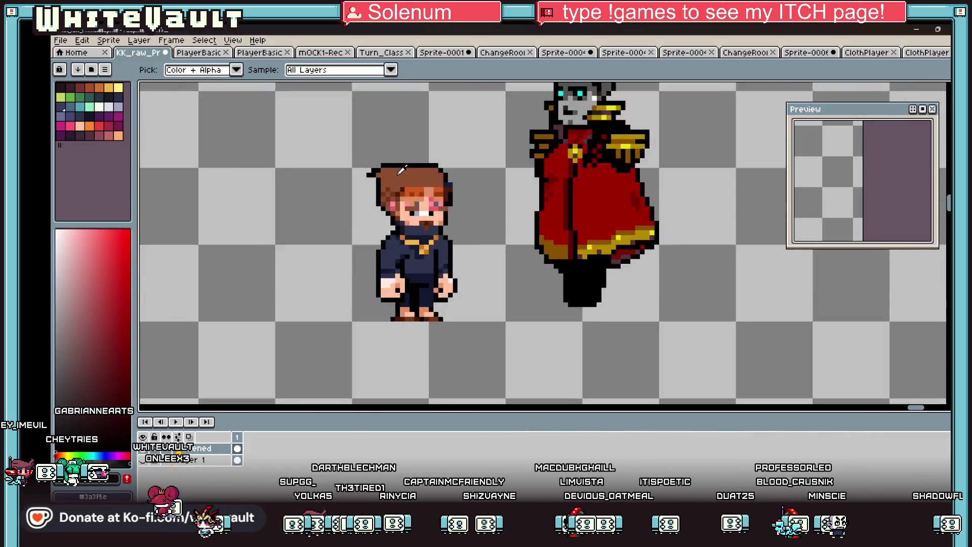
{"action": "scroll", "coordinate": [468, 191], "scroll_direction": "down", "scroll_amount": 3}
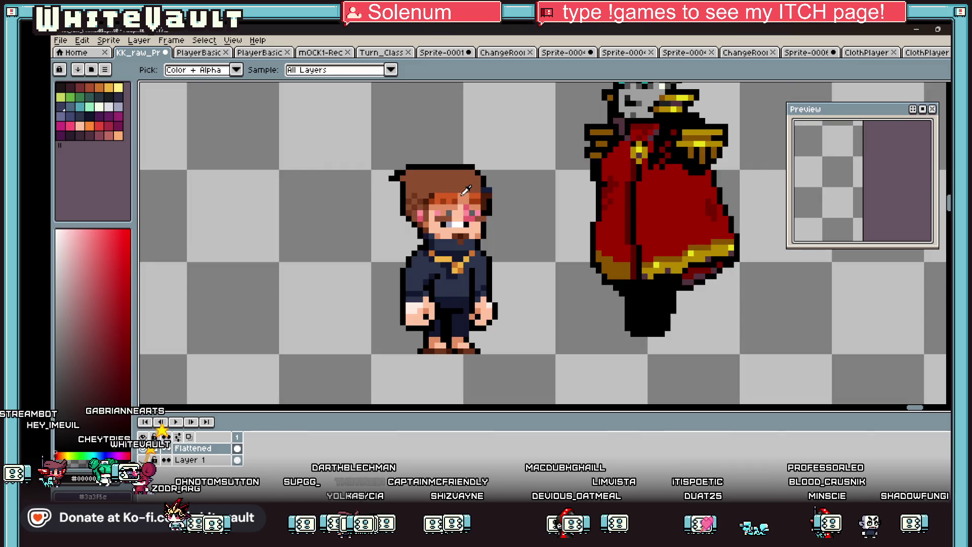
{"action": "scroll", "coordinate": [461, 191], "scroll_direction": "up", "scroll_amount": 3}
{"action": "left_click", "coordinate": [456, 184]}
{"action": "key", "text": "b"}
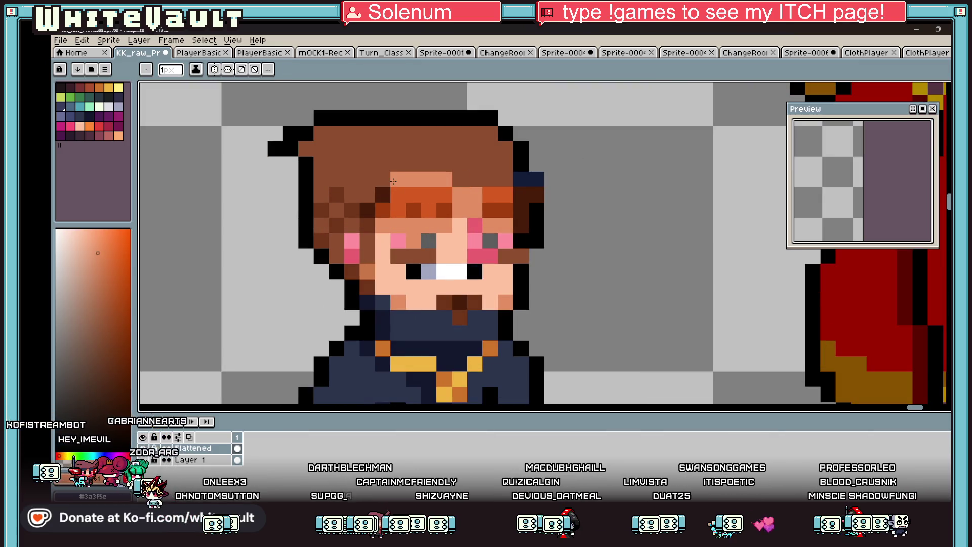
Step: Pick the cyan from the tall figure's eye and paint the small character's eyes with it
{"action": "key", "text": "i"}
{"action": "scroll", "coordinate": [508, 185], "scroll_direction": "down", "scroll_amount": 3}
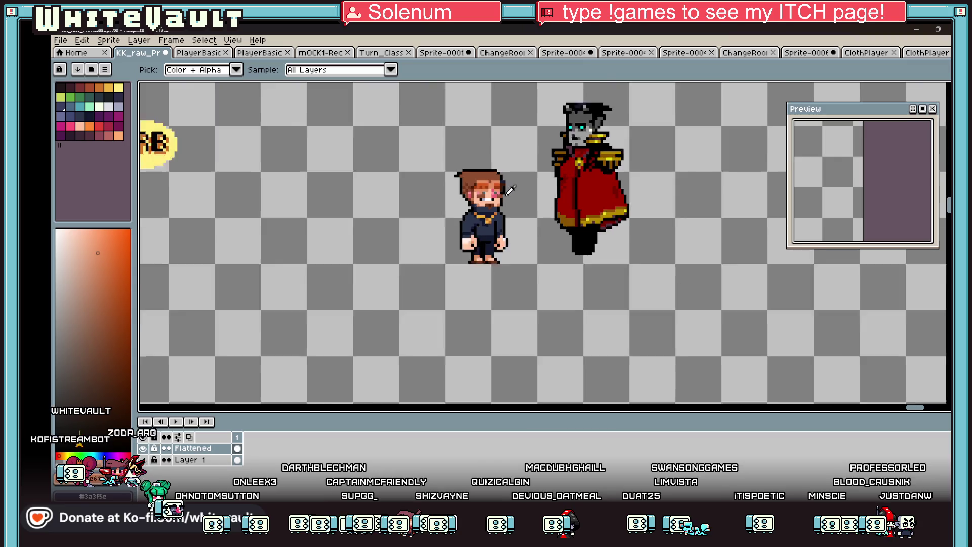
{"action": "scroll", "coordinate": [504, 187], "scroll_direction": "up", "scroll_amount": 4}
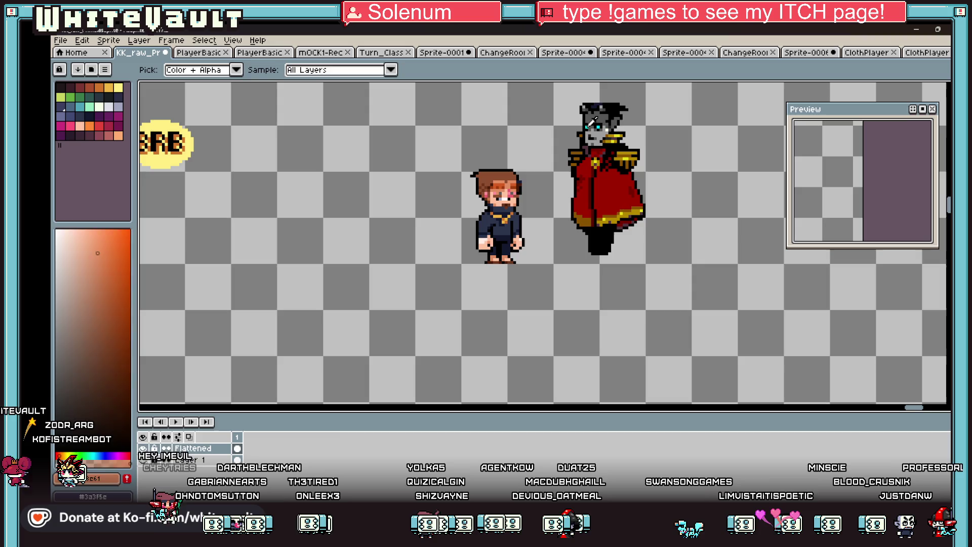
{"action": "left_click", "coordinate": [589, 123]}
{"action": "key", "text": "b"}
{"action": "scroll", "coordinate": [504, 194], "scroll_direction": "up", "scroll_amount": 2}
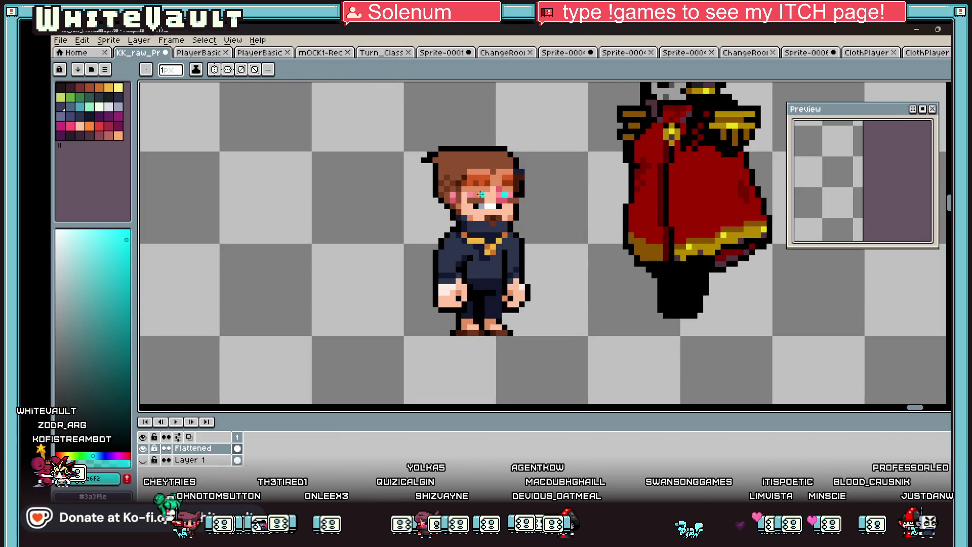
Step: Resample the face's skin and pink cheek colours around the new eyes
{"action": "key", "text": "i"}
{"action": "scroll", "coordinate": [480, 194], "scroll_direction": "down", "scroll_amount": 3}
{"action": "scroll", "coordinate": [480, 194], "scroll_direction": "up", "scroll_amount": 3}
{"action": "left_click", "coordinate": [472, 203]}
{"action": "key", "text": "b"}
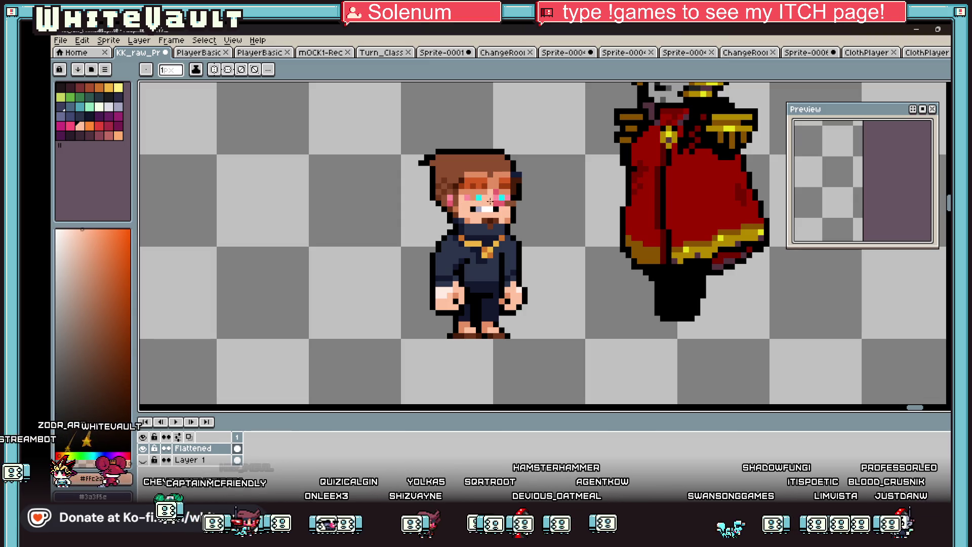
{"action": "key", "text": "i"}
{"action": "left_click", "coordinate": [511, 202]}
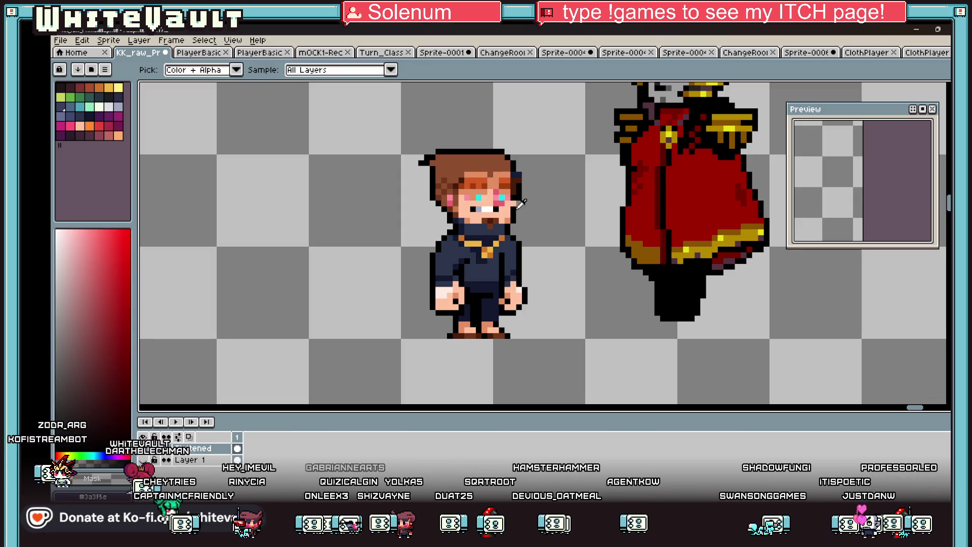
{"action": "scroll", "coordinate": [517, 204], "scroll_direction": "down", "scroll_amount": 2}
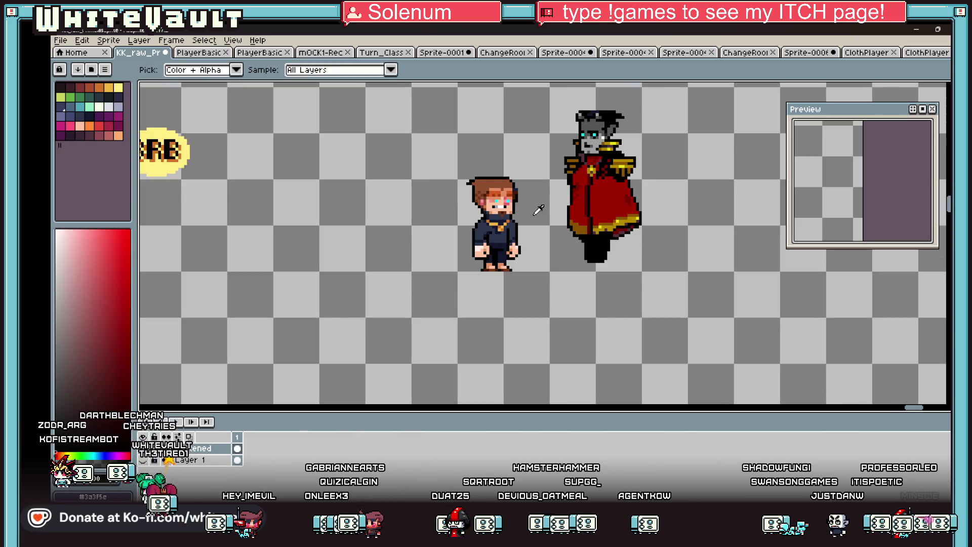
{"action": "scroll", "coordinate": [517, 197], "scroll_direction": "up", "scroll_amount": 2}
{"action": "left_click", "coordinate": [512, 201]}
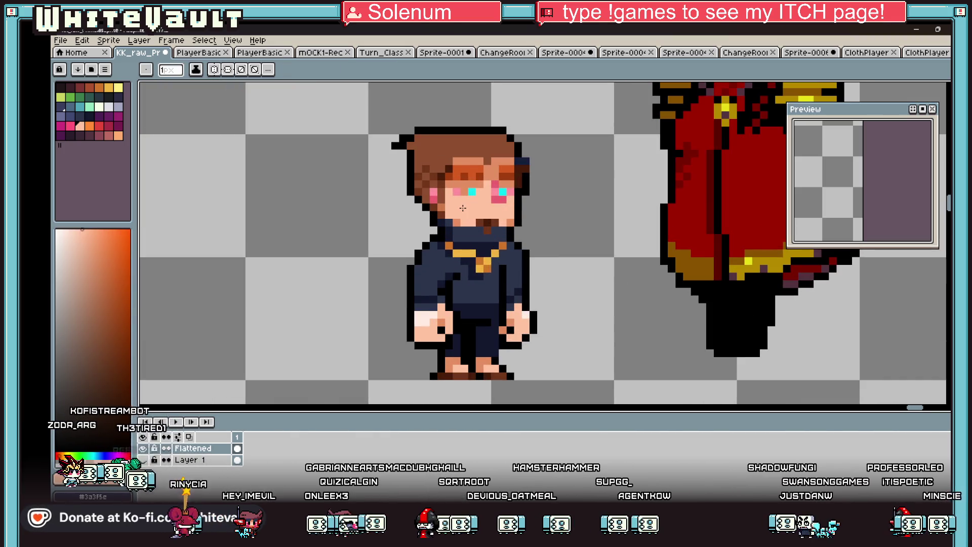
Step: Sample the dark mouth colour and a skin tone to start reworking the beard area
{"action": "left_click", "coordinate": [491, 216]}
{"action": "key", "text": "b"}
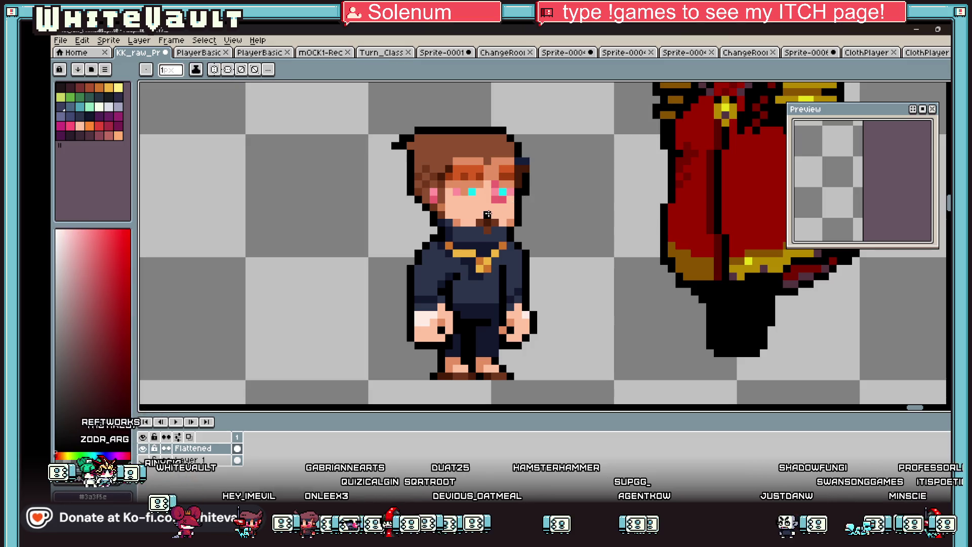
{"action": "left_click", "coordinate": [497, 223], "text": "alt"}
{"action": "key", "text": "i"}
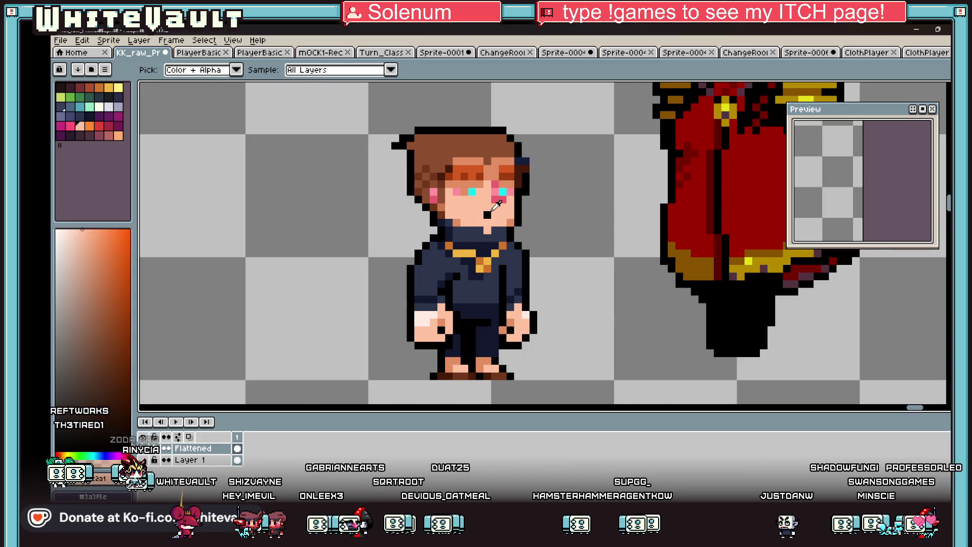
{"action": "scroll", "coordinate": [486, 226], "scroll_direction": "down", "scroll_amount": 2}
{"action": "scroll", "coordinate": [483, 220], "scroll_direction": "up", "scroll_amount": 2}
{"action": "left_click", "coordinate": [484, 216]}
{"action": "key", "text": "b"}
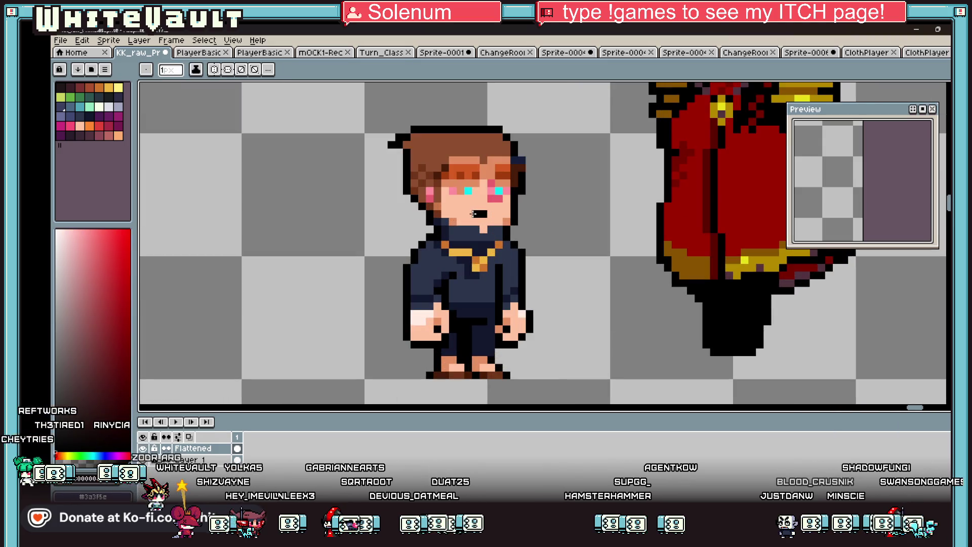
Step: Draw a dark mouth with pale white fang pixels where the beard was
{"action": "left_click", "coordinate": [475, 207], "text": "alt"}
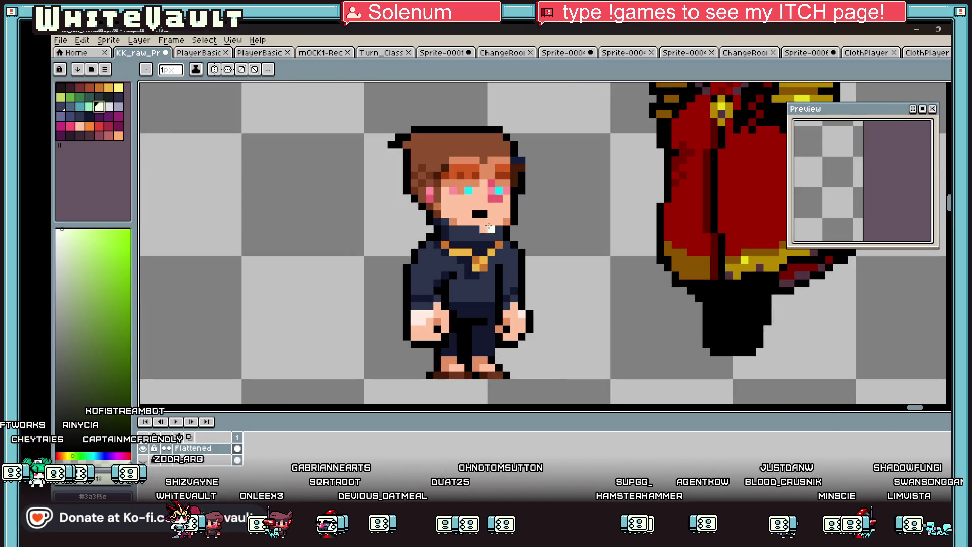
{"action": "left_click", "coordinate": [478, 214], "text": "alt"}
{"action": "left_click", "coordinate": [468, 213]}
{"action": "left_click", "coordinate": [476, 214], "text": "alt"}
{"action": "left_click", "coordinate": [491, 213]}
{"action": "left_click", "coordinate": [506, 221]}
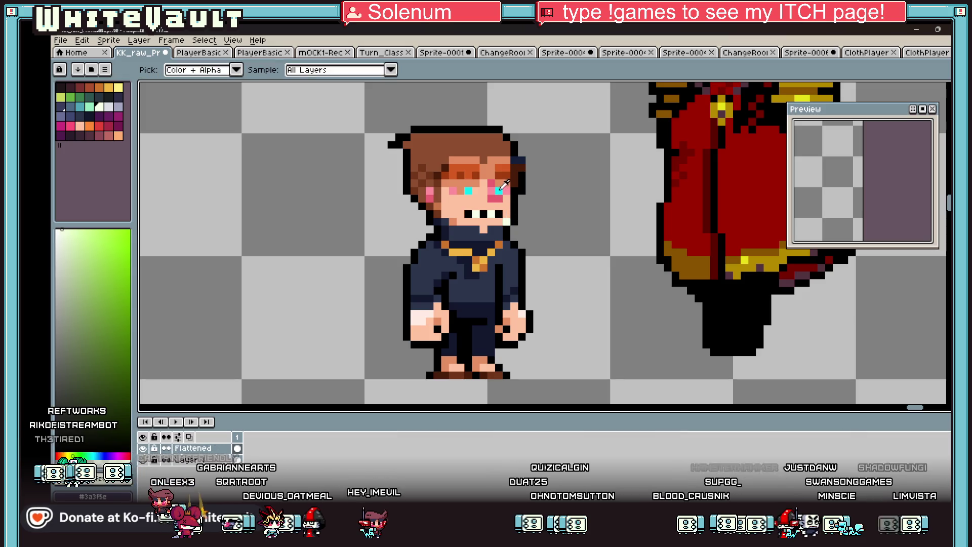
Step: Sample the cheek colour, a lighter palette skin tone and a darker orange from the face
{"action": "left_click", "coordinate": [504, 197], "text": "alt"}
{"action": "left_click", "coordinate": [448, 222], "text": "alt"}
{"action": "scroll", "coordinate": [475, 231], "scroll_direction": "down", "scroll_amount": 3}
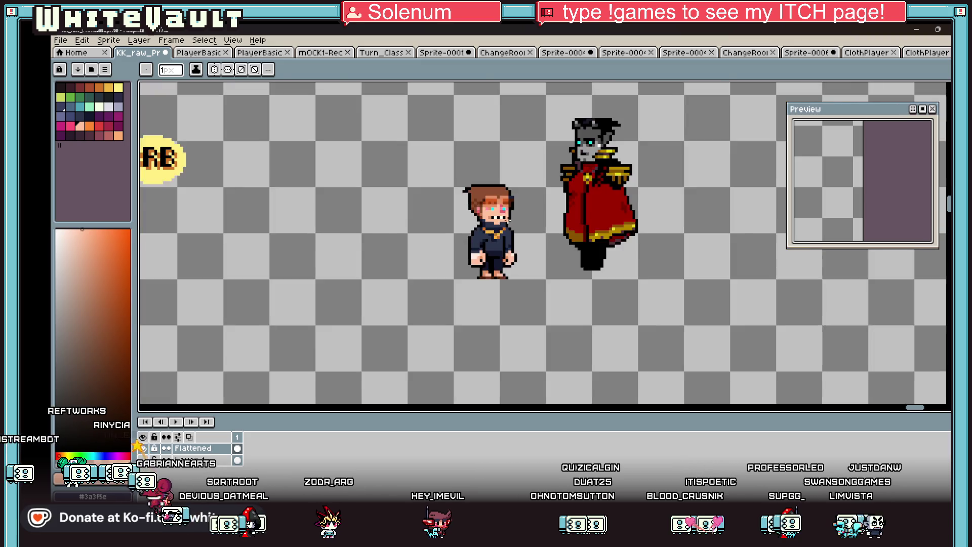
{"action": "scroll", "coordinate": [502, 208], "scroll_direction": "up", "scroll_amount": 3}
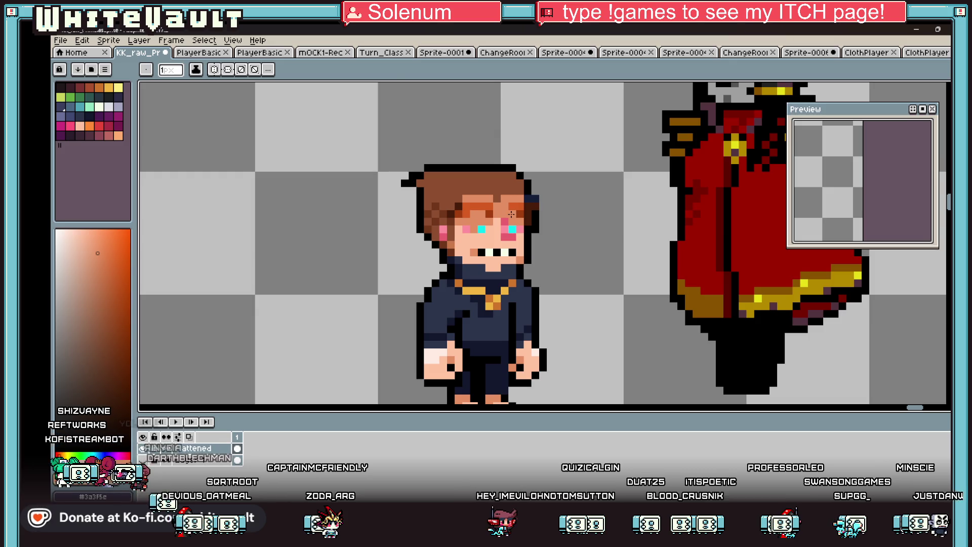
{"action": "left_click", "coordinate": [492, 212], "text": "alt"}
{"action": "left_click", "coordinate": [481, 200], "text": "alt"}
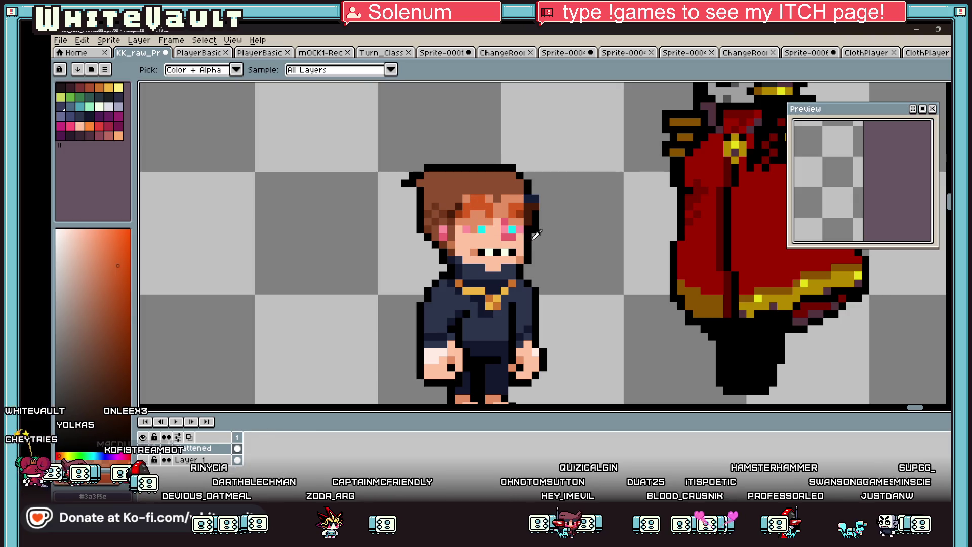
Step: Darken forehead pixels into dark eyebrows above both cyan eyes
{"action": "left_click", "coordinate": [529, 237], "text": "alt"}
{"action": "left_click", "coordinate": [477, 198]}
{"action": "left_click", "coordinate": [489, 206]}
{"action": "left_click", "coordinate": [464, 207]}
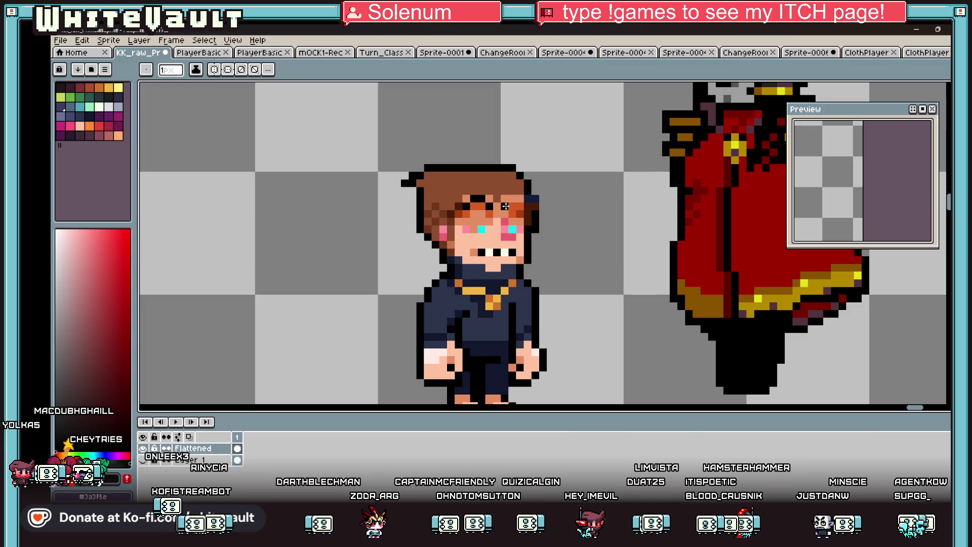
{"action": "left_click", "coordinate": [513, 206]}
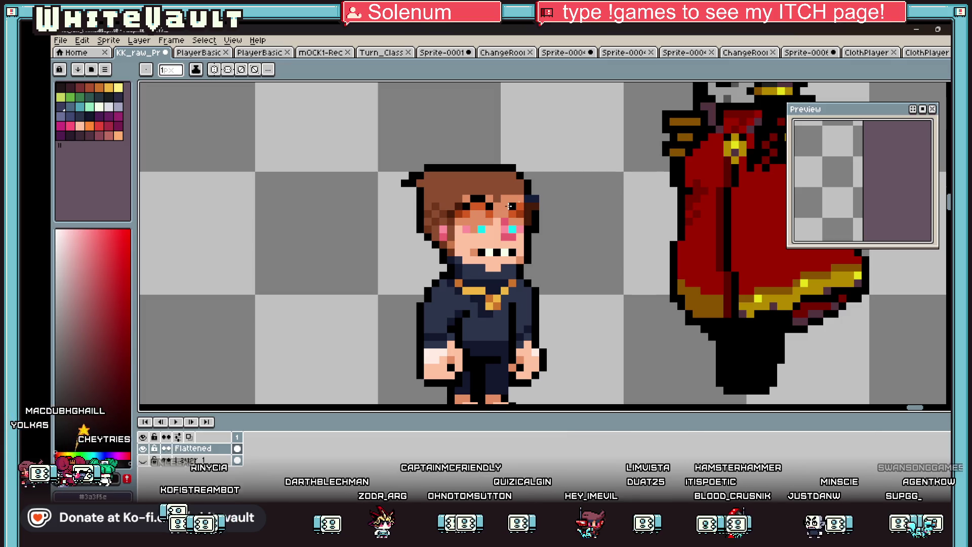
Step: Fill the brown hair with the dark blue sampled from the clothing
{"action": "left_click", "coordinate": [534, 198], "text": "alt"}
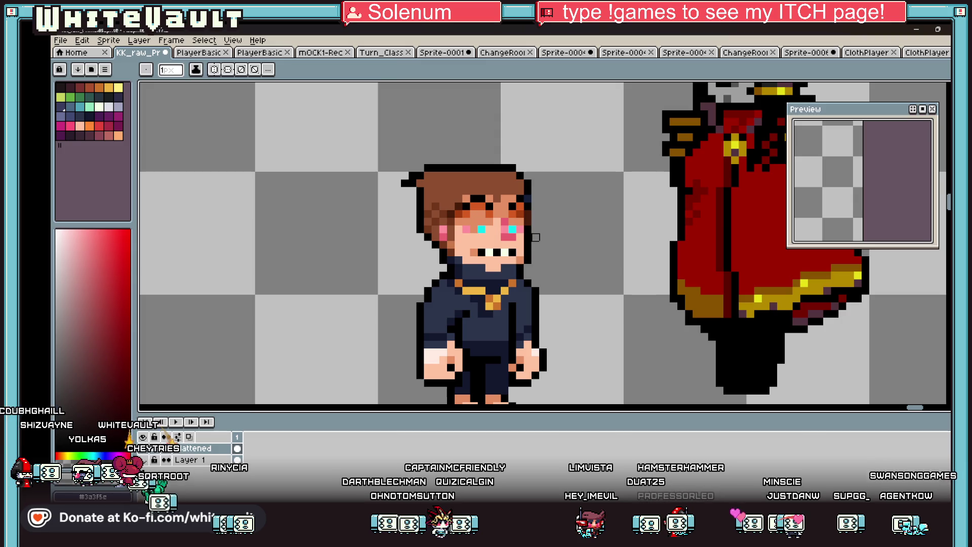
{"action": "left_click", "coordinate": [528, 201], "text": "alt"}
{"action": "key", "text": "g"}
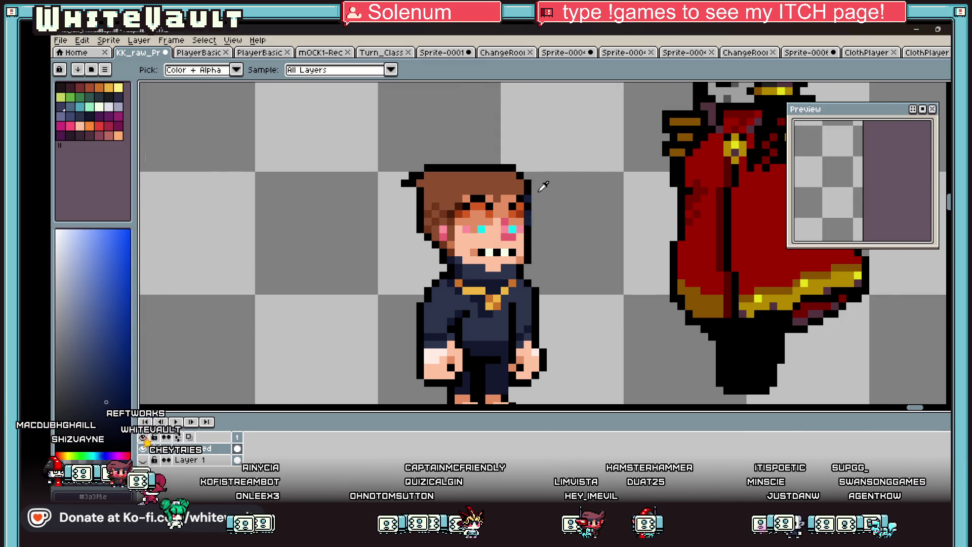
{"action": "scroll", "coordinate": [526, 203], "scroll_direction": "down", "scroll_amount": 1}
{"action": "left_click", "coordinate": [524, 186]}
{"action": "scroll", "coordinate": [525, 186], "scroll_direction": "down", "scroll_amount": 2}
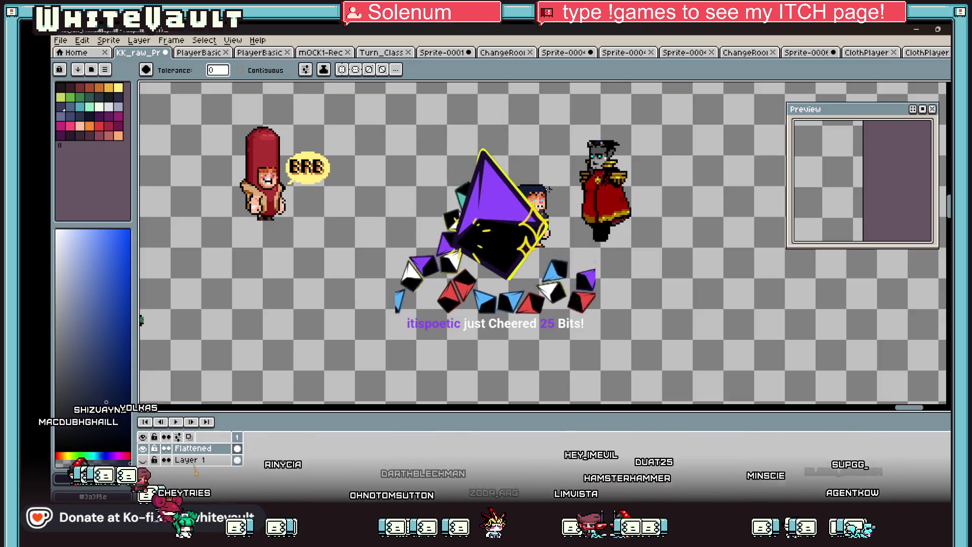
Step: Zoom in on the character's face, sample its orange-red, and switch back to the eyedropper
{"action": "scroll", "coordinate": [547, 172], "scroll_direction": "up", "scroll_amount": 3}
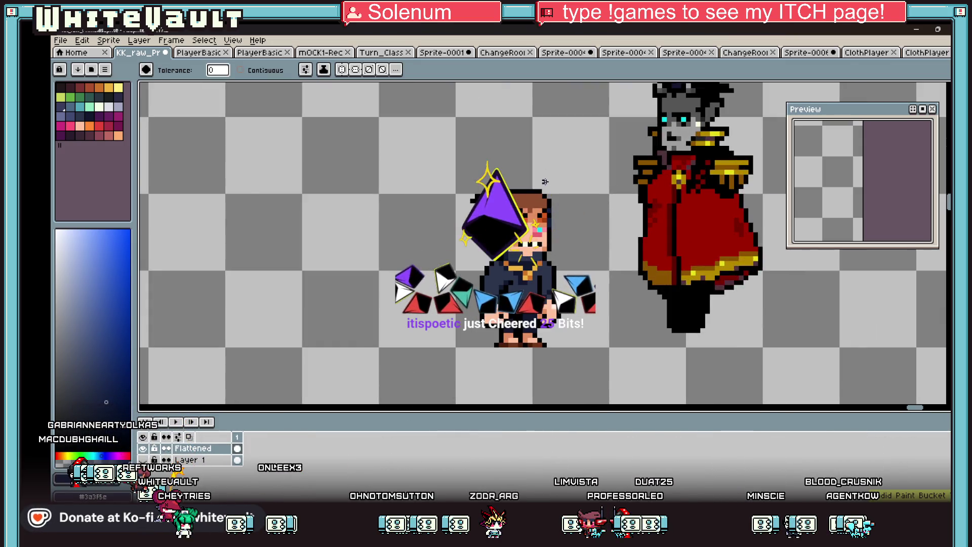
{"action": "key", "text": "i"}
{"action": "scroll", "coordinate": [547, 172], "scroll_direction": "up", "scroll_amount": 2}
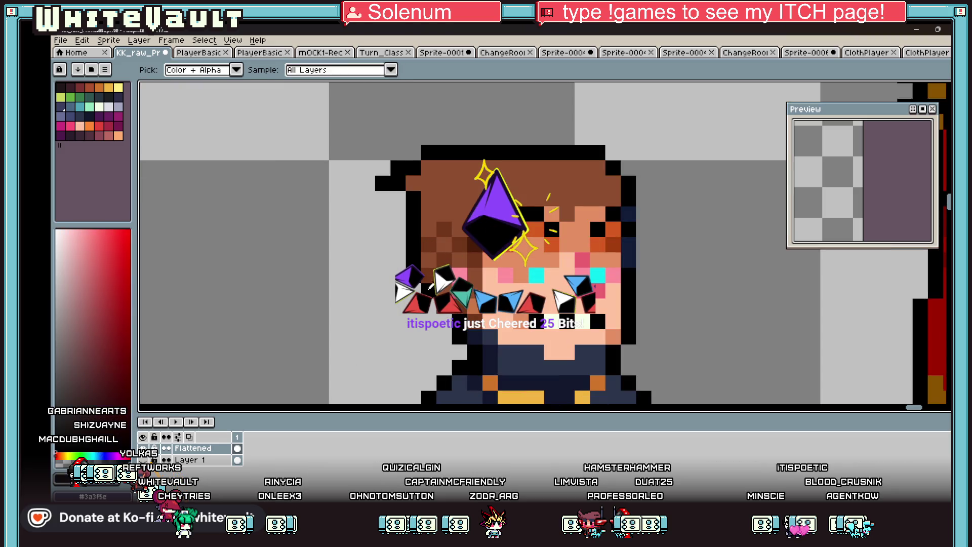
{"action": "key", "text": "b"}
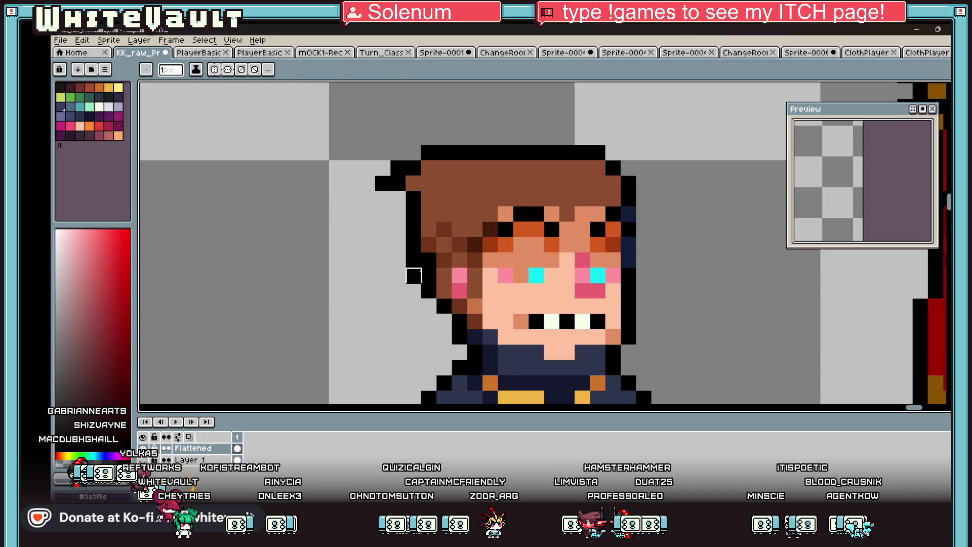
{"action": "left_click", "coordinate": [486, 238], "text": "alt"}
{"action": "scroll", "coordinate": [482, 219], "scroll_direction": "down", "scroll_amount": 3}
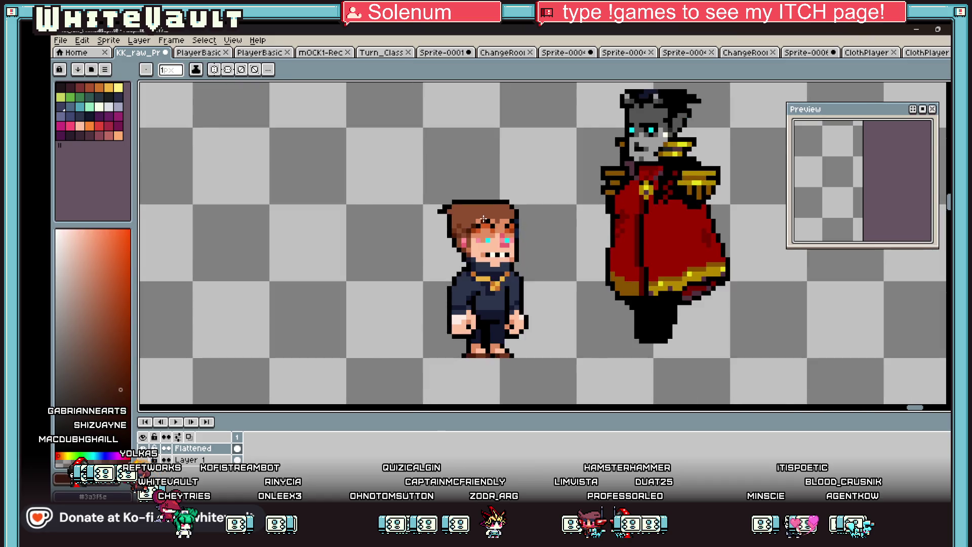
{"action": "scroll", "coordinate": [482, 219], "scroll_direction": "up", "scroll_amount": 3}
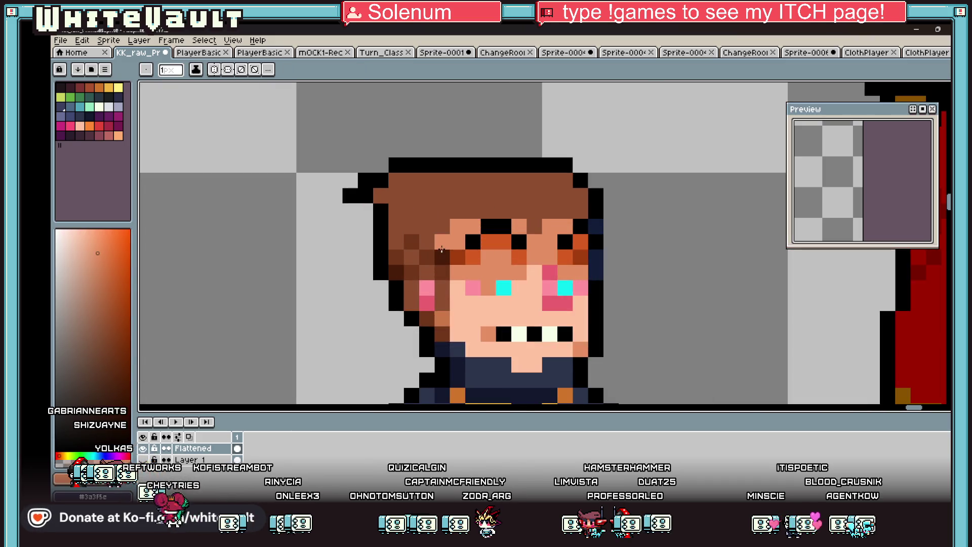
{"action": "scroll", "coordinate": [611, 240], "scroll_direction": "down", "scroll_amount": 3}
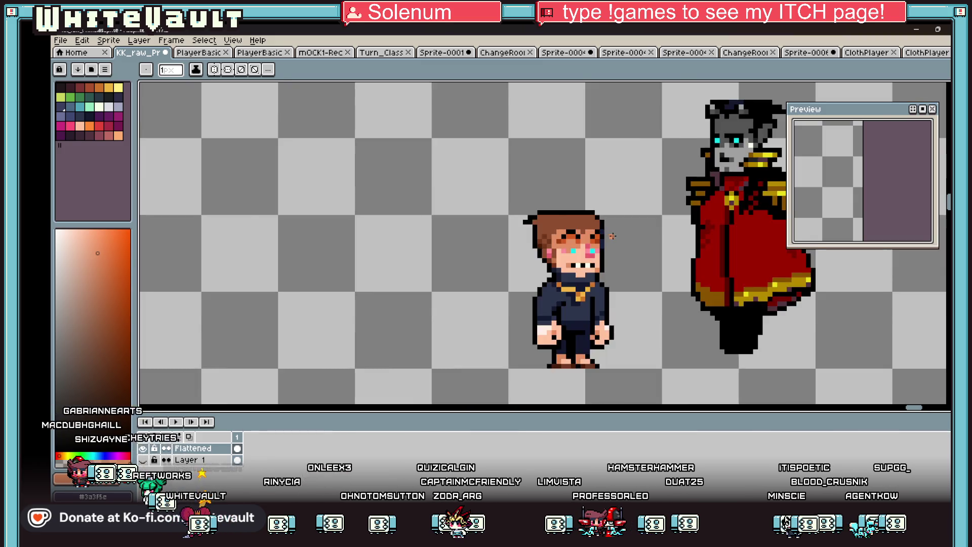
{"action": "scroll", "coordinate": [613, 239], "scroll_direction": "up", "scroll_amount": 3}
{"action": "key", "text": "alt"}
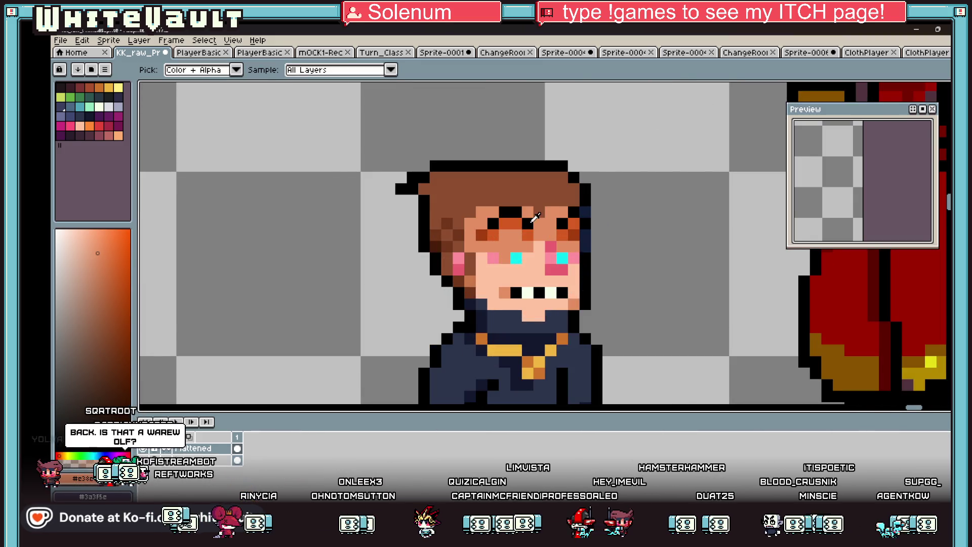
Step: Draw black pixels between and above the eyes to form a frowning brow
{"action": "left_click", "coordinate": [531, 221], "text": "alt"}
{"action": "scroll", "coordinate": [539, 244], "scroll_direction": "up", "scroll_amount": 1}
{"action": "left_click_drag", "start_coordinate": [542, 226], "coordinate": [512, 223]}
{"action": "left_click", "coordinate": [490, 199]}
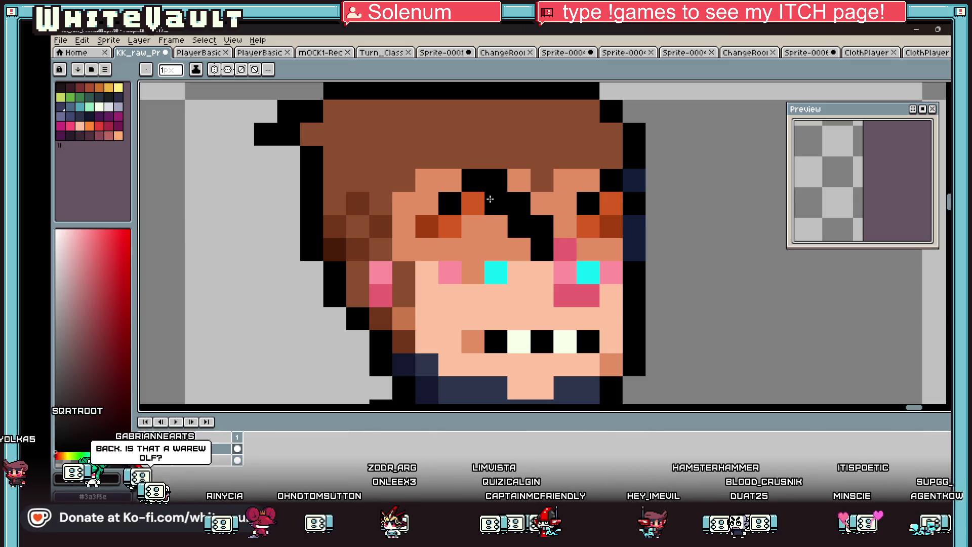
{"action": "left_click", "coordinate": [602, 203]}
Step: Repaint a stray dark brow pixel with the face's skin tone
{"action": "key", "text": "alt"}
{"action": "scroll", "coordinate": [619, 200], "scroll_direction": "down", "scroll_amount": 4}
{"action": "scroll", "coordinate": [601, 198], "scroll_direction": "up", "scroll_amount": 3}
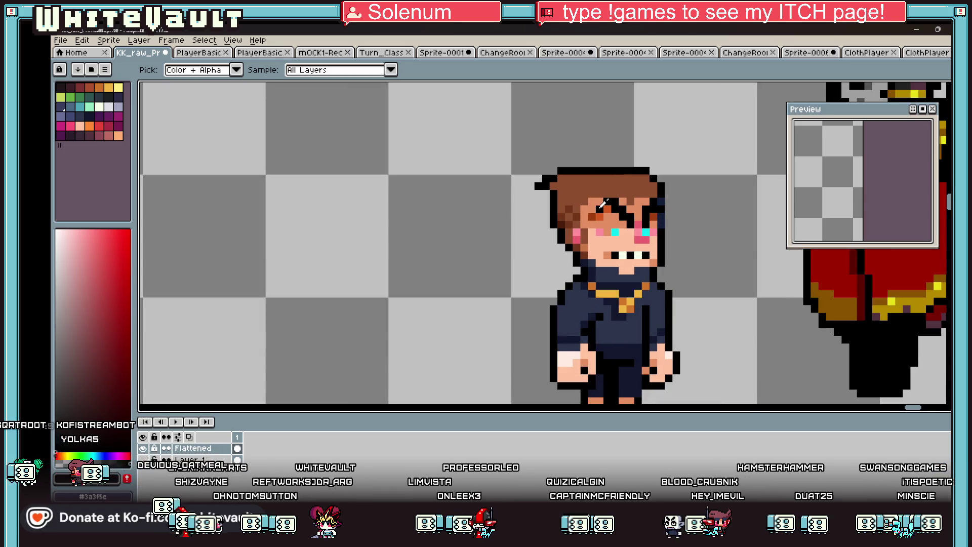
{"action": "scroll", "coordinate": [603, 203], "scroll_direction": "up", "scroll_amount": 1}
{"action": "left_click", "coordinate": [729, 184], "text": "alt"}
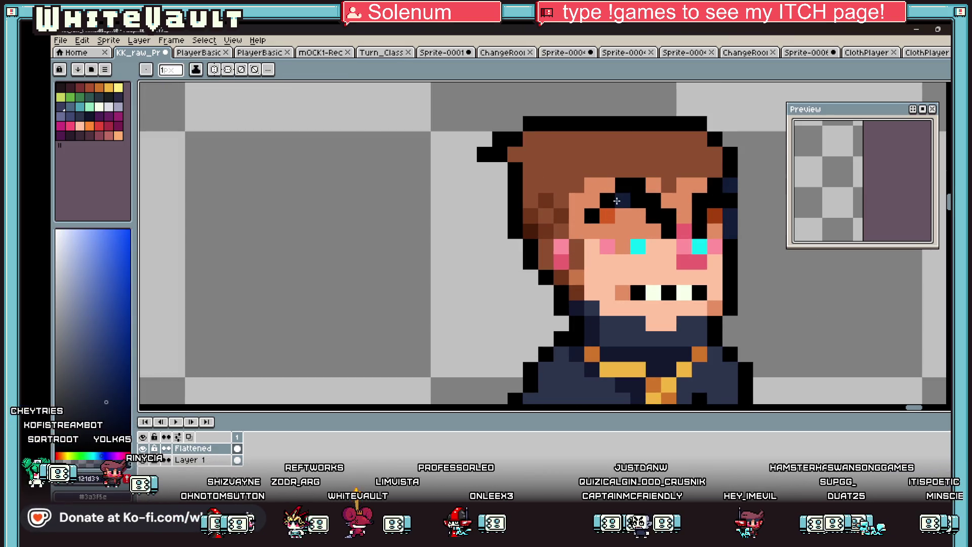
{"action": "left_click", "coordinate": [622, 215], "text": "alt"}
{"action": "left_click", "coordinate": [622, 204]}
{"action": "scroll", "coordinate": [620, 217], "scroll_direction": "down", "scroll_amount": 3}
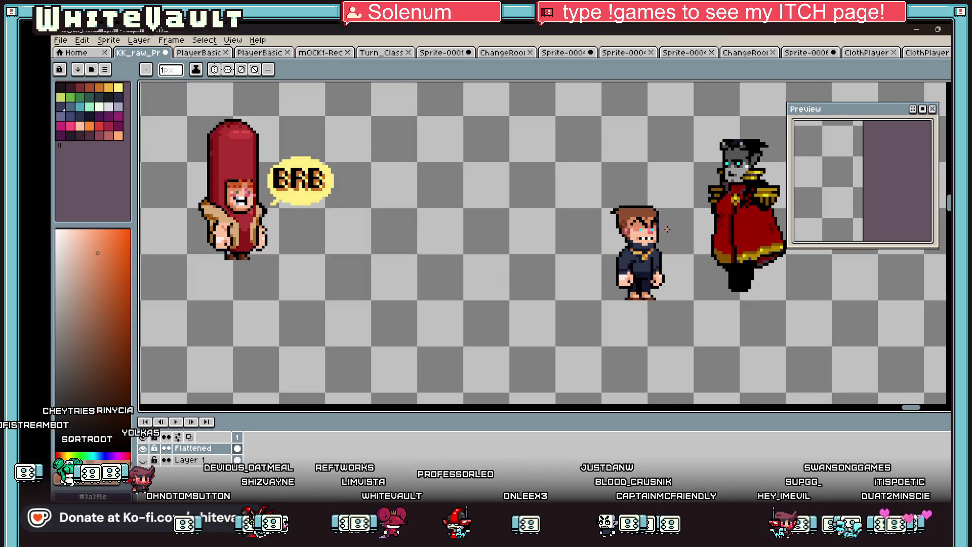
{"action": "scroll", "coordinate": [657, 223], "scroll_direction": "up", "scroll_amount": 2}
Step: Sample the pink cheek and darker and lighter skin shades from the face
{"action": "left_click", "coordinate": [535, 235], "text": "alt"}
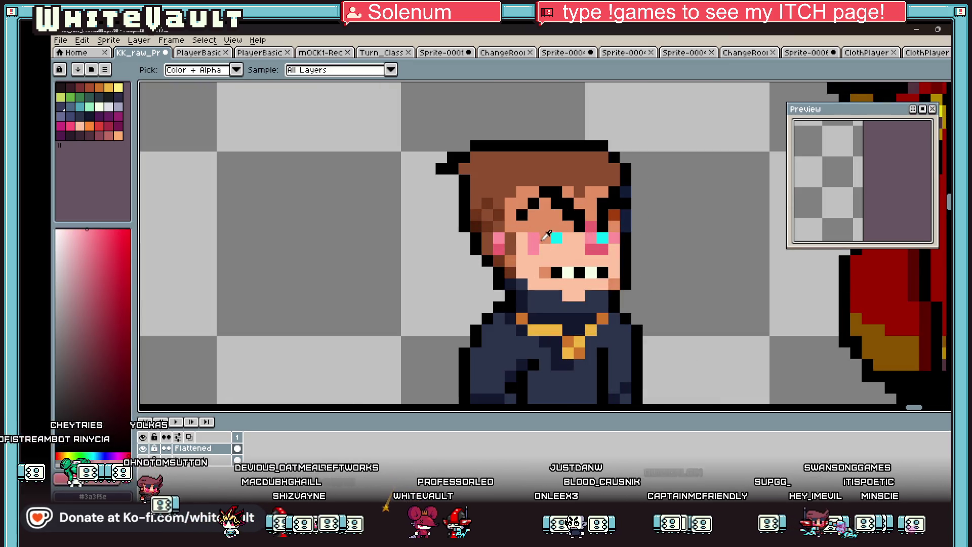
{"action": "left_click", "coordinate": [548, 251], "text": "alt"}
{"action": "scroll", "coordinate": [538, 244], "scroll_direction": "down", "scroll_amount": 3}
{"action": "scroll", "coordinate": [603, 242], "scroll_direction": "up", "scroll_amount": 4}
{"action": "left_click", "coordinate": [576, 241], "text": "alt"}
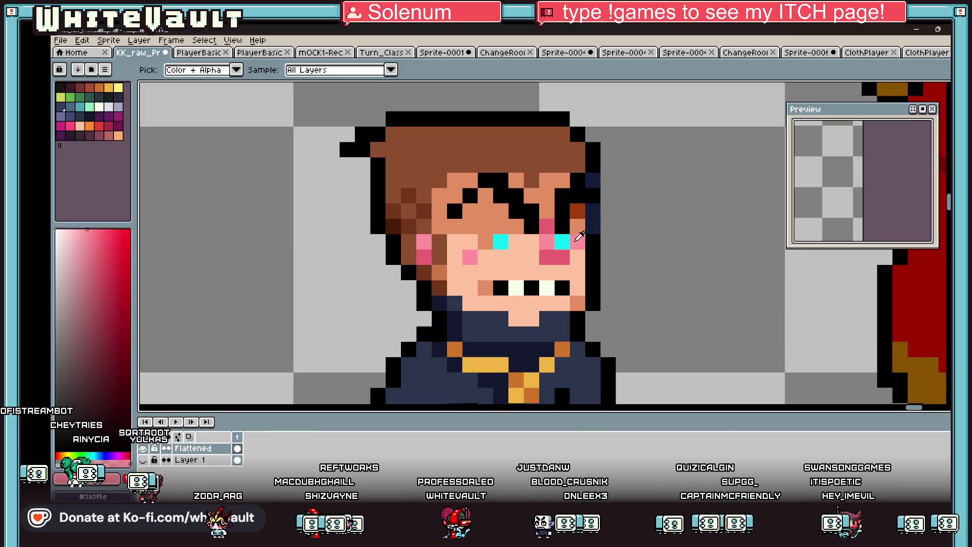
{"action": "left_click", "coordinate": [580, 256], "text": "alt"}
{"action": "scroll", "coordinate": [593, 259], "scroll_direction": "down", "scroll_amount": 3}
{"action": "scroll", "coordinate": [595, 257], "scroll_direction": "down", "scroll_amount": 2}
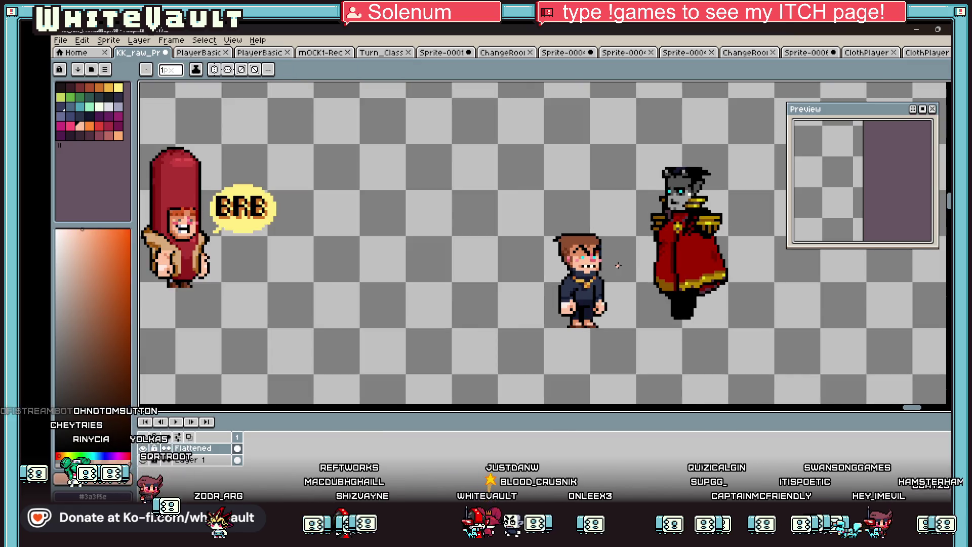
{"action": "scroll", "coordinate": [582, 259], "scroll_direction": "up", "scroll_amount": 5}
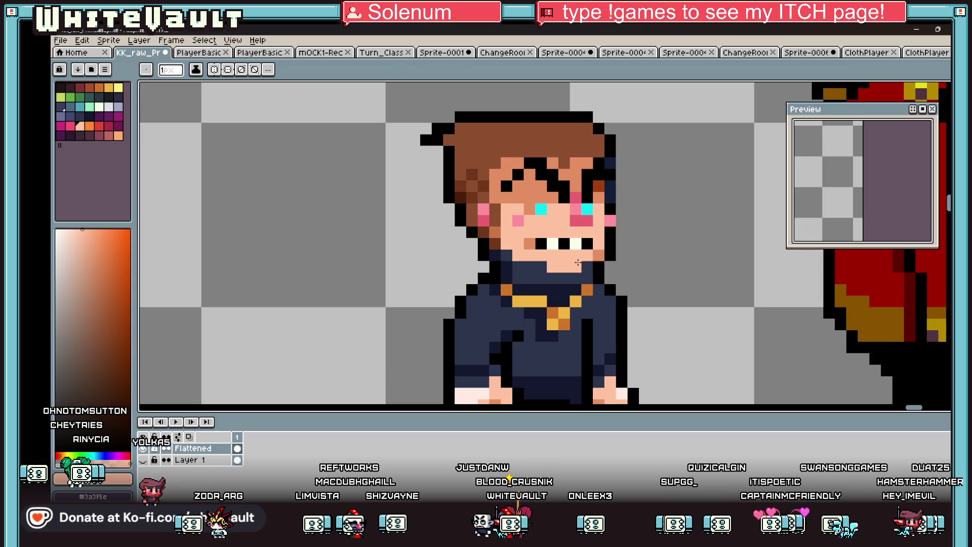
{"action": "left_click", "coordinate": [570, 256], "text": "alt"}
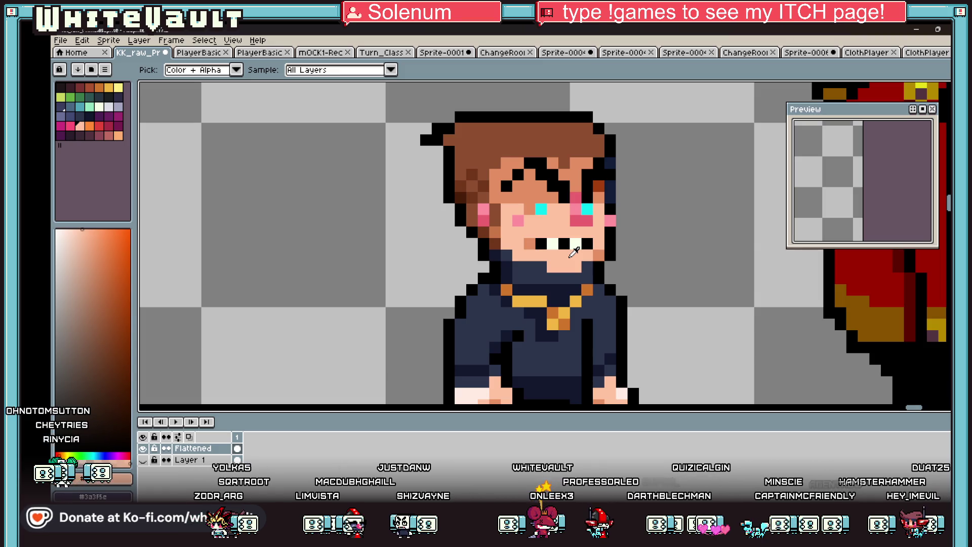
Step: Pick the red from the vampire's coat
{"action": "scroll", "coordinate": [607, 245], "scroll_direction": "down", "scroll_amount": 5}
{"action": "scroll", "coordinate": [630, 222], "scroll_direction": "up", "scroll_amount": 2}
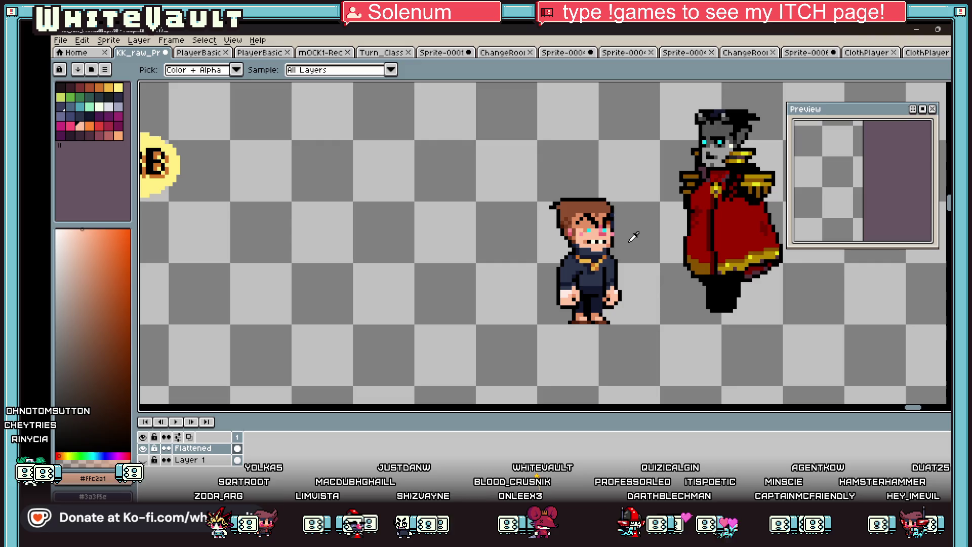
{"action": "left_click", "coordinate": [708, 189], "text": "alt"}
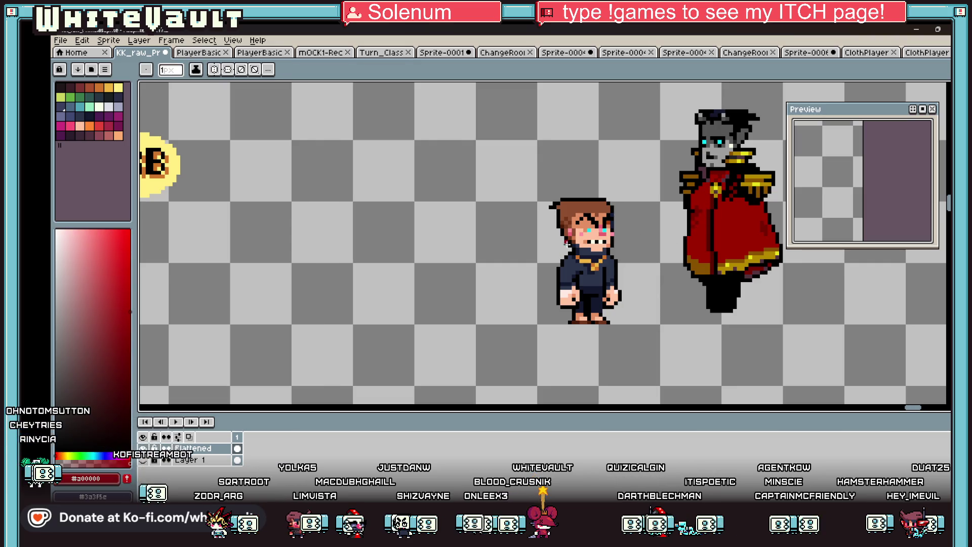
{"action": "scroll", "coordinate": [565, 242], "scroll_direction": "up", "scroll_amount": 2}
{"action": "scroll", "coordinate": [559, 241], "scroll_direction": "up", "scroll_amount": 2}
Step: Paint a diagonal stroke of red collar pixels beside the neck
{"action": "mouse_move", "coordinate": [583, 240]}
{"action": "left_mouse_down"}
{"action": "mouse_move", "coordinate": [594, 239]}
{"action": "mouse_move", "coordinate": [566, 255]}
{"action": "left_mouse_up"}
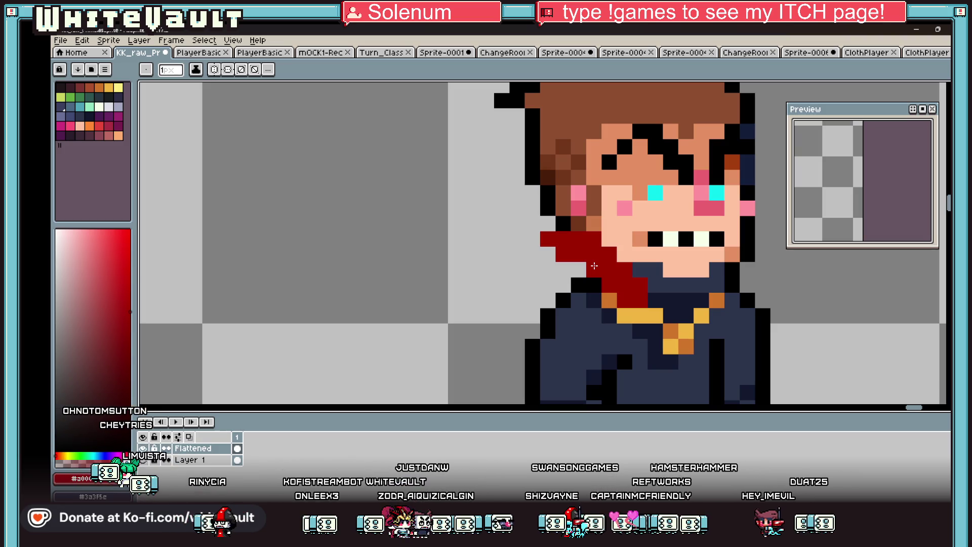
{"action": "scroll", "coordinate": [607, 267], "scroll_direction": "down", "scroll_amount": 4}
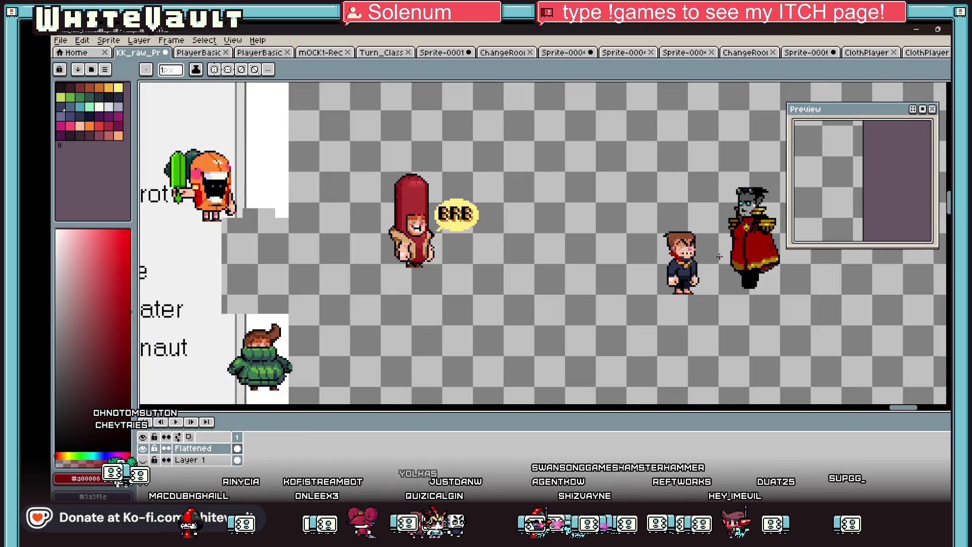
{"action": "scroll", "coordinate": [663, 249], "scroll_direction": "up", "scroll_amount": 3}
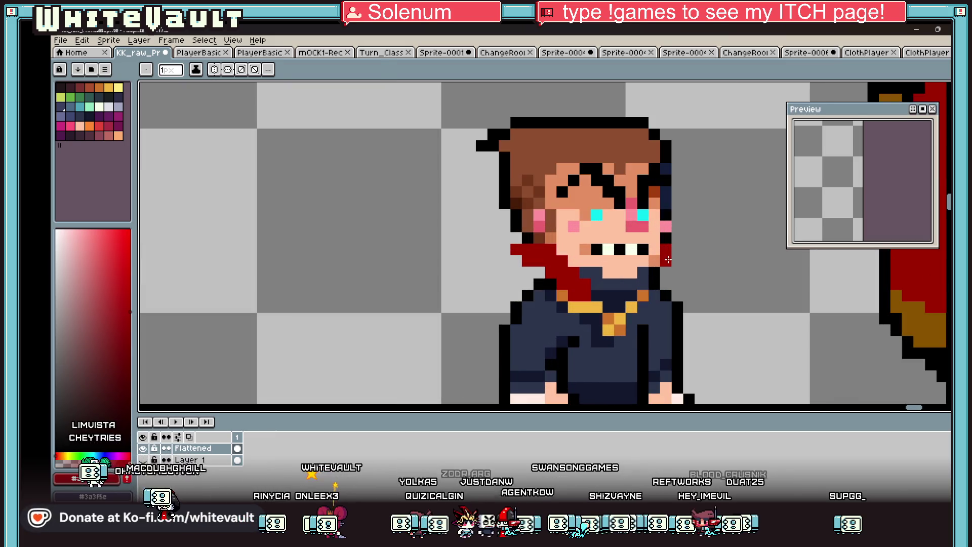
Step: Sample black and paint the mouth black to widen it into an open grin
{"action": "scroll", "coordinate": [662, 276], "scroll_direction": "down", "scroll_amount": 3}
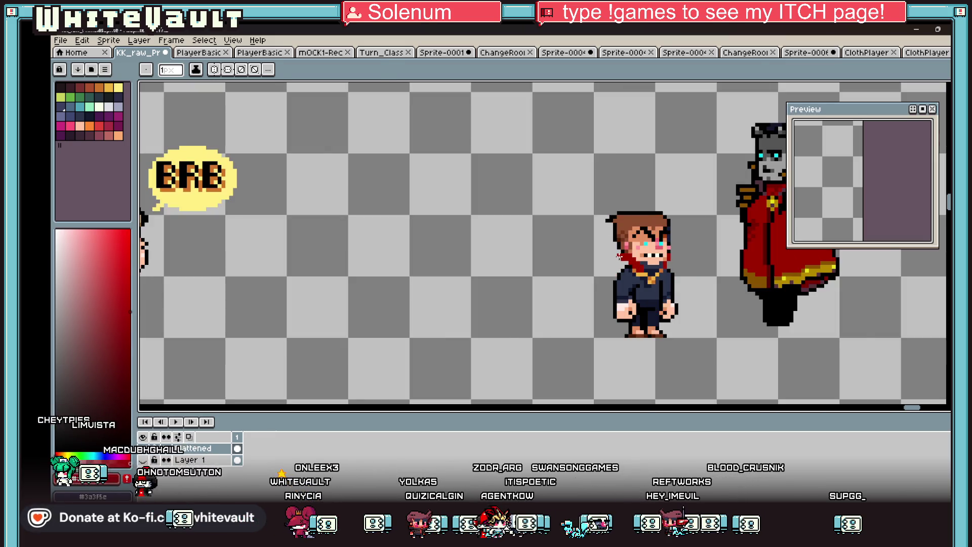
{"action": "scroll", "coordinate": [618, 256], "scroll_direction": "up", "scroll_amount": 1}
{"action": "scroll", "coordinate": [618, 249], "scroll_direction": "down", "scroll_amount": 2}
{"action": "scroll", "coordinate": [724, 245], "scroll_direction": "up", "scroll_amount": 1}
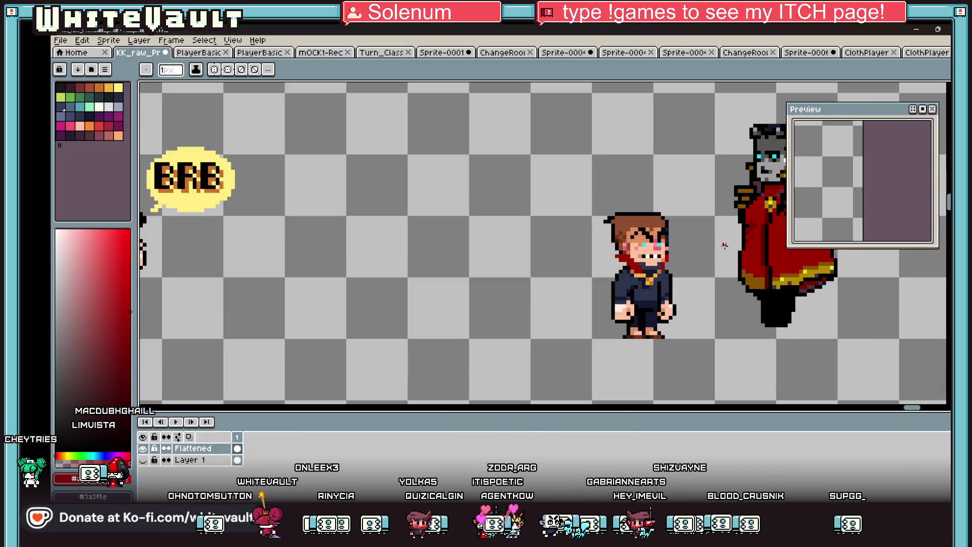
{"action": "scroll", "coordinate": [731, 238], "scroll_direction": "down", "scroll_amount": 3}
{"action": "scroll", "coordinate": [693, 265], "scroll_direction": "up", "scroll_amount": 4}
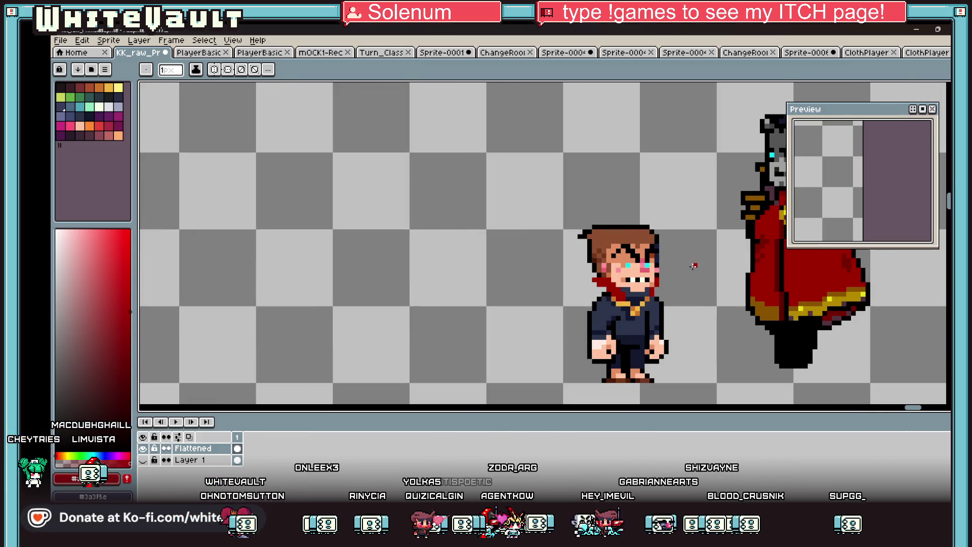
{"action": "key", "text": "i"}
{"action": "scroll", "coordinate": [649, 287], "scroll_direction": "up", "scroll_amount": 2}
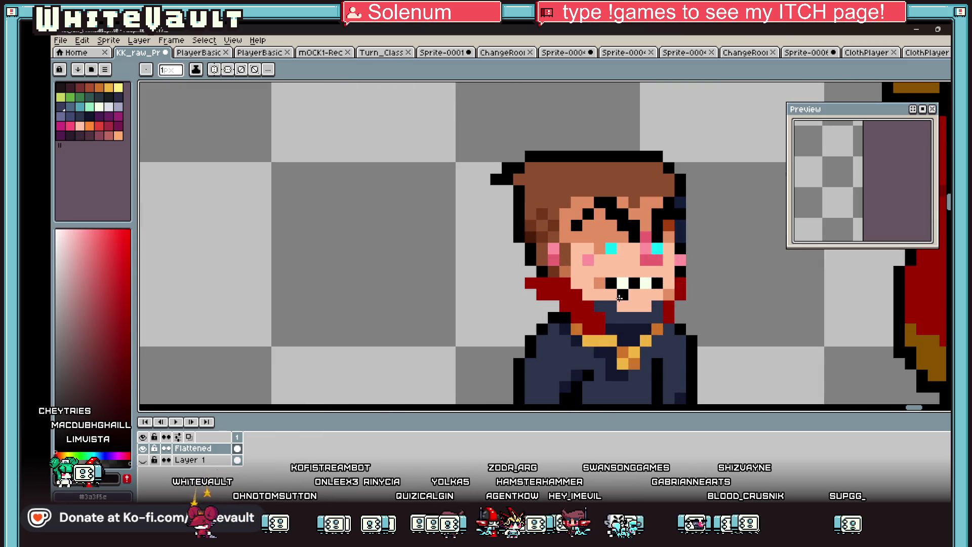
{"action": "left_click", "coordinate": [628, 306], "text": "alt"}
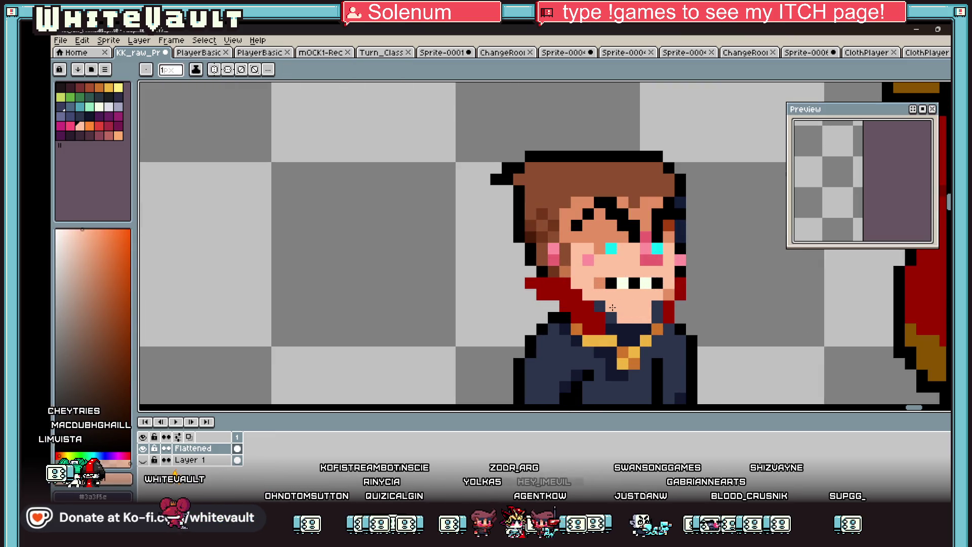
{"action": "left_click", "coordinate": [610, 282], "text": "alt"}
{"action": "mouse_move", "coordinate": [611, 293]}
{"action": "left_mouse_down"}
{"action": "mouse_move", "coordinate": [622, 305]}
{"action": "mouse_move", "coordinate": [644, 302]}
{"action": "mouse_move", "coordinate": [636, 295]}
{"action": "left_mouse_up"}
{"action": "scroll", "coordinate": [637, 291], "scroll_direction": "down", "scroll_amount": 4}
{"action": "scroll", "coordinate": [648, 286], "scroll_direction": "up", "scroll_amount": 4}
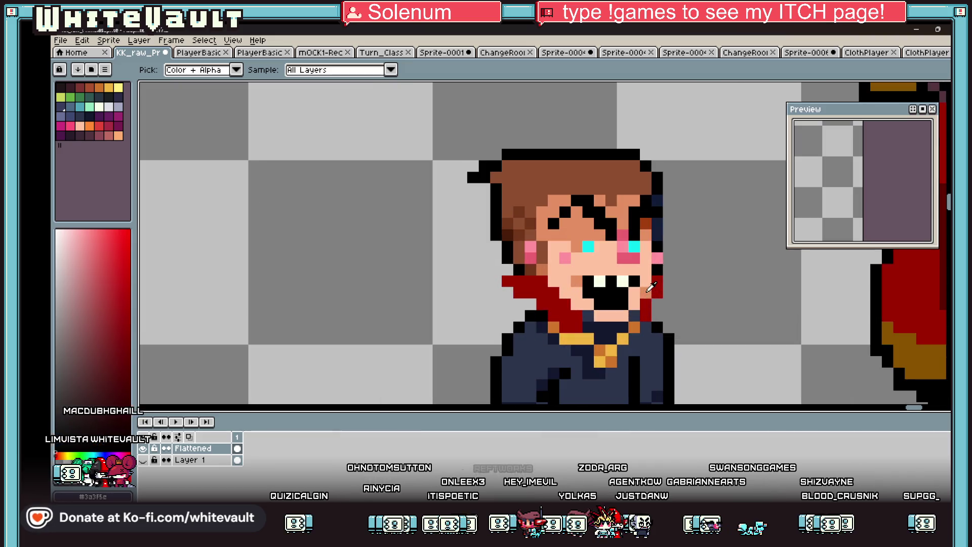
Step: Fill the brown hair with the dark navy sampled from the clothing
{"action": "left_click", "coordinate": [598, 233], "text": "alt"}
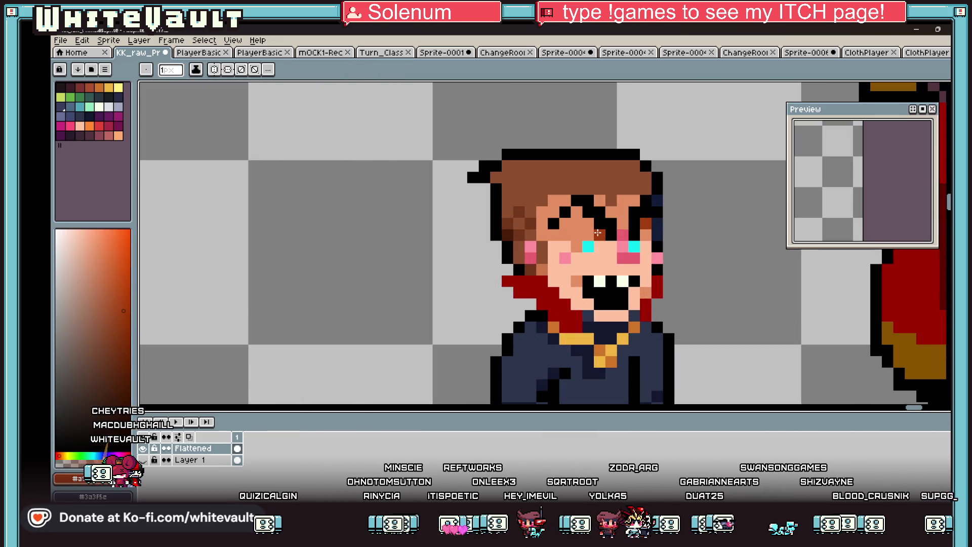
{"action": "scroll", "coordinate": [617, 230], "scroll_direction": "down", "scroll_amount": 4}
{"action": "scroll", "coordinate": [622, 232], "scroll_direction": "up", "scroll_amount": 2}
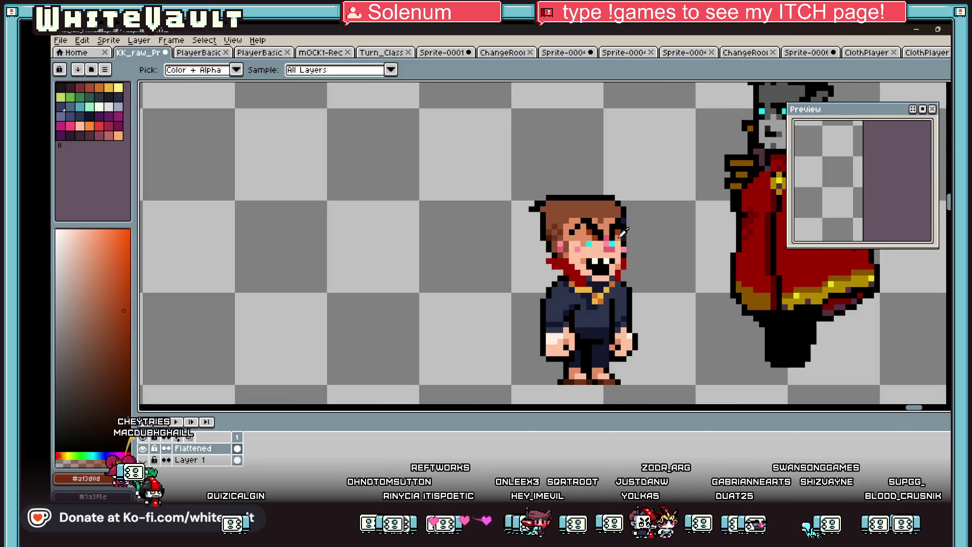
{"action": "scroll", "coordinate": [610, 223], "scroll_direction": "down", "scroll_amount": 1}
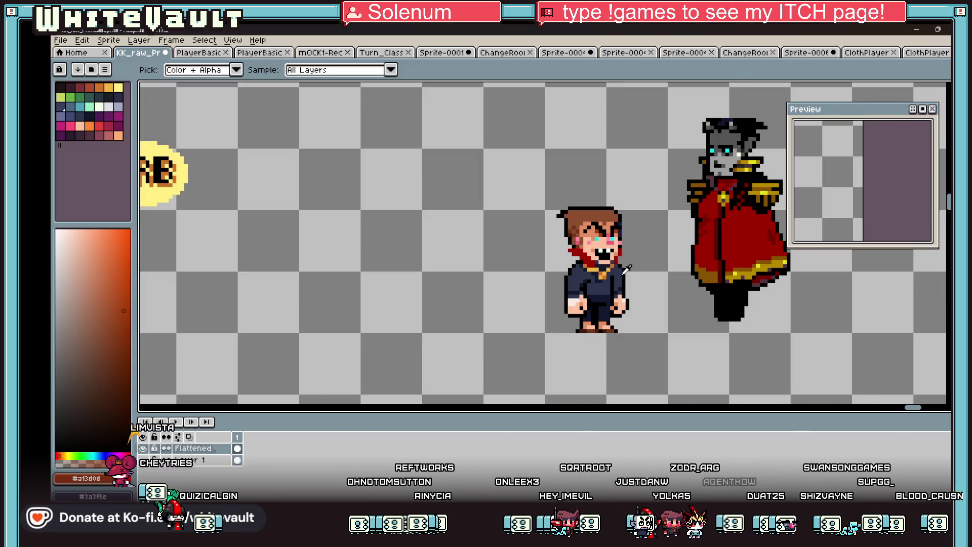
{"action": "left_click", "coordinate": [626, 270]}
{"action": "key", "text": "g"}
{"action": "left_click", "coordinate": [577, 225]}
{"action": "scroll", "coordinate": [573, 228], "scroll_direction": "up", "scroll_amount": 1}
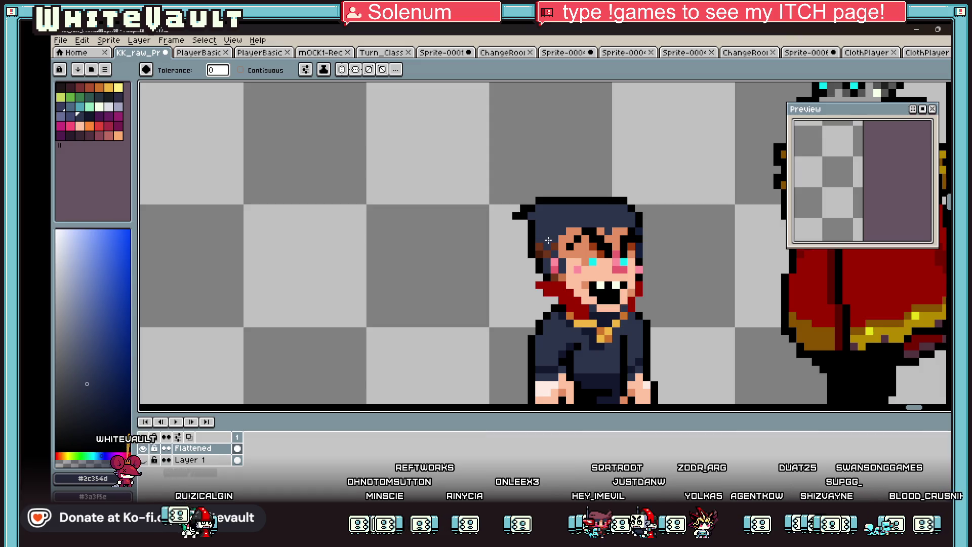
Step: Paint one hair pixel in an orange-brown picked from the palette
{"action": "key", "text": "b"}
{"action": "left_click", "coordinate": [551, 272], "text": "alt"}
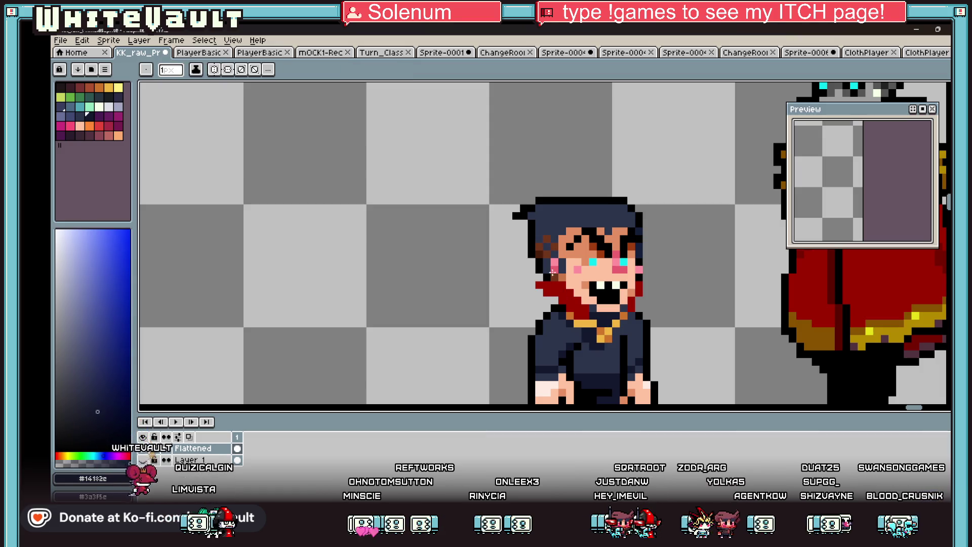
{"action": "key", "text": "i"}
{"action": "left_click", "coordinate": [551, 243]}
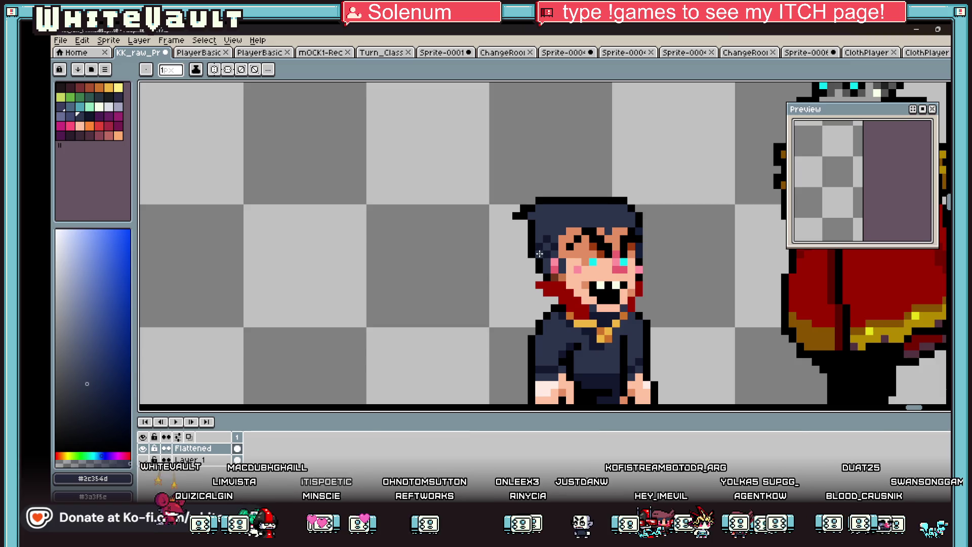
{"action": "scroll", "coordinate": [577, 248], "scroll_direction": "down", "scroll_amount": 1}
{"action": "scroll", "coordinate": [577, 248], "scroll_direction": "down", "scroll_amount": 1}
{"action": "scroll", "coordinate": [587, 250], "scroll_direction": "up", "scroll_amount": 2}
{"action": "scroll", "coordinate": [588, 252], "scroll_direction": "up", "scroll_amount": 2}
{"action": "left_click", "coordinate": [572, 230]}
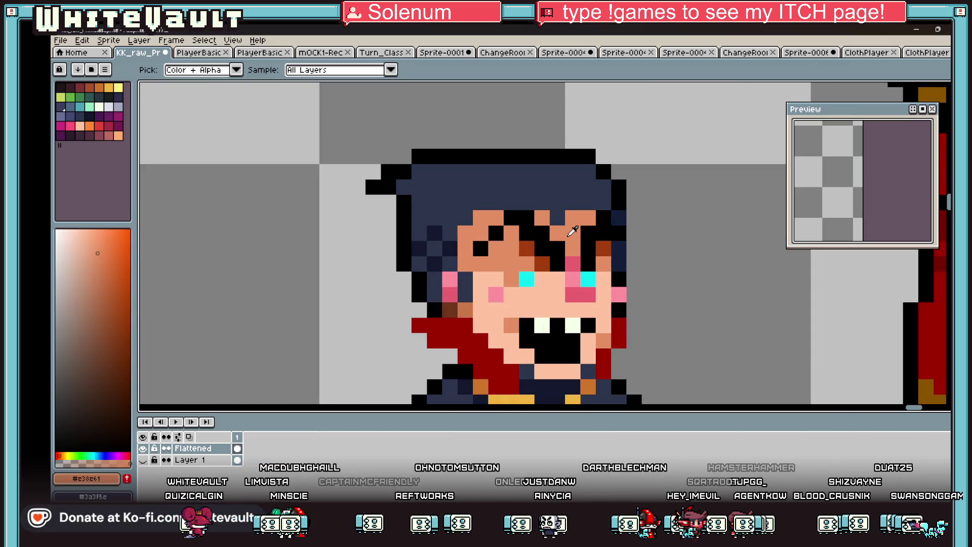
{"action": "left_click", "coordinate": [115, 274]}
{"action": "key", "text": "b"}
{"action": "left_click", "coordinate": [550, 246]}
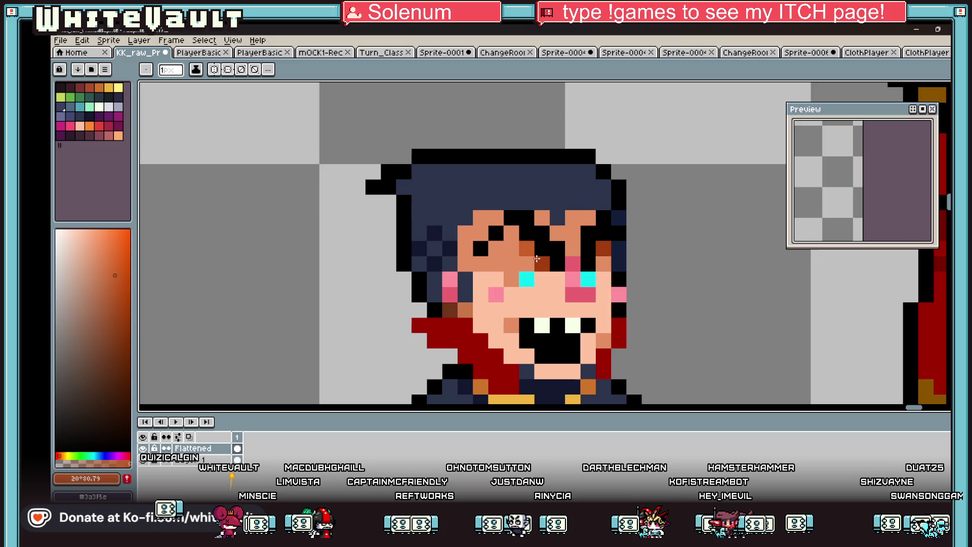
Step: Colour a pixel of the open mouth, ending with the collar's dark red
{"action": "scroll", "coordinate": [602, 255], "scroll_direction": "down", "scroll_amount": 3}
{"action": "scroll", "coordinate": [597, 258], "scroll_direction": "up", "scroll_amount": 3}
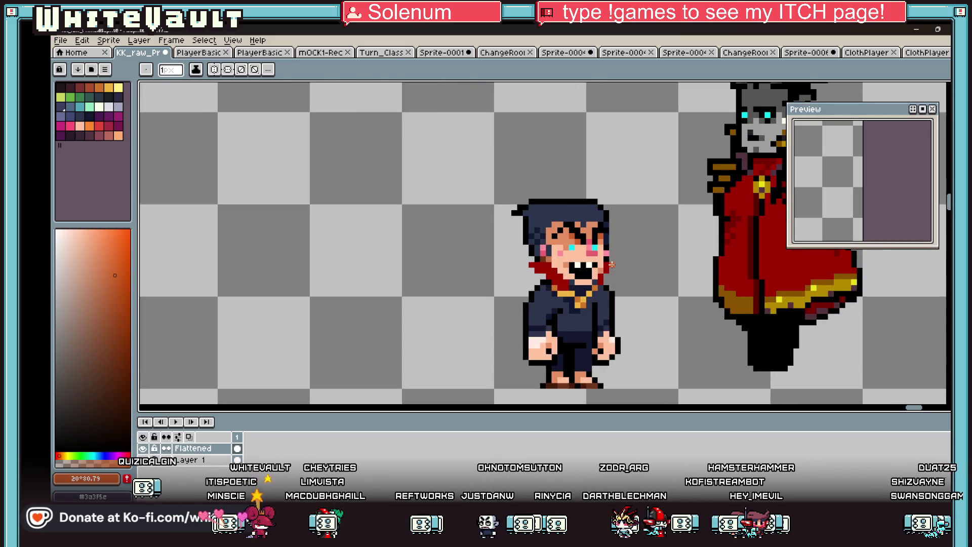
{"action": "key", "text": "i"}
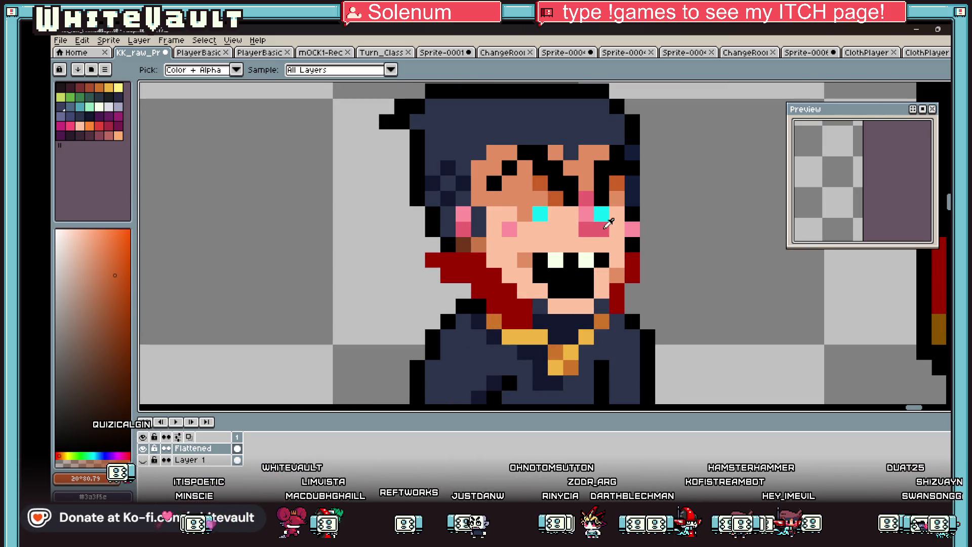
{"action": "left_click", "coordinate": [604, 227]}
{"action": "key", "text": "b"}
{"action": "left_click", "coordinate": [582, 287]}
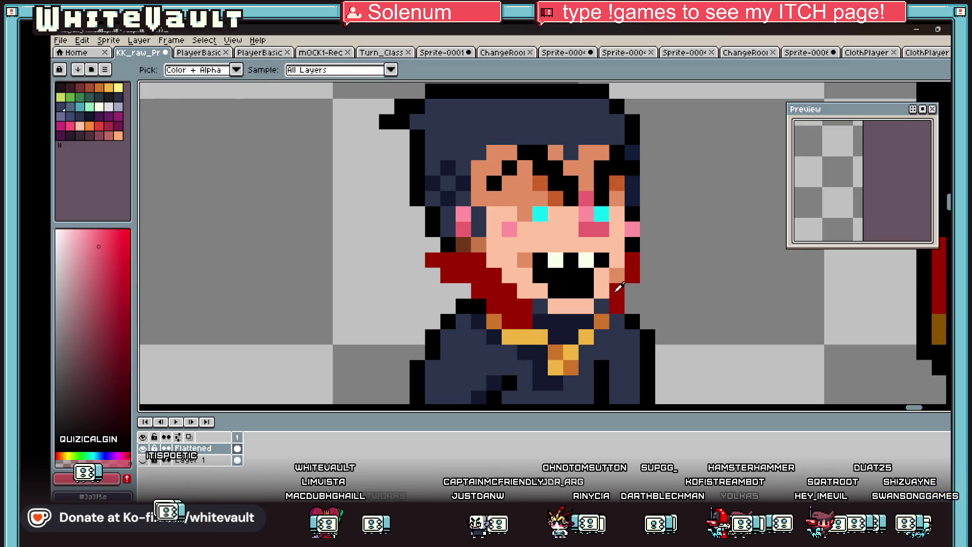
{"action": "left_click", "coordinate": [618, 287], "text": "alt"}
{"action": "left_click", "coordinate": [564, 289]}
{"action": "scroll", "coordinate": [558, 289], "scroll_direction": "down", "scroll_amount": 5}
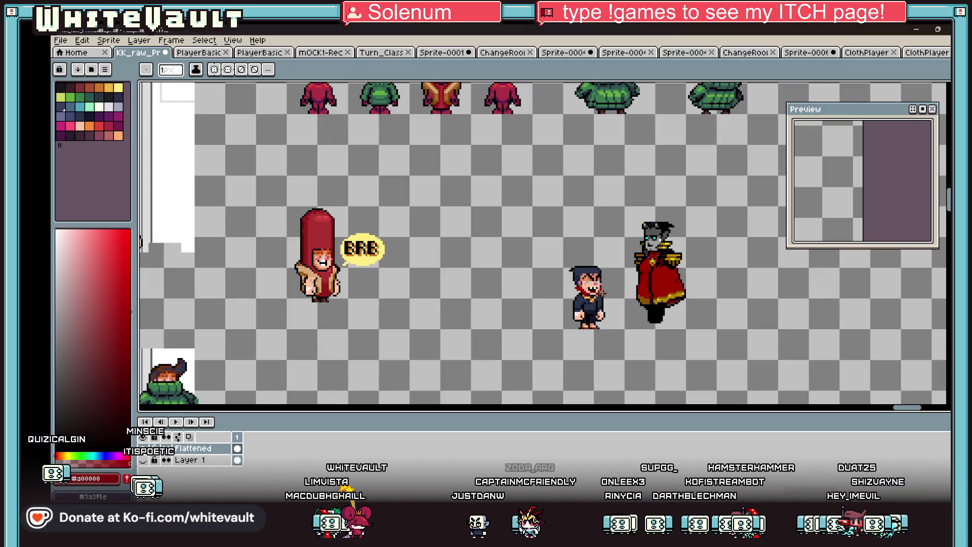
Step: Sample the collar's dark red and paint the mouth's tongue pixel with it
{"action": "scroll", "coordinate": [601, 293], "scroll_direction": "up", "scroll_amount": 5}
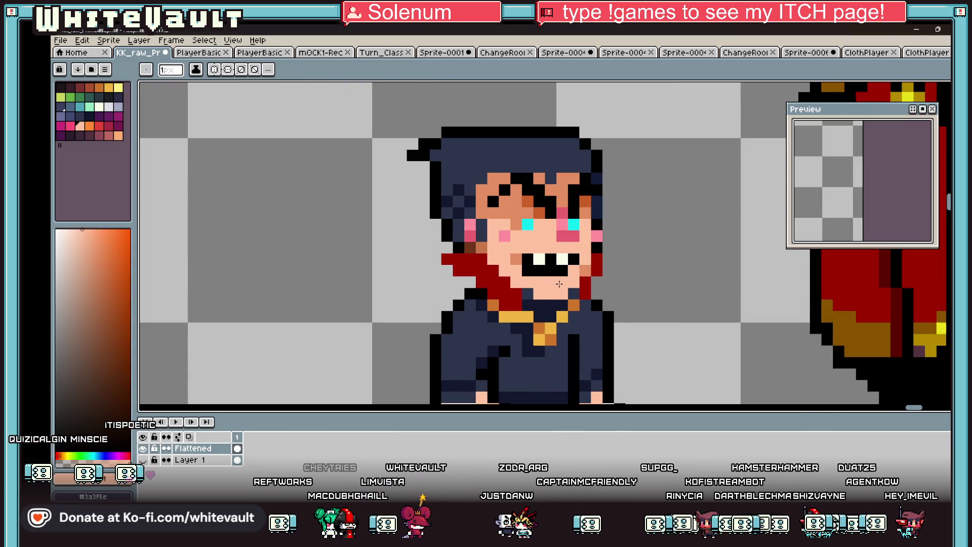
{"action": "scroll", "coordinate": [547, 283], "scroll_direction": "down", "scroll_amount": 5}
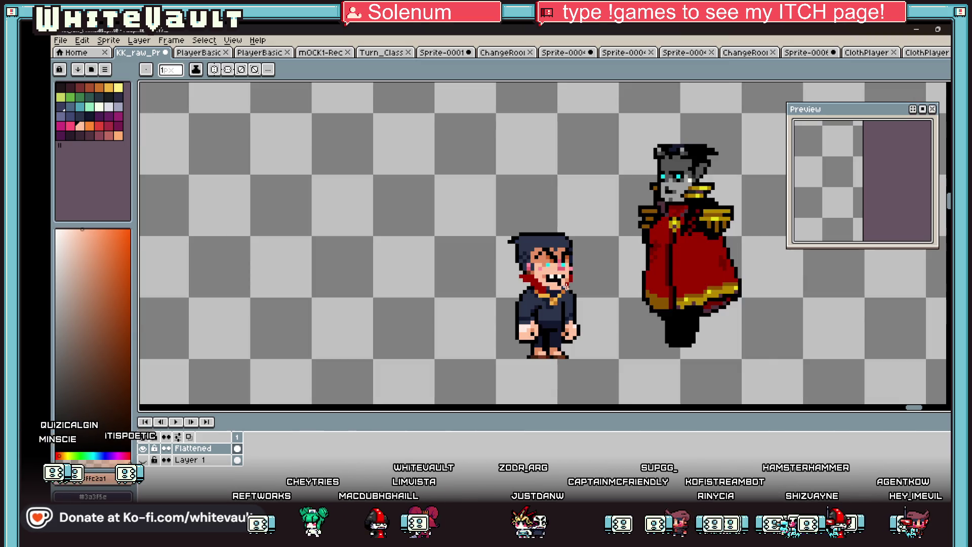
{"action": "scroll", "coordinate": [546, 282], "scroll_direction": "up", "scroll_amount": 5}
{"action": "left_click", "coordinate": [566, 283], "text": "alt"}
{"action": "left_click", "coordinate": [543, 280]}
Step: Sample the peach skin colour from the face and zoom to check the mouth
{"action": "scroll", "coordinate": [557, 276], "scroll_direction": "down", "scroll_amount": 5}
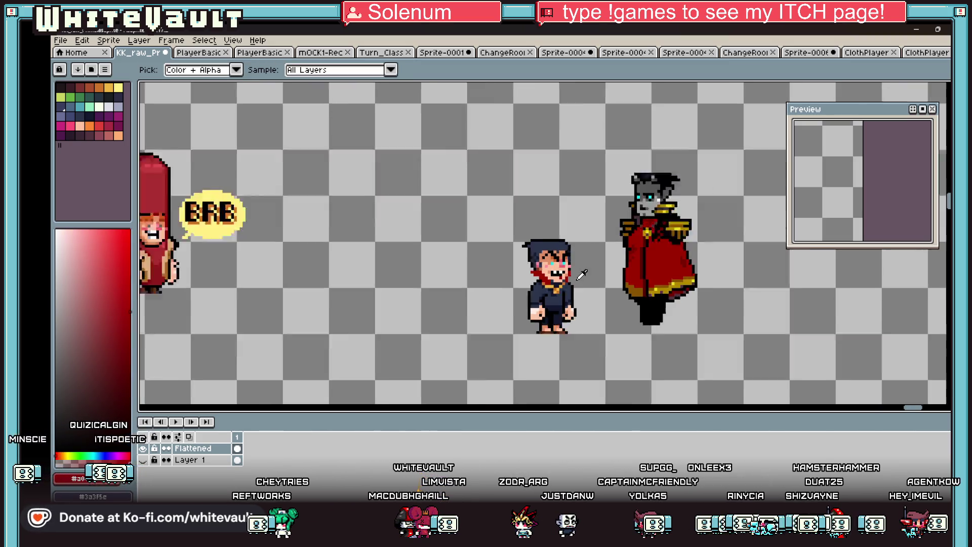
{"action": "scroll", "coordinate": [550, 270], "scroll_direction": "up", "scroll_amount": 6}
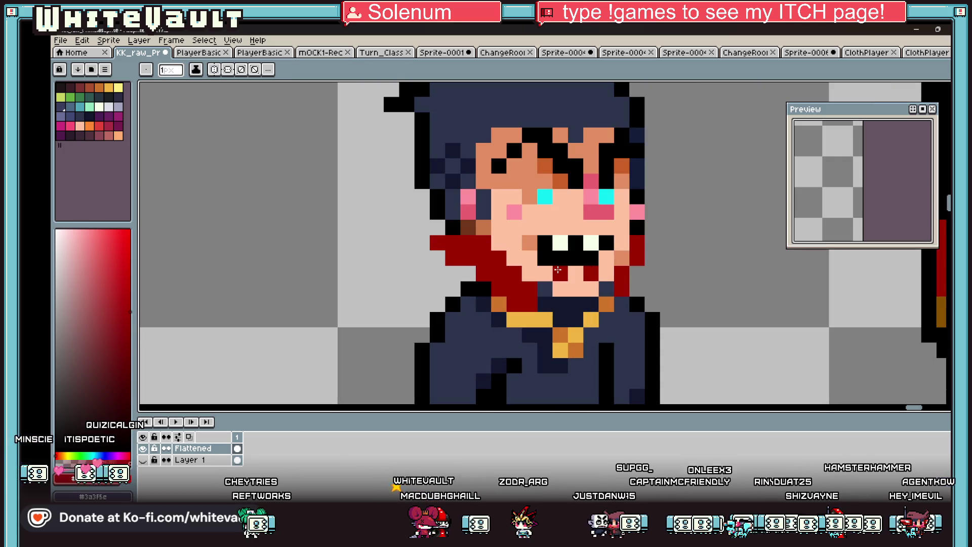
{"action": "left_click", "coordinate": [549, 270], "text": "alt"}
{"action": "scroll", "coordinate": [549, 271], "scroll_direction": "down", "scroll_amount": 5}
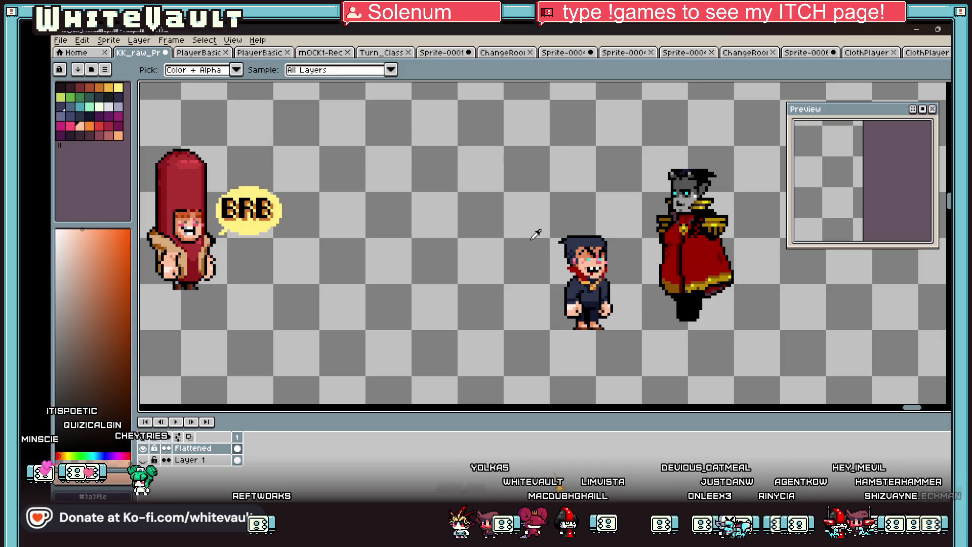
{"action": "scroll", "coordinate": [598, 276], "scroll_direction": "up", "scroll_amount": 2}
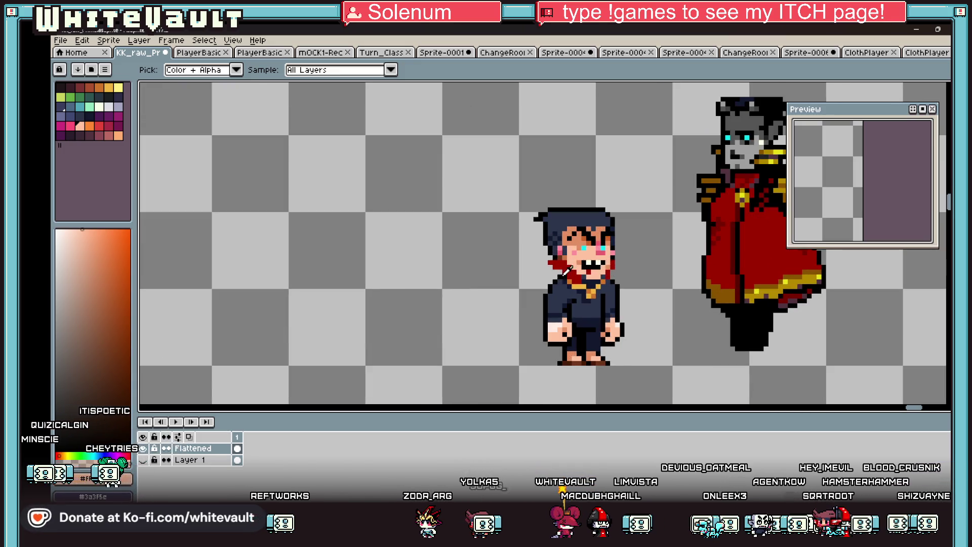
{"action": "scroll", "coordinate": [570, 258], "scroll_direction": "up", "scroll_amount": 2}
{"action": "left_click", "coordinate": [564, 243], "text": "alt"}
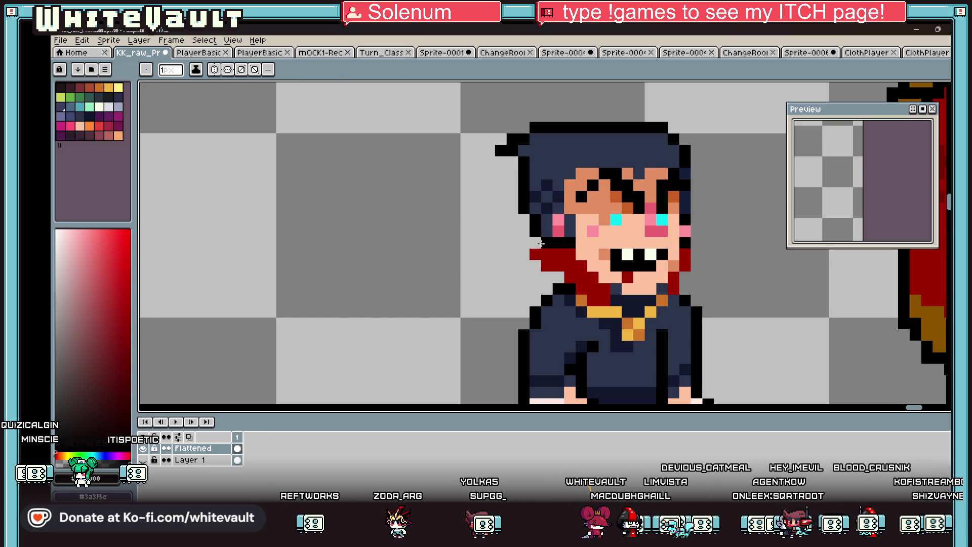
Step: Draw black outline pixels along the collar's left edge and the chin
{"action": "mouse_move", "coordinate": [524, 253]}
{"action": "left_mouse_down"}
{"action": "mouse_move", "coordinate": [541, 276]}
{"action": "mouse_move", "coordinate": [554, 276]}
{"action": "left_mouse_up"}
{"action": "left_click", "coordinate": [551, 263], "text": "alt"}
{"action": "left_click", "coordinate": [540, 276], "text": "alt"}
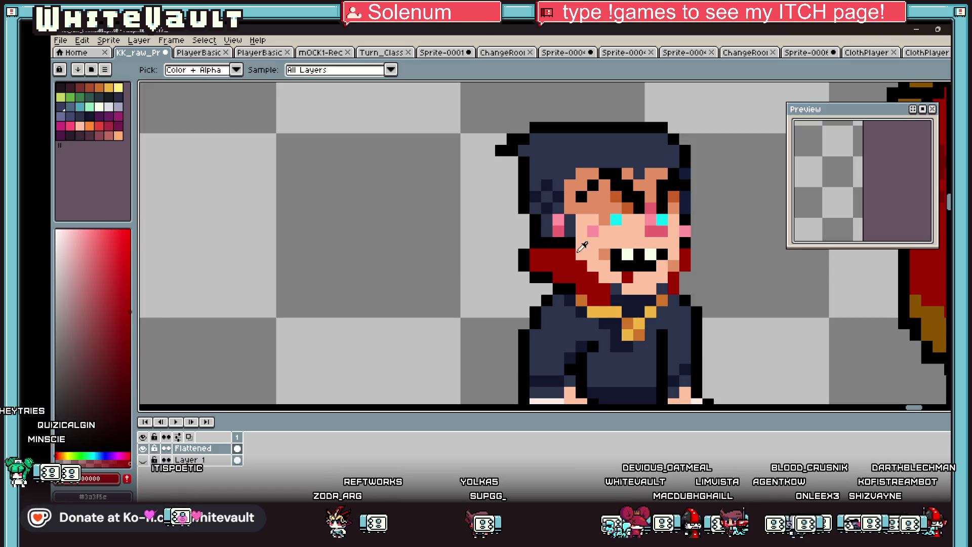
{"action": "left_click_drag", "start_coordinate": [581, 253], "coordinate": [591, 269]}
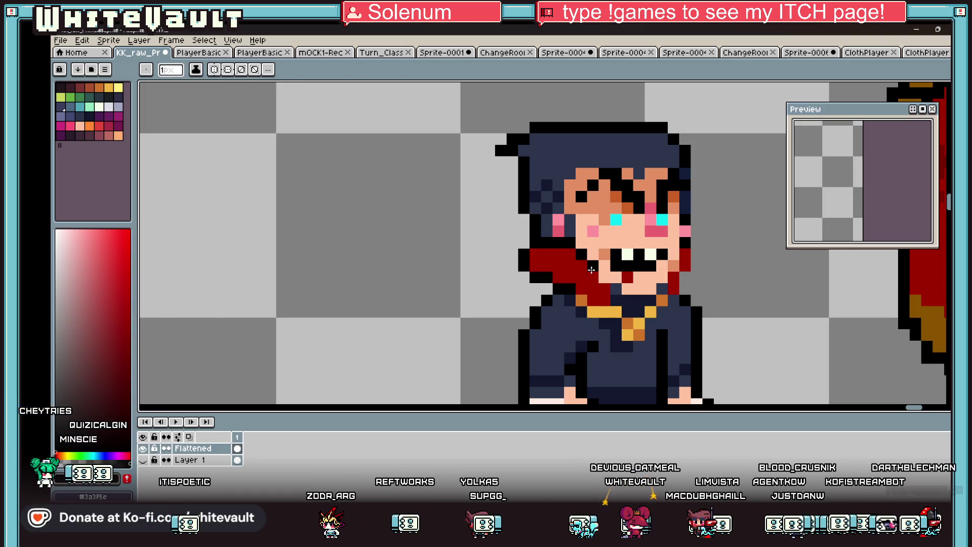
{"action": "left_click", "coordinate": [627, 276]}
Step: Extend the collar red past the right side of the face, erasing a stray pixel
{"action": "scroll", "coordinate": [680, 248], "scroll_direction": "up", "scroll_amount": 3}
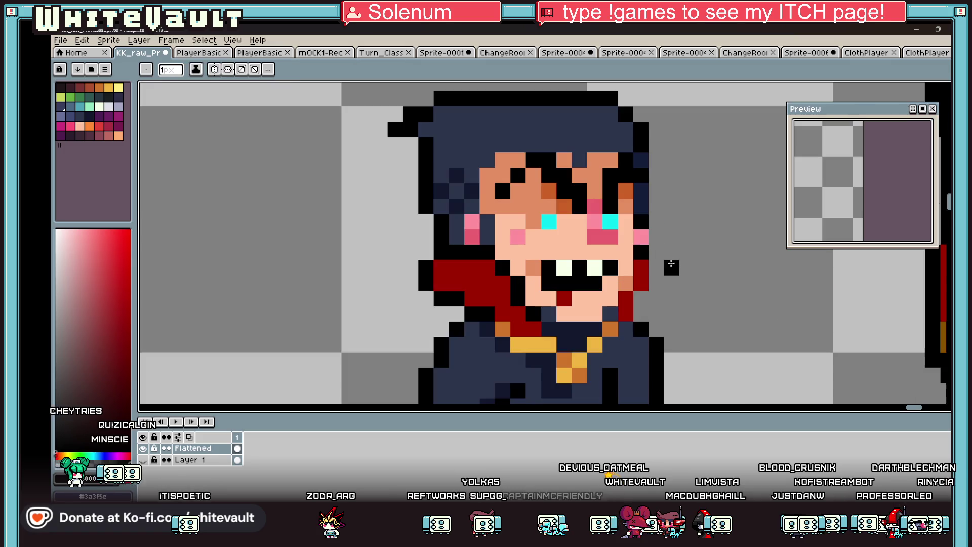
{"action": "left_click", "coordinate": [657, 268]}
{"action": "key", "text": "e"}
{"action": "left_click", "coordinate": [656, 252]}
{"action": "key", "text": "b"}
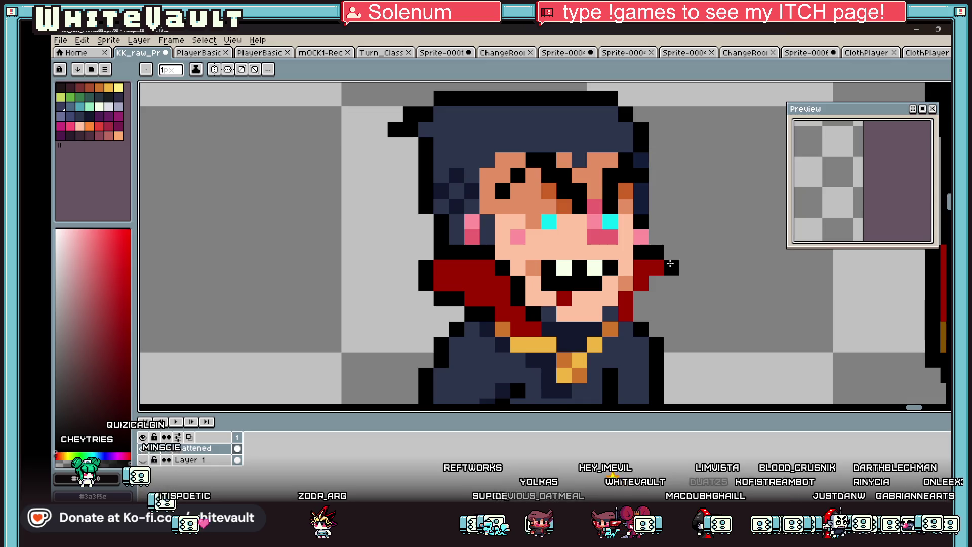
{"action": "left_click", "coordinate": [641, 282], "text": "alt"}
{"action": "left_click", "coordinate": [656, 283]}
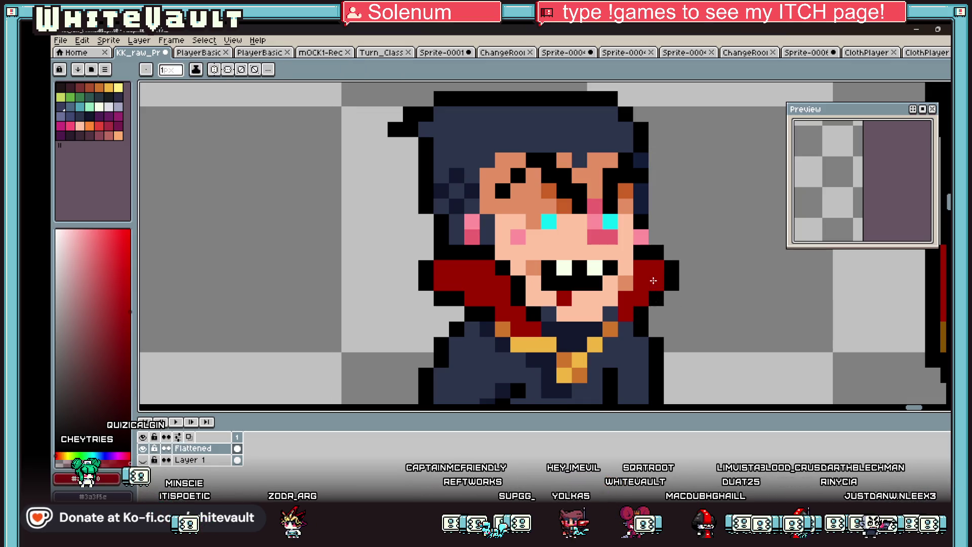
Step: Add a black outline pixel along the collar's right edge
{"action": "key", "text": "i"}
{"action": "scroll", "coordinate": [658, 281], "scroll_direction": "down", "scroll_amount": 3}
{"action": "scroll", "coordinate": [658, 280], "scroll_direction": "up", "scroll_amount": 3}
{"action": "key", "text": "b"}
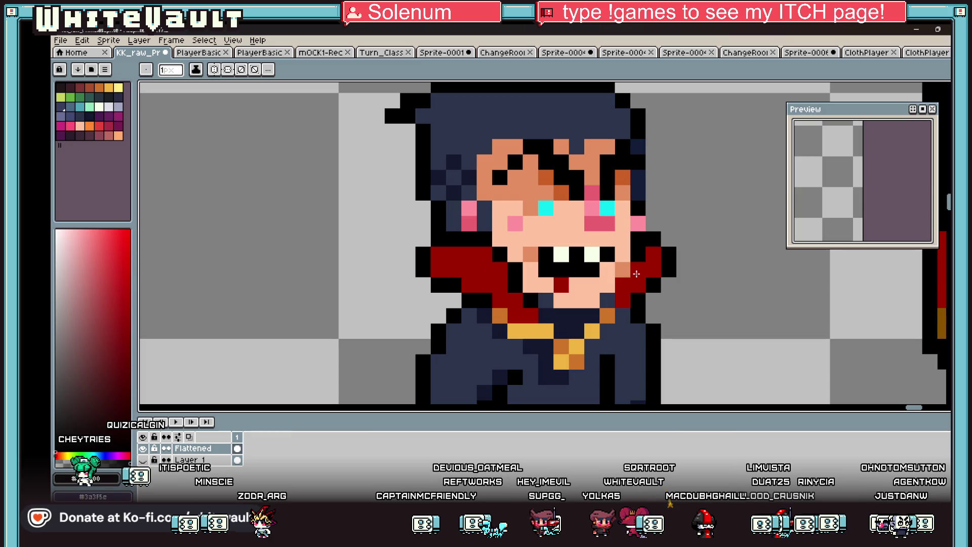
{"action": "scroll", "coordinate": [627, 283], "scroll_direction": "down", "scroll_amount": 3}
{"action": "scroll", "coordinate": [650, 284], "scroll_direction": "up", "scroll_amount": 3}
{"action": "left_click", "coordinate": [646, 246]}
{"action": "scroll", "coordinate": [651, 258], "scroll_direction": "down", "scroll_amount": 3}
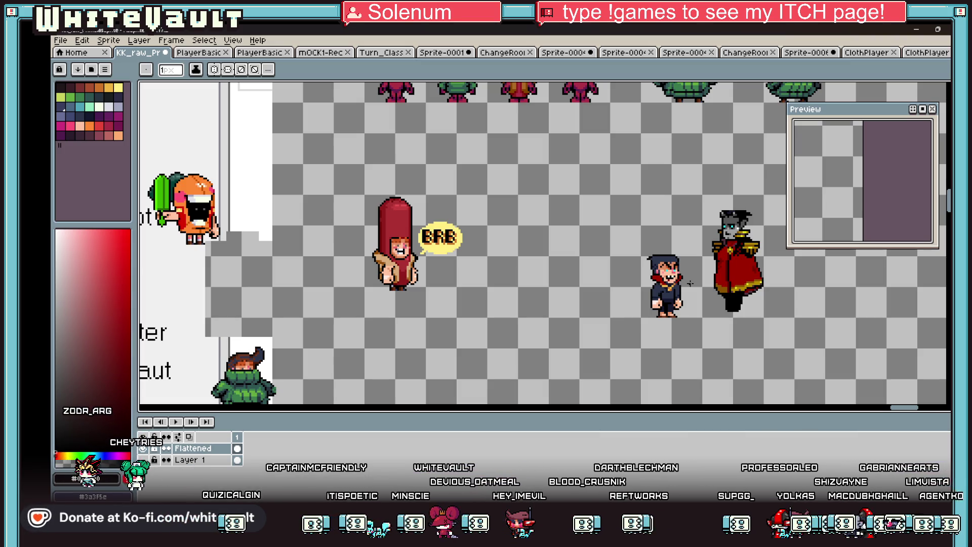
{"action": "key", "text": "v"}
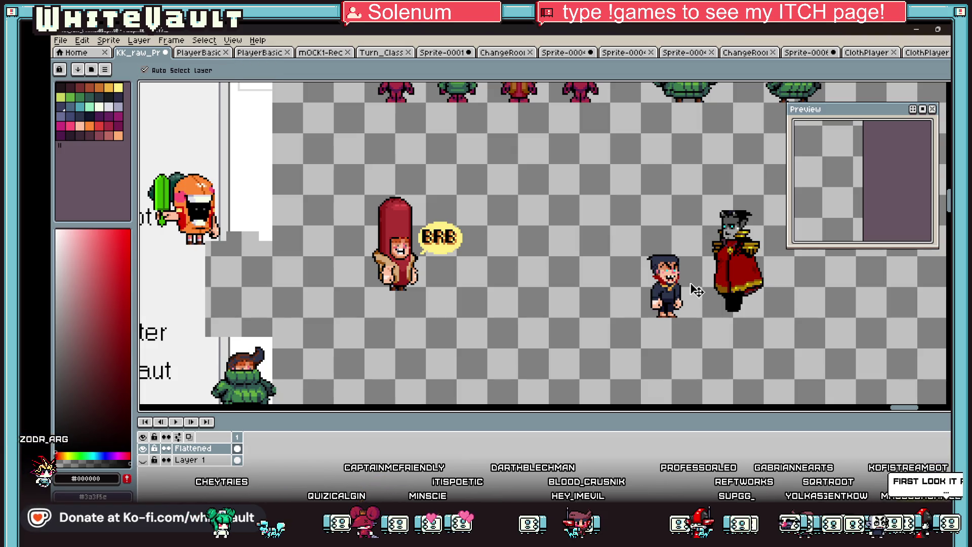
{"action": "key", "text": "b"}
{"action": "scroll", "coordinate": [678, 282], "scroll_direction": "up", "scroll_amount": 2}
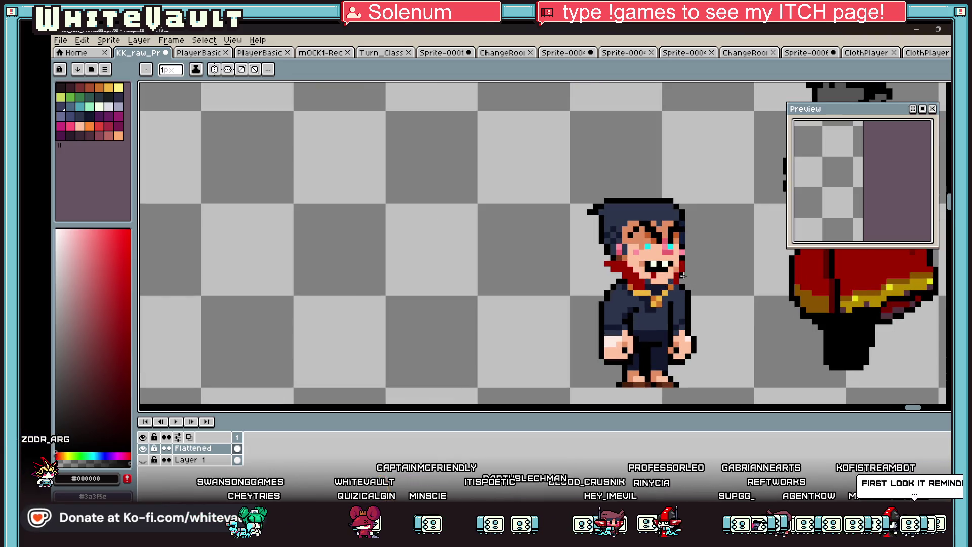
{"action": "key", "text": "m"}
{"action": "left_click_drag", "start_coordinate": [523, 154], "coordinate": [732, 261]}
{"action": "scroll", "coordinate": [663, 264], "scroll_direction": "up", "scroll_amount": 1}
{"action": "left_click_drag", "start_coordinate": [615, 227], "coordinate": [685, 291]}
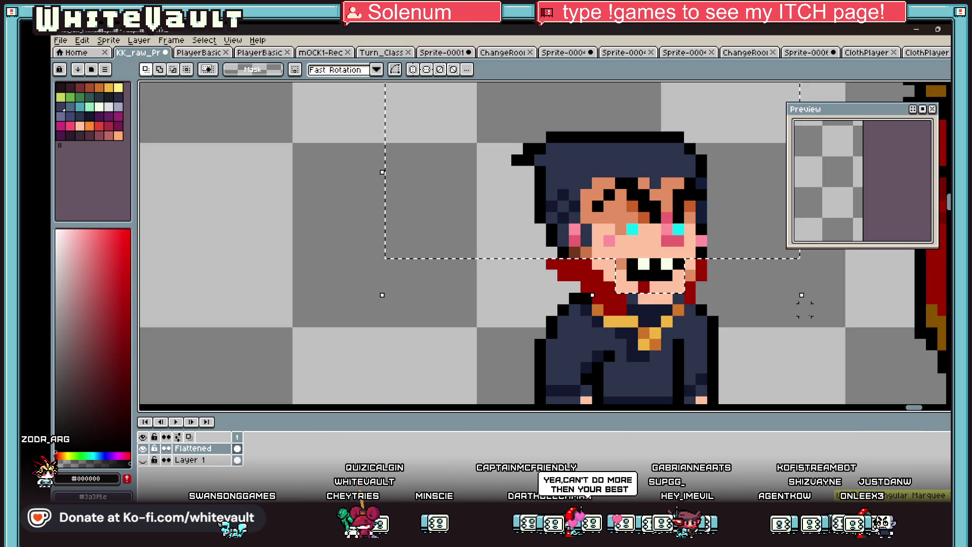
{"action": "key", "text": "ctrl+z"}
{"action": "key", "text": "ctrl+z"}
{"action": "key", "text": "ctrl+z"}
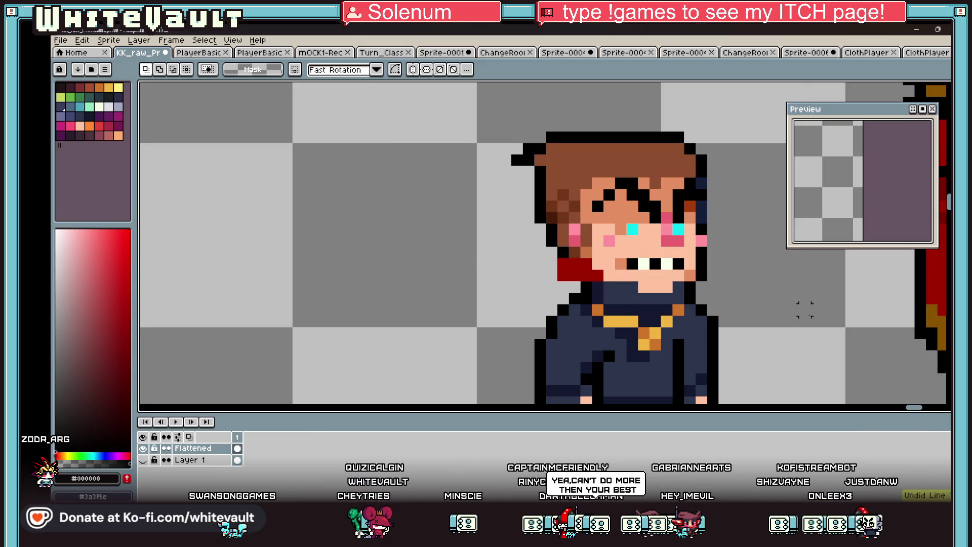
{"action": "key", "text": "ctrl+y"}
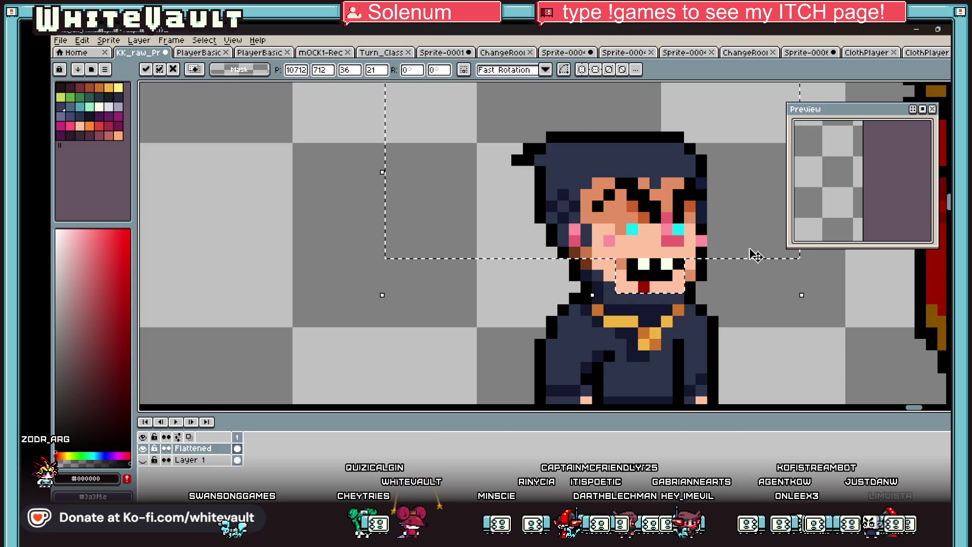
{"action": "scroll", "coordinate": [754, 256], "scroll_direction": "down", "scroll_amount": 2}
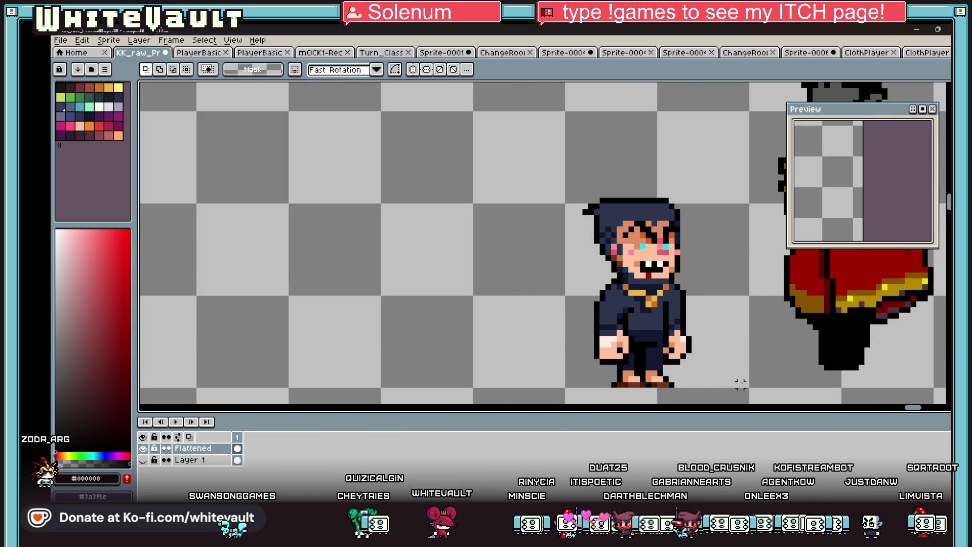
{"action": "scroll", "coordinate": [914, 412], "scroll_direction": "right", "scroll_amount": 4}
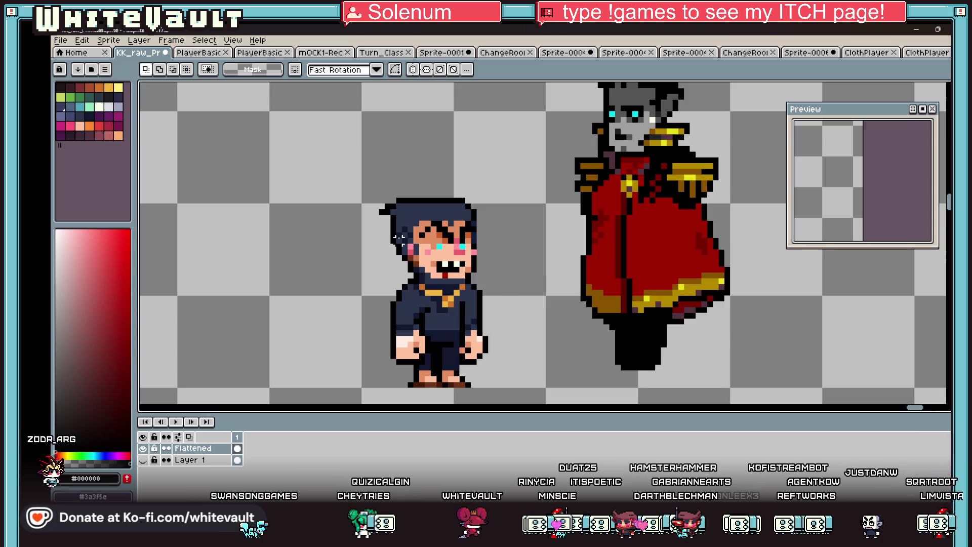
Step: Paint a magenta cape down the figure's left side and across the bottom
{"action": "key", "text": "i"}
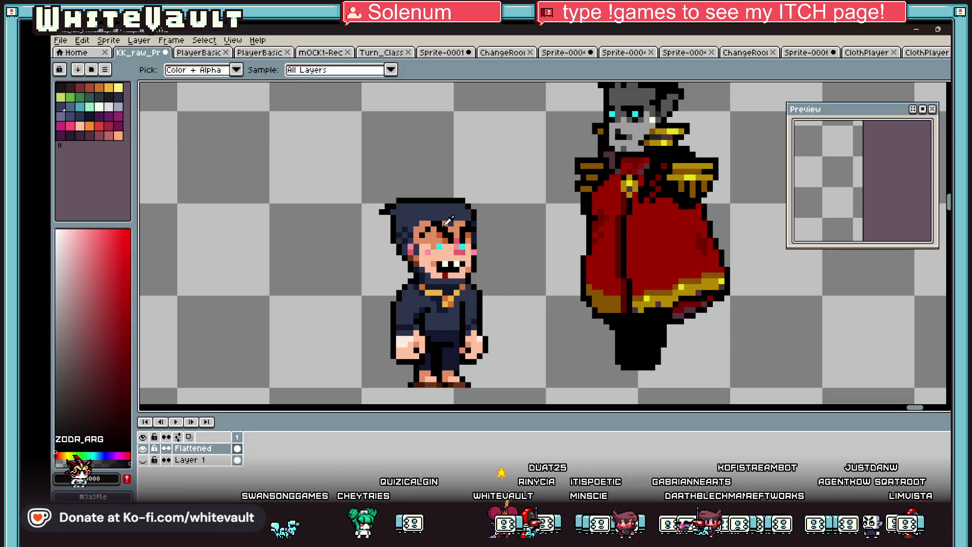
{"action": "scroll", "coordinate": [448, 221], "scroll_direction": "down", "scroll_amount": 1}
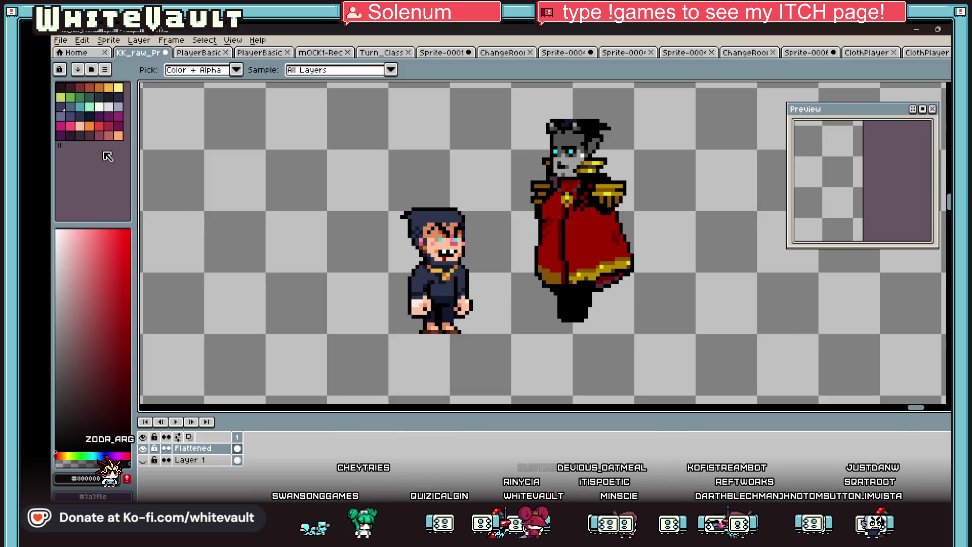
{"action": "left_click", "coordinate": [119, 116]}
{"action": "key", "text": "b"}
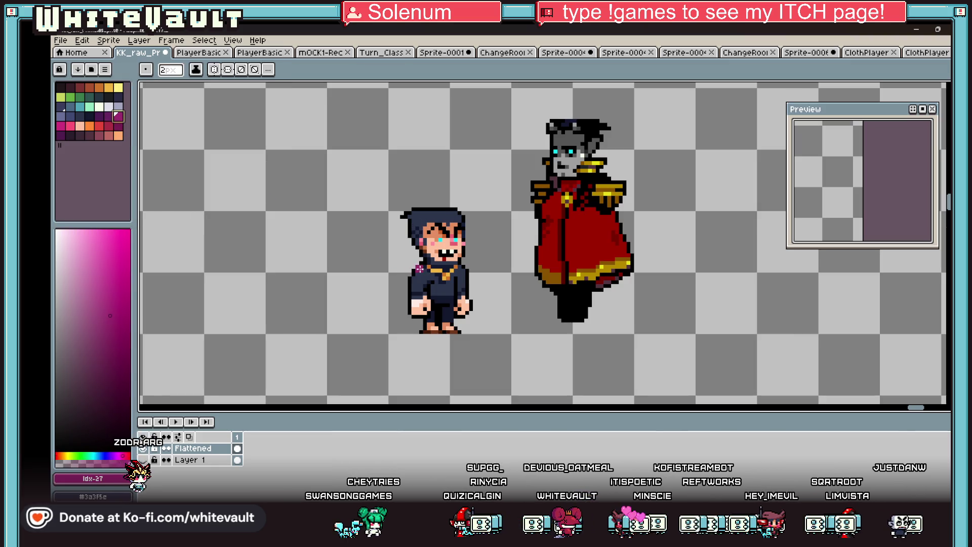
{"action": "left_click_drag", "start_coordinate": [421, 263], "coordinate": [408, 312]}
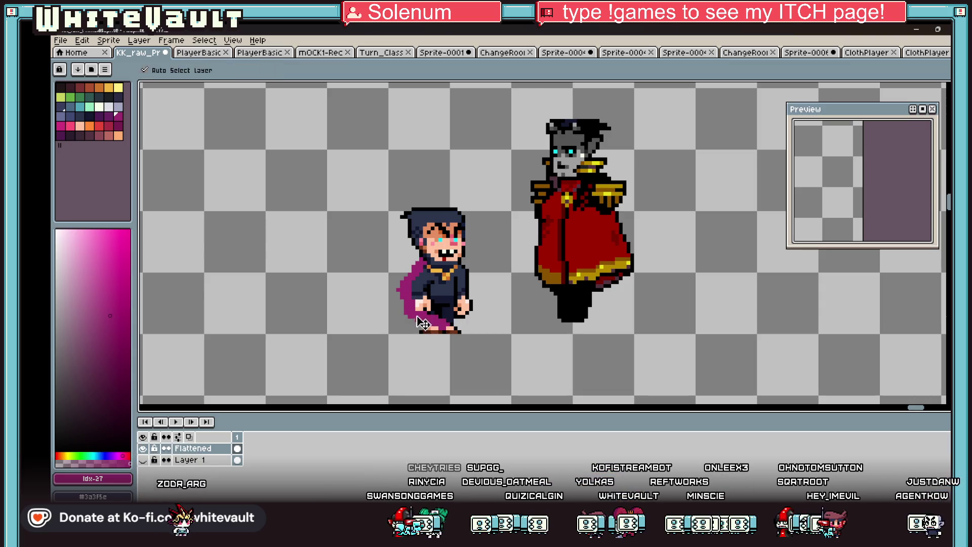
{"action": "mouse_move", "coordinate": [402, 329]}
{"action": "left_mouse_down"}
{"action": "mouse_move", "coordinate": [462, 328]}
{"action": "mouse_move", "coordinate": [463, 270]}
{"action": "left_mouse_up"}
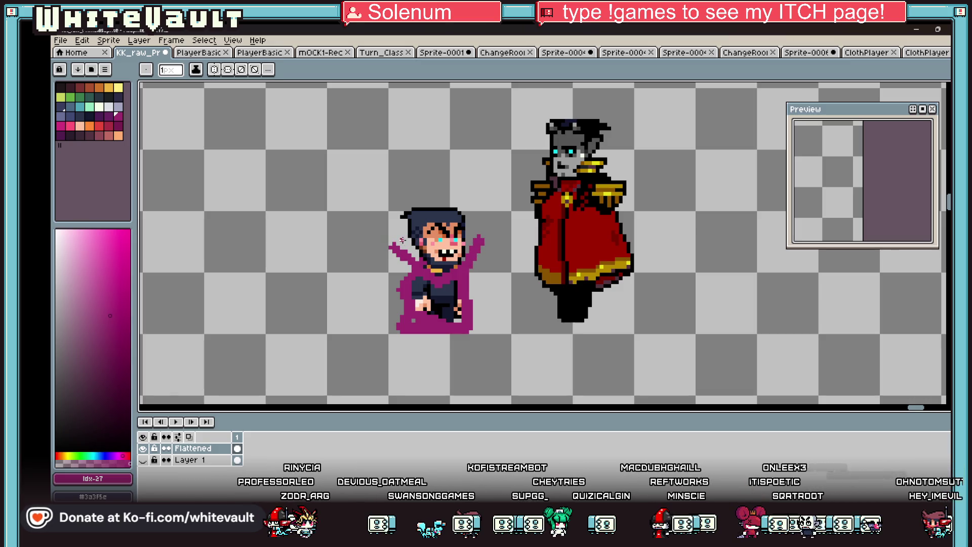
{"action": "scroll", "coordinate": [420, 219], "scroll_direction": "up", "scroll_amount": 3}
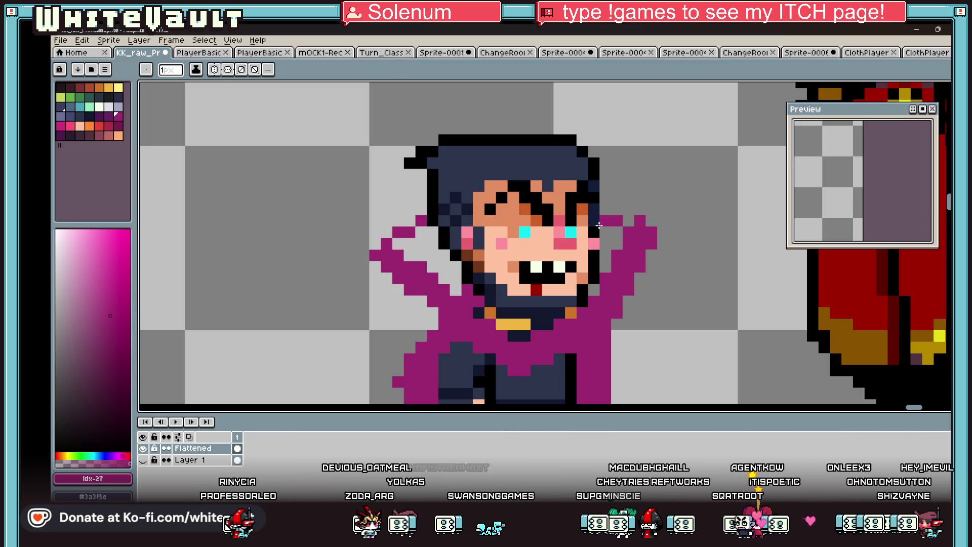
Step: Fill the small hair gaps with black using the Paint Bucket in Contiguous mode
{"action": "left_click", "coordinate": [427, 232], "text": "alt"}
{"action": "key", "text": "g"}
{"action": "left_click", "coordinate": [417, 231]}
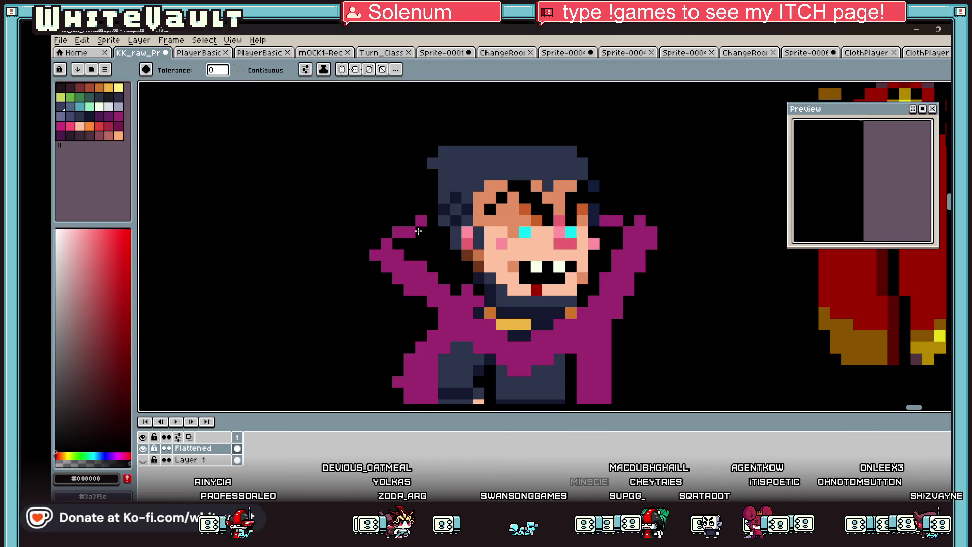
{"action": "left_click", "coordinate": [241, 70]}
{"action": "key", "text": "ctrl+z"}
{"action": "left_click", "coordinate": [430, 258]}
{"action": "left_click", "coordinate": [616, 255]}
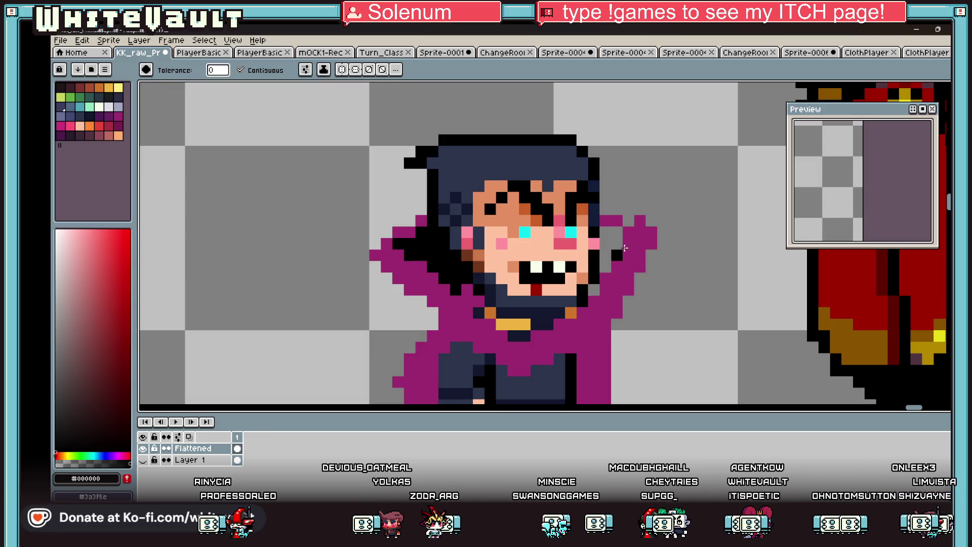
{"action": "left_click", "coordinate": [613, 240]}
{"action": "scroll", "coordinate": [615, 245], "scroll_direction": "down", "scroll_amount": 3}
{"action": "scroll", "coordinate": [617, 253], "scroll_direction": "up", "scroll_amount": 1}
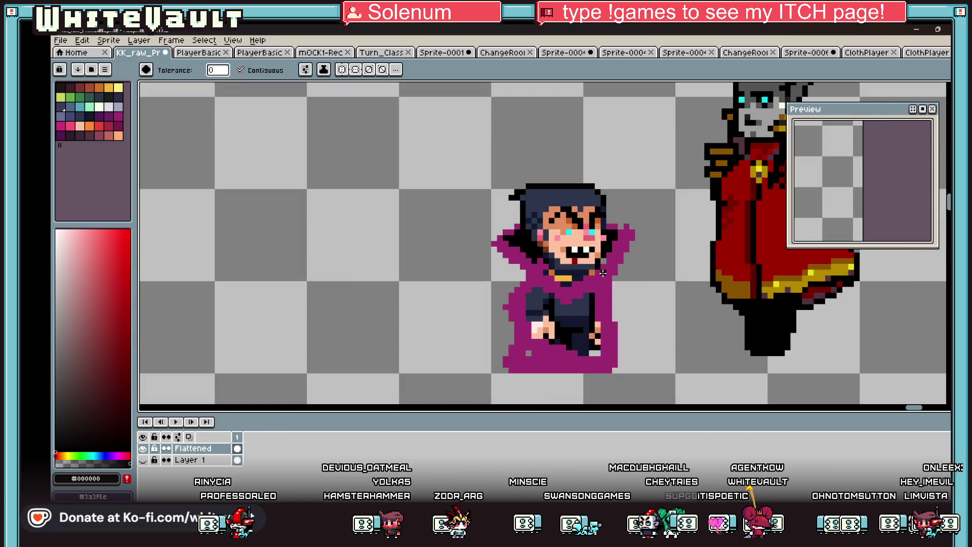
Step: Paint the dark body and arms cape magenta
{"action": "key", "text": "b"}
{"action": "left_click", "coordinate": [555, 290], "text": "alt"}
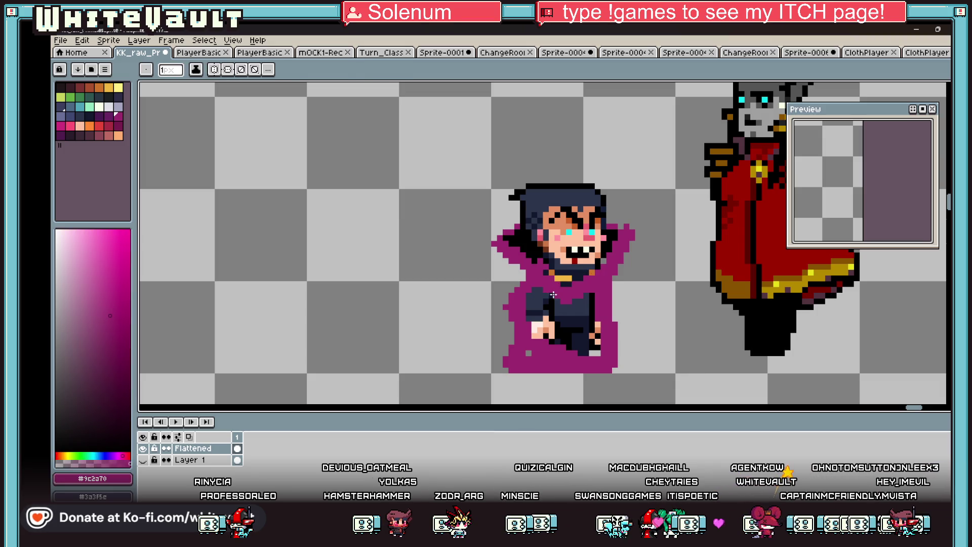
{"action": "mouse_move", "coordinate": [552, 296]}
{"action": "left_mouse_down"}
{"action": "mouse_move", "coordinate": [539, 309]}
{"action": "mouse_move", "coordinate": [541, 331]}
{"action": "mouse_move", "coordinate": [592, 348]}
{"action": "mouse_move", "coordinate": [582, 307]}
{"action": "left_mouse_up"}
{"action": "scroll", "coordinate": [631, 292], "scroll_direction": "down", "scroll_amount": 3}
{"action": "scroll", "coordinate": [632, 293], "scroll_direction": "up", "scroll_amount": 2}
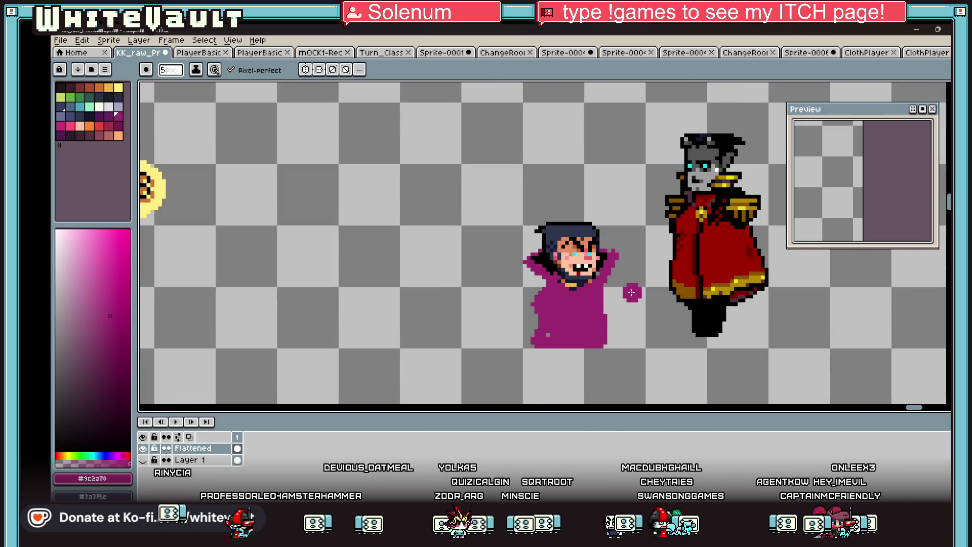
{"action": "scroll", "coordinate": [655, 298], "scroll_direction": "down", "scroll_amount": 1}
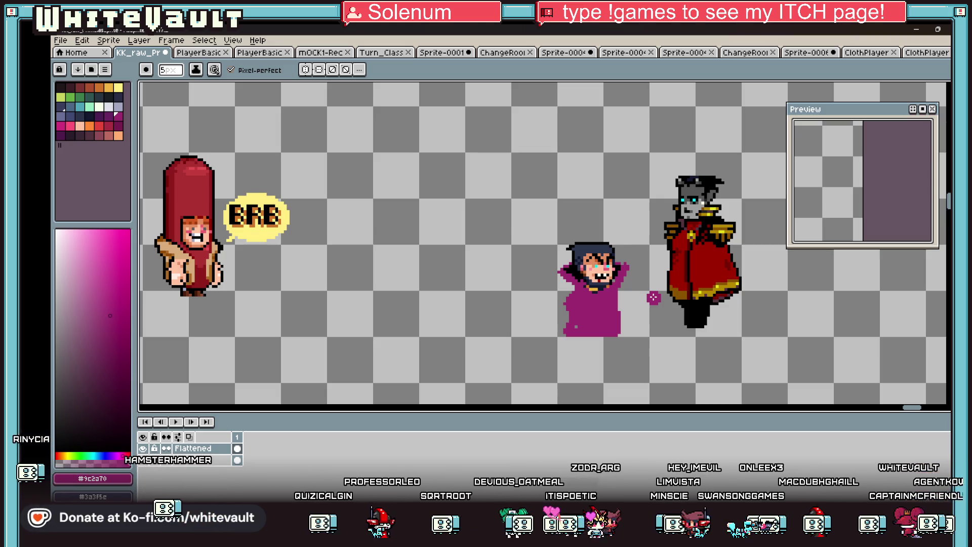
{"action": "left_click", "coordinate": [954, 87]}
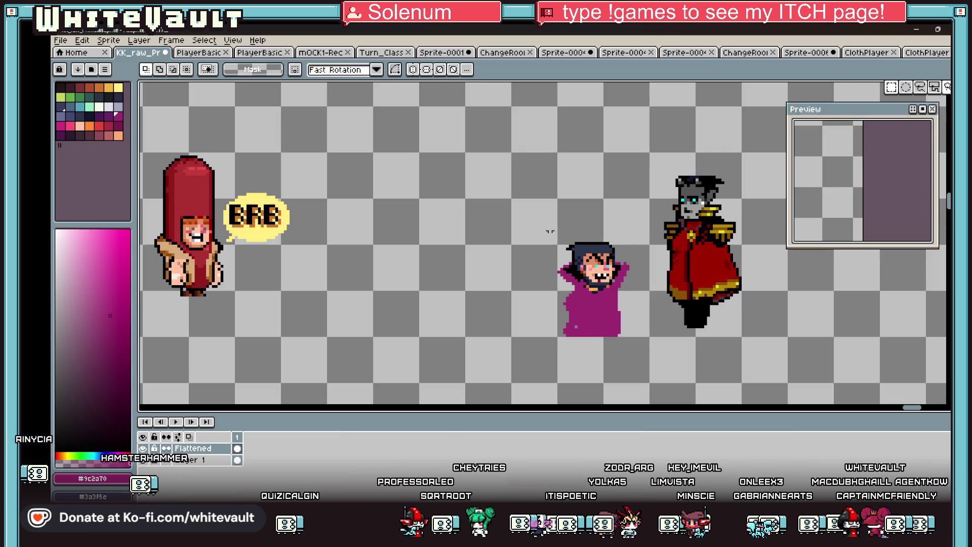
Step: Select the magenta-robed figure, then undo the magenta edits to restore the vampire
{"action": "mouse_move", "coordinate": [500, 208]}
{"action": "left_mouse_down"}
{"action": "mouse_move", "coordinate": [641, 336]}
{"action": "mouse_move", "coordinate": [640, 351]}
{"action": "left_mouse_up"}
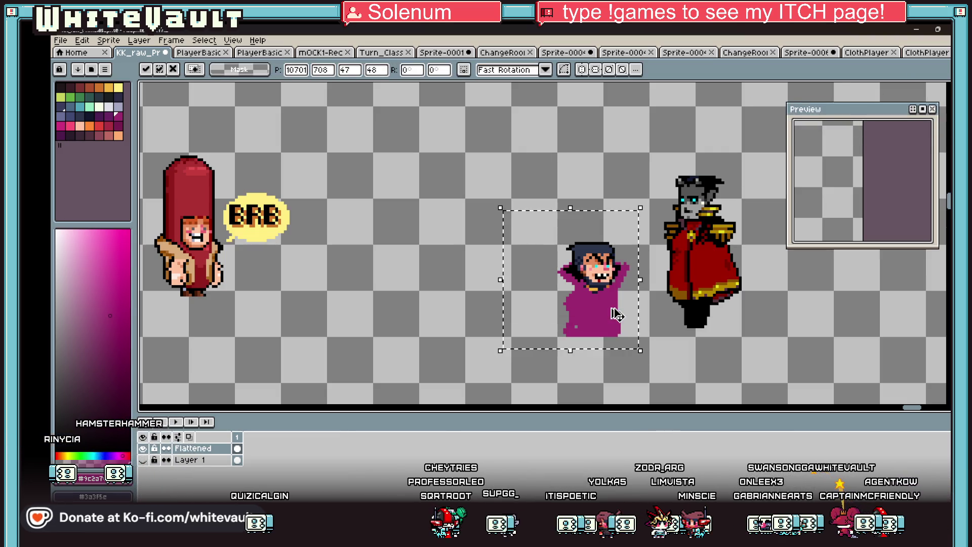
{"action": "left_click", "coordinate": [445, 224]}
{"action": "key", "text": "ctrl+z"}
{"action": "key", "text": "ctrl+z"}
{"action": "key", "text": "ctrl+z"}
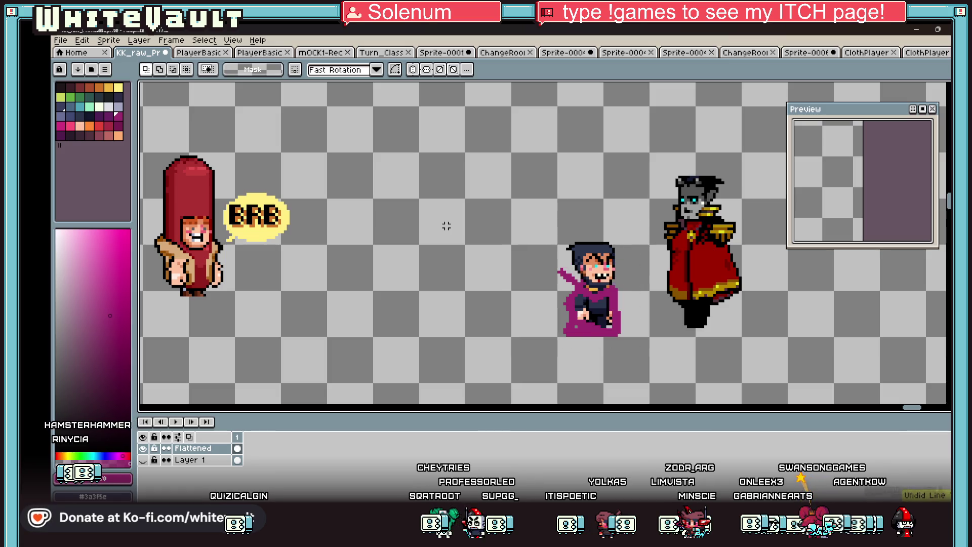
{"action": "key", "text": "ctrl+z"}
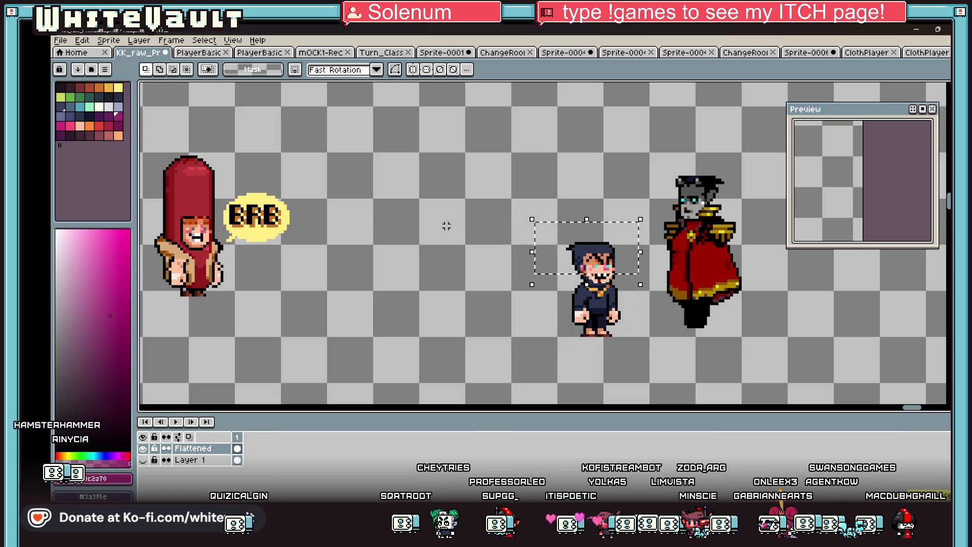
{"action": "key", "text": "ctrl+z"}
{"action": "key", "text": "ctrl+z"}
{"action": "key", "text": "ctrl+z"}
Step: Paste the robed figure and place it just left of the vampire
{"action": "mouse_move", "coordinate": [923, 109]}
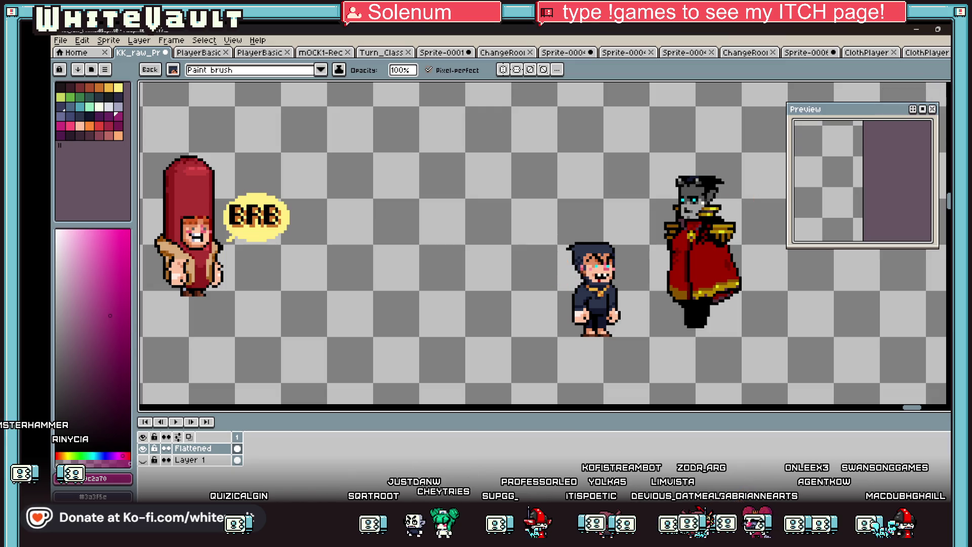
{"action": "key", "text": "ctrl+v"}
{"action": "key", "text": "shift+Left"}
{"action": "key", "text": "shift+Left"}
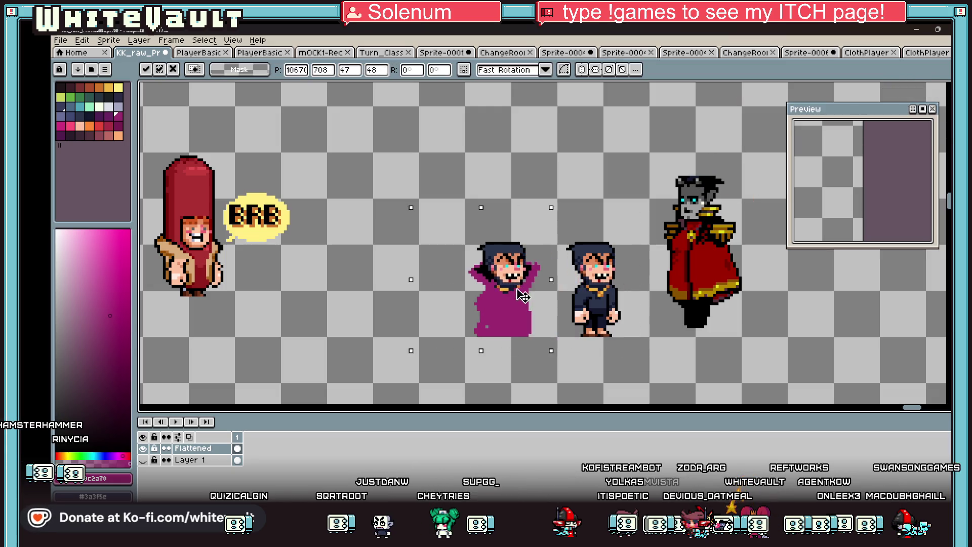
{"action": "key", "text": "Return"}
{"action": "scroll", "coordinate": [582, 243], "scroll_direction": "down", "scroll_amount": 1}
{"action": "scroll", "coordinate": [582, 243], "scroll_direction": "up", "scroll_amount": 2}
Step: Select the dark-clothed vampire's head area
{"action": "left_click_drag", "start_coordinate": [545, 224], "coordinate": [654, 287]}
{"action": "scroll", "coordinate": [597, 279], "scroll_direction": "up", "scroll_amount": 1}
{"action": "scroll", "coordinate": [549, 273], "scroll_direction": "down", "scroll_amount": 1}
{"action": "scroll", "coordinate": [441, 219], "scroll_direction": "down", "scroll_amount": 1}
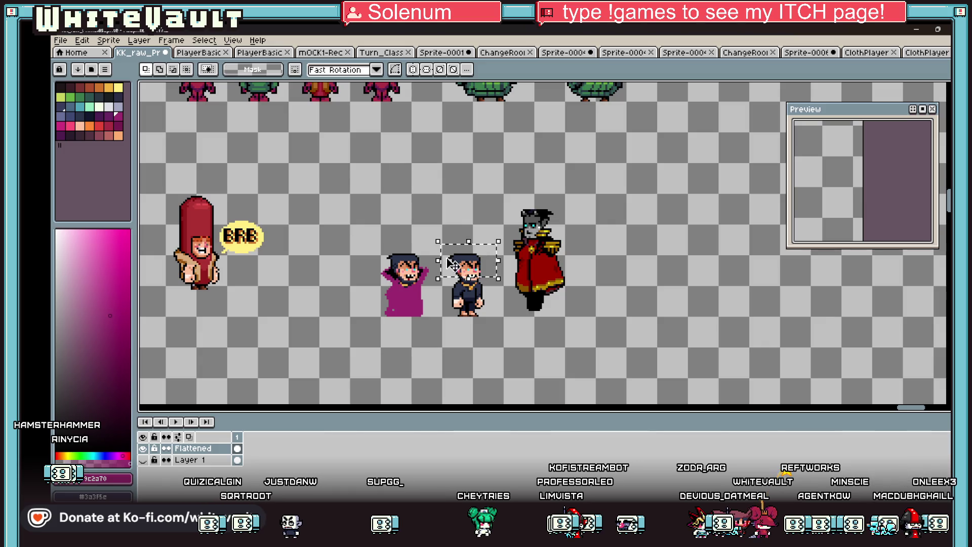
{"action": "scroll", "coordinate": [441, 219], "scroll_direction": "down", "scroll_amount": 1}
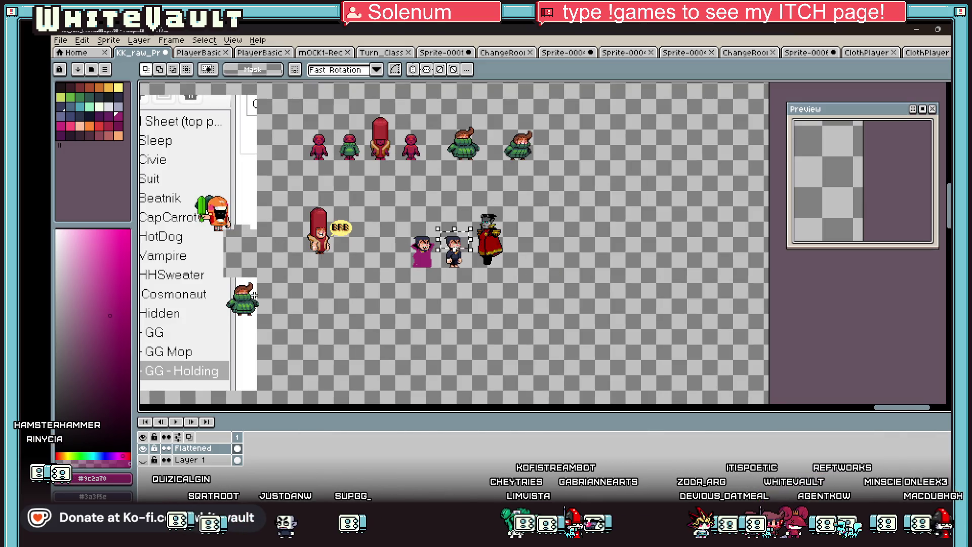
{"action": "scroll", "coordinate": [243, 289], "scroll_direction": "up", "scroll_amount": 2}
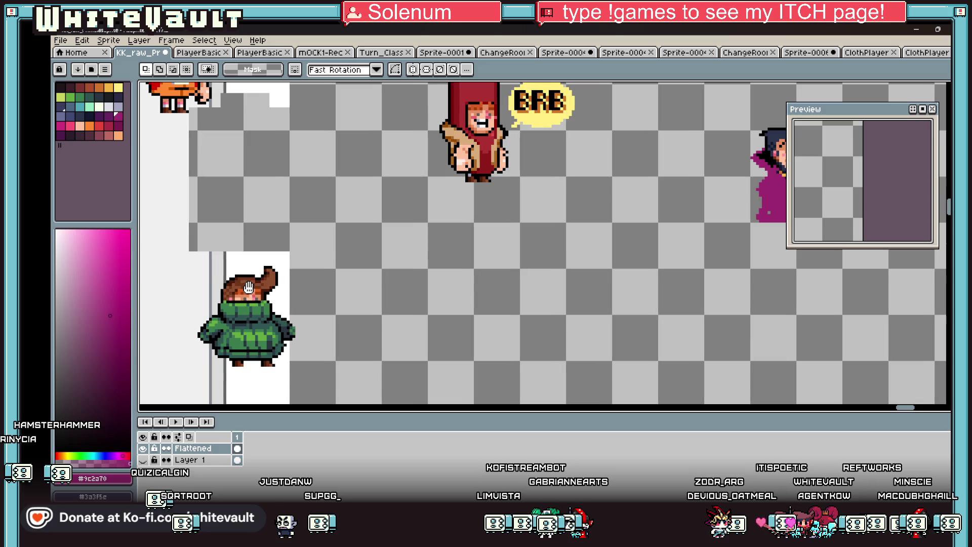
{"action": "key", "text": "i"}
{"action": "scroll", "coordinate": [597, 217], "scroll_direction": "down", "scroll_amount": 2}
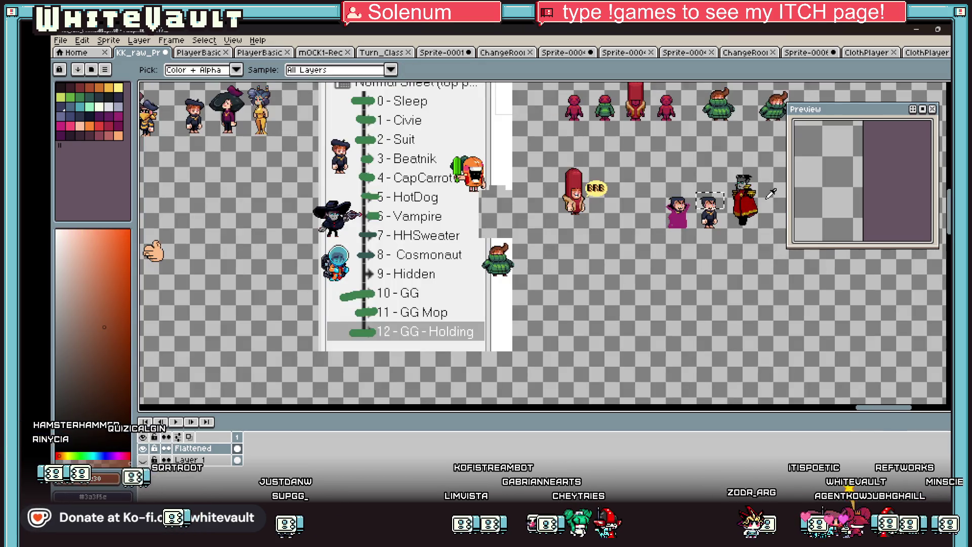
{"action": "scroll", "coordinate": [731, 195], "scroll_direction": "up", "scroll_amount": 2}
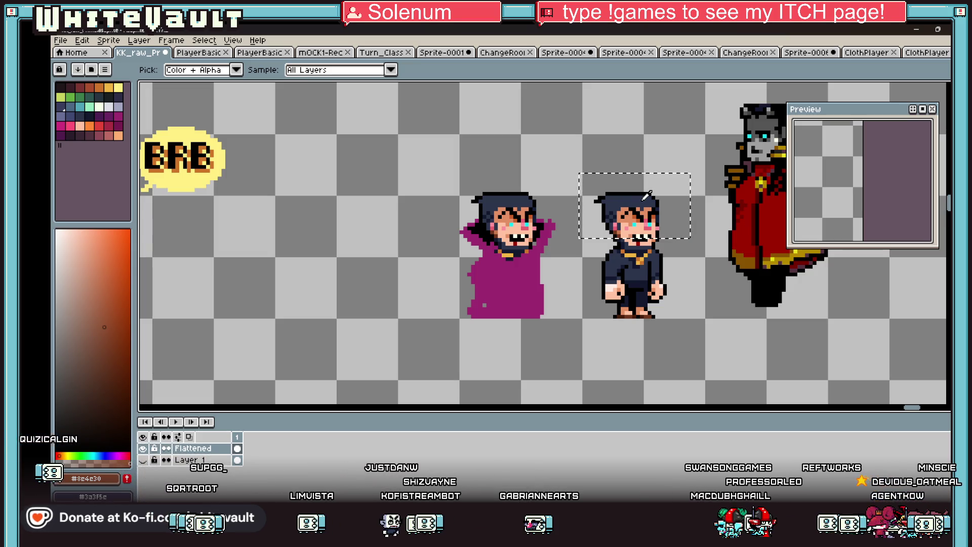
Step: Sample a grey from the sprites as the drawing colour
{"action": "left_click", "coordinate": [780, 136]}
{"action": "scroll", "coordinate": [678, 192], "scroll_direction": "up", "scroll_amount": 2}
{"action": "scroll", "coordinate": [678, 191], "scroll_direction": "down", "scroll_amount": 4}
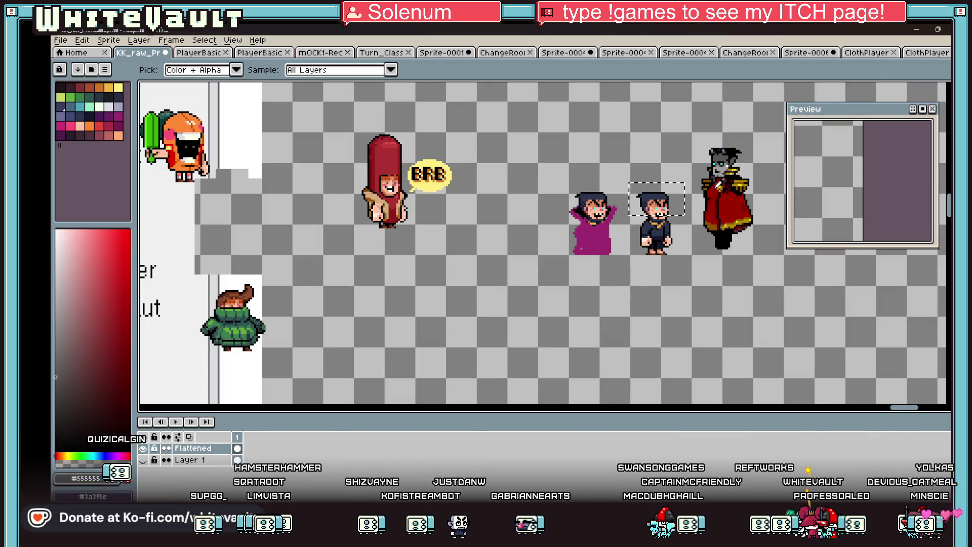
{"action": "key", "text": "b"}
{"action": "scroll", "coordinate": [730, 180], "scroll_direction": "up", "scroll_amount": 3}
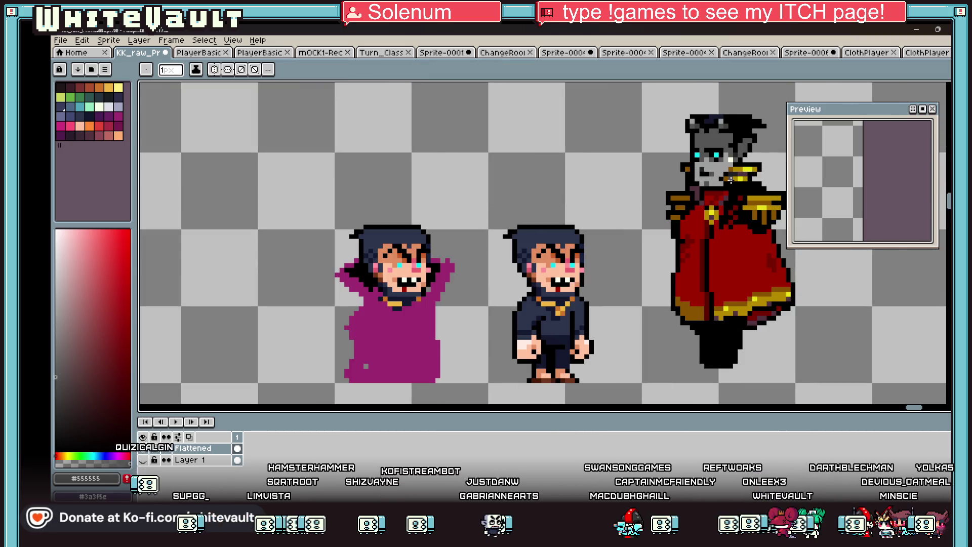
{"action": "scroll", "coordinate": [731, 180], "scroll_direction": "up", "scroll_amount": 1}
Step: Draw a pale diagonal highlight streak through the middle figure's hair
{"action": "key", "text": "i"}
{"action": "left_click", "coordinate": [98, 107]}
{"action": "key", "text": "b"}
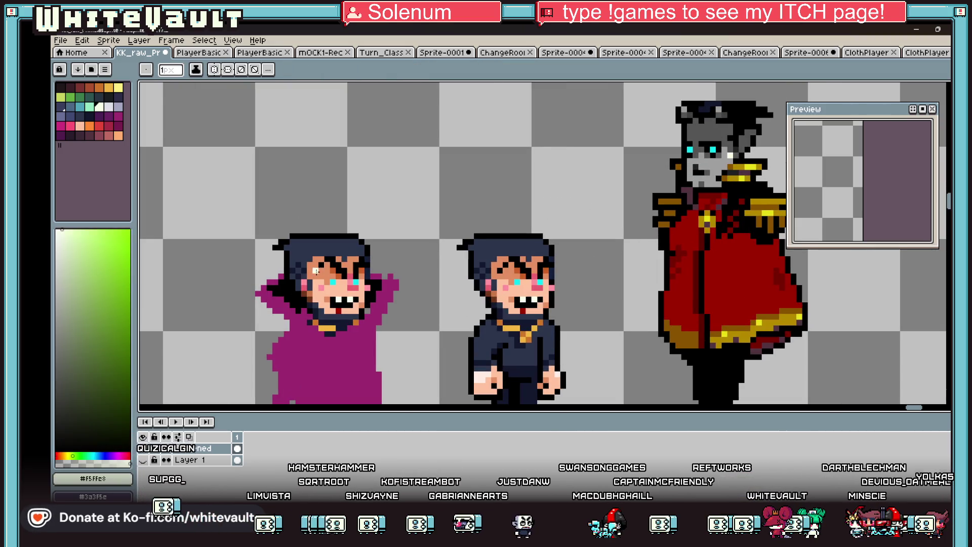
{"action": "scroll", "coordinate": [350, 256], "scroll_direction": "up", "scroll_amount": 3}
{"action": "scroll", "coordinate": [349, 256], "scroll_direction": "down", "scroll_amount": 3}
{"action": "scroll", "coordinate": [603, 251], "scroll_direction": "up", "scroll_amount": 3}
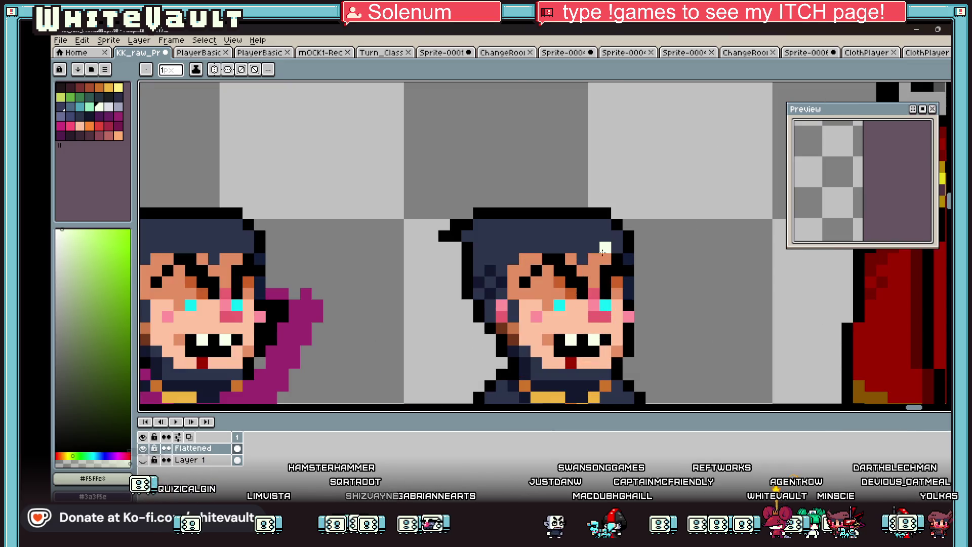
{"action": "mouse_move", "coordinate": [552, 234]}
{"action": "left_mouse_down"}
{"action": "mouse_move", "coordinate": [509, 213]}
{"action": "mouse_move", "coordinate": [479, 247]}
{"action": "left_mouse_up"}
Step: Sample grey from the villain's face and add grey pixels to the middle figure's hair
{"action": "key", "text": "i"}
{"action": "scroll", "coordinate": [561, 223], "scroll_direction": "down", "scroll_amount": 6}
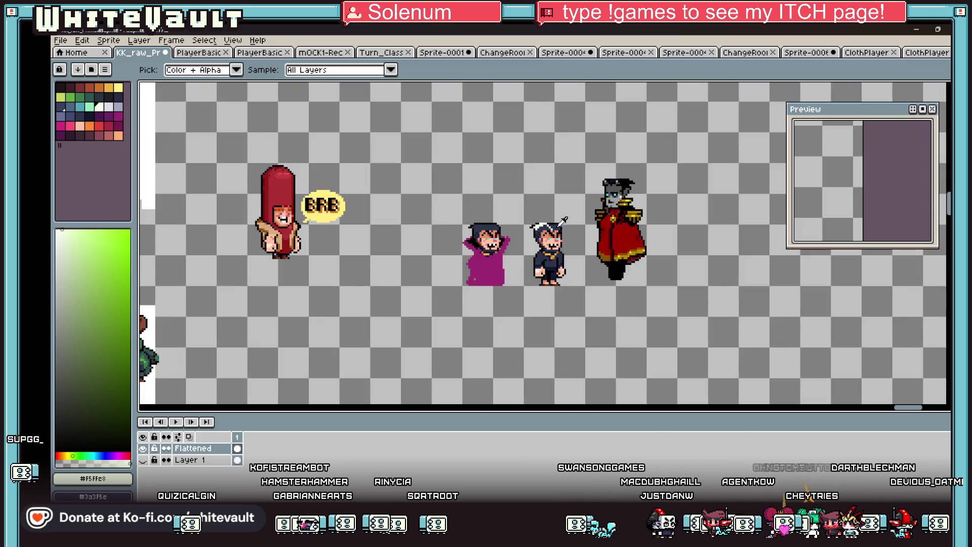
{"action": "key", "text": "v"}
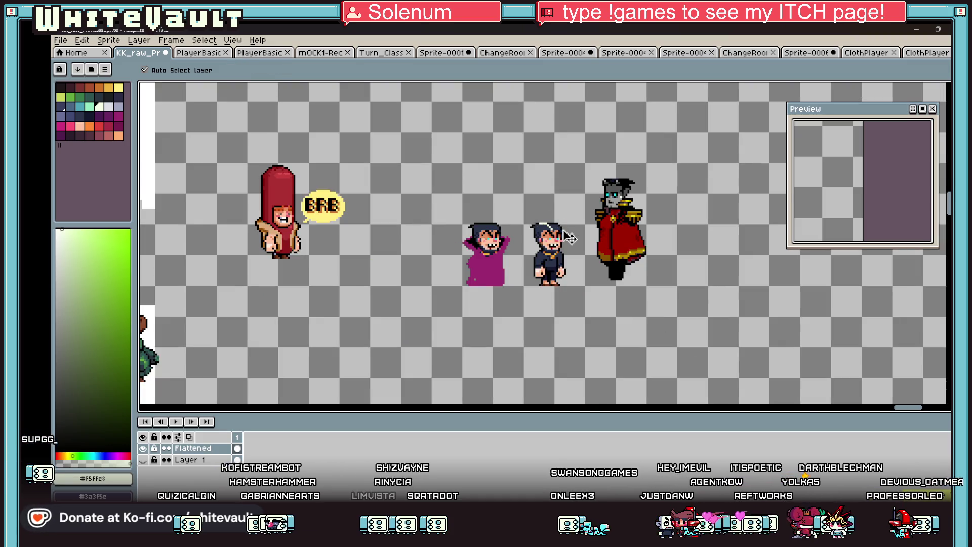
{"action": "key", "text": "i"}
{"action": "scroll", "coordinate": [571, 217], "scroll_direction": "up", "scroll_amount": 1}
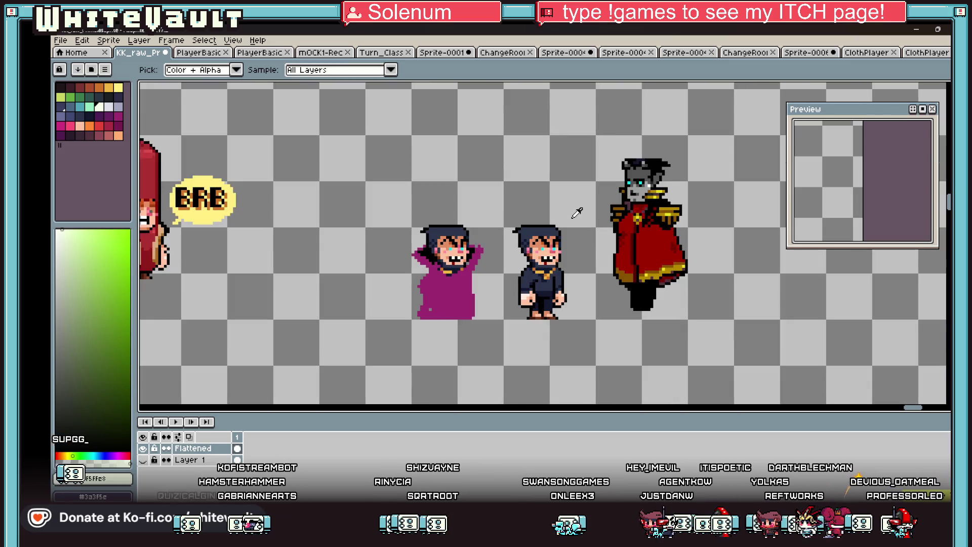
{"action": "left_click", "coordinate": [648, 182]}
{"action": "key", "text": "b"}
{"action": "scroll", "coordinate": [546, 223], "scroll_direction": "up", "scroll_amount": 4}
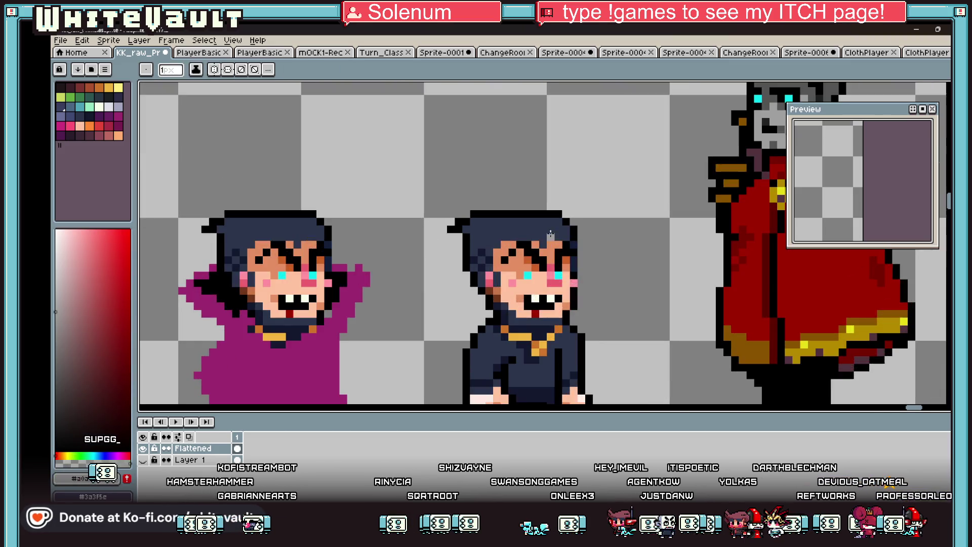
{"action": "mouse_move", "coordinate": [543, 234]}
{"action": "left_mouse_down"}
{"action": "mouse_move", "coordinate": [547, 215]}
{"action": "mouse_move", "coordinate": [562, 223]}
{"action": "left_mouse_up"}
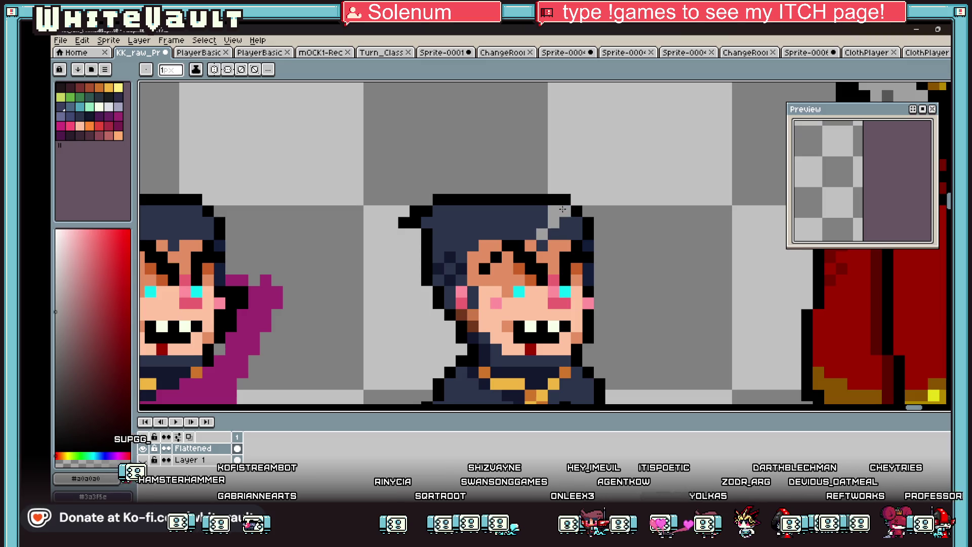
Step: Sample the orange skin tone from the middle vampire's face
{"action": "left_click", "coordinate": [559, 237], "text": "alt"}
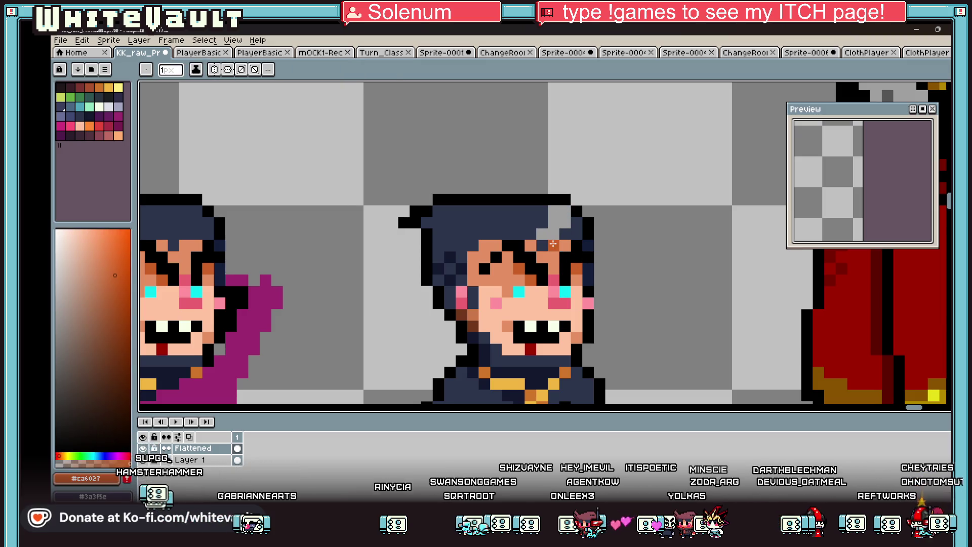
{"action": "left_click", "coordinate": [559, 241], "text": "alt"}
{"action": "left_click", "coordinate": [559, 241], "text": "alt"}
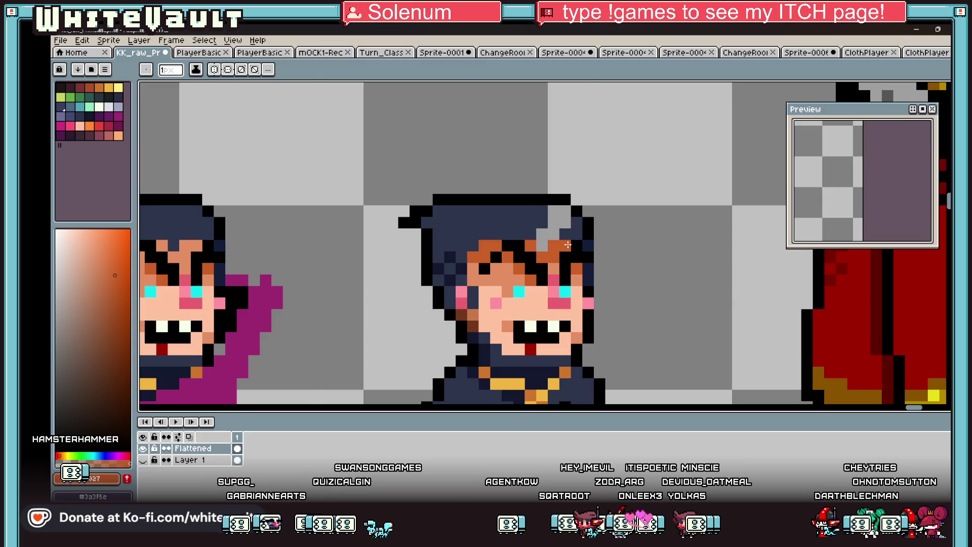
{"action": "scroll", "coordinate": [553, 254], "scroll_direction": "down", "scroll_amount": 5}
{"action": "scroll", "coordinate": [605, 248], "scroll_direction": "up", "scroll_amount": 1}
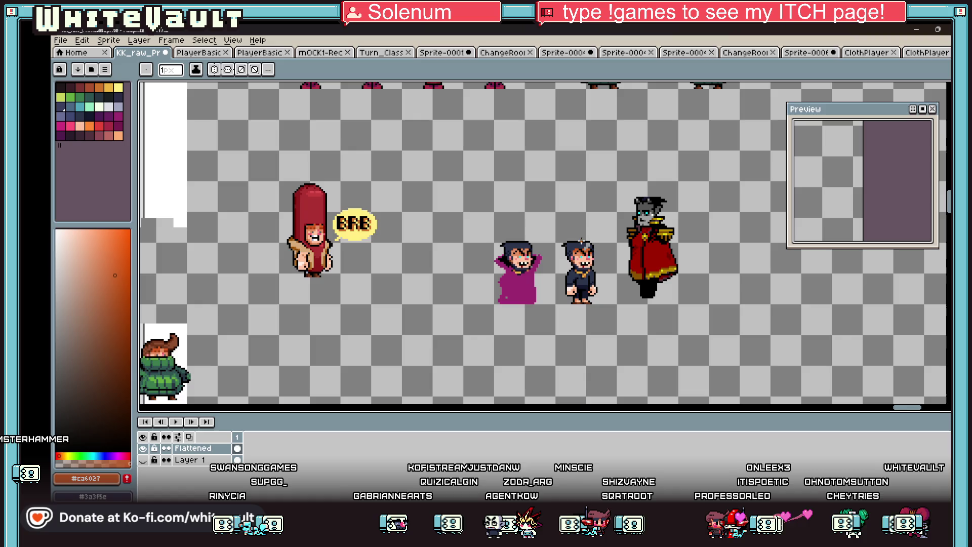
{"action": "scroll", "coordinate": [590, 248], "scroll_direction": "up", "scroll_amount": 5}
Step: Sample the light grey hair streak, then the navy hair colour
{"action": "key", "text": "alt"}
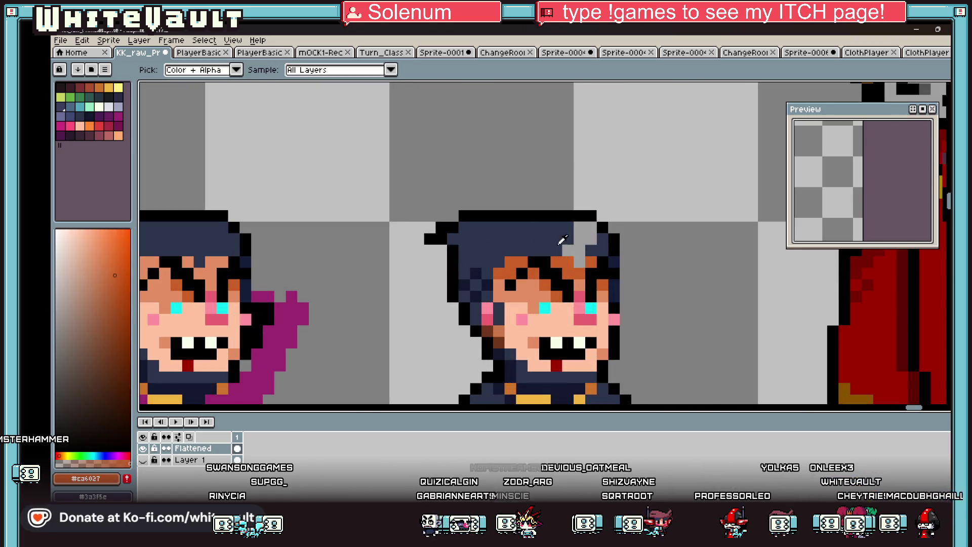
{"action": "left_click", "coordinate": [566, 244]}
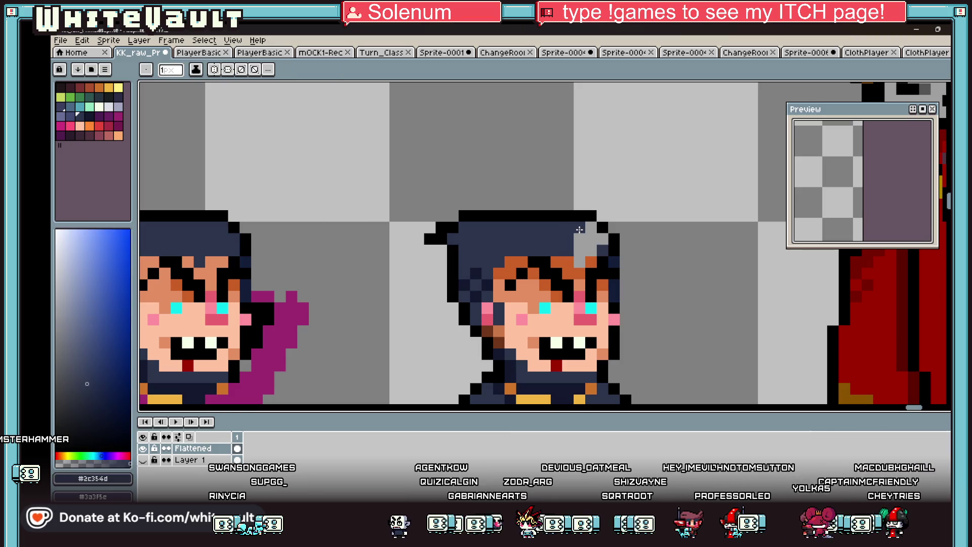
{"action": "left_click", "coordinate": [601, 238], "text": "alt"}
{"action": "scroll", "coordinate": [602, 236], "scroll_direction": "down", "scroll_amount": 5}
{"action": "scroll", "coordinate": [618, 237], "scroll_direction": "up", "scroll_amount": 4}
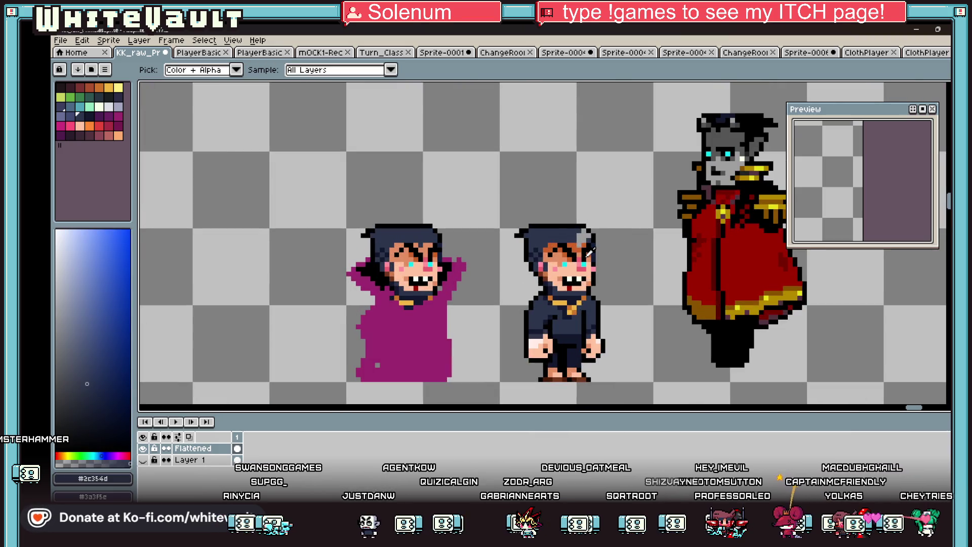
Step: Fill the middle character's face light grey and the leftover orange head patches dark grey
{"action": "left_click", "coordinate": [734, 162], "text": "alt"}
{"action": "left_click", "coordinate": [572, 266]}
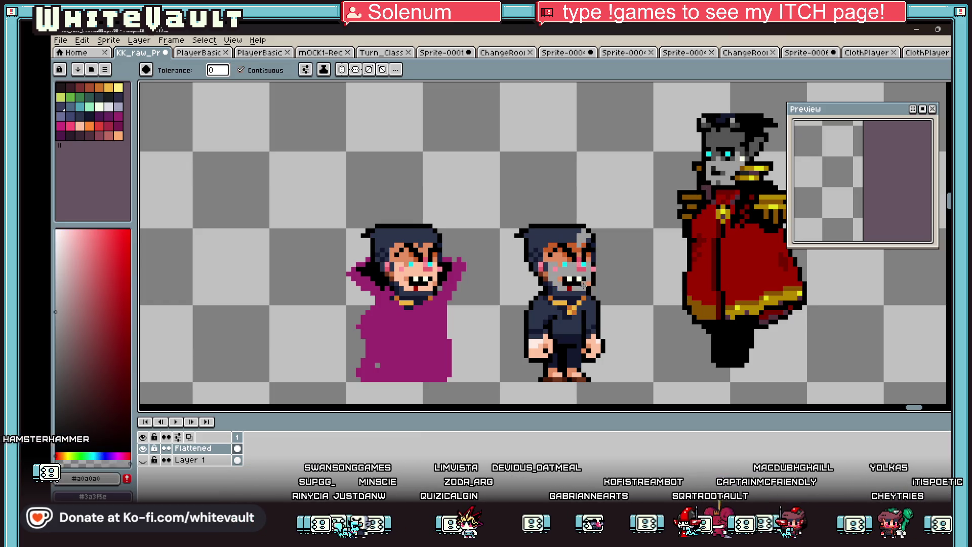
{"action": "left_click", "coordinate": [560, 260], "text": "alt"}
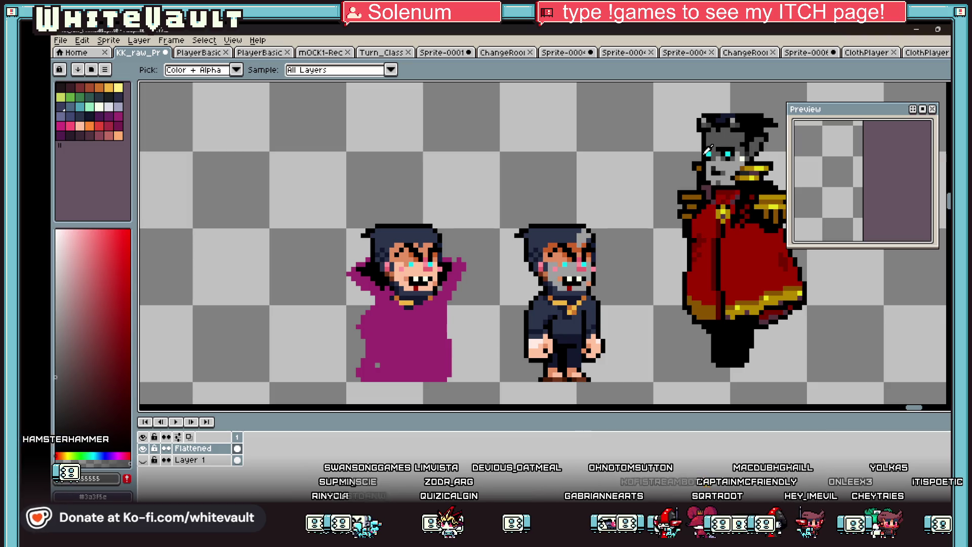
{"action": "scroll", "coordinate": [559, 250], "scroll_direction": "up", "scroll_amount": 2}
{"action": "left_click", "coordinate": [570, 244]}
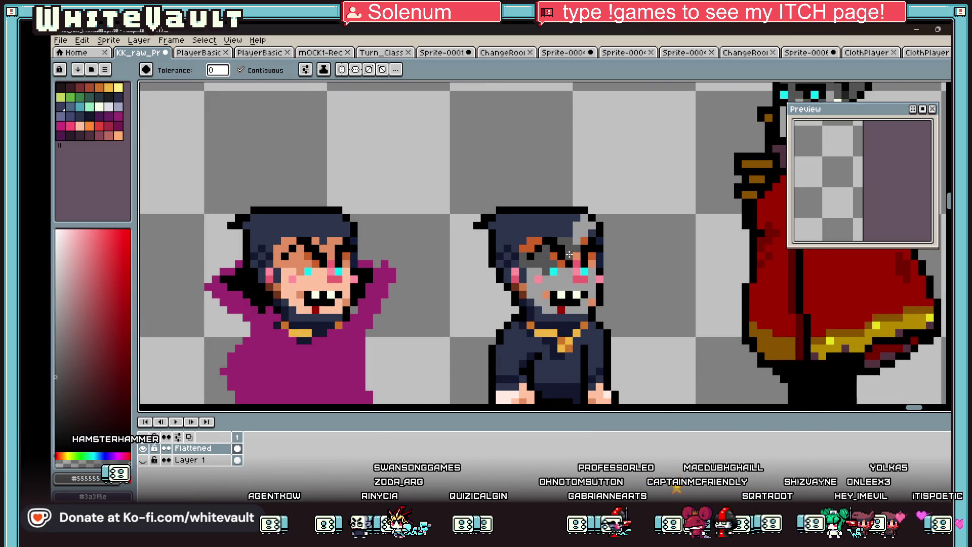
{"action": "left_click", "coordinate": [528, 244]}
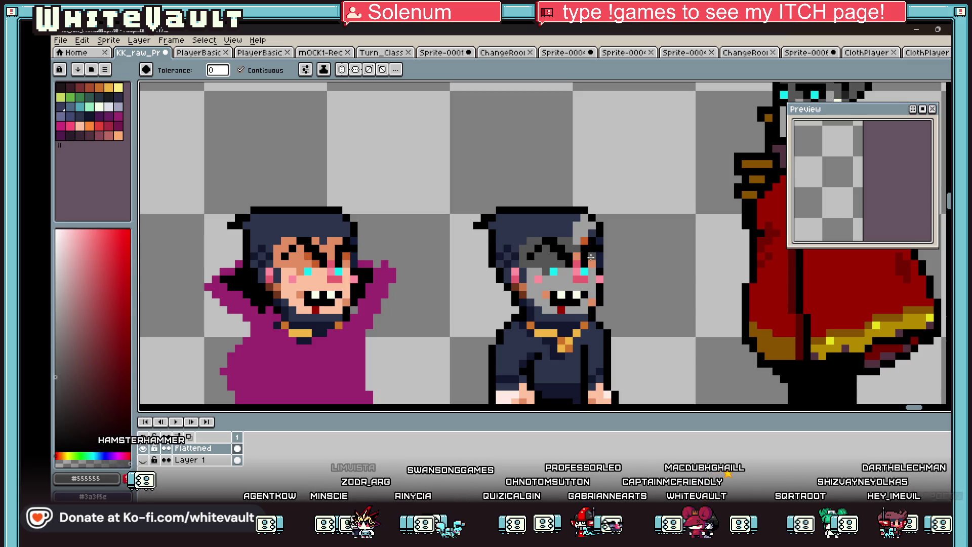
{"action": "left_click", "coordinate": [587, 237]}
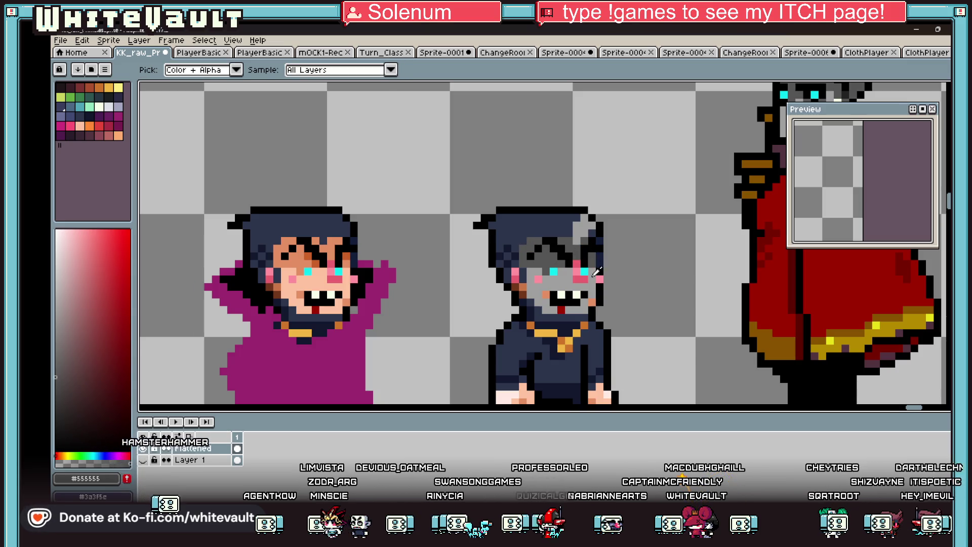
Step: Bucket-fill the navy hair with a darker, near-black shade
{"action": "key", "text": "b"}
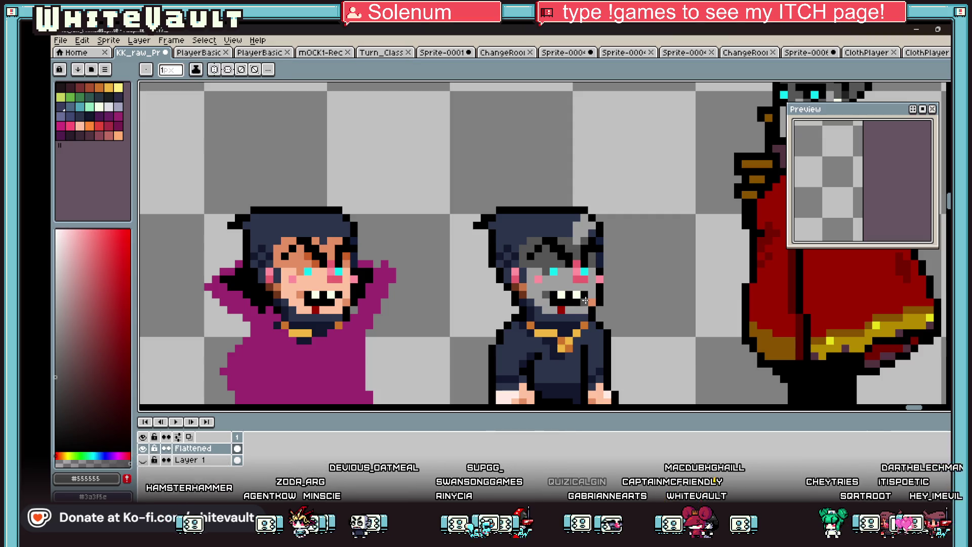
{"action": "scroll", "coordinate": [606, 284], "scroll_direction": "down", "scroll_amount": 2}
{"action": "key", "text": "i"}
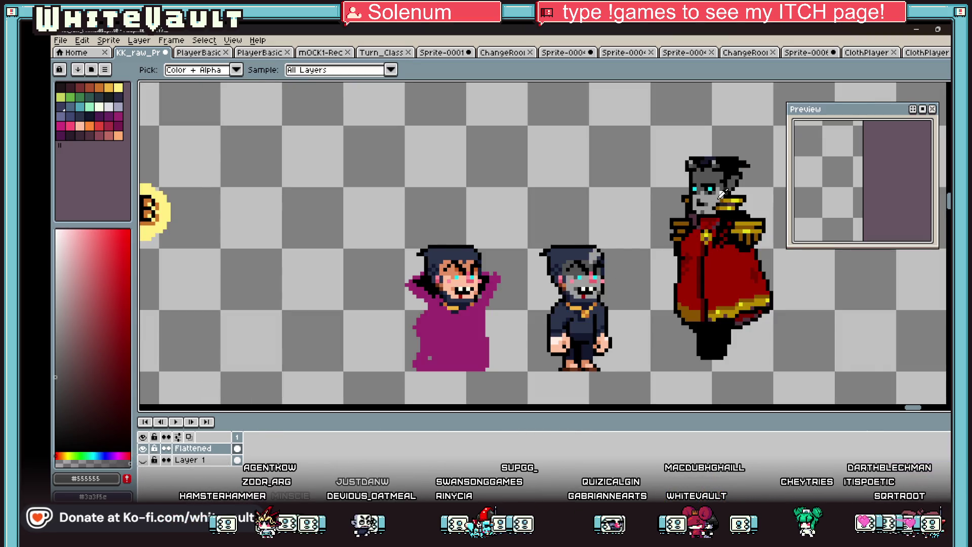
{"action": "scroll", "coordinate": [721, 202], "scroll_direction": "up", "scroll_amount": 1}
{"action": "key", "text": "b"}
{"action": "scroll", "coordinate": [571, 286], "scroll_direction": "up", "scroll_amount": 2}
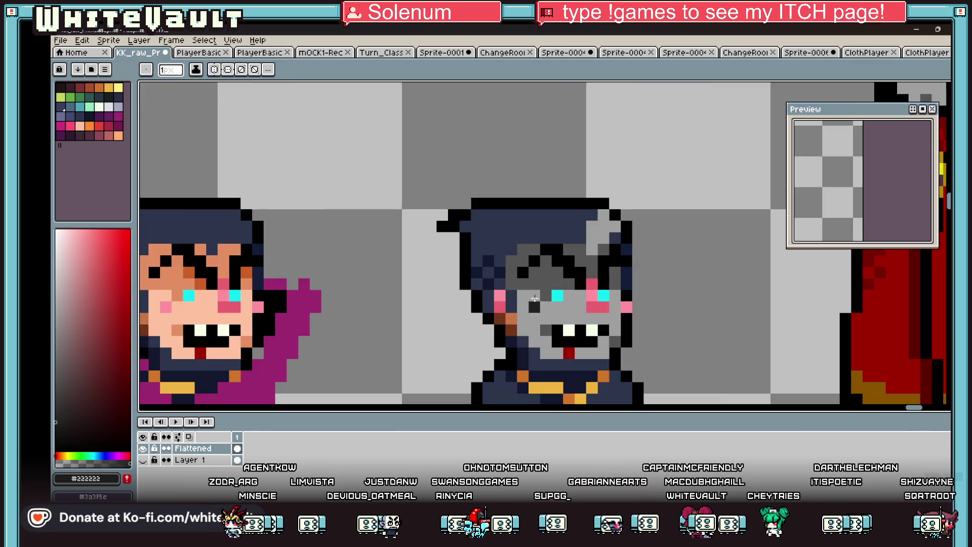
{"action": "scroll", "coordinate": [568, 274], "scroll_direction": "up", "scroll_amount": 2}
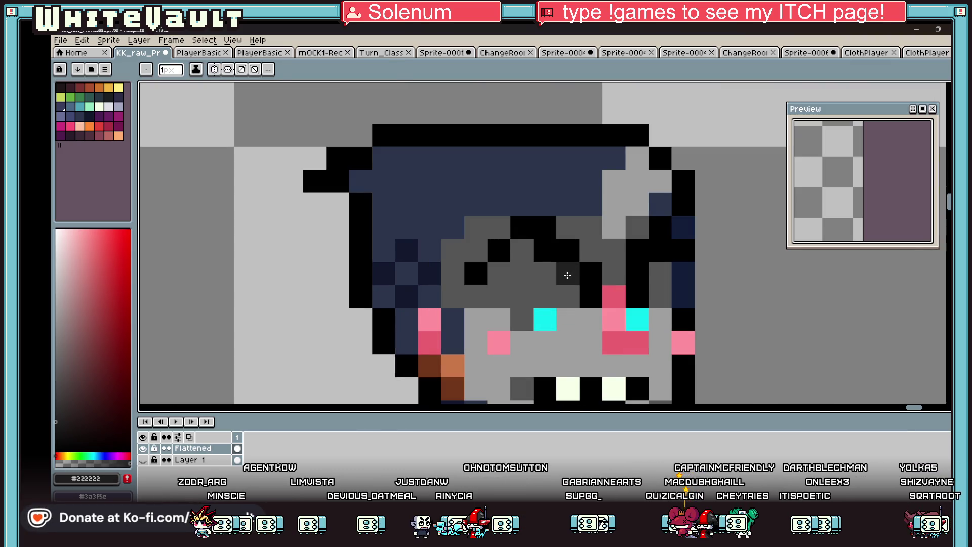
{"action": "scroll", "coordinate": [567, 274], "scroll_direction": "down", "scroll_amount": 3}
{"action": "scroll", "coordinate": [554, 334], "scroll_direction": "up", "scroll_amount": 2}
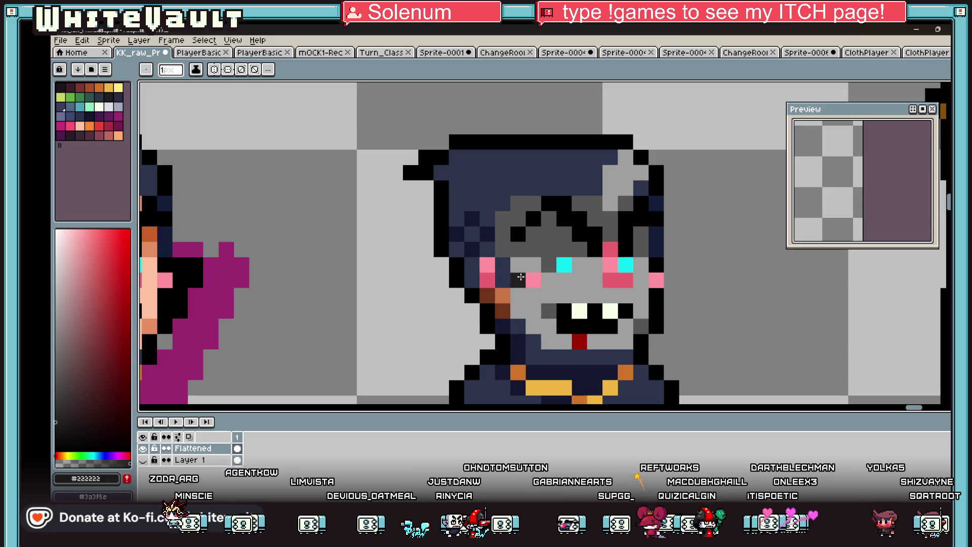
{"action": "key", "text": "g"}
{"action": "left_click", "coordinate": [523, 182]}
{"action": "scroll", "coordinate": [527, 206], "scroll_direction": "down", "scroll_amount": 3}
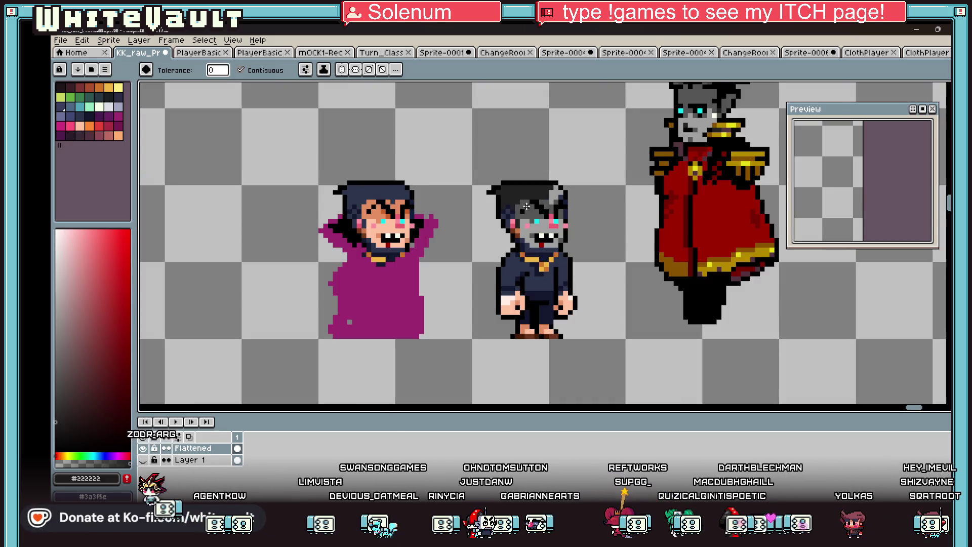
{"action": "scroll", "coordinate": [555, 199], "scroll_direction": "up", "scroll_amount": 2}
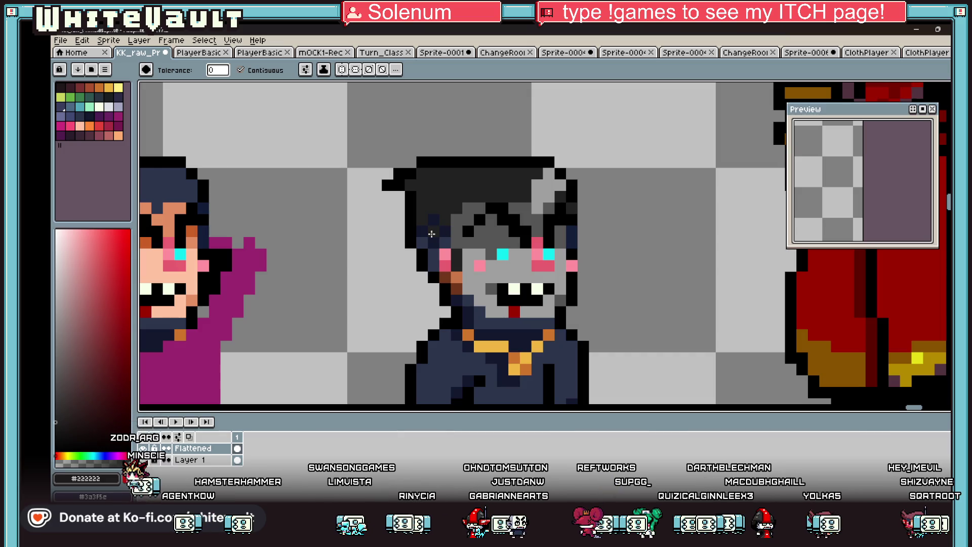
{"action": "key", "text": "b"}
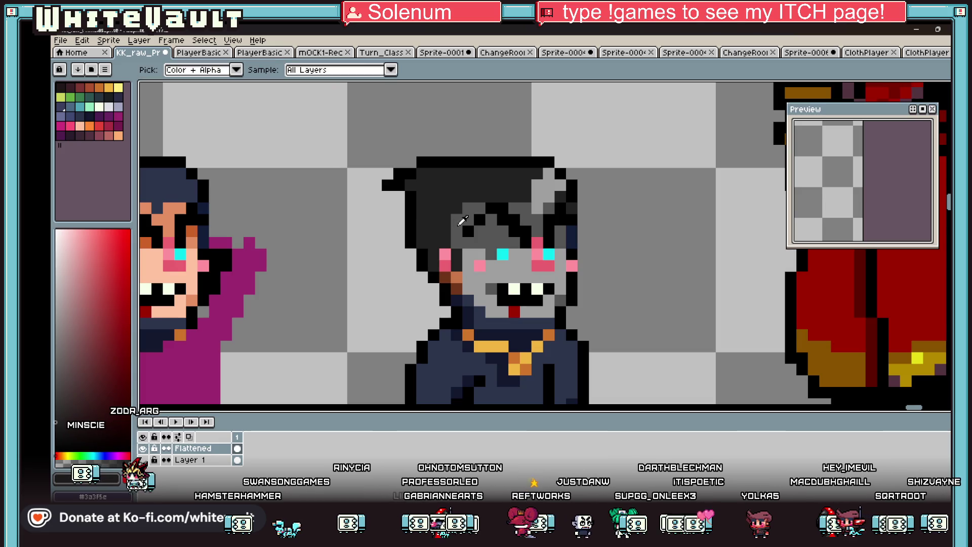
Step: Redraw the grey hair strand lower on the forehead and darken the pixel above it
{"action": "left_click", "coordinate": [407, 210], "text": "alt"}
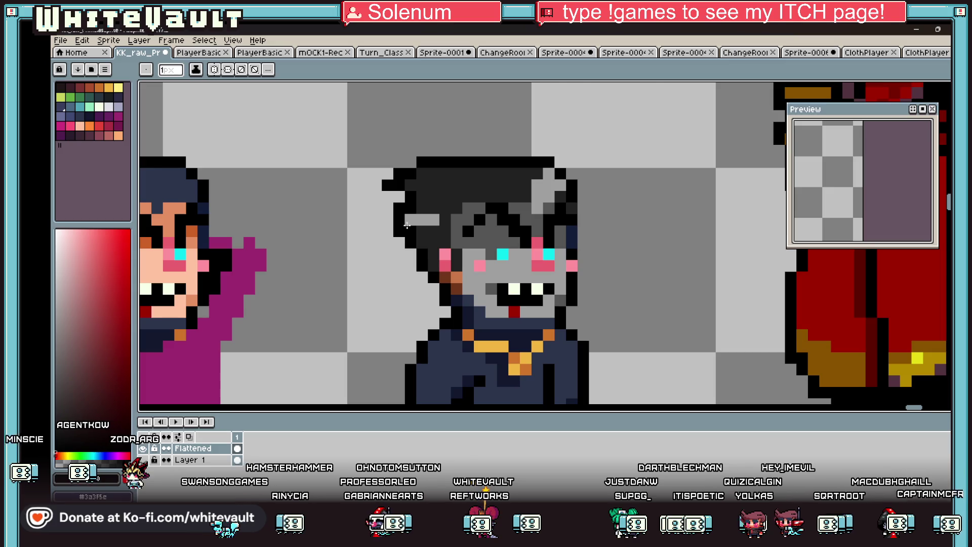
{"action": "scroll", "coordinate": [403, 226], "scroll_direction": "down", "scroll_amount": 6}
{"action": "scroll", "coordinate": [470, 224], "scroll_direction": "up", "scroll_amount": 6}
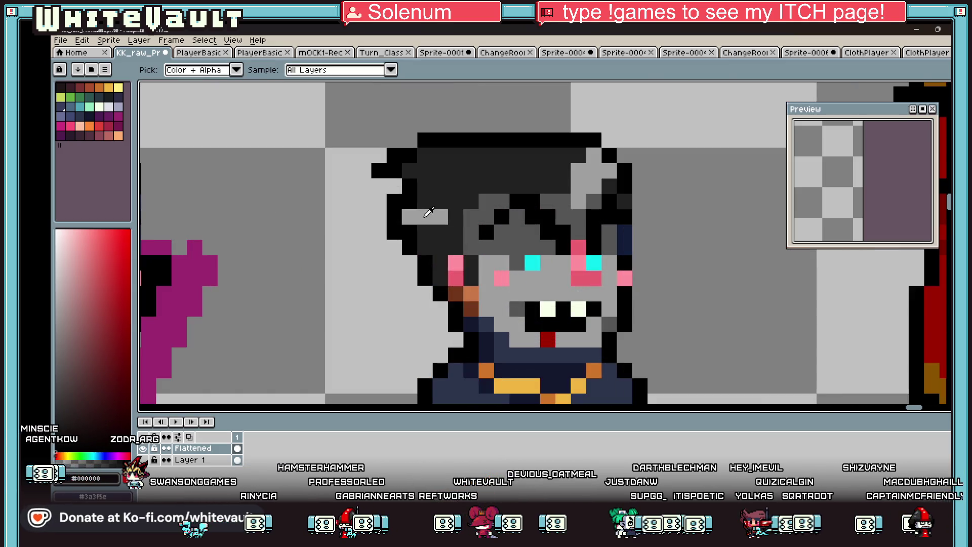
{"action": "left_click_drag", "start_coordinate": [447, 244], "coordinate": [425, 231]}
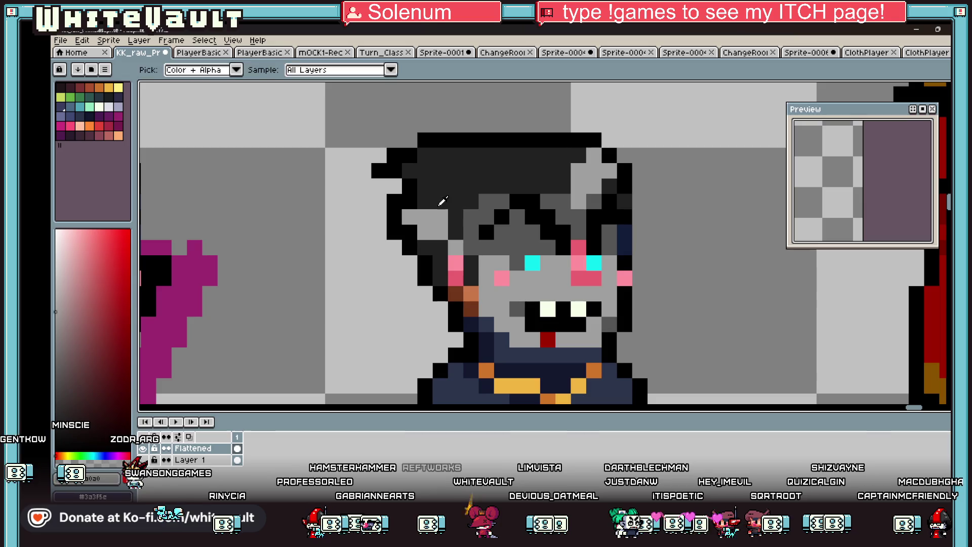
{"action": "left_click", "coordinate": [424, 216]}
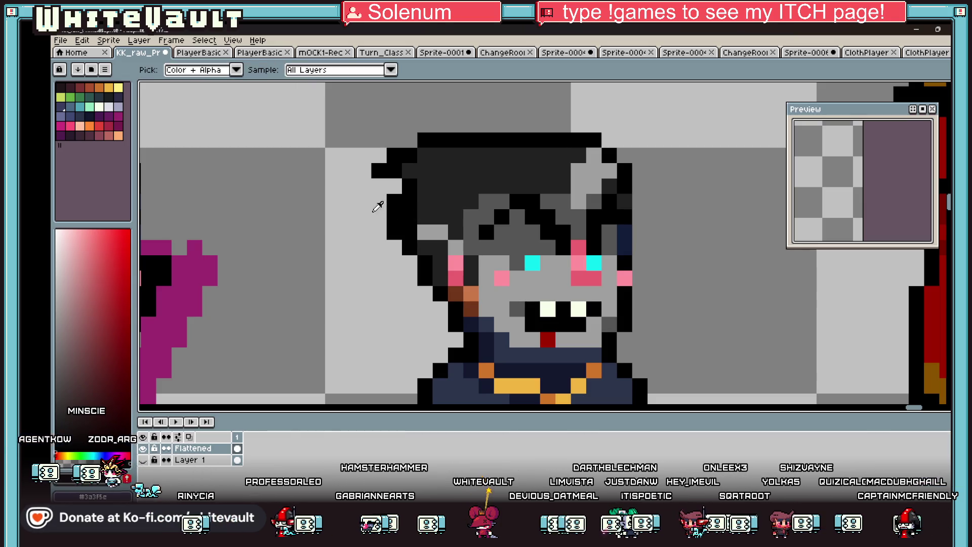
Step: Turn the brown pixels beside the face grey and paint pink cheek pixels at its left edge
{"action": "scroll", "coordinate": [456, 218], "scroll_direction": "down", "scroll_amount": 5}
{"action": "scroll", "coordinate": [459, 223], "scroll_direction": "up", "scroll_amount": 5}
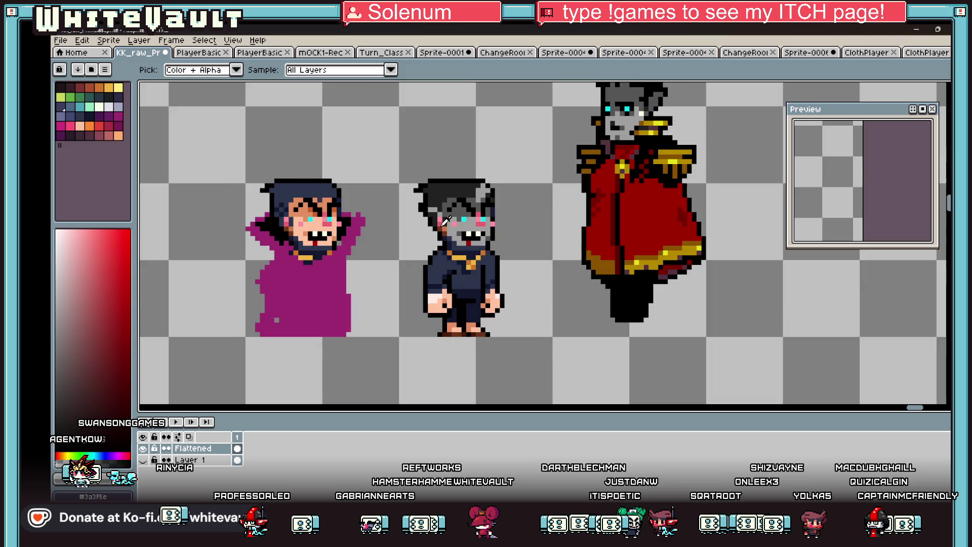
{"action": "scroll", "coordinate": [458, 225], "scroll_direction": "up", "scroll_amount": 3}
{"action": "left_click", "coordinate": [443, 254]}
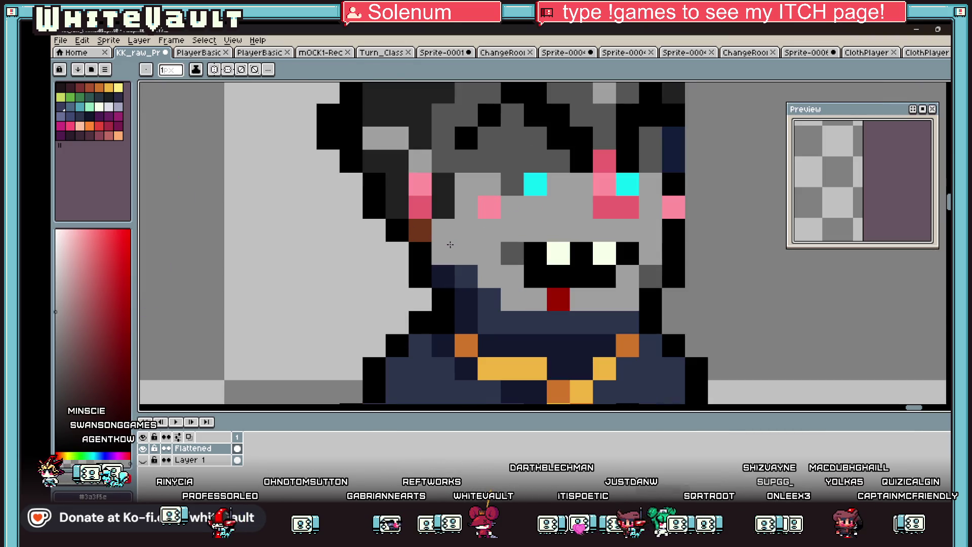
{"action": "left_click", "coordinate": [512, 253], "text": "alt"}
{"action": "left_click_drag", "start_coordinate": [420, 230], "coordinate": [420, 253]}
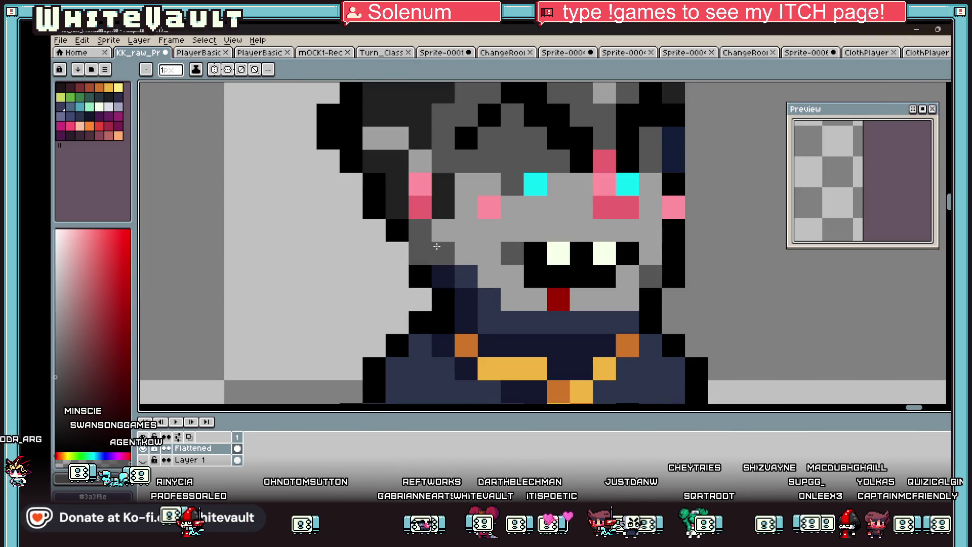
{"action": "scroll", "coordinate": [509, 203], "scroll_direction": "down", "scroll_amount": 8}
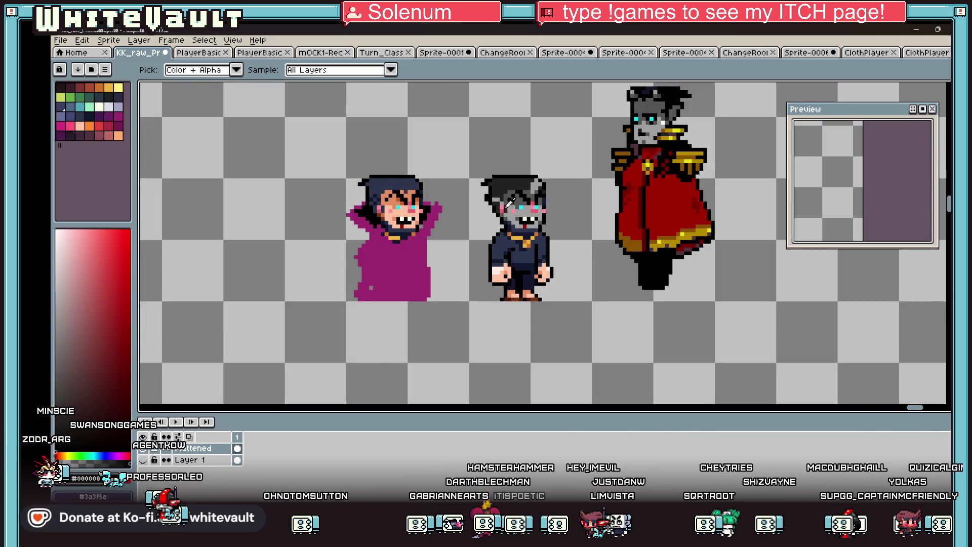
{"action": "scroll", "coordinate": [510, 202], "scroll_direction": "up", "scroll_amount": 8}
{"action": "mouse_move", "coordinate": [443, 181]}
{"action": "left_mouse_down"}
{"action": "mouse_move", "coordinate": [437, 202]}
{"action": "mouse_move", "coordinate": [453, 221]}
{"action": "left_mouse_up"}
Step: Repaint the cheek column pink and darken the ear's edge and stray pixels around the head
{"action": "left_click", "coordinate": [430, 221], "text": "alt"}
{"action": "left_click", "coordinate": [430, 199]}
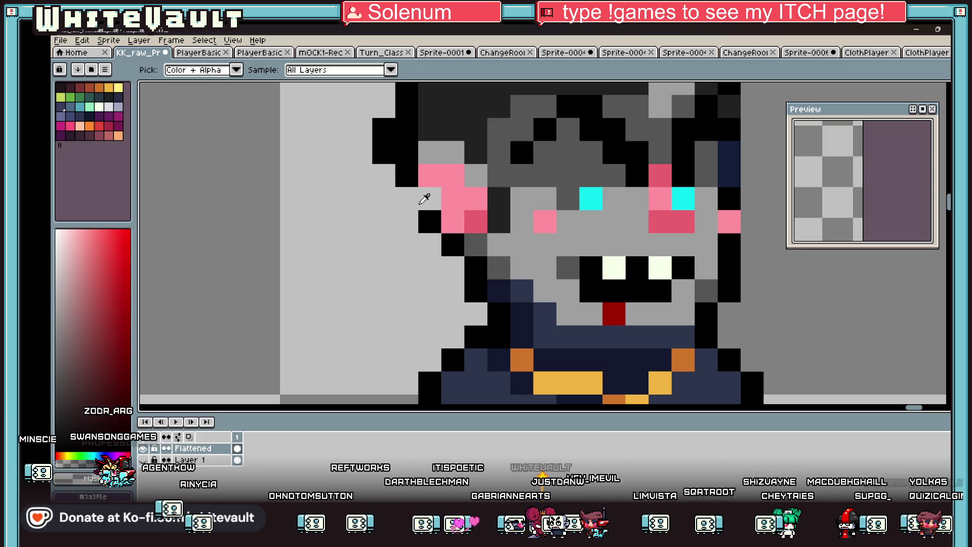
{"action": "left_click", "coordinate": [445, 134], "text": "alt"}
{"action": "mouse_move", "coordinate": [438, 151]}
{"action": "left_mouse_down"}
{"action": "mouse_move", "coordinate": [476, 175]}
{"action": "mouse_move", "coordinate": [430, 175]}
{"action": "left_mouse_up"}
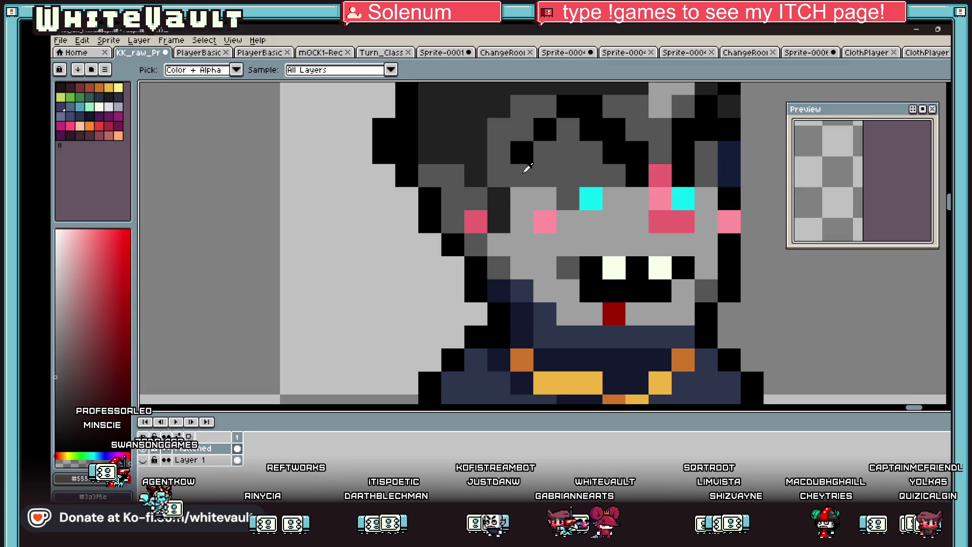
{"action": "left_click", "coordinate": [468, 142], "text": "alt"}
{"action": "left_click", "coordinate": [476, 221]}
{"action": "left_click", "coordinate": [521, 221], "text": "alt"}
{"action": "left_click", "coordinate": [508, 222]}
Step: Add a navy pixel beside the face, then load dark red as the drawing colour
{"action": "scroll", "coordinate": [509, 222], "scroll_direction": "down", "scroll_amount": 5}
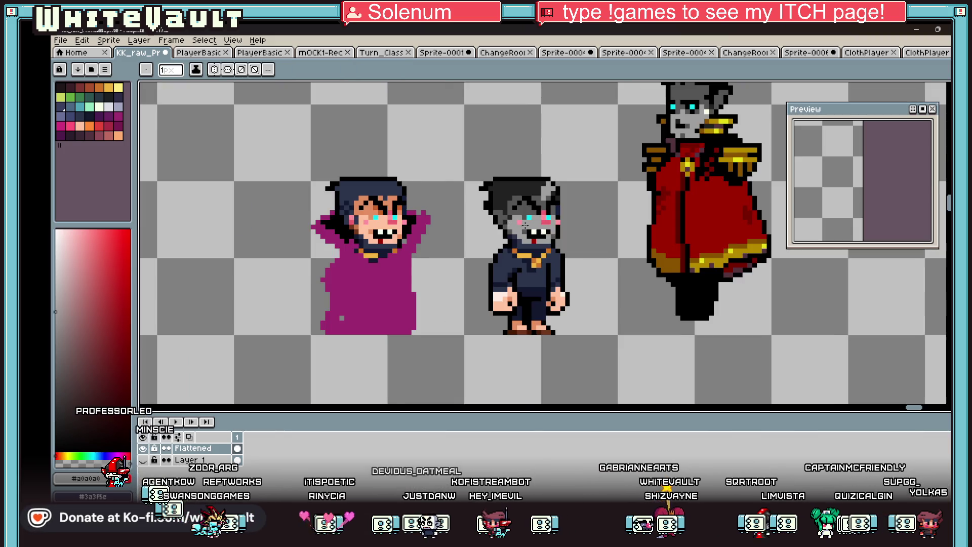
{"action": "scroll", "coordinate": [549, 229], "scroll_direction": "down", "scroll_amount": 3}
{"action": "scroll", "coordinate": [551, 230], "scroll_direction": "up", "scroll_amount": 3}
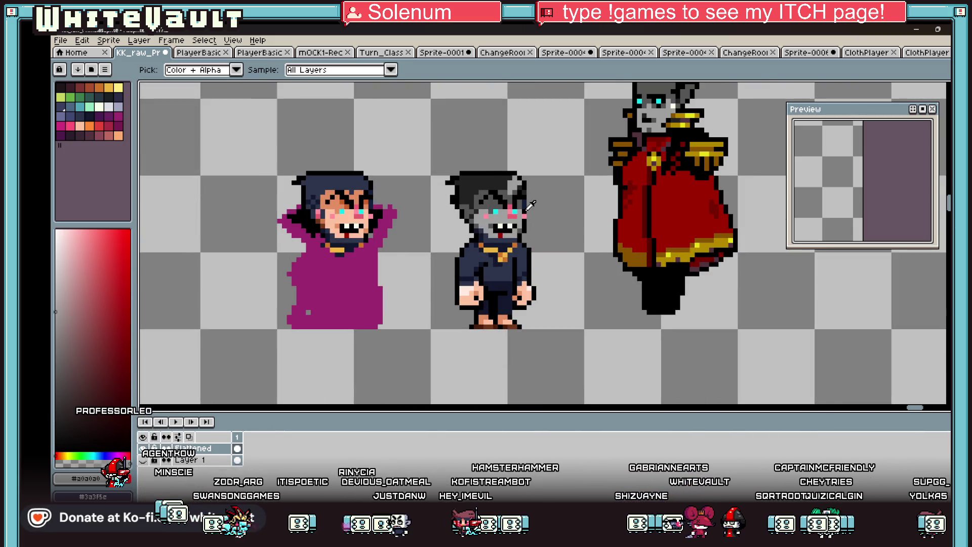
{"action": "scroll", "coordinate": [529, 220], "scroll_direction": "up", "scroll_amount": 3}
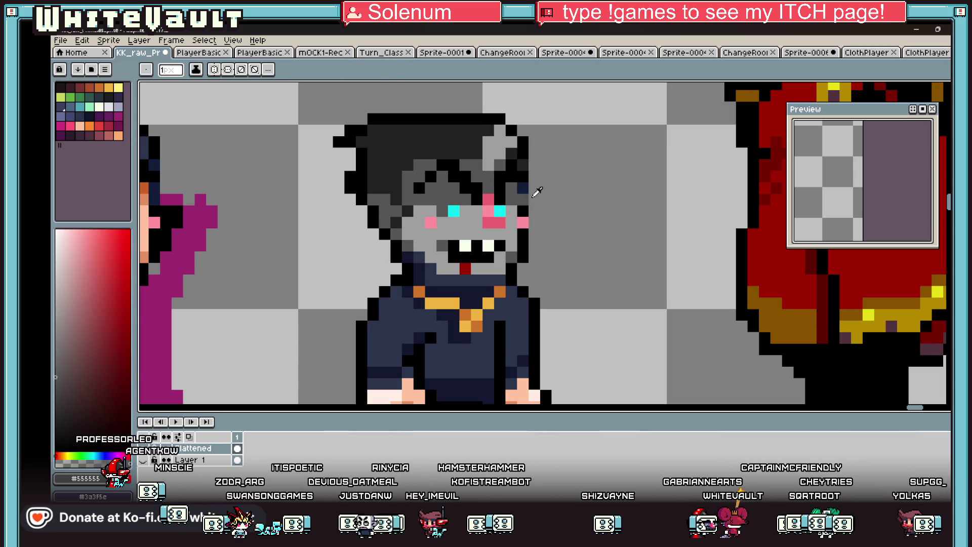
{"action": "left_click", "coordinate": [524, 188], "text": "alt"}
{"action": "left_click", "coordinate": [533, 189]}
{"action": "left_click", "coordinate": [526, 167], "text": "alt"}
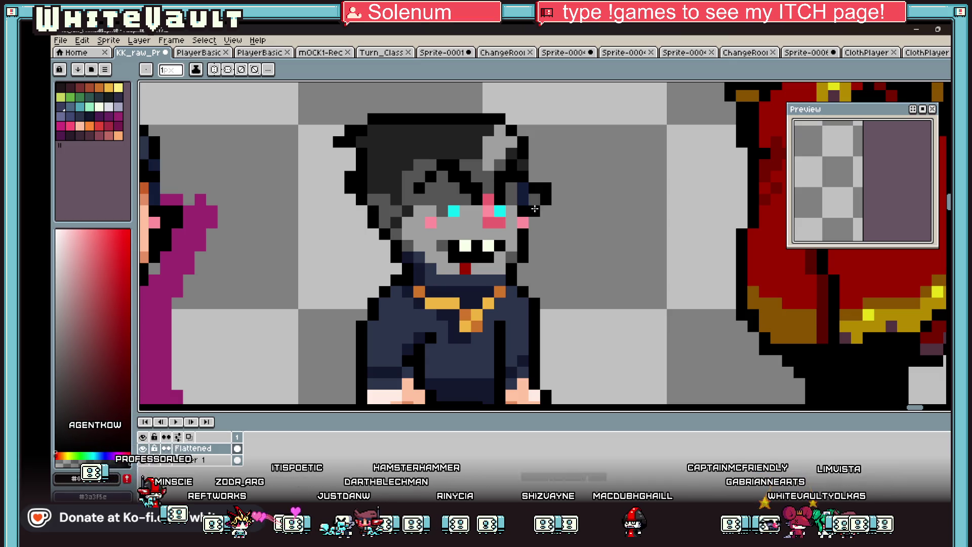
{"action": "scroll", "coordinate": [534, 209], "scroll_direction": "down", "scroll_amount": 5}
{"action": "scroll", "coordinate": [520, 212], "scroll_direction": "up", "scroll_amount": 4}
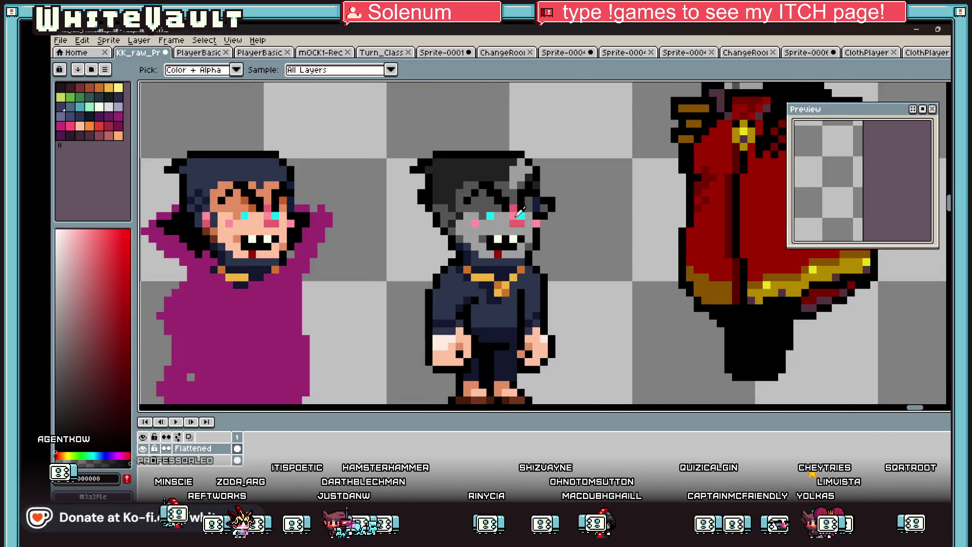
{"action": "scroll", "coordinate": [520, 212], "scroll_direction": "down", "scroll_amount": 1}
{"action": "left_click", "coordinate": [663, 202], "text": "alt"}
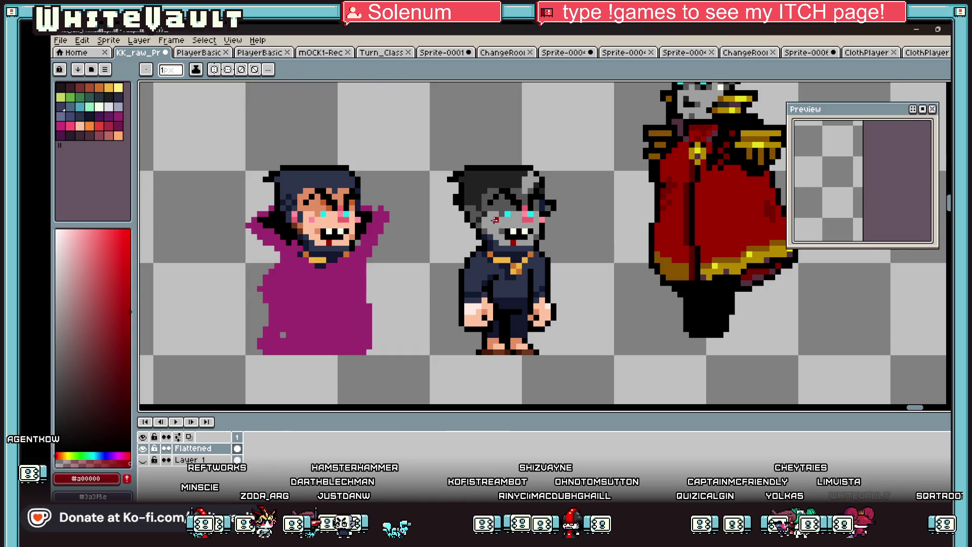
{"action": "scroll", "coordinate": [496, 219], "scroll_direction": "up", "scroll_amount": 1}
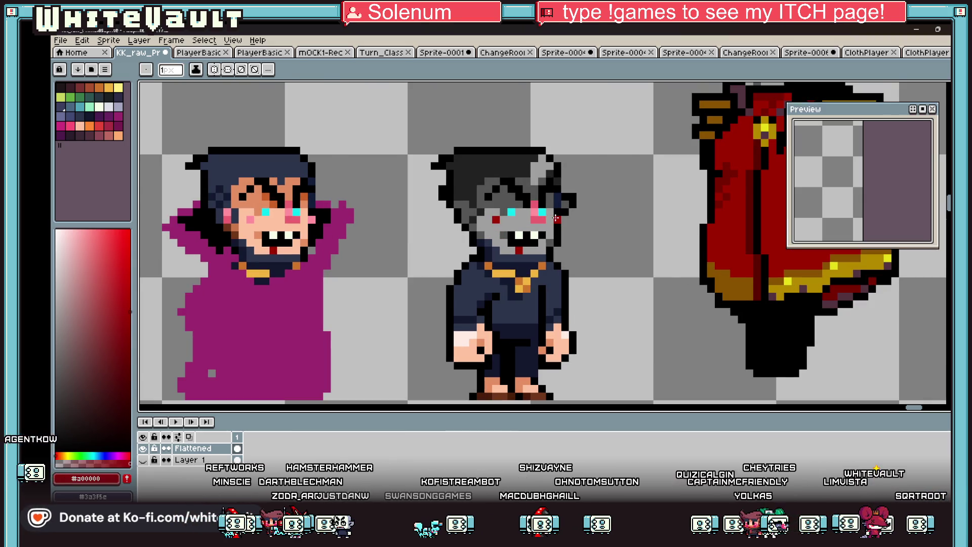
{"action": "scroll", "coordinate": [555, 218], "scroll_direction": "down", "scroll_amount": 3}
{"action": "scroll", "coordinate": [562, 213], "scroll_direction": "up", "scroll_amount": 4}
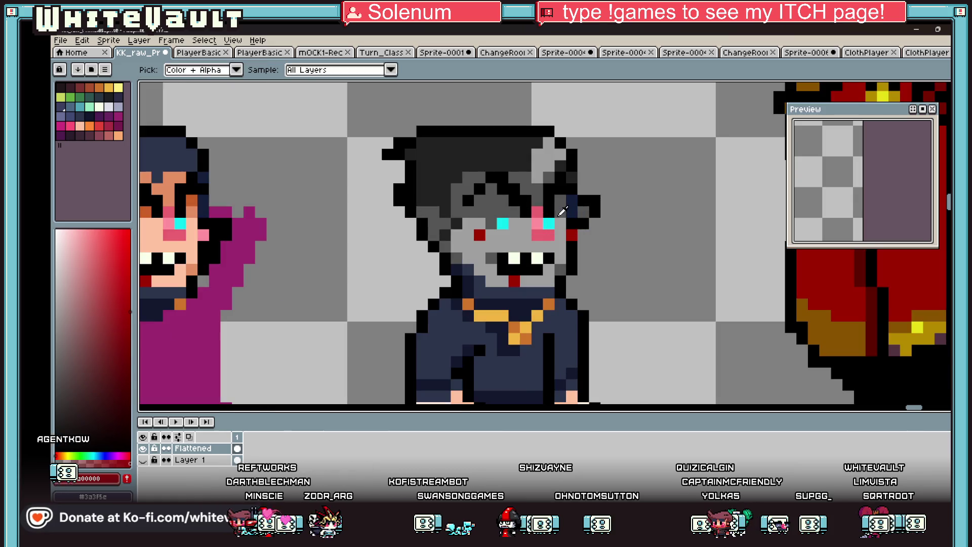
Step: Paint dark red #a00000 over the pink pixels beside and around the right eye
{"action": "left_click", "coordinate": [537, 211]}
{"action": "scroll", "coordinate": [544, 212], "scroll_direction": "up", "scroll_amount": 2}
{"action": "mouse_move", "coordinate": [530, 233]}
{"action": "left_mouse_down"}
{"action": "mouse_move", "coordinate": [530, 255]}
{"action": "mouse_move", "coordinate": [544, 261]}
{"action": "left_mouse_up"}
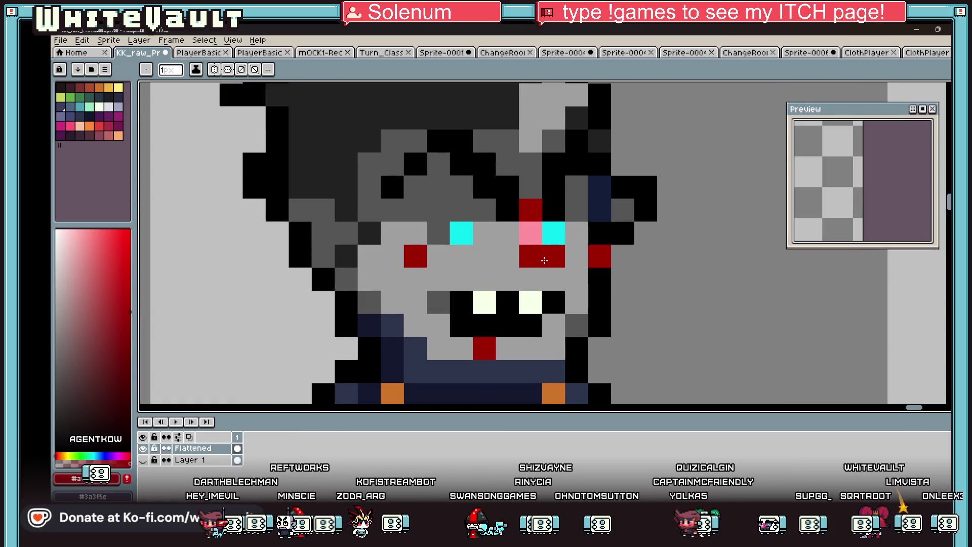
{"action": "key", "text": "alt"}
{"action": "scroll", "coordinate": [536, 235], "scroll_direction": "down", "scroll_amount": 6}
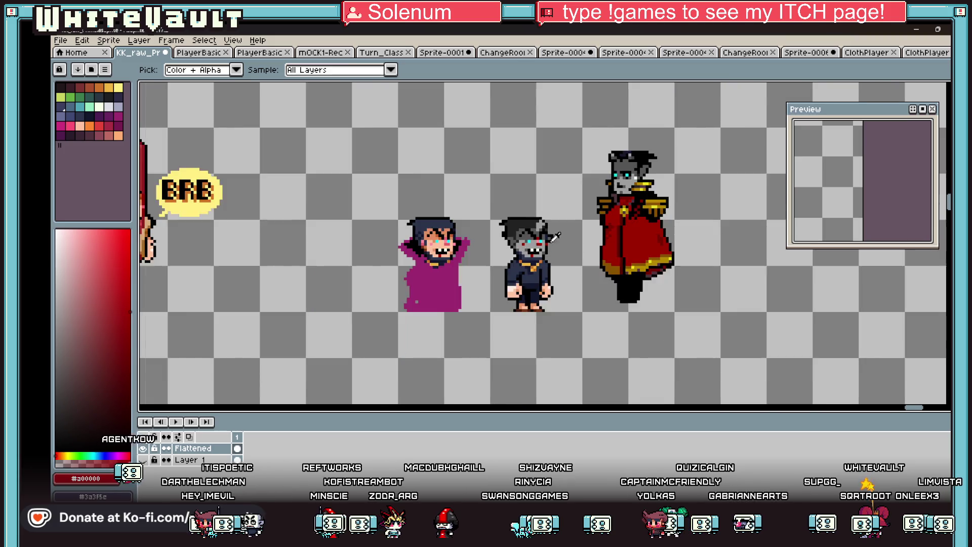
{"action": "scroll", "coordinate": [577, 241], "scroll_direction": "up", "scroll_amount": 2}
{"action": "key", "text": "ctrl"}
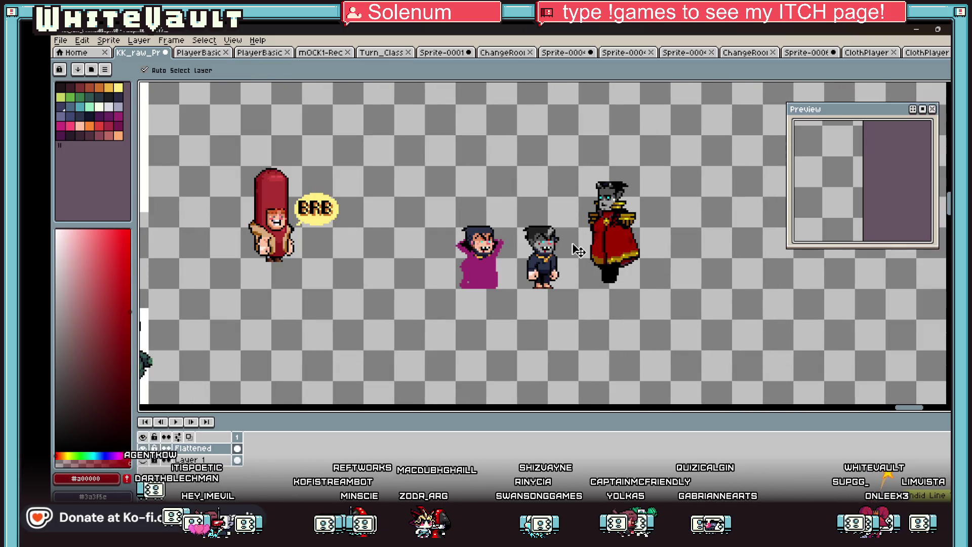
{"action": "key", "text": "alt"}
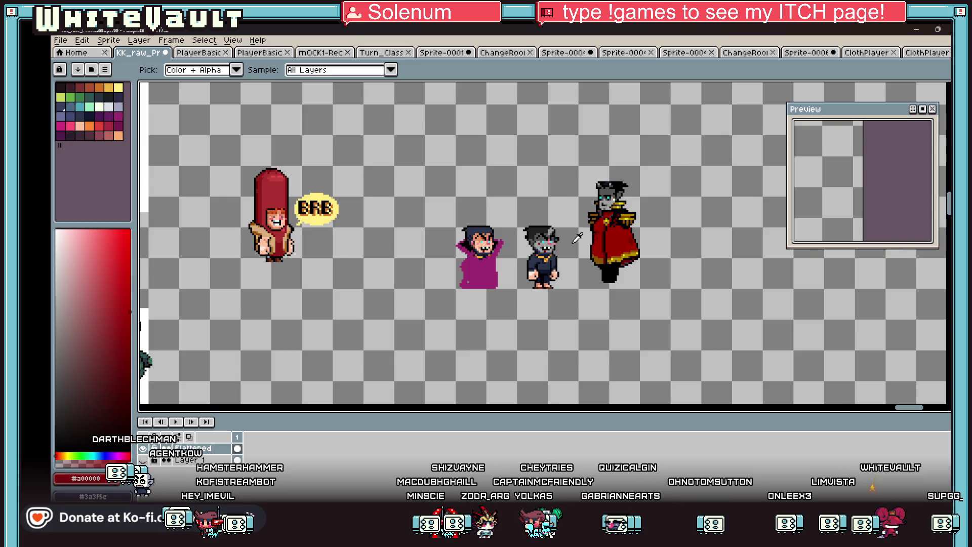
{"action": "scroll", "coordinate": [577, 238], "scroll_direction": "up", "scroll_amount": 1}
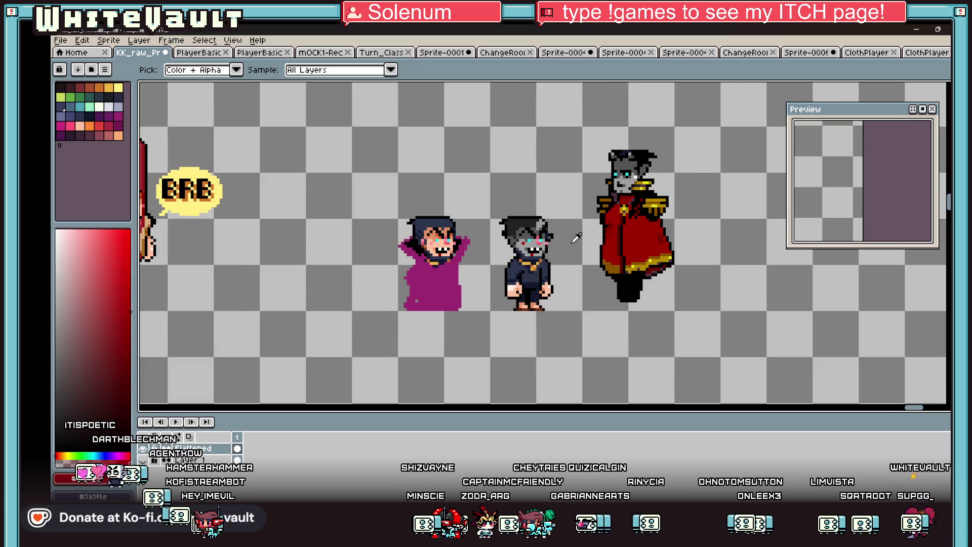
{"action": "scroll", "coordinate": [510, 222], "scroll_direction": "up", "scroll_amount": 2}
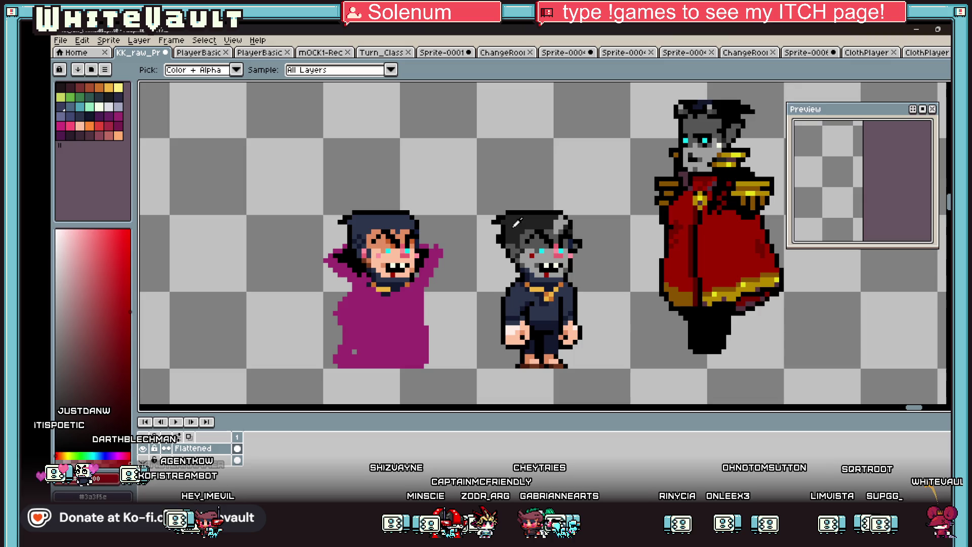
{"action": "key", "text": "b"}
{"action": "scroll", "coordinate": [506, 212], "scroll_direction": "up", "scroll_amount": 1}
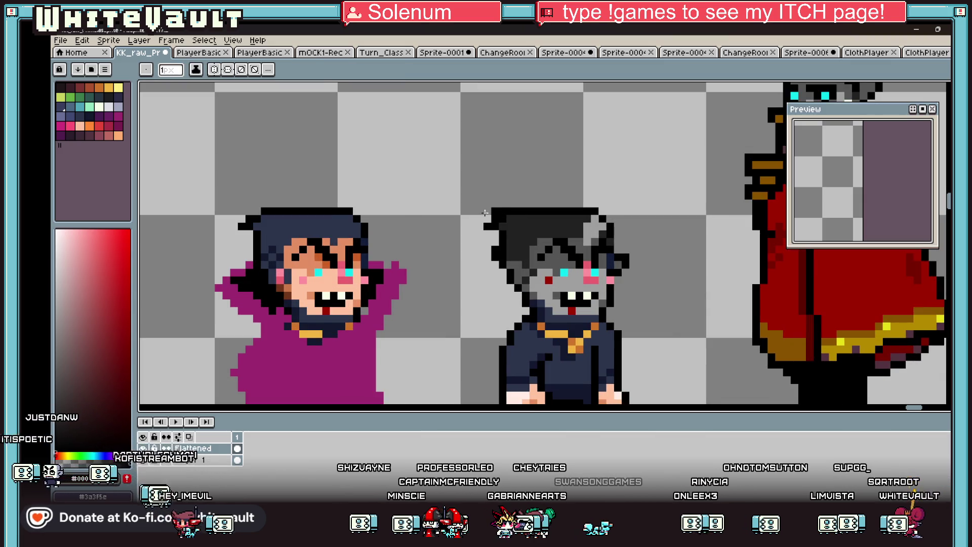
{"action": "scroll", "coordinate": [464, 226], "scroll_direction": "down", "scroll_amount": 2}
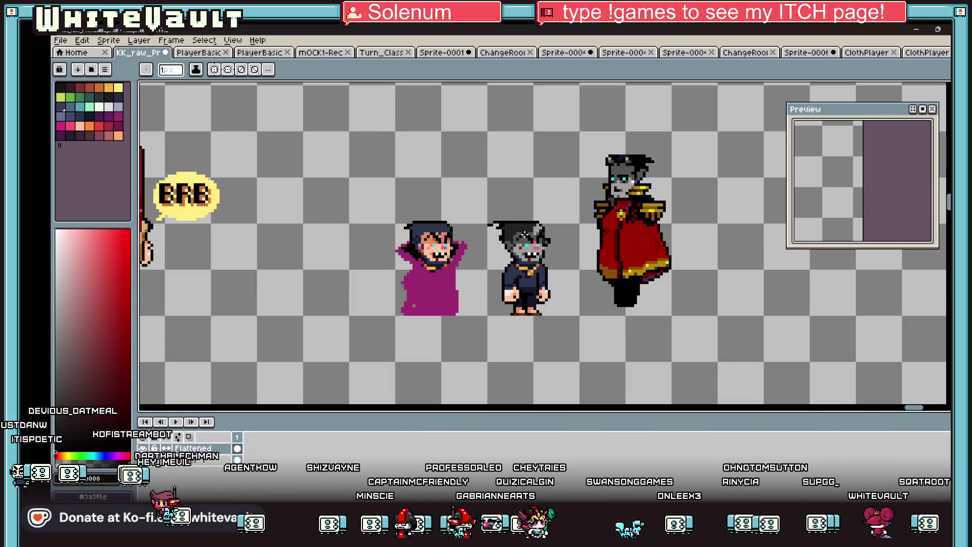
Step: Marquee-select the top of the head, shift it, and drop it in place
{"action": "key", "text": "m"}
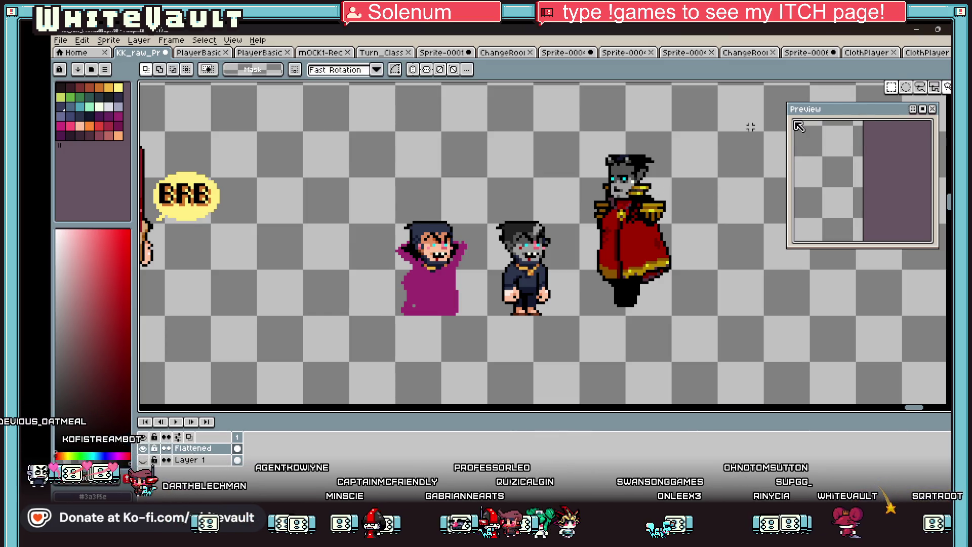
{"action": "left_click_drag", "start_coordinate": [639, 162], "coordinate": [507, 225]}
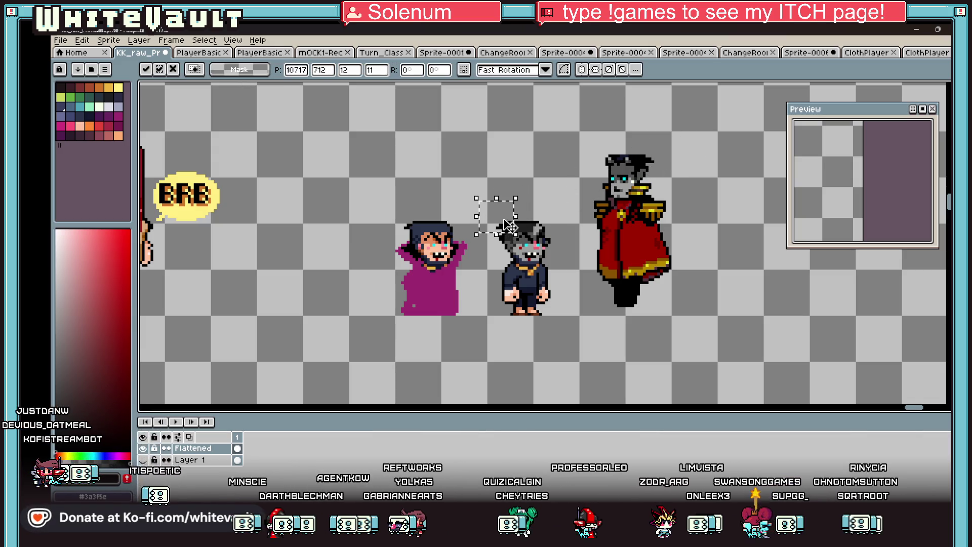
{"action": "scroll", "coordinate": [507, 226], "scroll_direction": "up", "scroll_amount": 1}
{"action": "key", "text": "ctrl+d"}
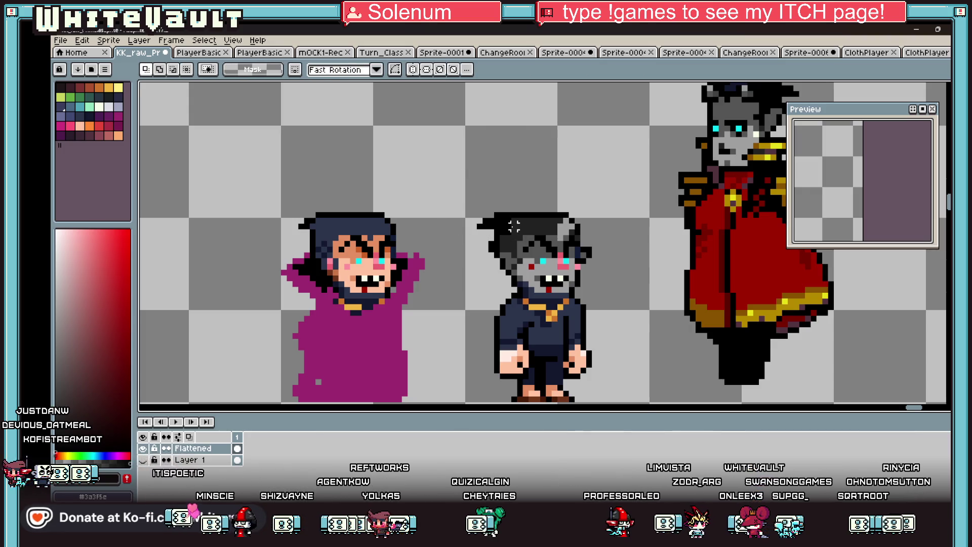
{"action": "scroll", "coordinate": [514, 227], "scroll_direction": "up", "scroll_amount": 1}
{"action": "key", "text": "b"}
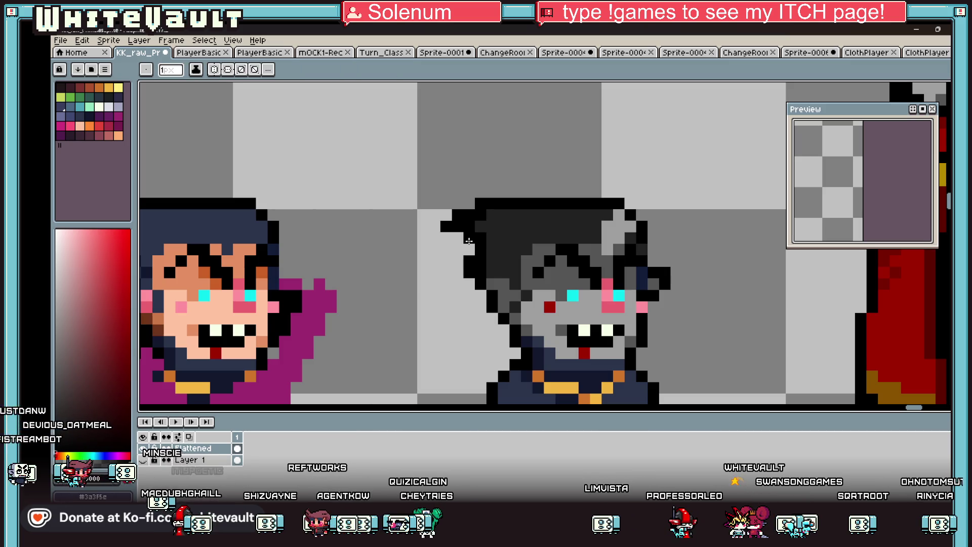
Step: Paint four grey strand pixels into the dark hair, then pick up the dark hair colour
{"action": "scroll", "coordinate": [469, 248], "scroll_direction": "down", "scroll_amount": 2}
{"action": "scroll", "coordinate": [473, 258], "scroll_direction": "up", "scroll_amount": 1}
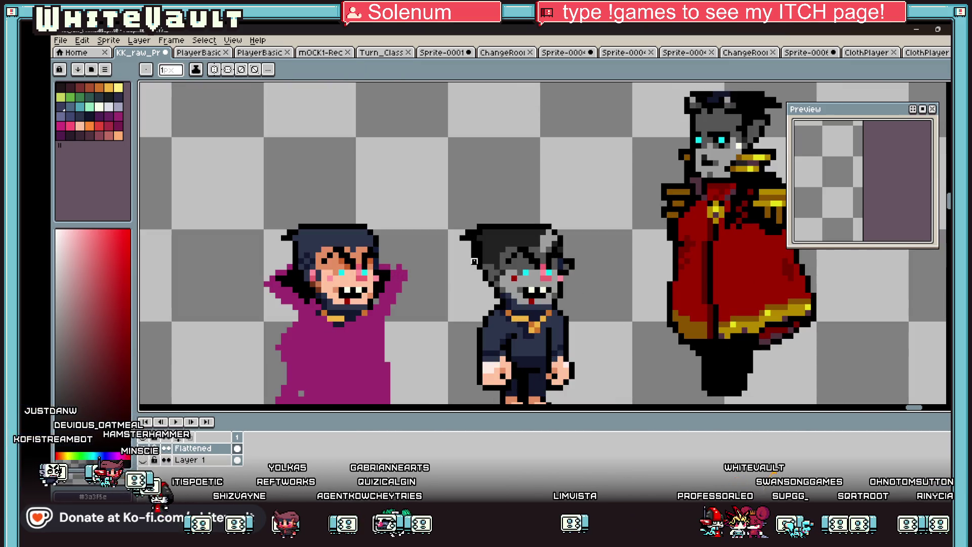
{"action": "scroll", "coordinate": [518, 244], "scroll_direction": "down", "scroll_amount": 2}
{"action": "key", "text": "i"}
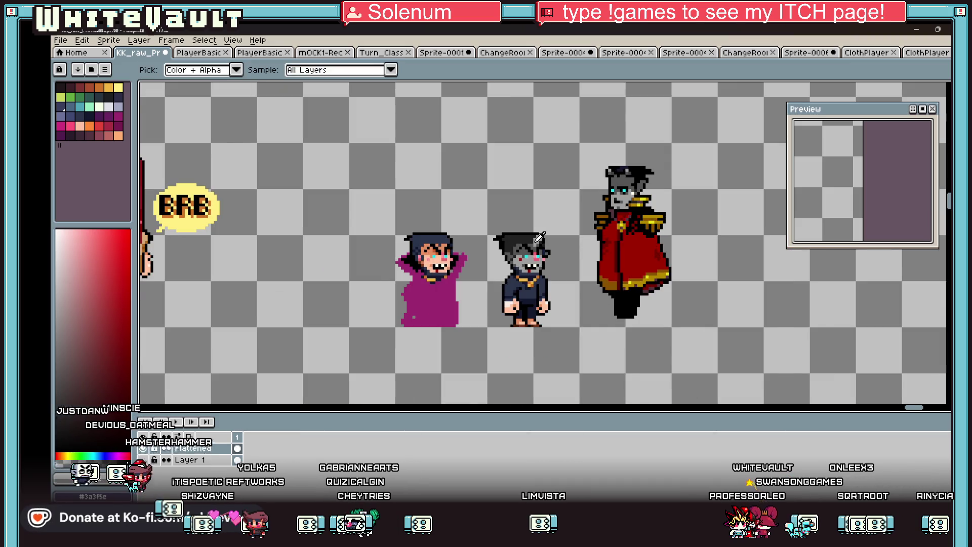
{"action": "scroll", "coordinate": [536, 236], "scroll_direction": "up", "scroll_amount": 3}
{"action": "scroll", "coordinate": [526, 234], "scroll_direction": "up", "scroll_amount": 2}
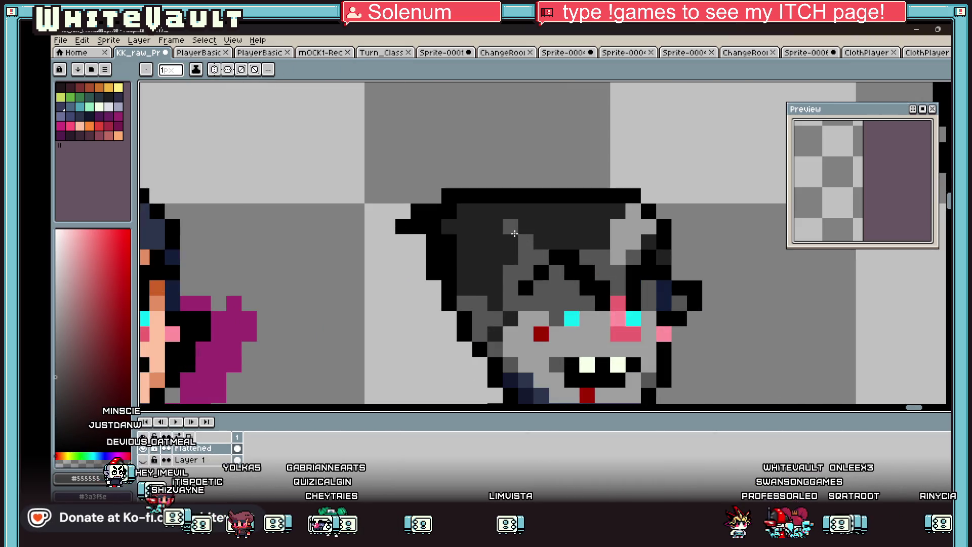
{"action": "left_click", "coordinate": [495, 242]}
{"action": "left_click", "coordinate": [496, 257]}
{"action": "left_click", "coordinate": [503, 257]}
{"action": "left_click", "coordinate": [522, 249]}
{"action": "scroll", "coordinate": [567, 251], "scroll_direction": "down", "scroll_amount": 2}
{"action": "scroll", "coordinate": [567, 251], "scroll_direction": "down", "scroll_amount": 3}
{"action": "scroll", "coordinate": [562, 248], "scroll_direction": "down", "scroll_amount": 1}
{"action": "key", "text": "i"}
{"action": "scroll", "coordinate": [556, 243], "scroll_direction": "up", "scroll_amount": 3}
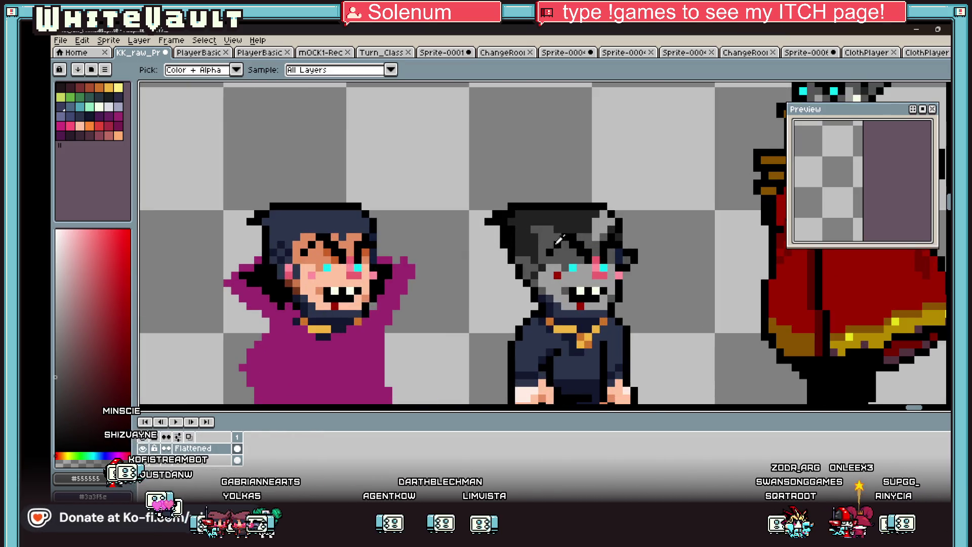
{"action": "left_click", "coordinate": [534, 238], "text": "alt"}
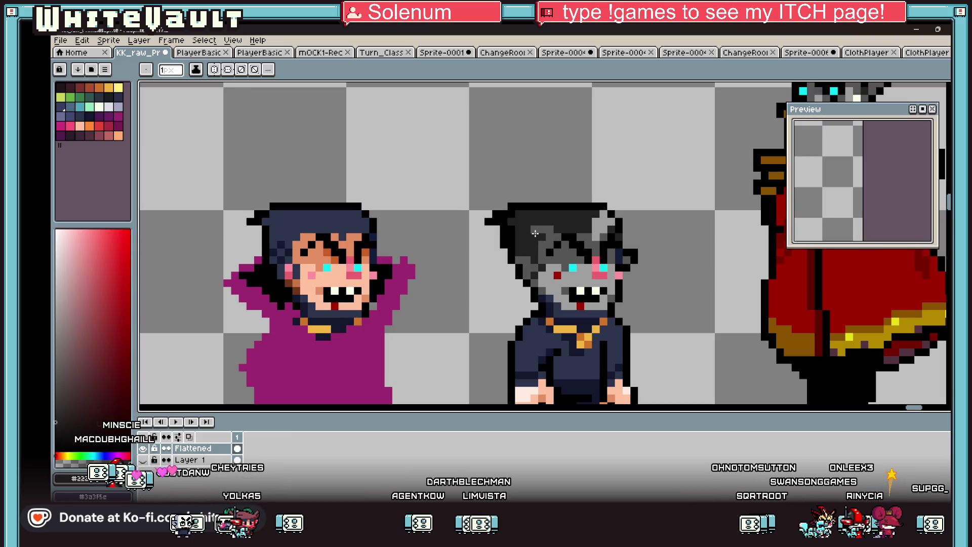
{"action": "scroll", "coordinate": [601, 251], "scroll_direction": "down", "scroll_amount": 2}
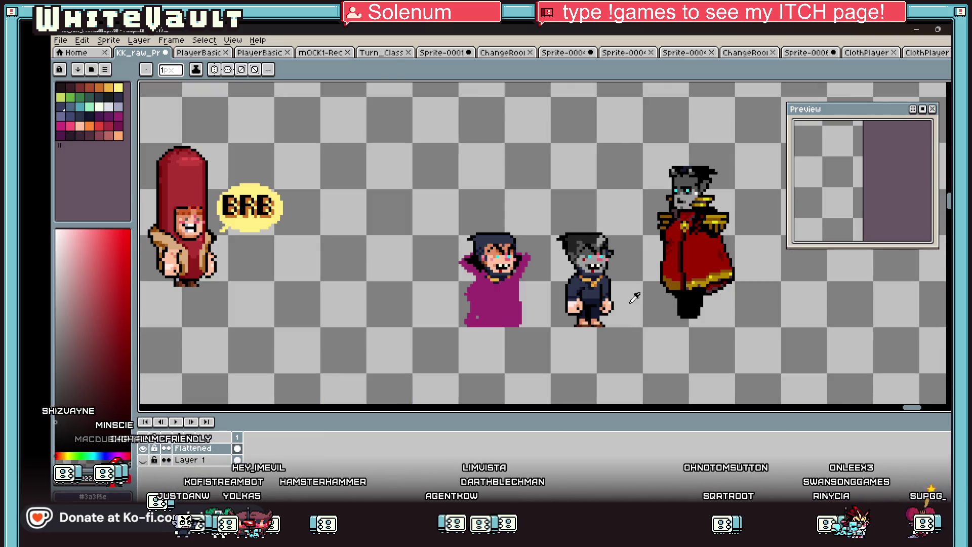
{"action": "key", "text": "i"}
{"action": "scroll", "coordinate": [622, 333], "scroll_direction": "up", "scroll_amount": 1}
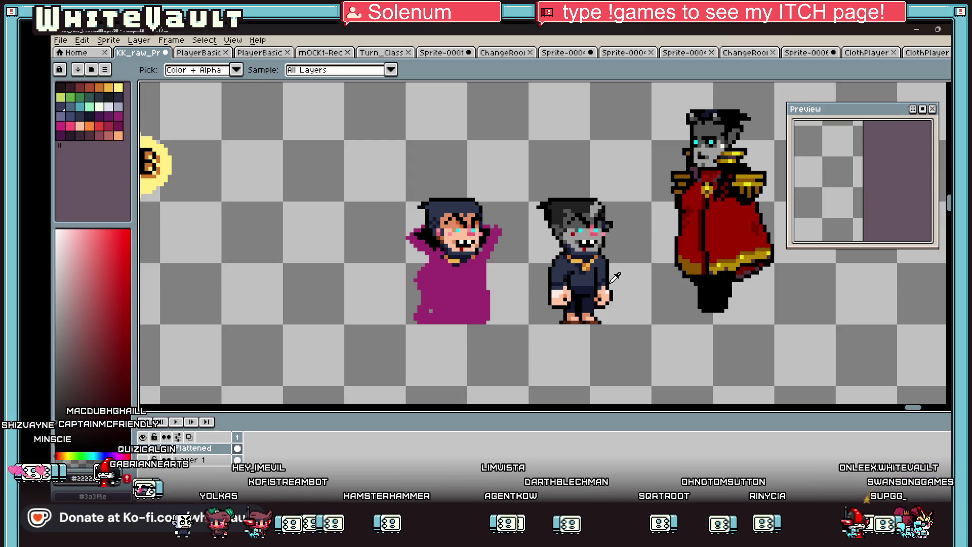
{"action": "scroll", "coordinate": [617, 278], "scroll_direction": "down", "scroll_amount": 1}
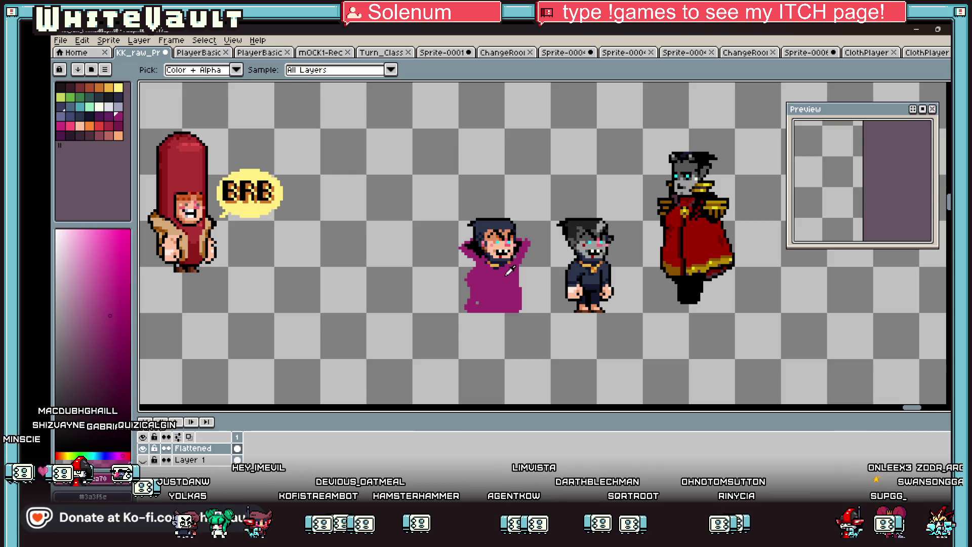
Step: Draw magenta cape strokes down to the collar with the brush enlarged to 3px
{"action": "key", "text": "b"}
{"action": "scroll", "coordinate": [580, 253], "scroll_direction": "up", "scroll_amount": 3}
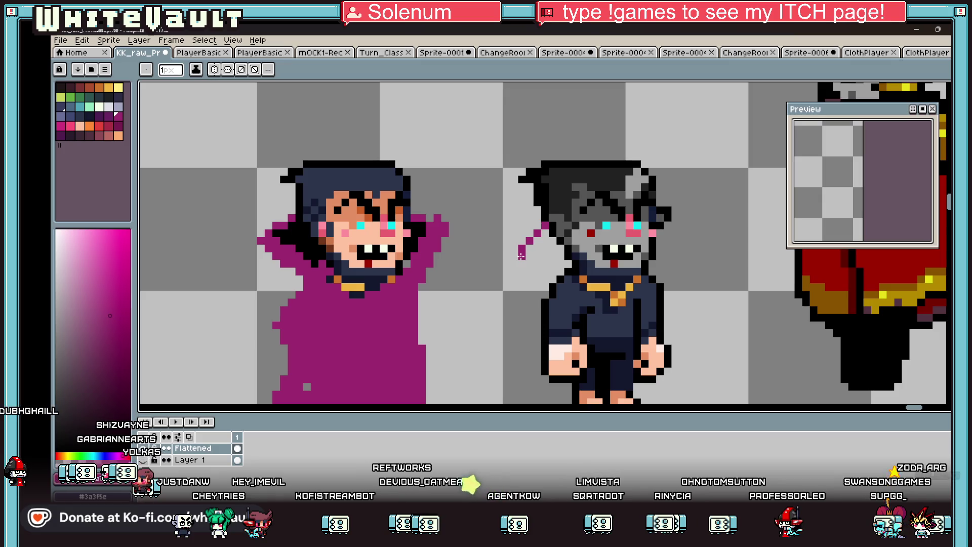
{"action": "left_click_drag", "start_coordinate": [553, 286], "coordinate": [591, 297]}
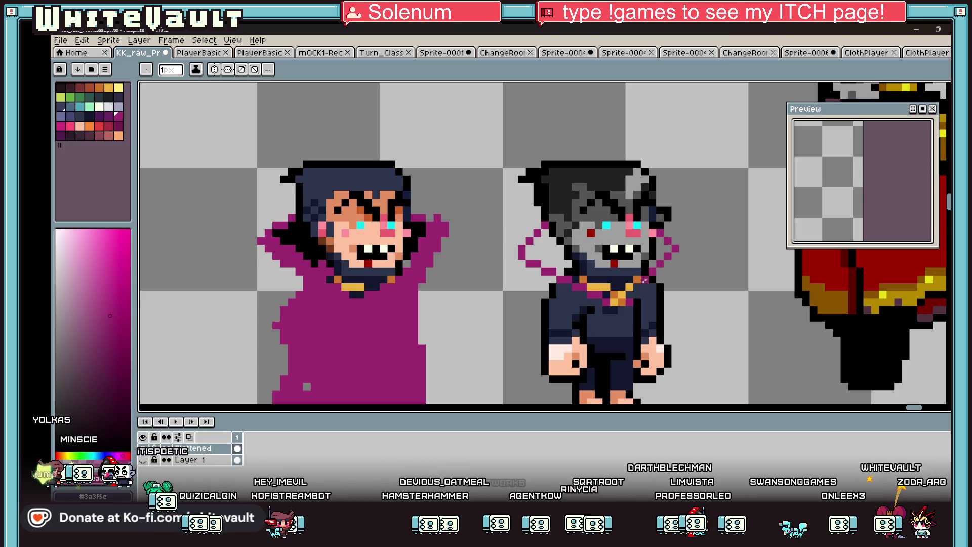
{"action": "key", "text": "plus"}
{"action": "left_click_drag", "start_coordinate": [522, 263], "coordinate": [577, 294]}
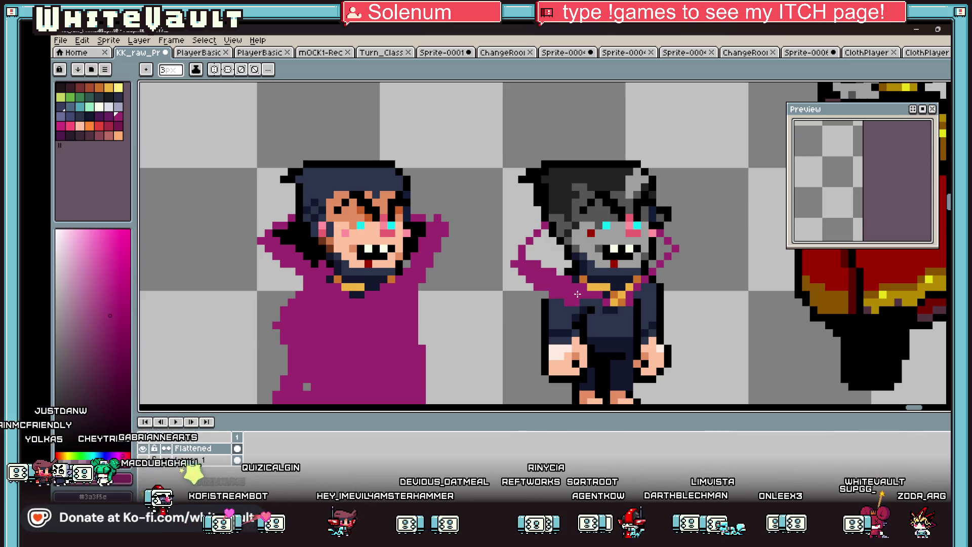
Step: Paint magenta over the shoulder, left side and dark lower body to form the robe
{"action": "mouse_move", "coordinate": [651, 273]}
{"action": "left_mouse_down"}
{"action": "mouse_move", "coordinate": [672, 268]}
{"action": "mouse_move", "coordinate": [643, 303]}
{"action": "left_mouse_up"}
{"action": "scroll", "coordinate": [655, 298], "scroll_direction": "down", "scroll_amount": 2}
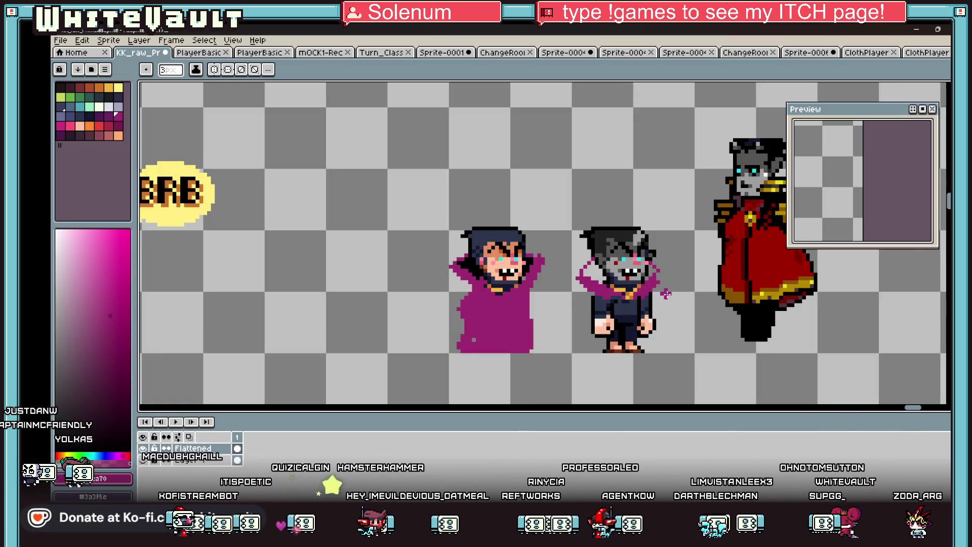
{"action": "scroll", "coordinate": [635, 308], "scroll_direction": "up", "scroll_amount": 2}
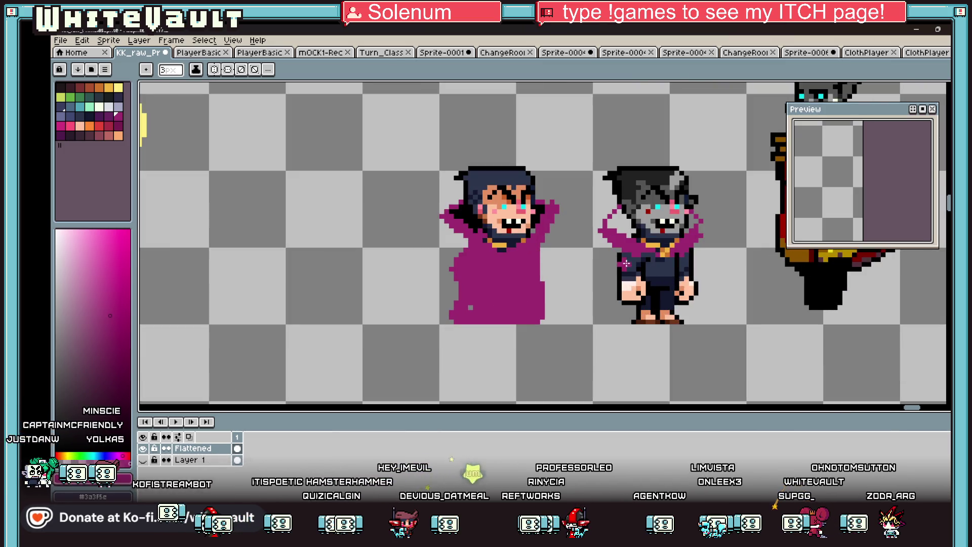
{"action": "mouse_move", "coordinate": [617, 271]}
{"action": "left_mouse_down"}
{"action": "mouse_move", "coordinate": [614, 315]}
{"action": "mouse_move", "coordinate": [672, 318]}
{"action": "left_mouse_up"}
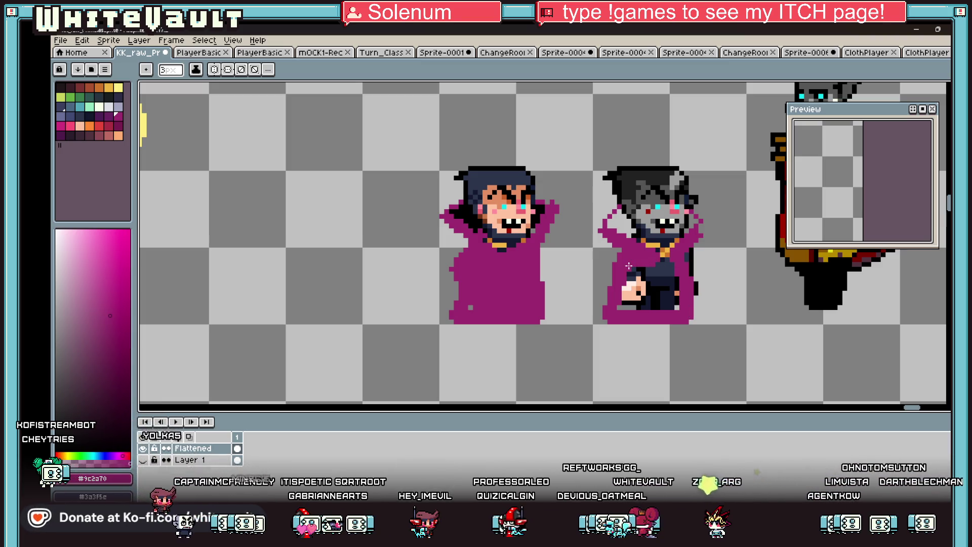
{"action": "mouse_move", "coordinate": [677, 272]}
{"action": "left_mouse_down"}
{"action": "mouse_move", "coordinate": [631, 276]}
{"action": "mouse_move", "coordinate": [674, 287]}
{"action": "mouse_move", "coordinate": [618, 301]}
{"action": "left_mouse_up"}
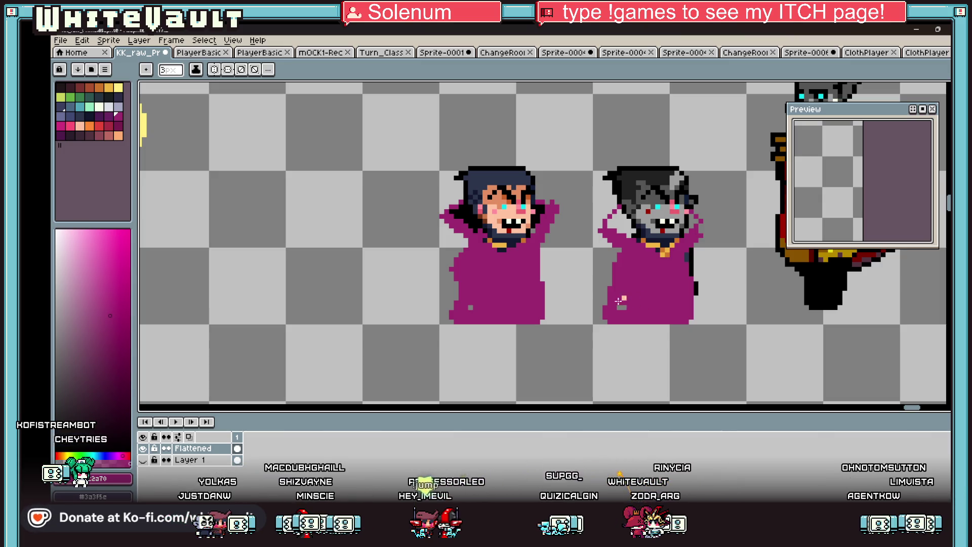
{"action": "scroll", "coordinate": [639, 297], "scroll_direction": "down", "scroll_amount": 2}
{"action": "scroll", "coordinate": [691, 257], "scroll_direction": "up", "scroll_amount": 3}
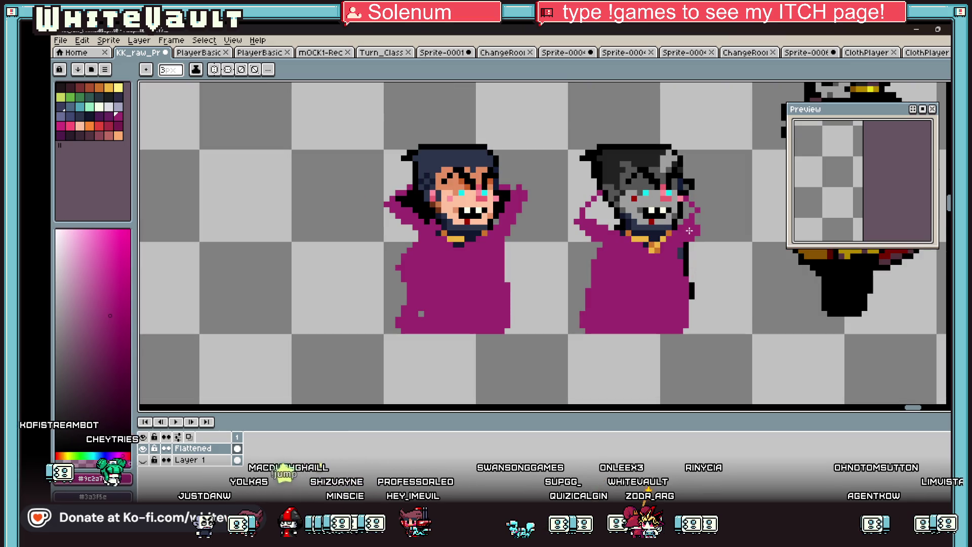
{"action": "left_click", "coordinate": [701, 248], "text": "alt"}
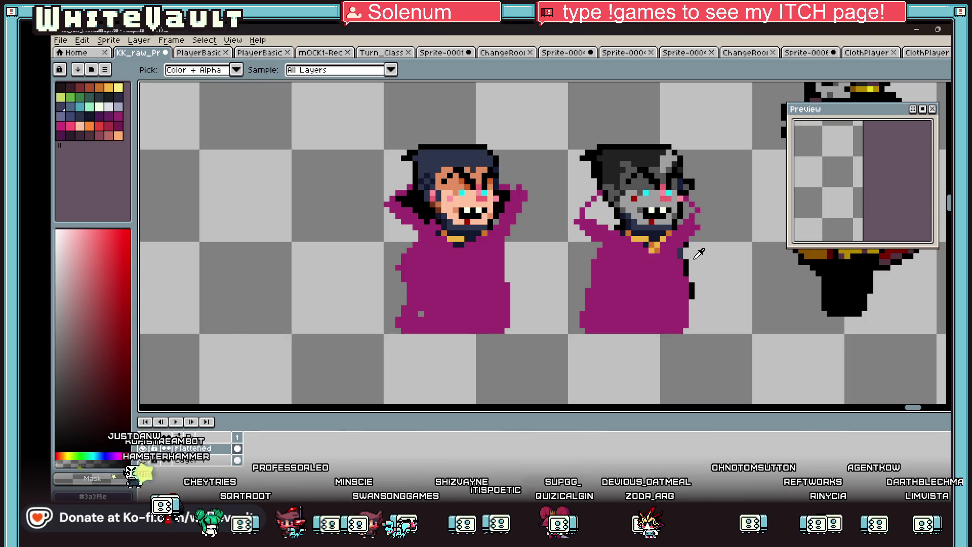
Step: With black at 1px, outline the robe's lower right and refill its corner magenta
{"action": "left_click", "coordinate": [680, 250], "text": "alt"}
{"action": "key", "text": "minus"}
{"action": "key", "text": "minus"}
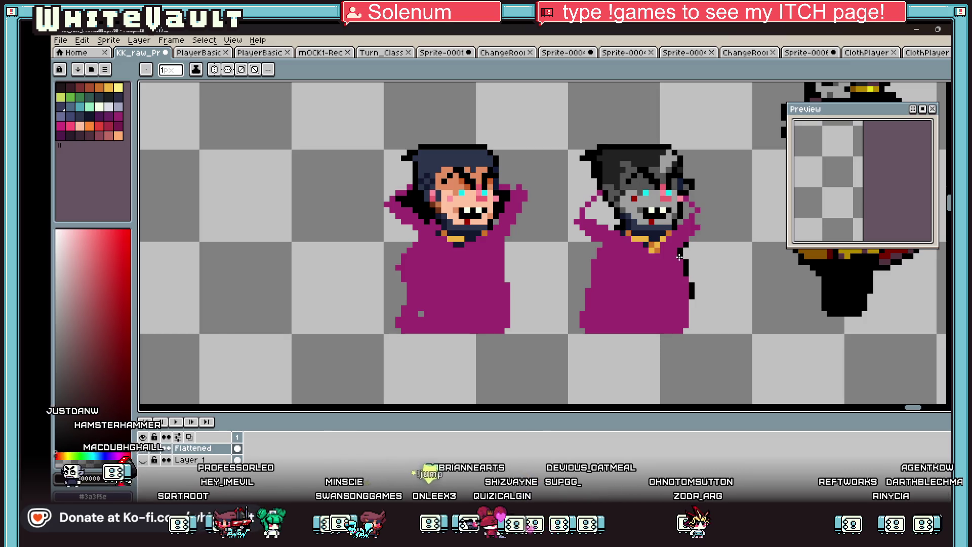
{"action": "scroll", "coordinate": [679, 257], "scroll_direction": "up", "scroll_amount": 1}
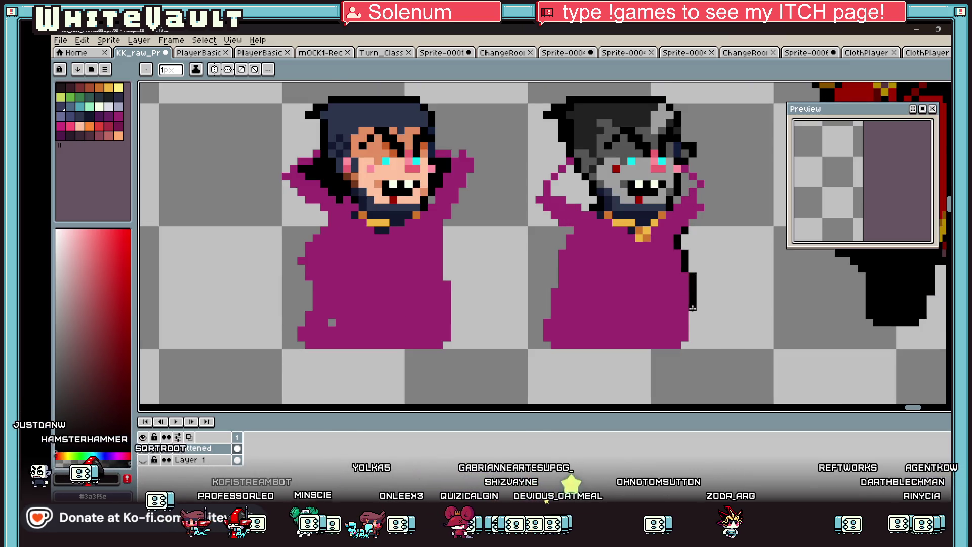
{"action": "left_click_drag", "start_coordinate": [708, 337], "coordinate": [701, 345]}
{"action": "left_click", "coordinate": [688, 326], "text": "alt"}
{"action": "left_click", "coordinate": [684, 251], "text": "alt"}
Step: Outline the robe's left edge in black and draw a stepped black fold line across its front
{"action": "left_click_drag", "start_coordinate": [568, 232], "coordinate": [556, 277]}
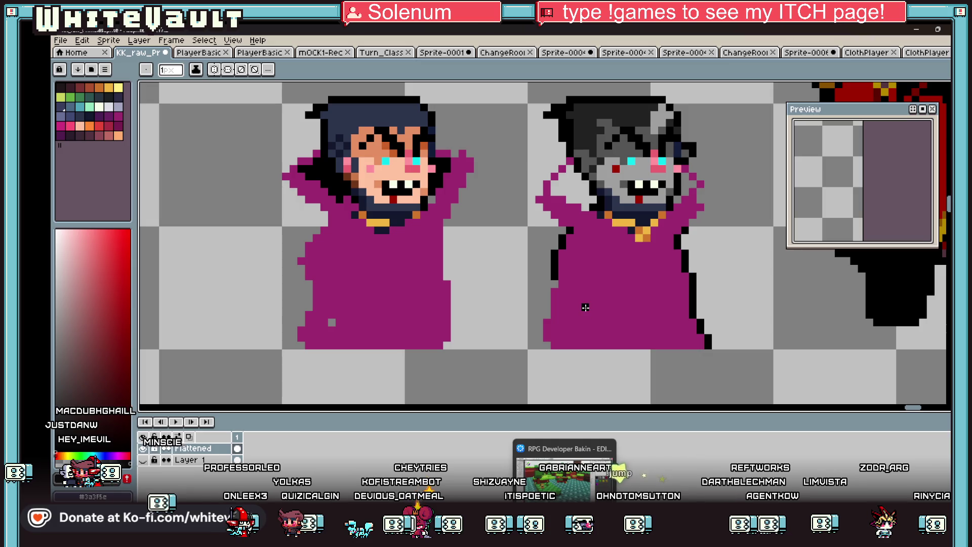
{"action": "left_click_drag", "start_coordinate": [546, 289], "coordinate": [546, 308]}
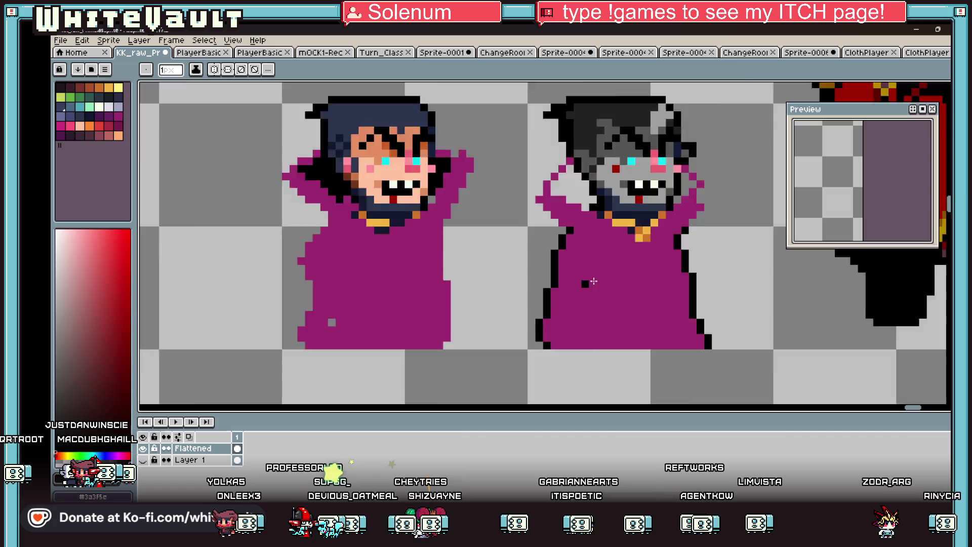
{"action": "scroll", "coordinate": [593, 280], "scroll_direction": "down", "scroll_amount": 2}
{"action": "scroll", "coordinate": [607, 268], "scroll_direction": "up", "scroll_amount": 2}
{"action": "scroll", "coordinate": [596, 253], "scroll_direction": "up", "scroll_amount": 1}
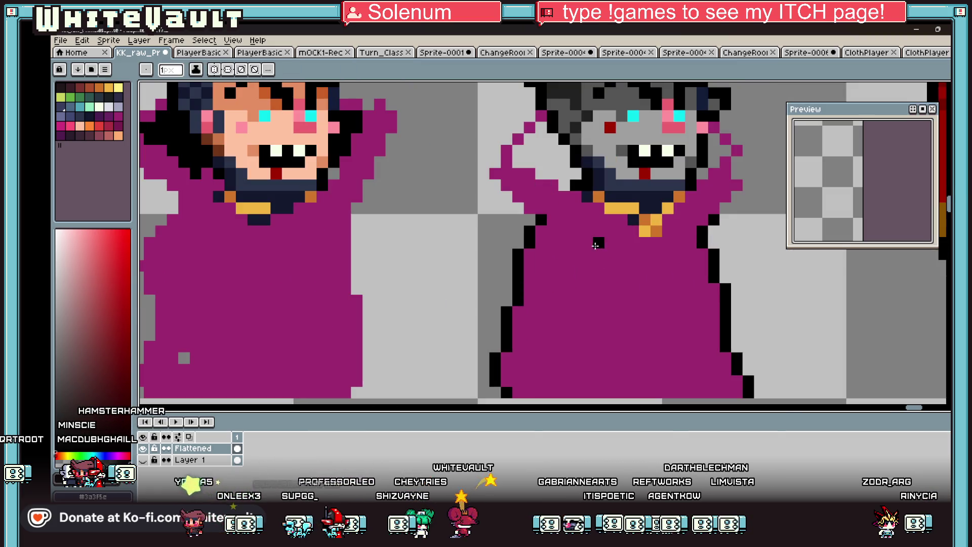
{"action": "mouse_move", "coordinate": [567, 265]}
{"action": "left_mouse_down"}
{"action": "mouse_move", "coordinate": [650, 256]}
{"action": "mouse_move", "coordinate": [649, 280]}
{"action": "mouse_move", "coordinate": [692, 252]}
{"action": "left_mouse_up"}
{"action": "scroll", "coordinate": [673, 238], "scroll_direction": "down", "scroll_amount": 3}
{"action": "scroll", "coordinate": [657, 196], "scroll_direction": "up", "scroll_amount": 2}
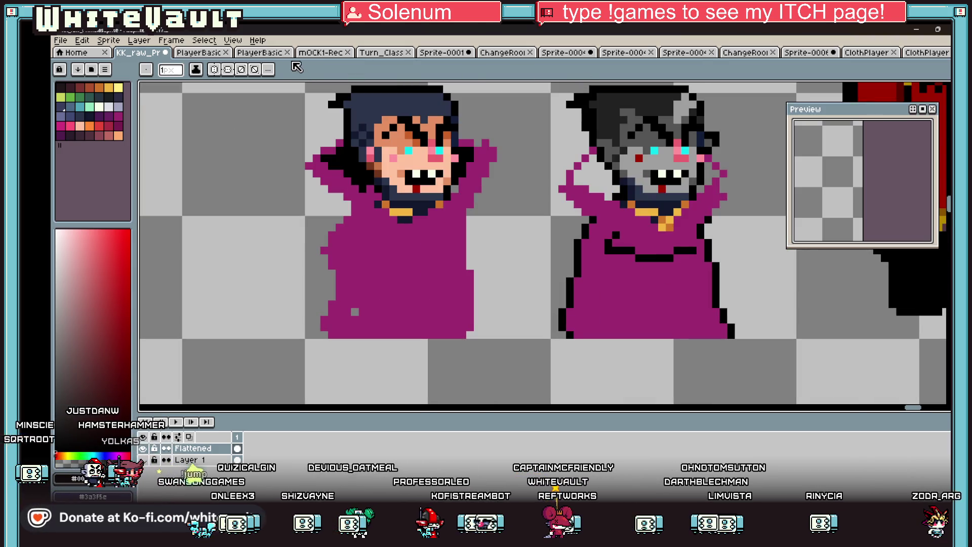
{"action": "left_click", "coordinate": [313, 53]}
Step: Rectangle-select the green sprite's midsection in the mOCK1-Recover sheet
{"action": "scroll", "coordinate": [510, 347], "scroll_direction": "up", "scroll_amount": 1}
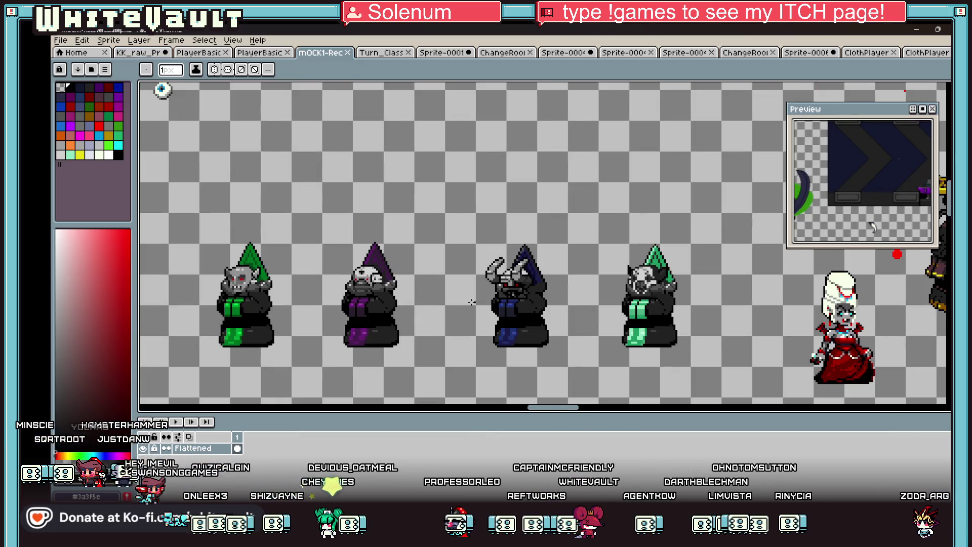
{"action": "scroll", "coordinate": [355, 319], "scroll_direction": "up", "scroll_amount": 1}
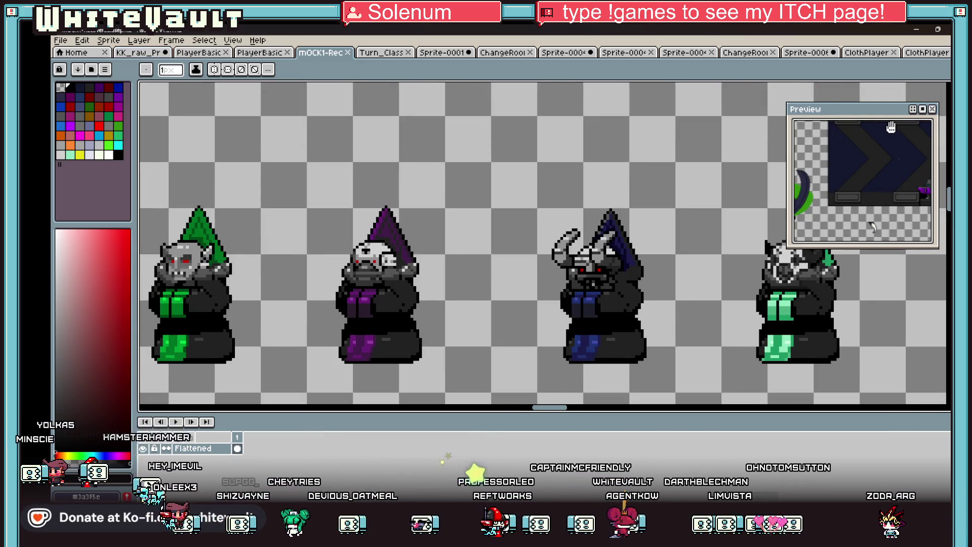
{"action": "key", "text": "m"}
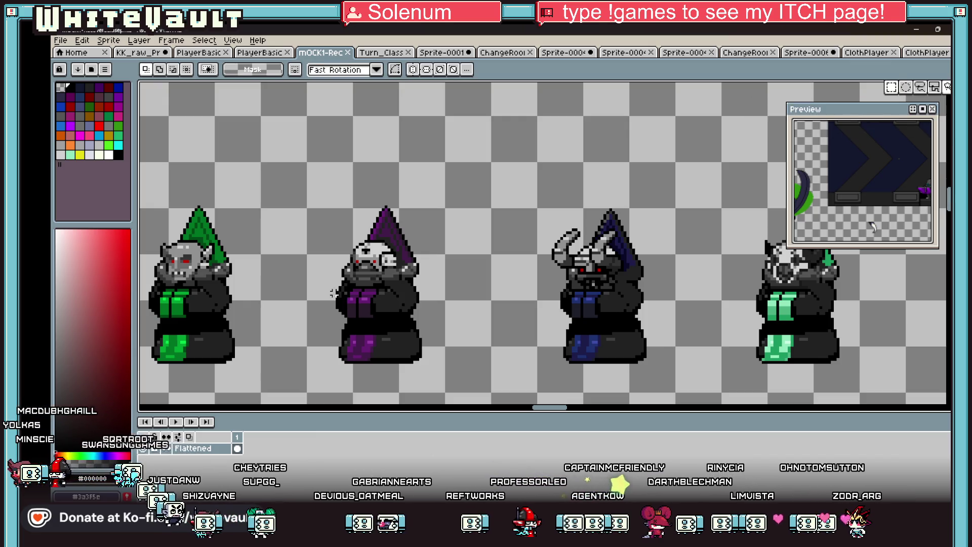
{"action": "left_click_drag", "start_coordinate": [146, 284], "coordinate": [246, 323]}
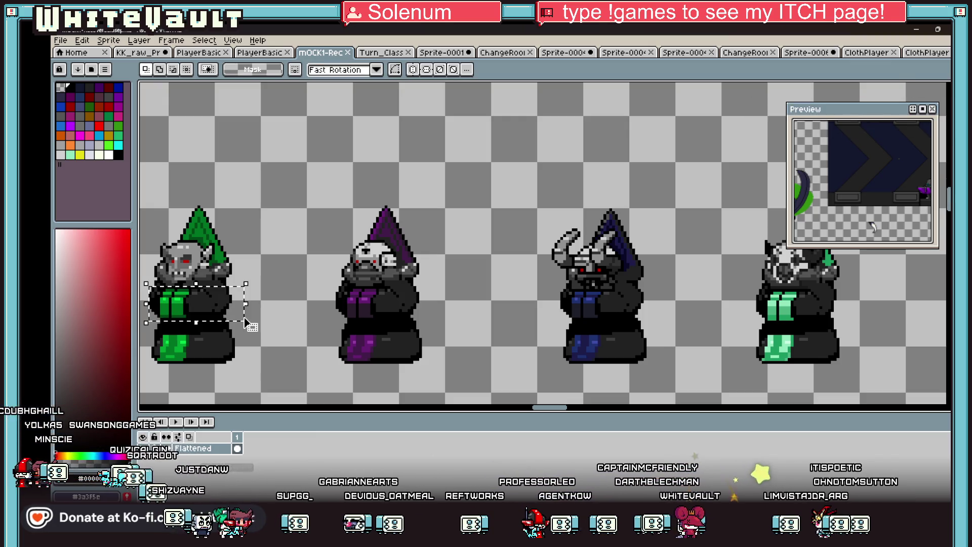
Step: Look through the ClothPlayer, green sprite strip and other open tabs, ending on Sprite-0001
{"action": "left_click", "coordinate": [911, 54]}
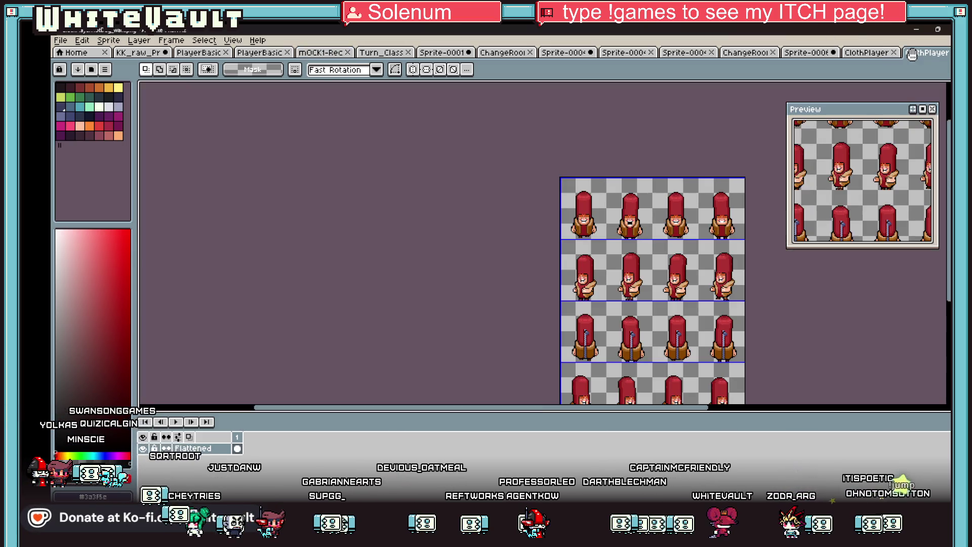
{"action": "left_click", "coordinate": [859, 54]}
{"action": "left_click", "coordinate": [813, 55]}
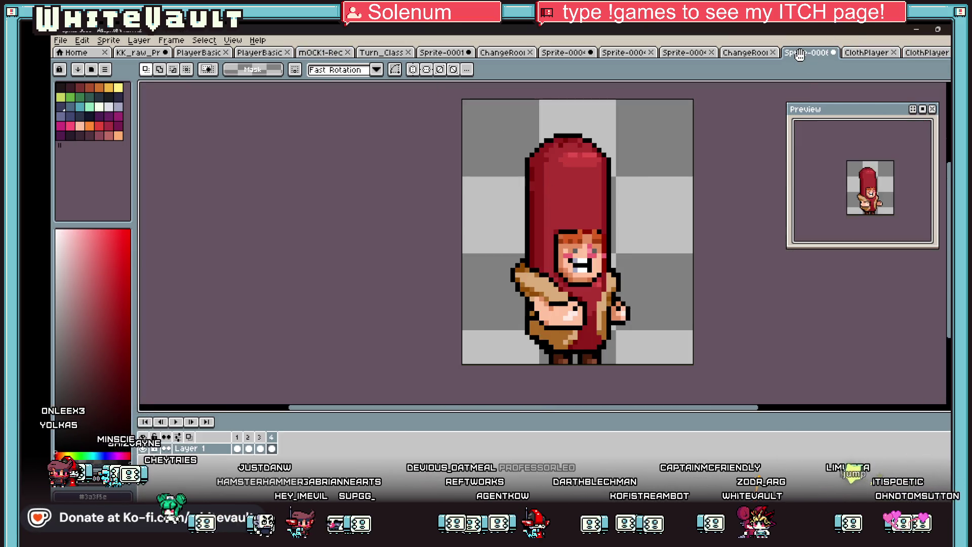
{"action": "left_click", "coordinate": [749, 55]}
{"action": "left_click", "coordinate": [686, 54]}
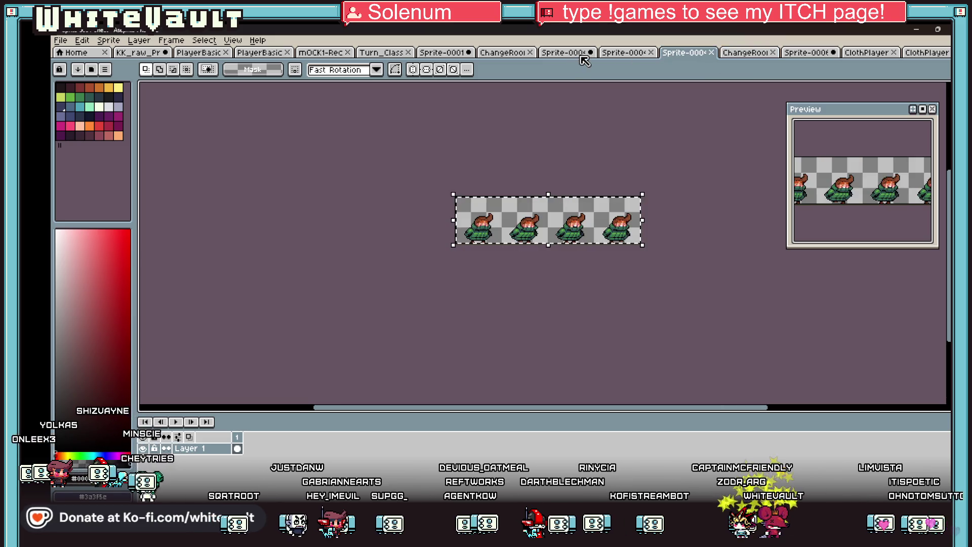
{"action": "left_click", "coordinate": [426, 54]}
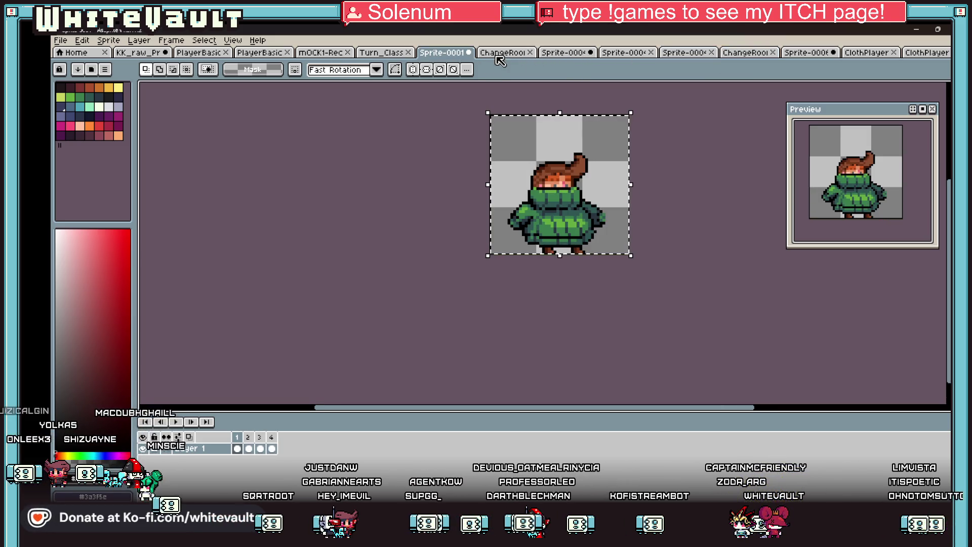
Step: Close Sprite-0001, ChangeRoom and both Sprite-0004 sheets, discarding unsaved changes
{"action": "left_click", "coordinate": [469, 53]}
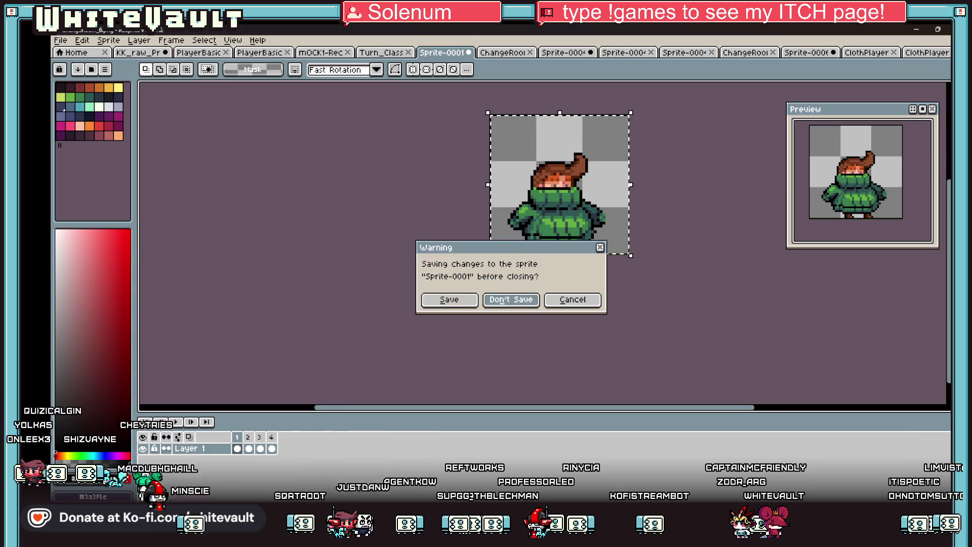
{"action": "left_click", "coordinate": [510, 299]}
{"action": "left_click", "coordinate": [499, 52]}
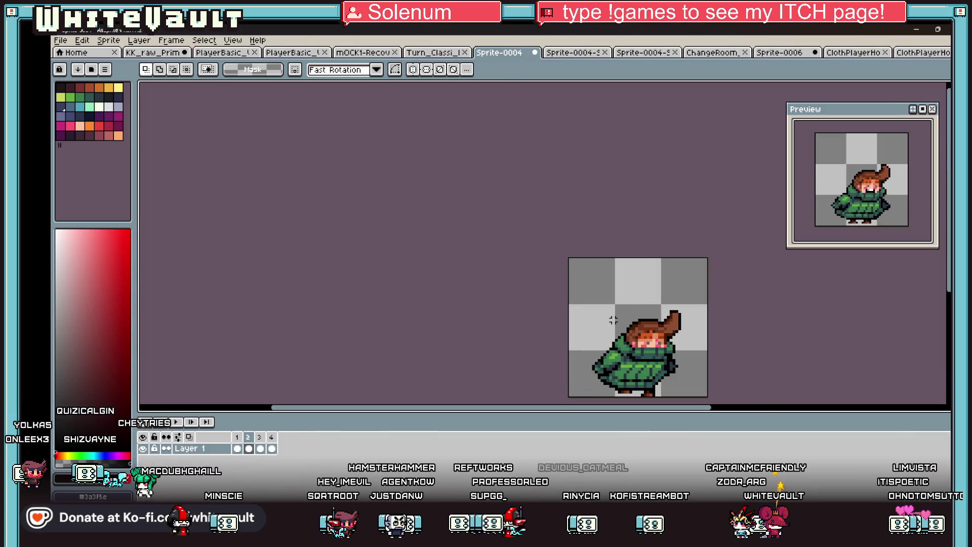
{"action": "left_click", "coordinate": [535, 53]}
{"action": "left_click", "coordinate": [509, 299]}
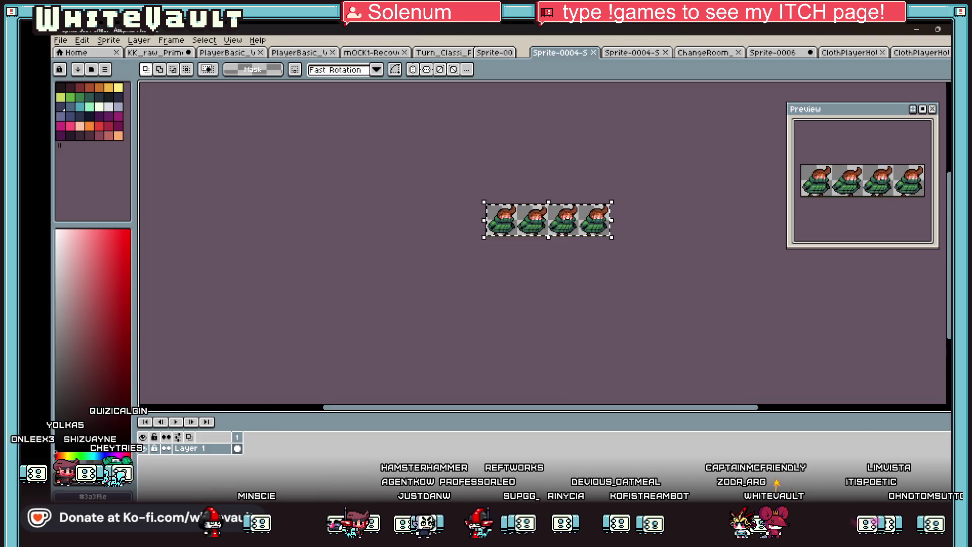
{"action": "left_click", "coordinate": [575, 53]}
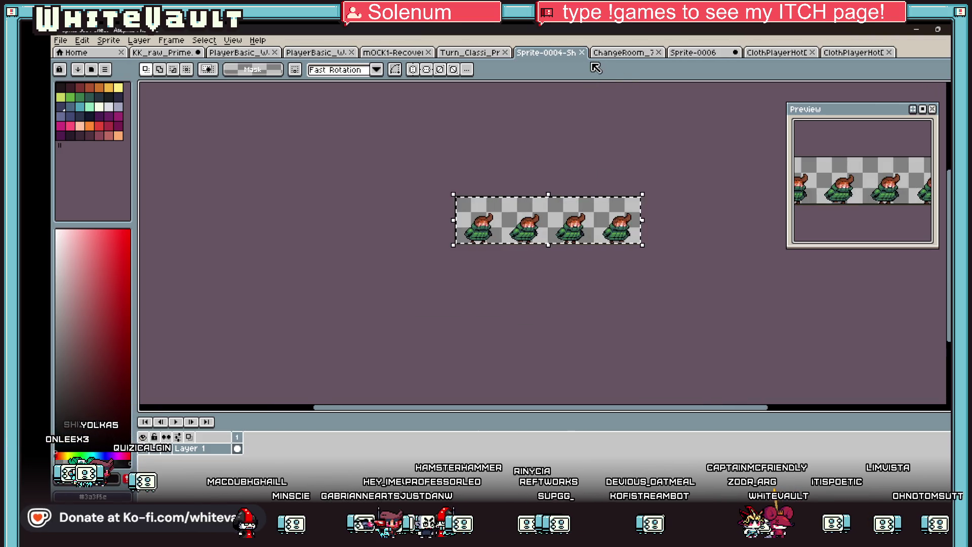
{"action": "left_click", "coordinate": [577, 53]}
Step: Close ChangeRoom, Sprite-0006 without saving, and both ClothPlayerHot sheets
{"action": "left_click", "coordinate": [580, 52]}
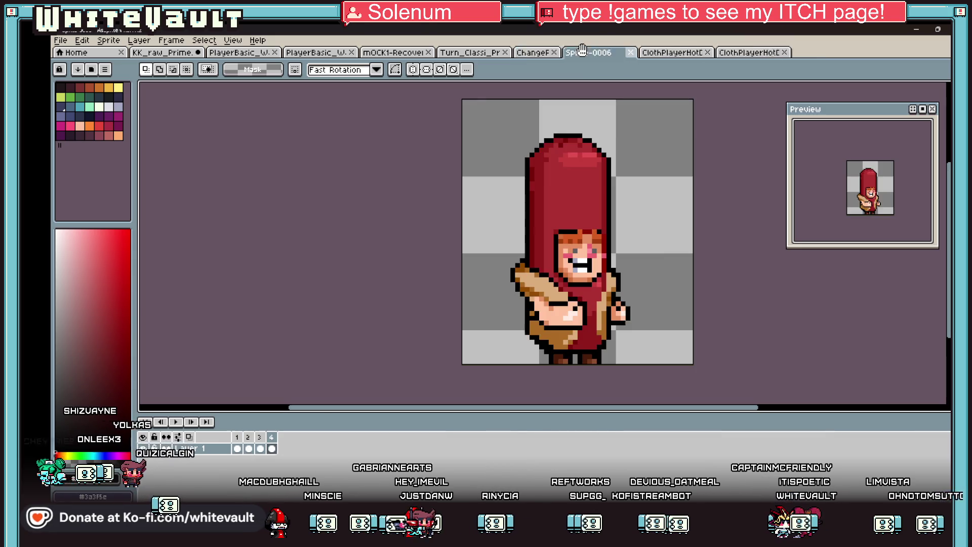
{"action": "left_click", "coordinate": [581, 52]}
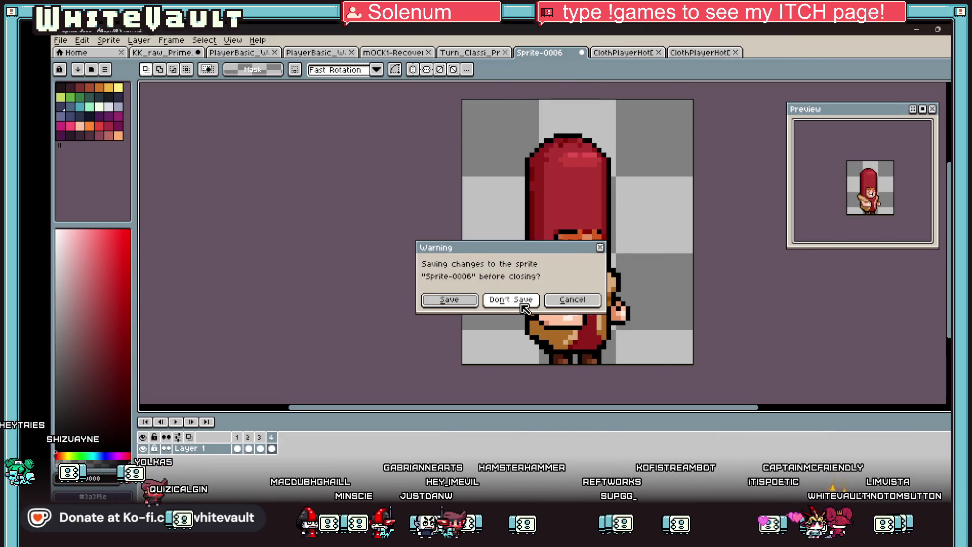
{"action": "left_click", "coordinate": [509, 298]}
{"action": "left_click", "coordinate": [581, 53]}
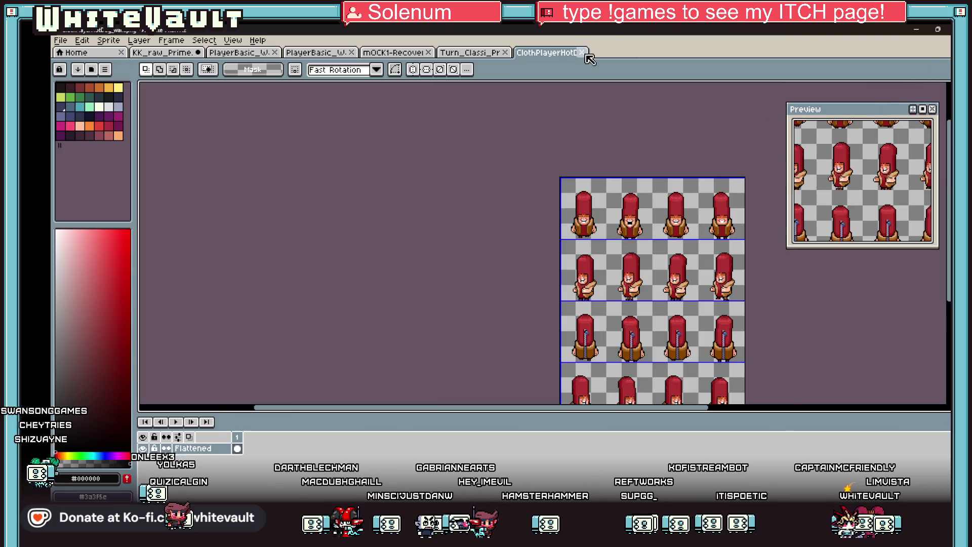
{"action": "left_click", "coordinate": [581, 54]}
Step: Switch via PlayerBasic_W back to the KK_raw_Prime vampire sheet
{"action": "left_click", "coordinate": [400, 54]}
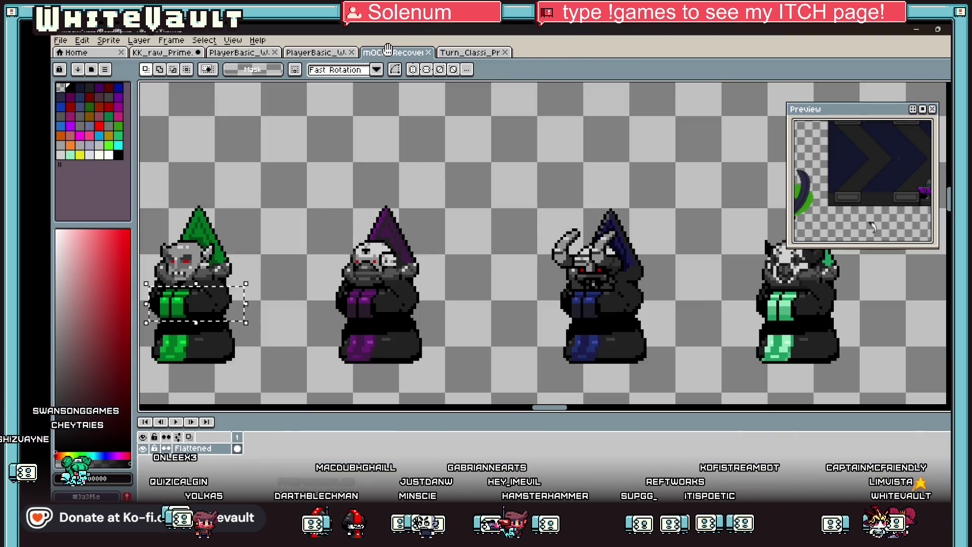
{"action": "left_click", "coordinate": [314, 54]}
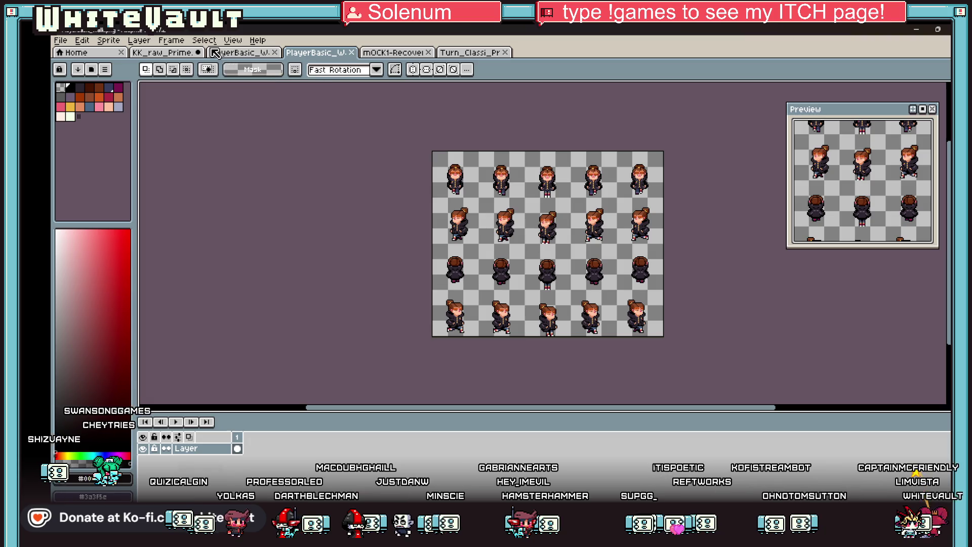
{"action": "left_click", "coordinate": [164, 53]}
{"action": "scroll", "coordinate": [621, 211], "scroll_direction": "down", "scroll_amount": 2}
{"action": "scroll", "coordinate": [621, 211], "scroll_direction": "up", "scroll_amount": 1}
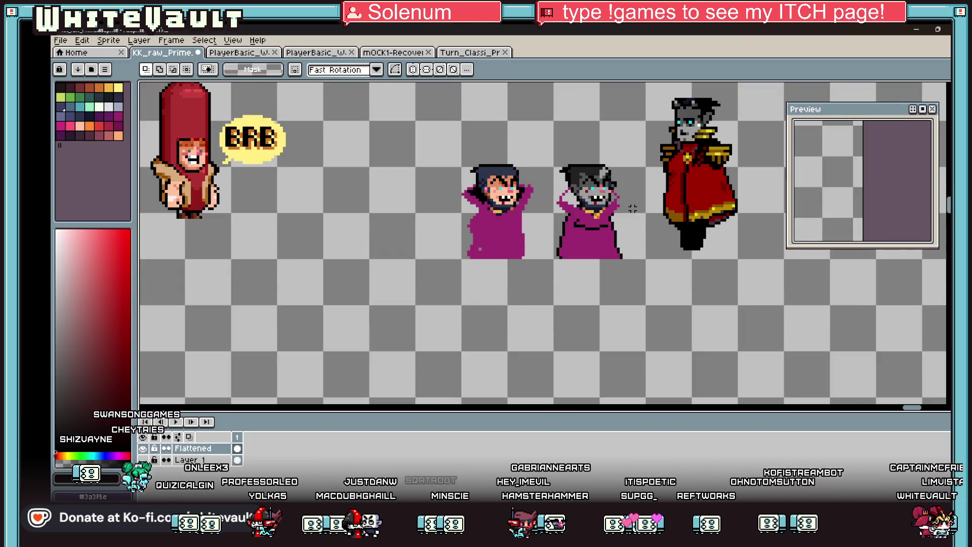
Step: Paste the green box, flip it horizontally, and drop it beneath the grey vampire
{"action": "key", "text": "ctrl+v"}
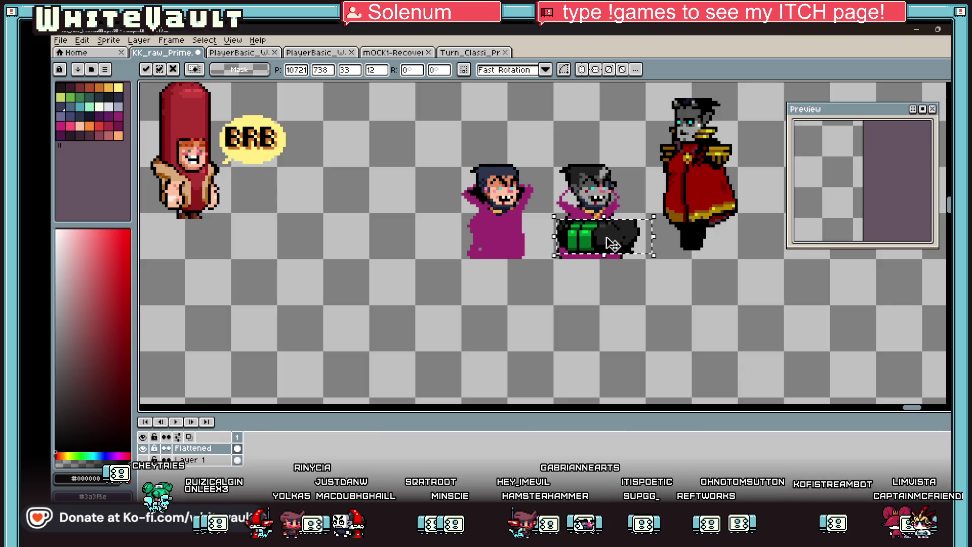
{"action": "key", "text": "shift+h"}
{"action": "mouse_move", "coordinate": [633, 244]}
{"action": "left_mouse_down"}
{"action": "mouse_move", "coordinate": [617, 236]}
{"action": "mouse_move", "coordinate": [618, 347]}
{"action": "left_mouse_up"}
{"action": "left_click", "coordinate": [725, 341]}
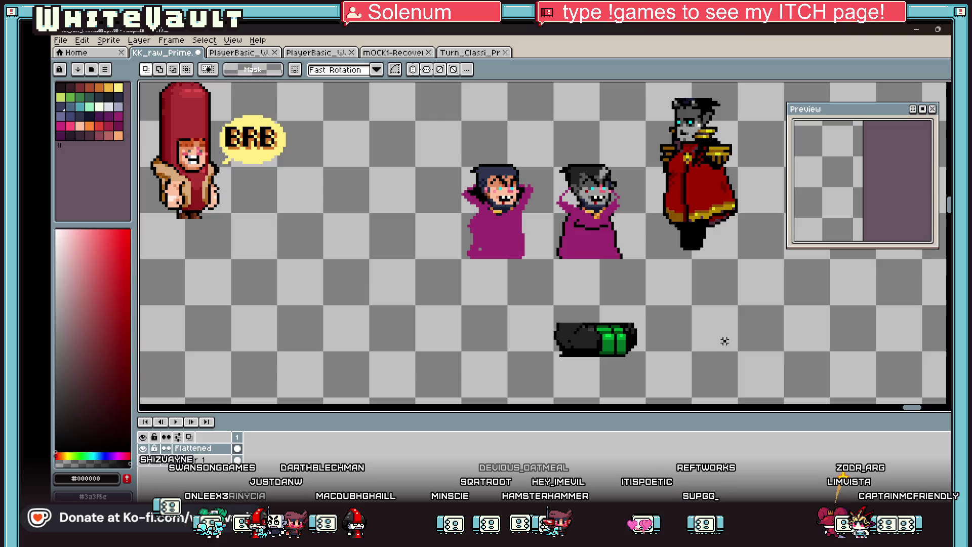
{"action": "scroll", "coordinate": [627, 208], "scroll_direction": "down", "scroll_amount": 3}
{"action": "scroll", "coordinate": [627, 209], "scroll_direction": "up", "scroll_amount": 2}
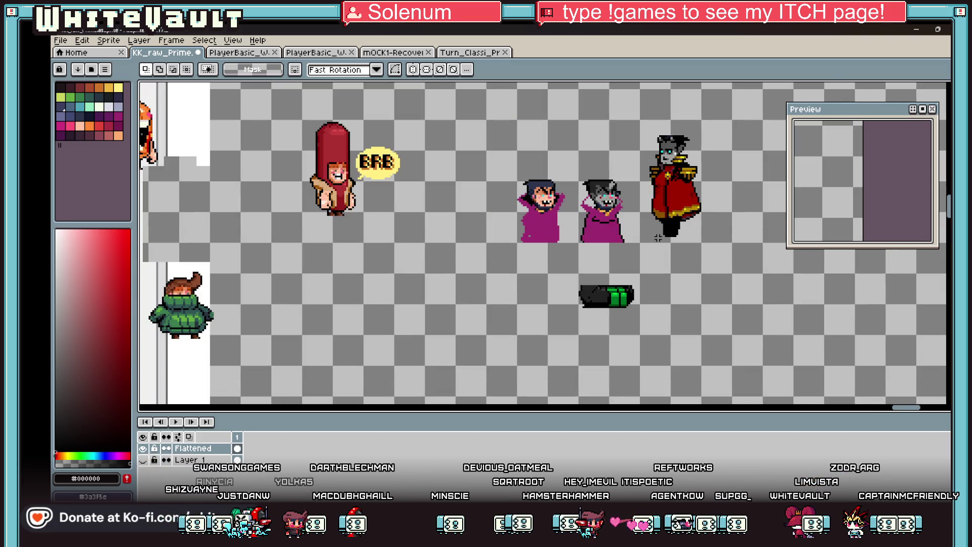
{"action": "scroll", "coordinate": [608, 174], "scroll_direction": "up", "scroll_amount": 2}
Step: Pencil black outline pixels around the grey figure's hair and arm
{"action": "key", "text": "b"}
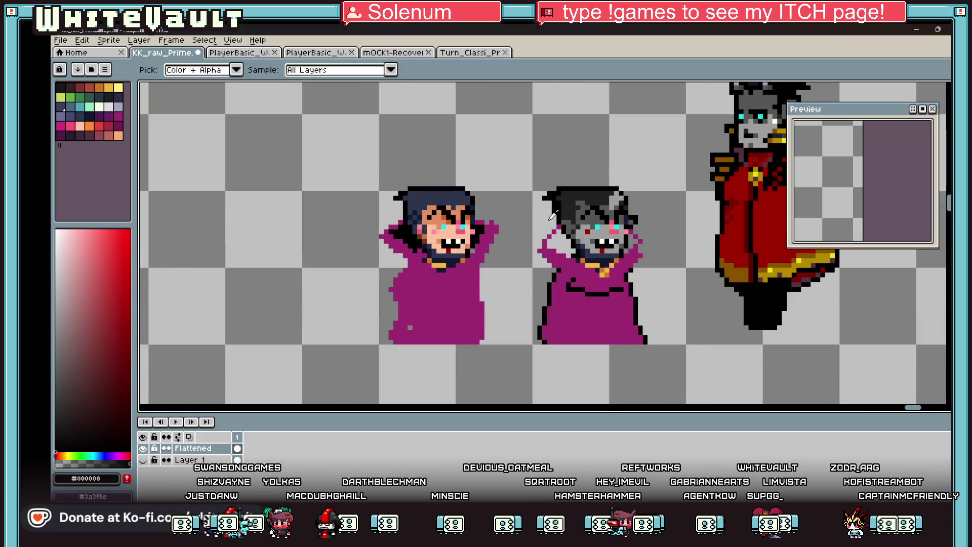
{"action": "scroll", "coordinate": [546, 216], "scroll_direction": "up", "scroll_amount": 1}
{"action": "mouse_move", "coordinate": [546, 219]}
{"action": "left_mouse_down"}
{"action": "mouse_move", "coordinate": [518, 271]}
{"action": "mouse_move", "coordinate": [624, 373]}
{"action": "mouse_move", "coordinate": [624, 310]}
{"action": "left_mouse_up"}
{"action": "scroll", "coordinate": [518, 272], "scroll_direction": "up", "scroll_amount": 3}
{"action": "scroll", "coordinate": [639, 248], "scroll_direction": "down", "scroll_amount": 3}
{"action": "scroll", "coordinate": [639, 248], "scroll_direction": "down", "scroll_amount": 2}
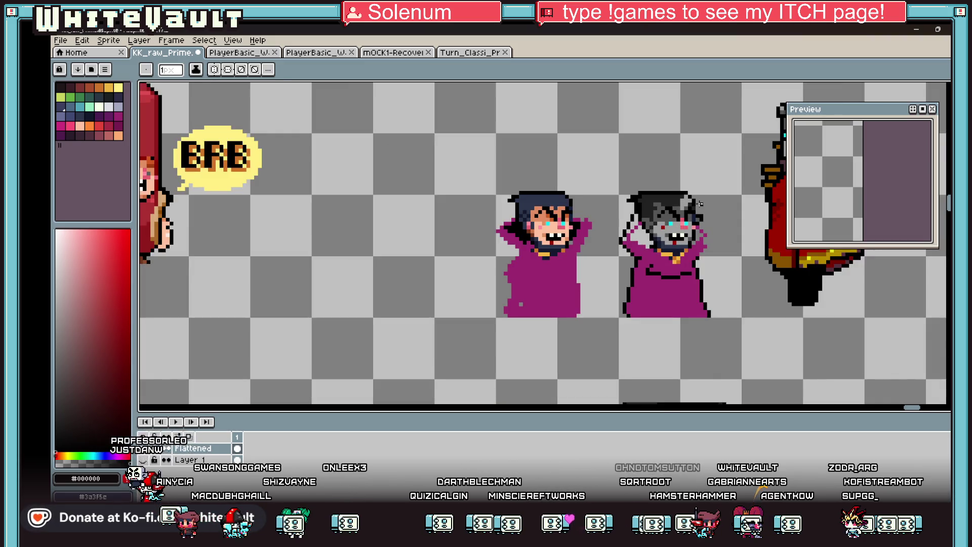
Step: Sample the magenta robe colour and draw a pointed hood tip above the head
{"action": "key", "text": "i"}
{"action": "key", "text": "b"}
{"action": "scroll", "coordinate": [641, 220], "scroll_direction": "up", "scroll_amount": 2}
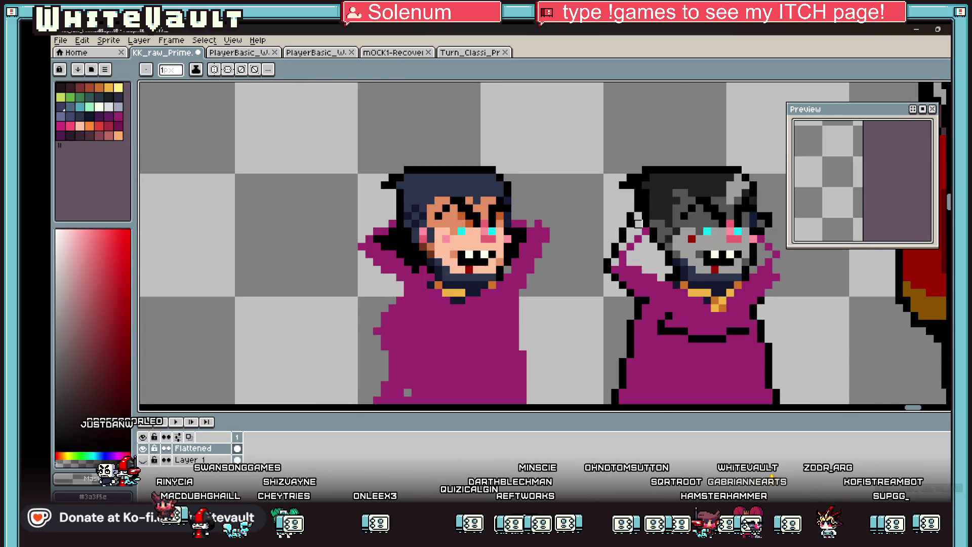
{"action": "key", "text": "i"}
{"action": "left_click", "coordinate": [647, 231]}
{"action": "key", "text": "b"}
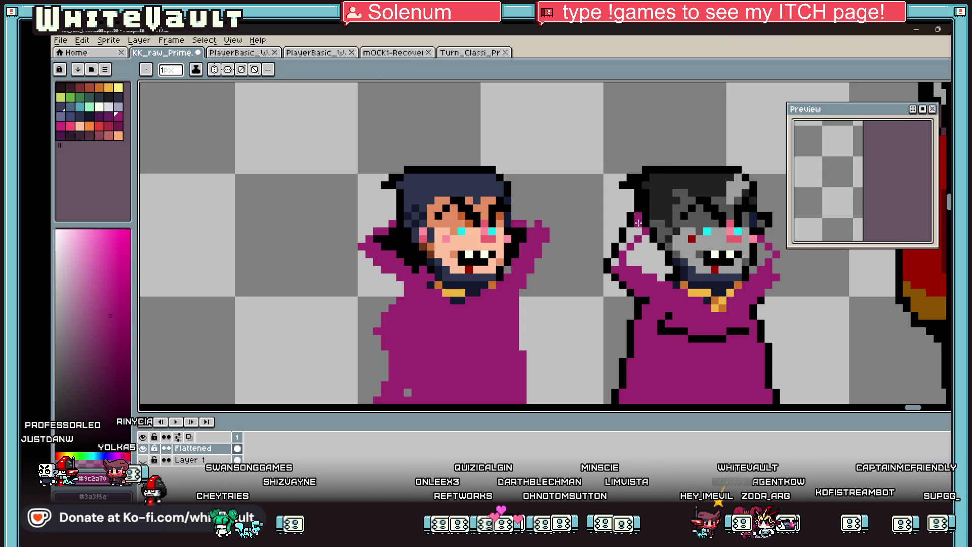
{"action": "mouse_move", "coordinate": [668, 167]}
{"action": "left_mouse_down"}
{"action": "mouse_move", "coordinate": [664, 118]}
{"action": "mouse_move", "coordinate": [683, 131]}
{"action": "left_mouse_up"}
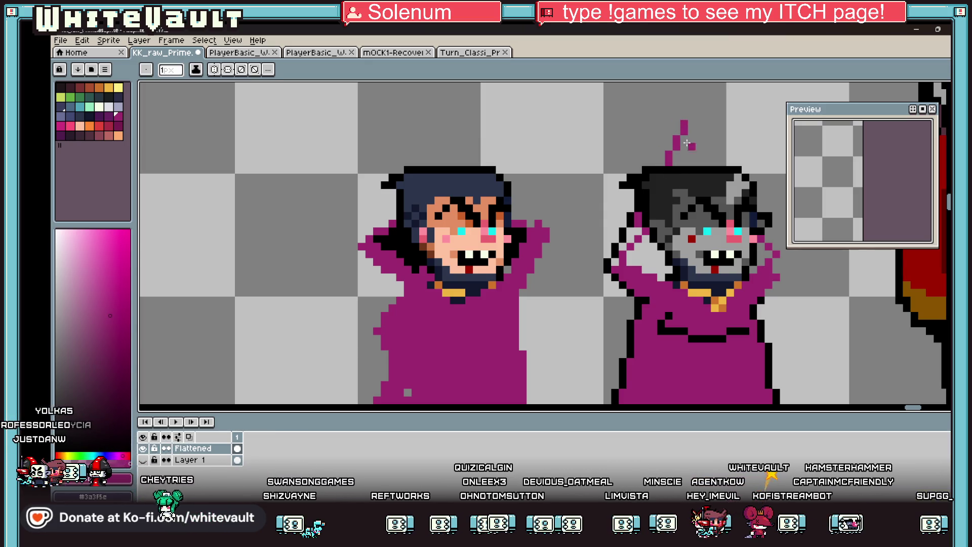
Step: Bucket-fill the hood outline with magenta
{"action": "scroll", "coordinate": [681, 132], "scroll_direction": "down", "scroll_amount": 1}
{"action": "scroll", "coordinate": [688, 137], "scroll_direction": "up", "scroll_amount": 1}
{"action": "scroll", "coordinate": [708, 149], "scroll_direction": "down", "scroll_amount": 2}
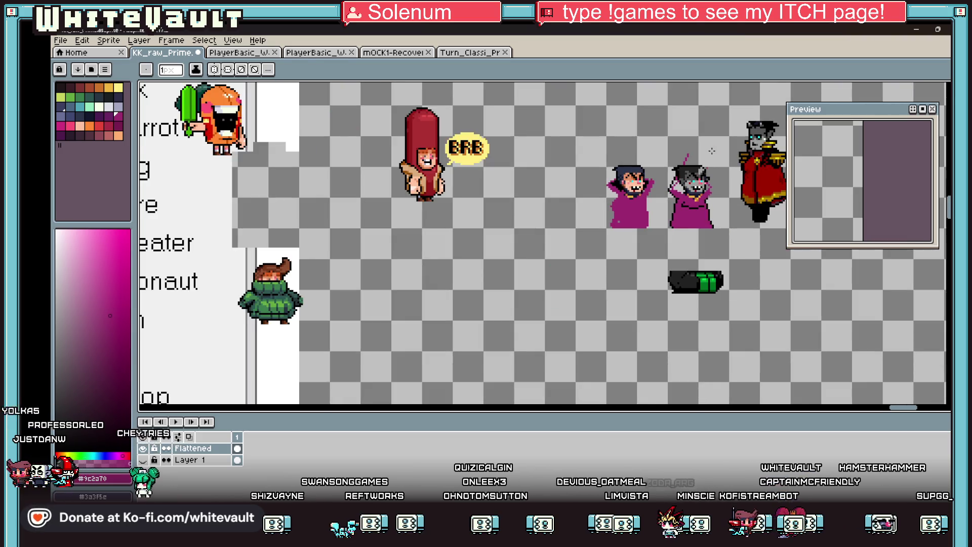
{"action": "scroll", "coordinate": [712, 151], "scroll_direction": "up", "scroll_amount": 3}
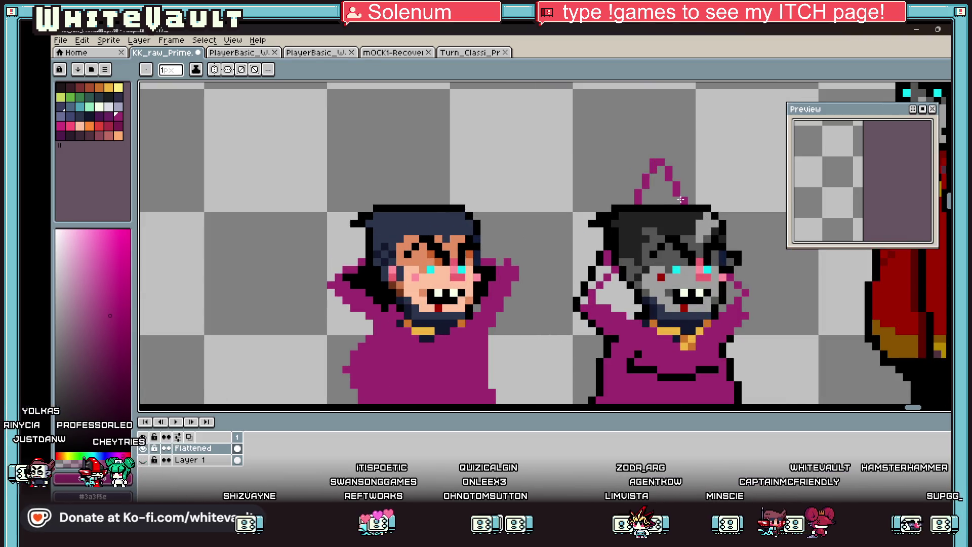
{"action": "key", "text": "g"}
{"action": "left_click", "coordinate": [658, 198]}
{"action": "scroll", "coordinate": [637, 228], "scroll_direction": "down", "scroll_amount": 3}
{"action": "scroll", "coordinate": [630, 236], "scroll_direction": "up", "scroll_amount": 1}
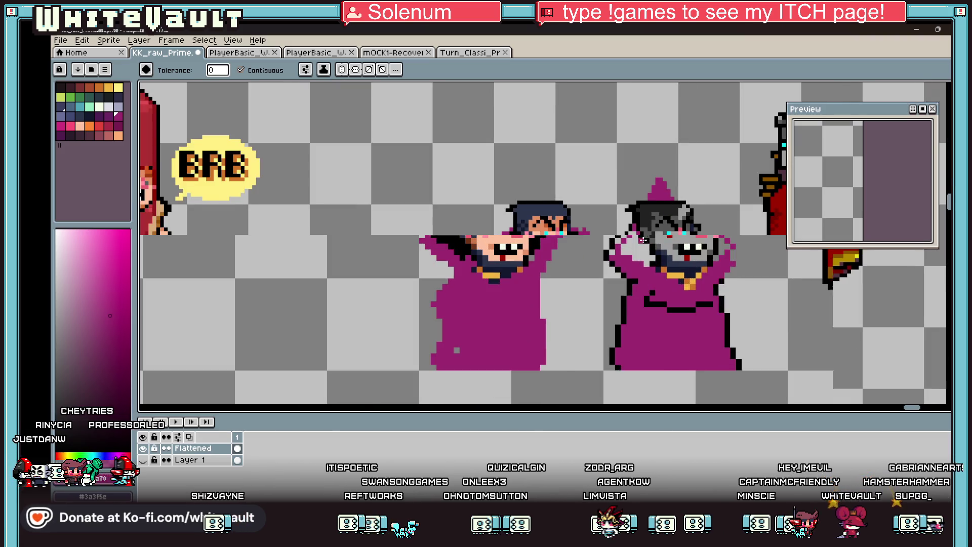
{"action": "scroll", "coordinate": [627, 240], "scroll_direction": "up", "scroll_amount": 1}
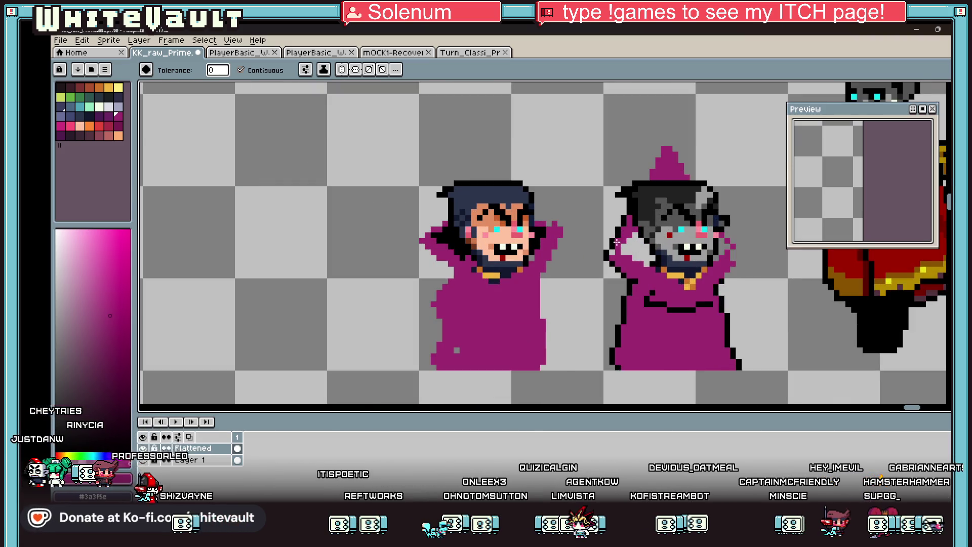
Step: Fill the raised-arm gap, navy collar and navy face-edge pixels black
{"action": "left_click", "coordinate": [648, 228], "text": "alt"}
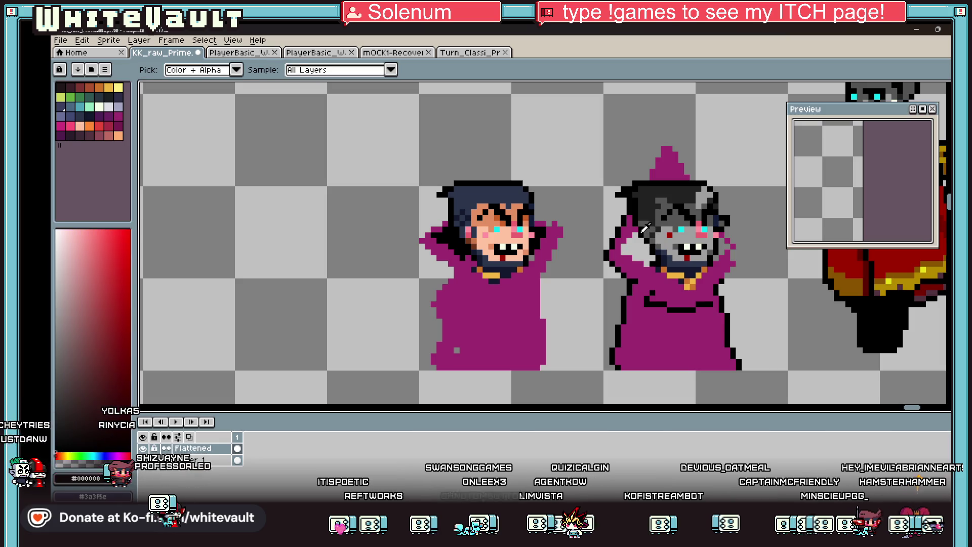
{"action": "left_click", "coordinate": [636, 245]}
{"action": "scroll", "coordinate": [720, 247], "scroll_direction": "down", "scroll_amount": 2}
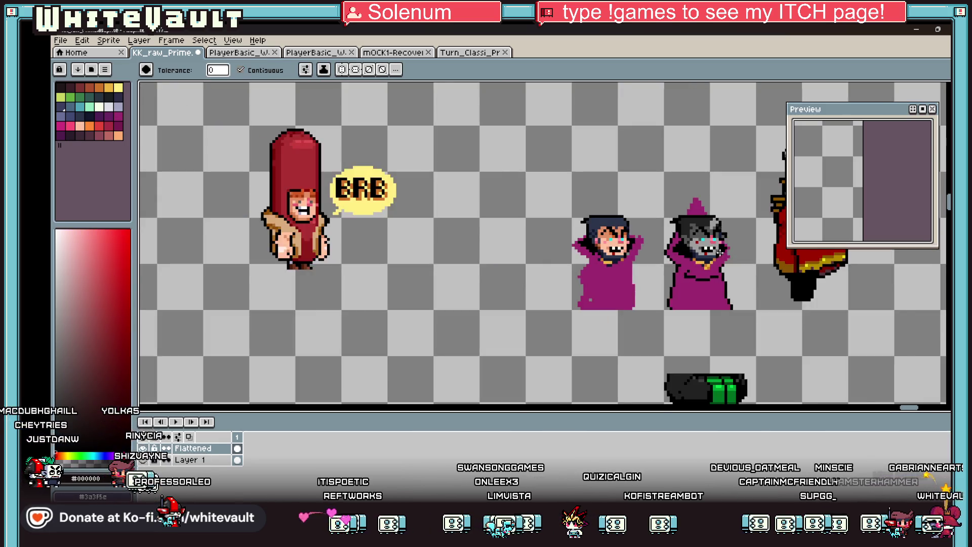
{"action": "scroll", "coordinate": [640, 259], "scroll_direction": "up", "scroll_amount": 3}
{"action": "left_click", "coordinate": [612, 247]}
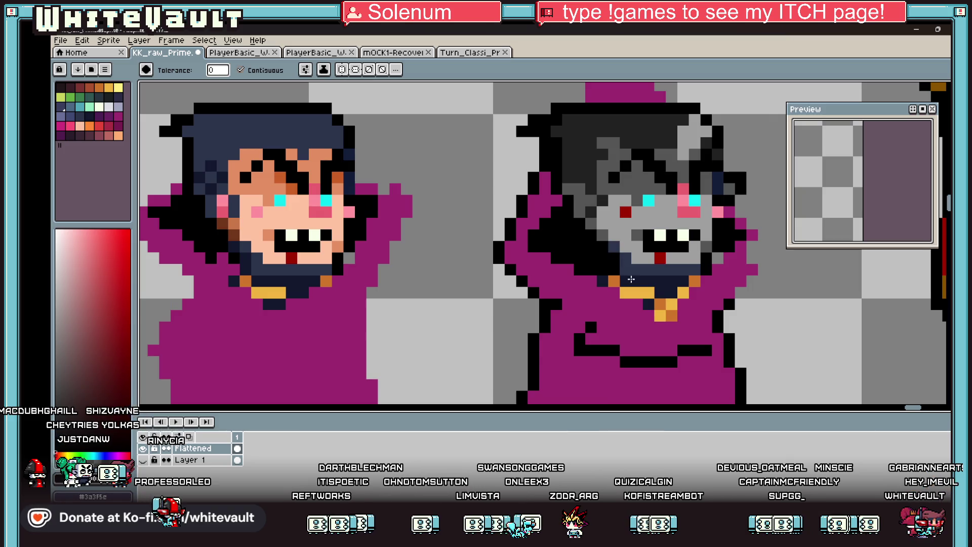
{"action": "left_click", "coordinate": [657, 286]}
{"action": "left_click", "coordinate": [626, 270]}
{"action": "left_click", "coordinate": [613, 251]}
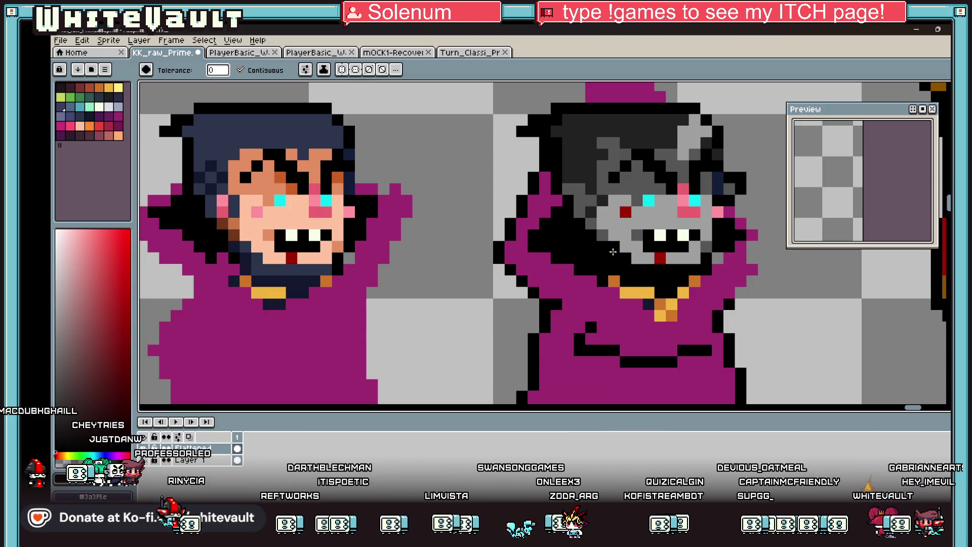
{"action": "scroll", "coordinate": [617, 247], "scroll_direction": "down", "scroll_amount": 3}
{"action": "scroll", "coordinate": [632, 228], "scroll_direction": "up", "scroll_amount": 3}
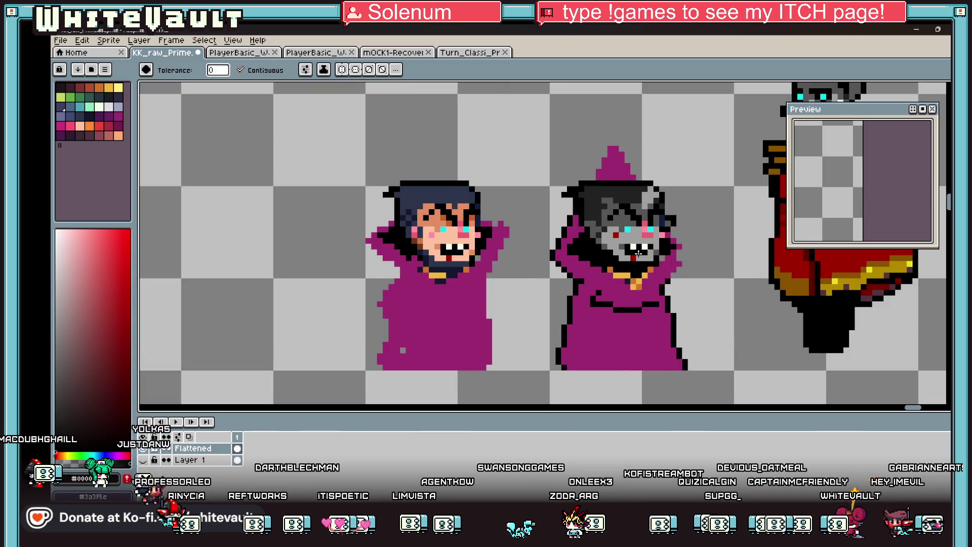
Step: Paint the pink cheek pixel dark and sample red from the figure's eye
{"action": "key", "text": "i"}
{"action": "scroll", "coordinate": [654, 225], "scroll_direction": "up", "scroll_amount": 2}
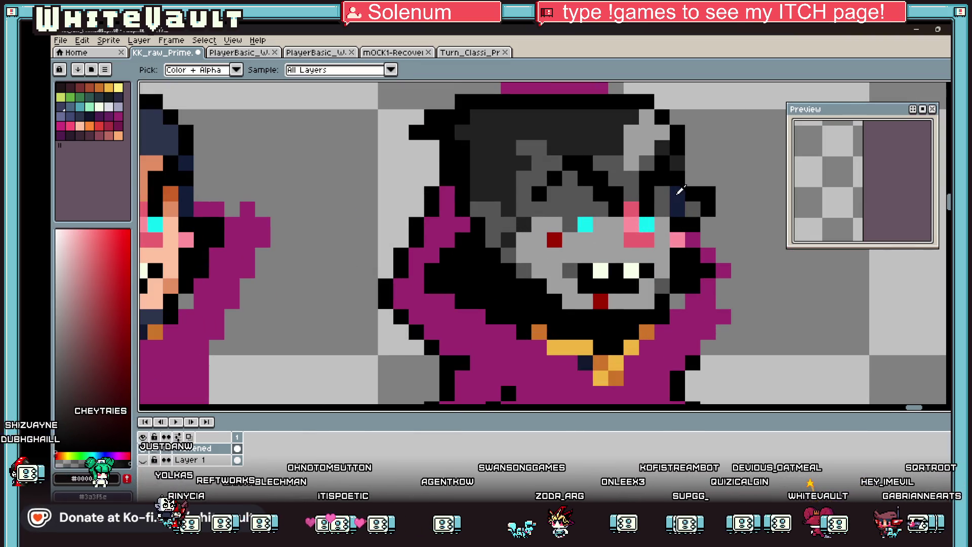
{"action": "key", "text": "b"}
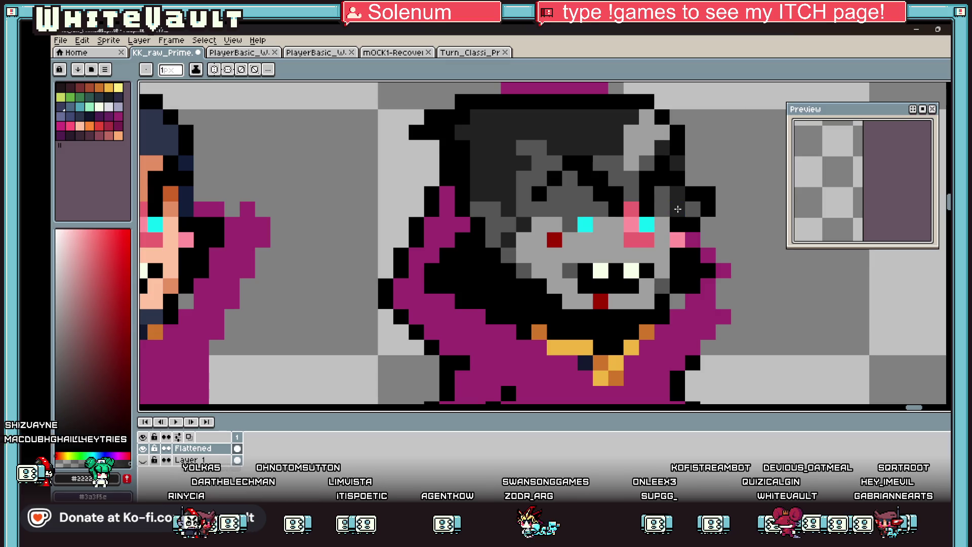
{"action": "left_click", "coordinate": [682, 227], "text": "alt"}
{"action": "left_click", "coordinate": [678, 234]}
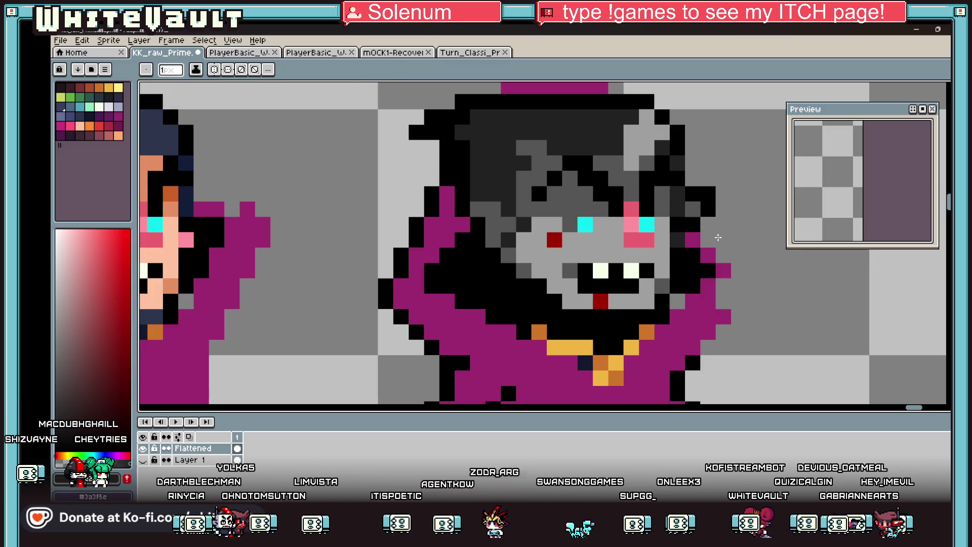
{"action": "scroll", "coordinate": [717, 238], "scroll_direction": "down", "scroll_amount": 3}
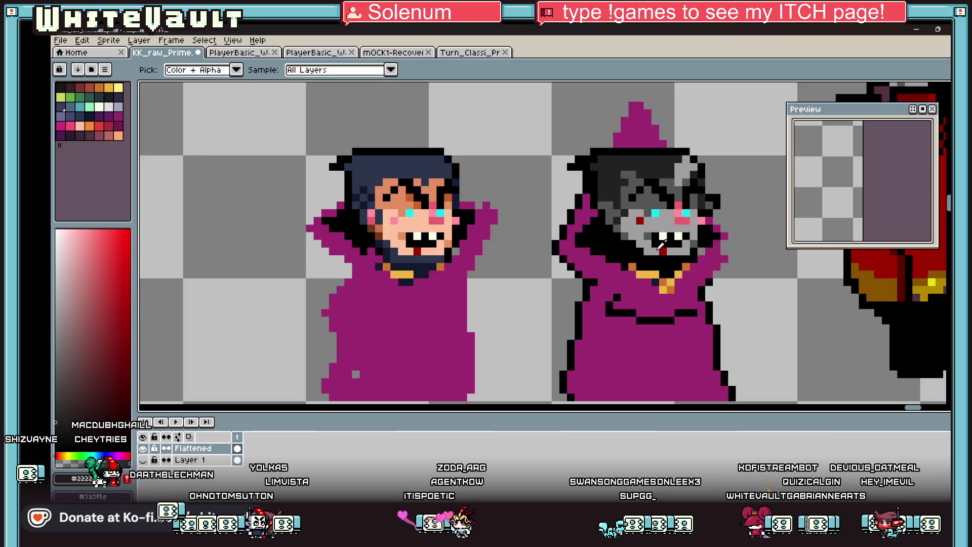
{"action": "left_click", "coordinate": [656, 248], "text": "alt"}
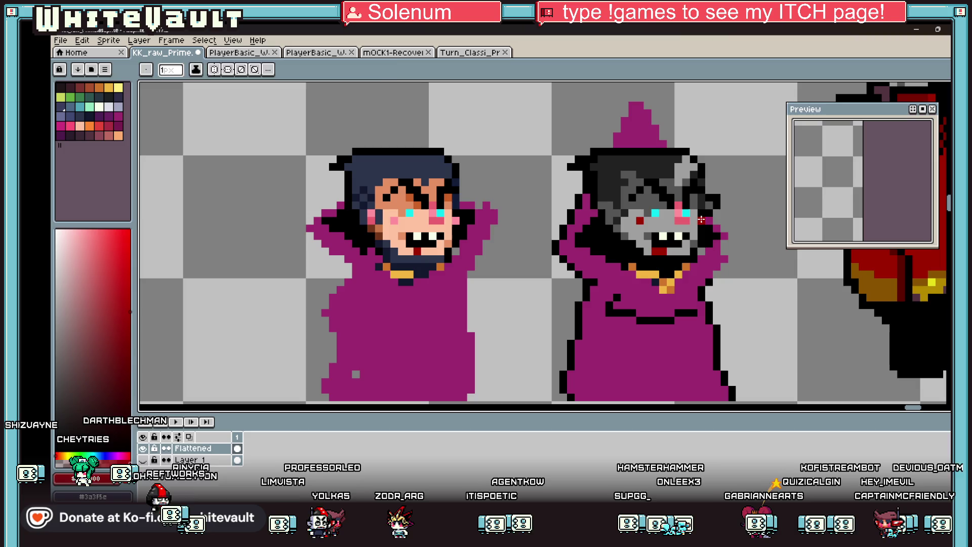
{"action": "key", "text": "alt"}
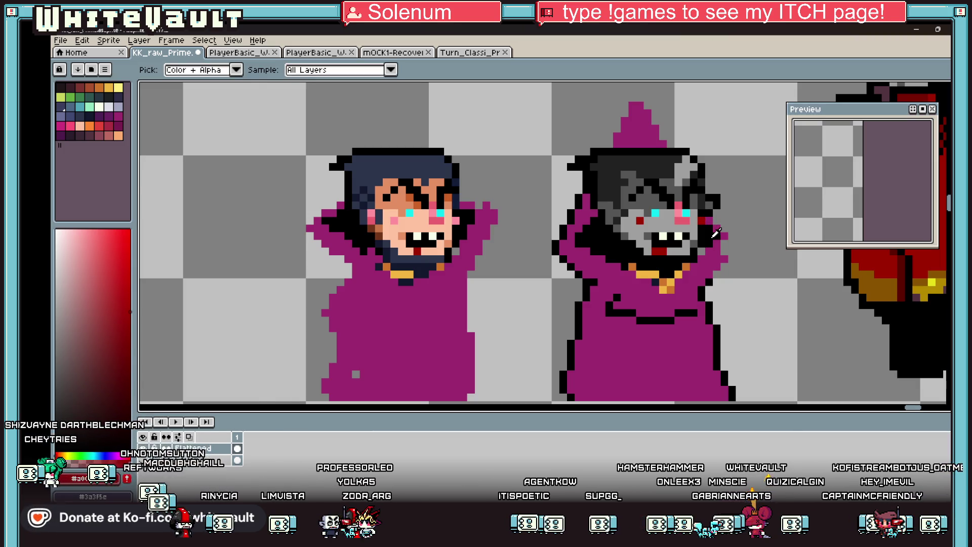
{"action": "scroll", "coordinate": [715, 233], "scroll_direction": "down", "scroll_amount": 2}
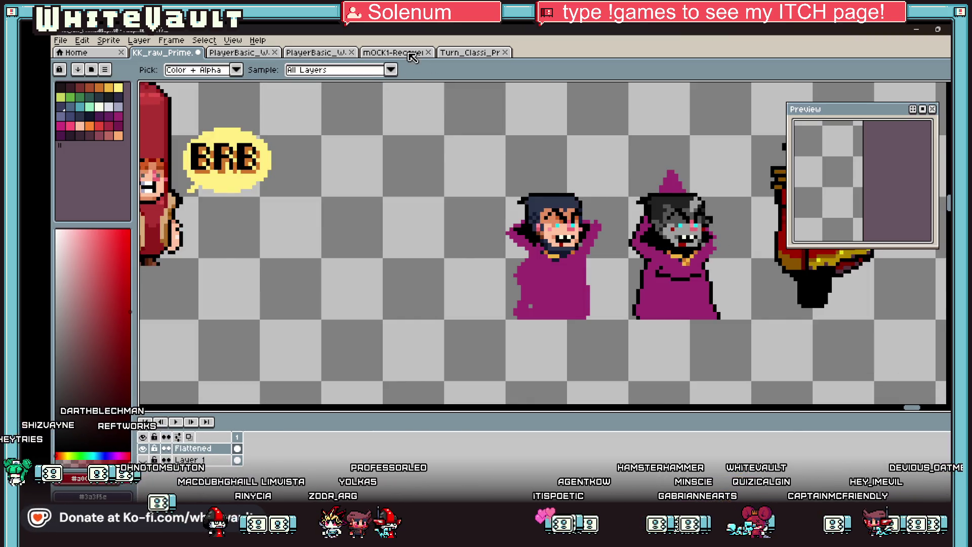
Step: Deselect in mOCK1-Recover, box-select the purple-hooded figure's box, and return to KK_raw_Prime
{"action": "left_click", "coordinate": [386, 52]}
{"action": "scroll", "coordinate": [423, 178], "scroll_direction": "down", "scroll_amount": 3}
{"action": "scroll", "coordinate": [488, 269], "scroll_direction": "up", "scroll_amount": 2}
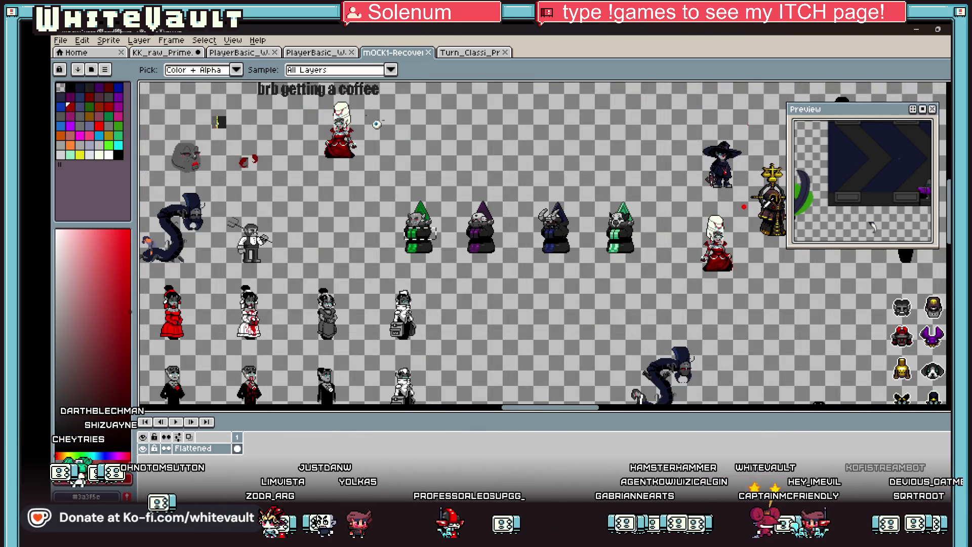
{"action": "key", "text": "m"}
{"action": "left_click", "coordinate": [570, 299]}
{"action": "scroll", "coordinate": [489, 246], "scroll_direction": "up", "scroll_amount": 3}
{"action": "mouse_move", "coordinate": [428, 191]}
{"action": "left_mouse_down"}
{"action": "mouse_move", "coordinate": [457, 221]}
{"action": "mouse_move", "coordinate": [488, 221]}
{"action": "left_mouse_up"}
{"action": "left_click", "coordinate": [463, 52]}
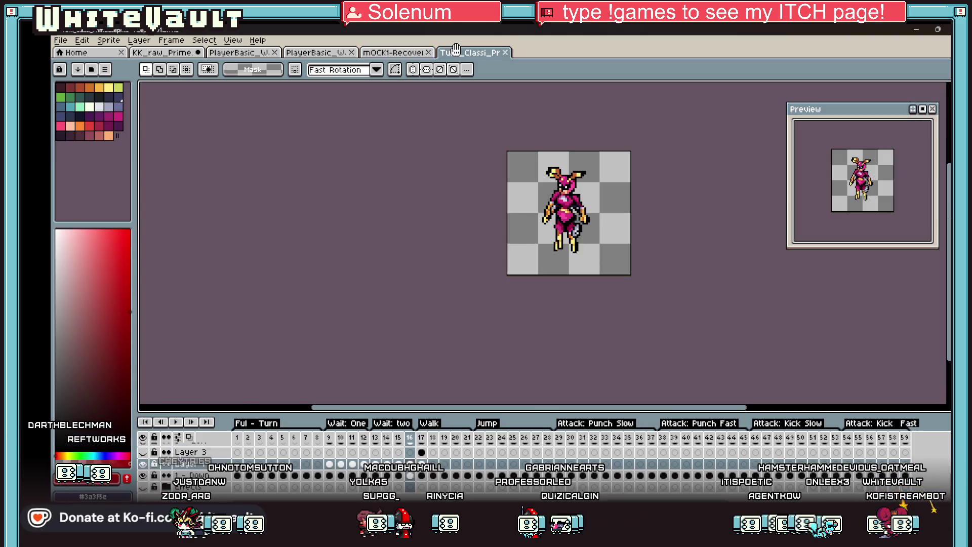
{"action": "left_click", "coordinate": [169, 52]}
{"action": "scroll", "coordinate": [545, 189], "scroll_direction": "down", "scroll_amount": 1}
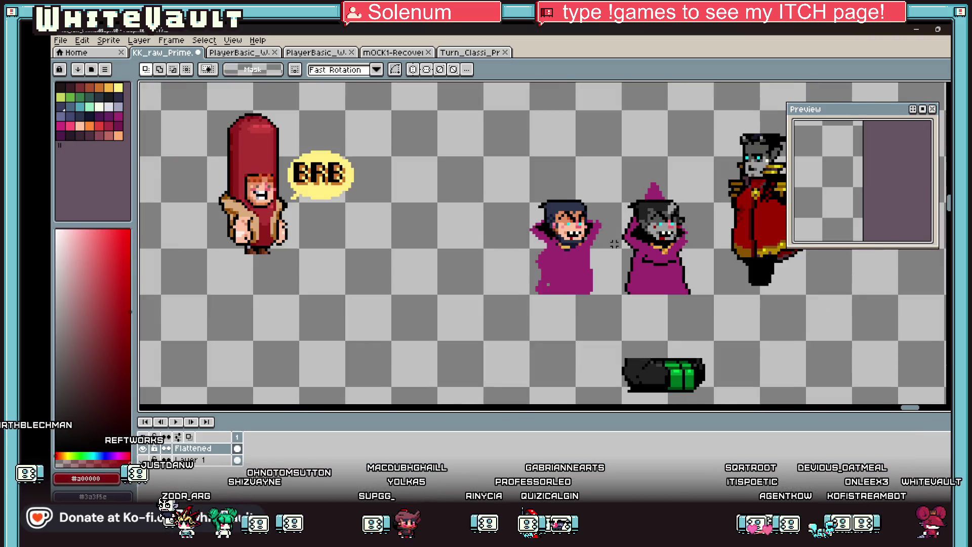
Step: Paste the dark torso block and move it below the figures
{"action": "scroll", "coordinate": [545, 190], "scroll_direction": "up", "scroll_amount": 1}
{"action": "key", "text": "ctrl+v"}
{"action": "mouse_move", "coordinate": [567, 247]}
{"action": "left_mouse_down"}
{"action": "mouse_move", "coordinate": [705, 280]}
{"action": "mouse_move", "coordinate": [697, 273]}
{"action": "mouse_move", "coordinate": [690, 349]}
{"action": "mouse_move", "coordinate": [448, 329]}
{"action": "mouse_move", "coordinate": [620, 337]}
{"action": "mouse_move", "coordinate": [697, 288]}
{"action": "mouse_move", "coordinate": [600, 371]}
{"action": "left_mouse_up"}
{"action": "left_click", "coordinate": [686, 255]}
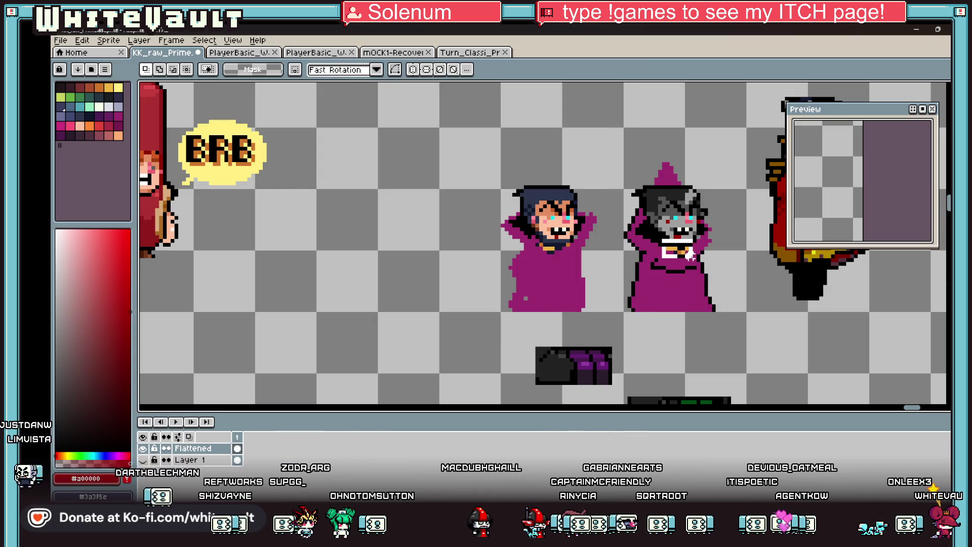
Step: Duplicate the necklace piece off to the left, then settle the torso onto the figure's lower body
{"action": "key", "text": "ctrl+c"}
{"action": "key", "text": "ctrl+v"}
{"action": "left_click_drag", "start_coordinate": [686, 256], "coordinate": [388, 310]}
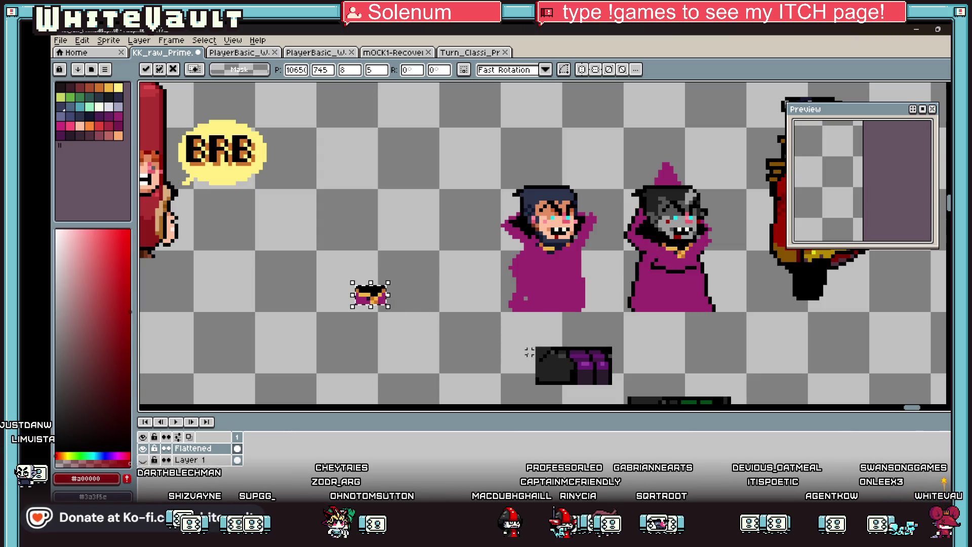
{"action": "mouse_move", "coordinate": [535, 348]}
{"action": "left_mouse_down"}
{"action": "mouse_move", "coordinate": [627, 381]}
{"action": "mouse_move", "coordinate": [632, 392]}
{"action": "mouse_move", "coordinate": [714, 287]}
{"action": "left_mouse_up"}
{"action": "scroll", "coordinate": [632, 255], "scroll_direction": "up", "scroll_amount": 4}
{"action": "key", "text": "Return"}
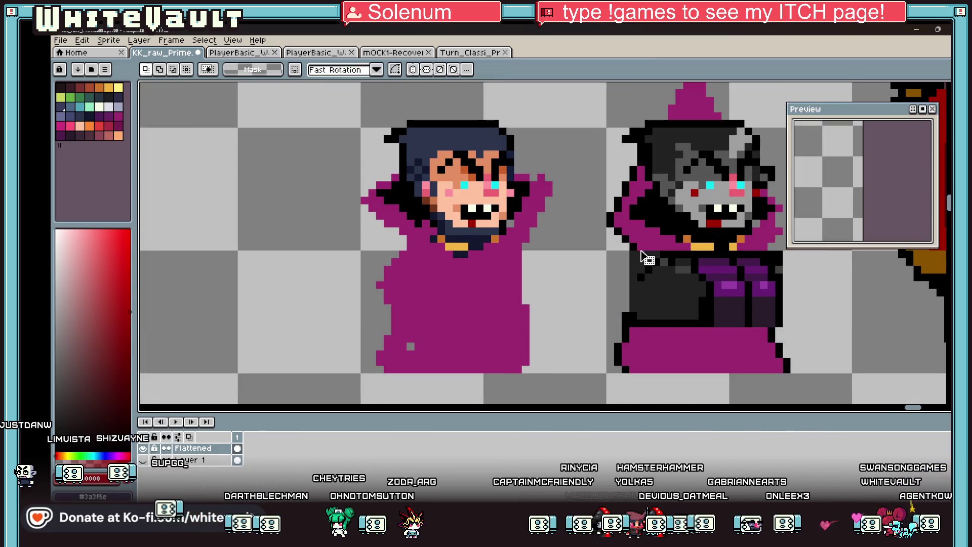
Step: Add black pixels along the figure's left outline and fill the outline gap black
{"action": "key", "text": "b"}
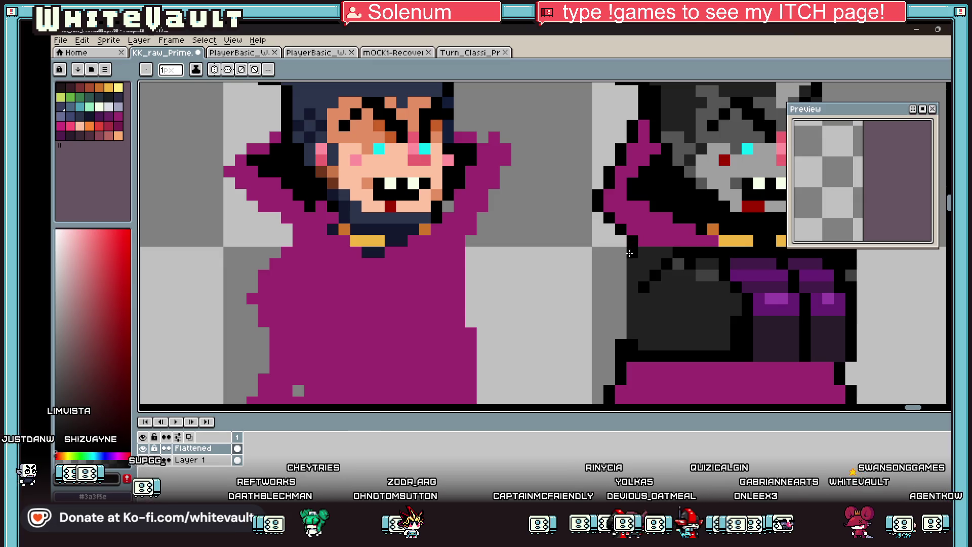
{"action": "left_click_drag", "start_coordinate": [609, 291], "coordinate": [609, 320]}
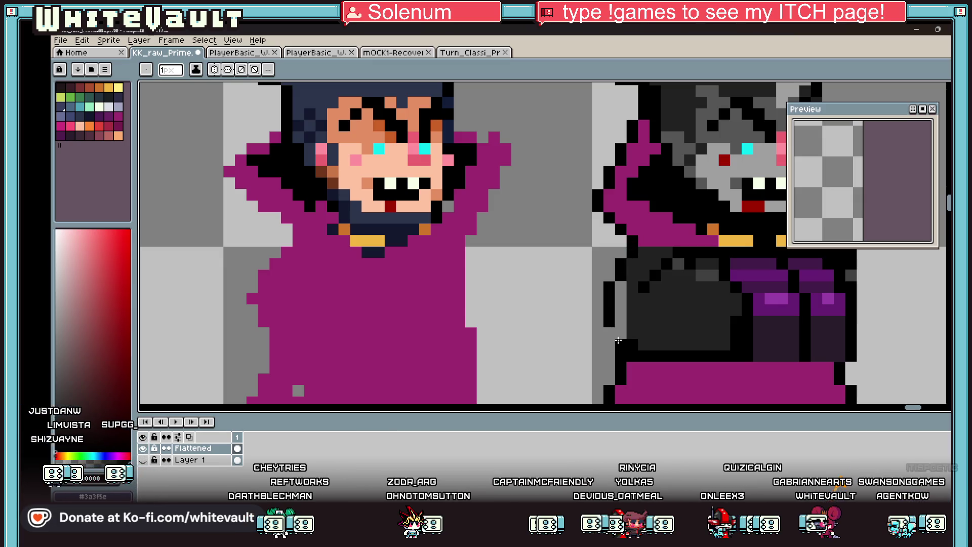
{"action": "key", "text": "g"}
{"action": "left_click", "coordinate": [623, 307]}
{"action": "scroll", "coordinate": [623, 308], "scroll_direction": "down", "scroll_amount": 4}
{"action": "scroll", "coordinate": [701, 266], "scroll_direction": "up", "scroll_amount": 3}
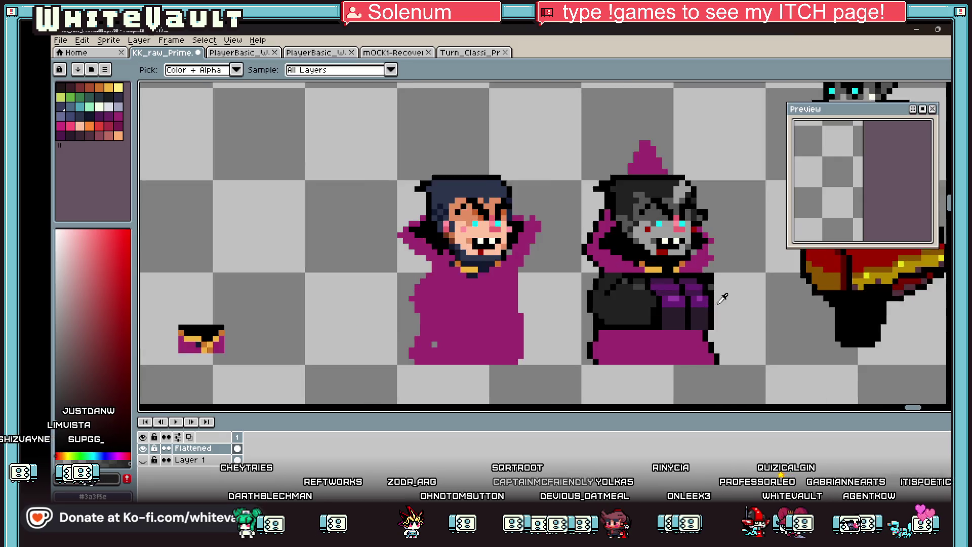
{"action": "key", "text": "b"}
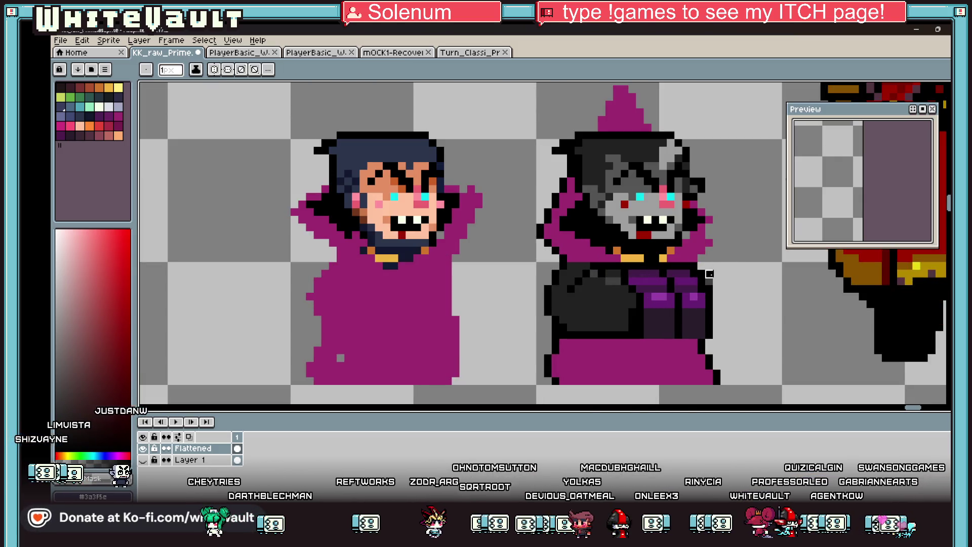
Step: Sample the dark grey robe colour and fill the purple collar and shoulder patch with it
{"action": "key", "text": "i"}
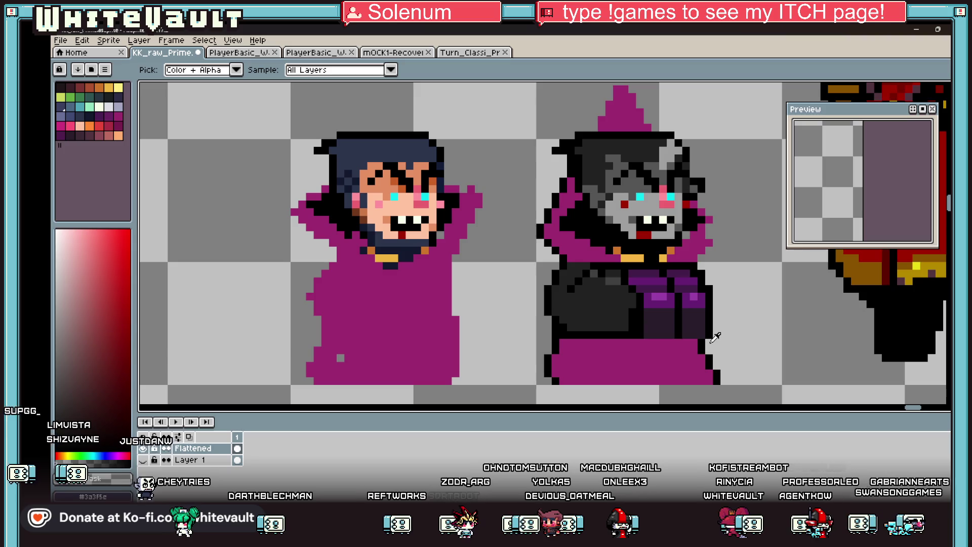
{"action": "key", "text": "b"}
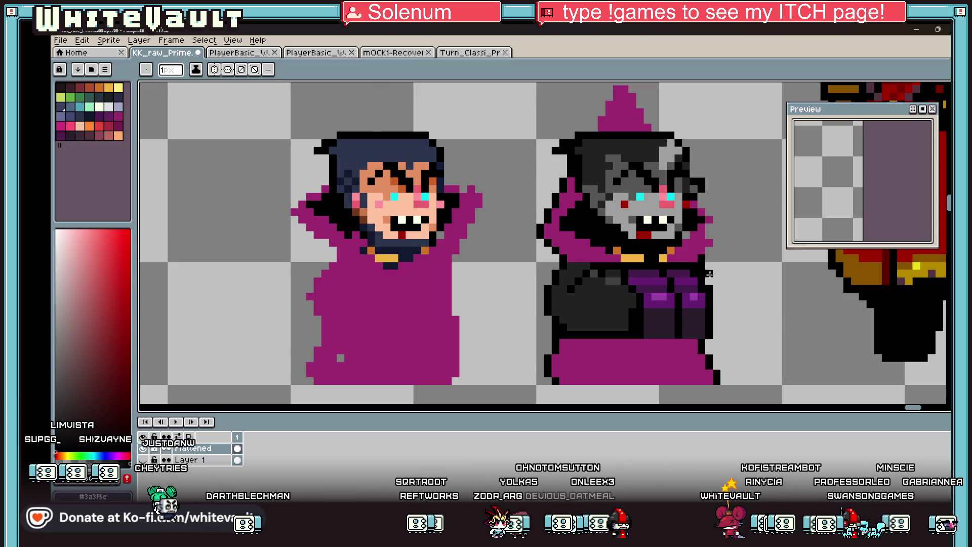
{"action": "scroll", "coordinate": [715, 289], "scroll_direction": "down", "scroll_amount": 5}
{"action": "scroll", "coordinate": [716, 289], "scroll_direction": "up", "scroll_amount": 4}
{"action": "key", "text": "i"}
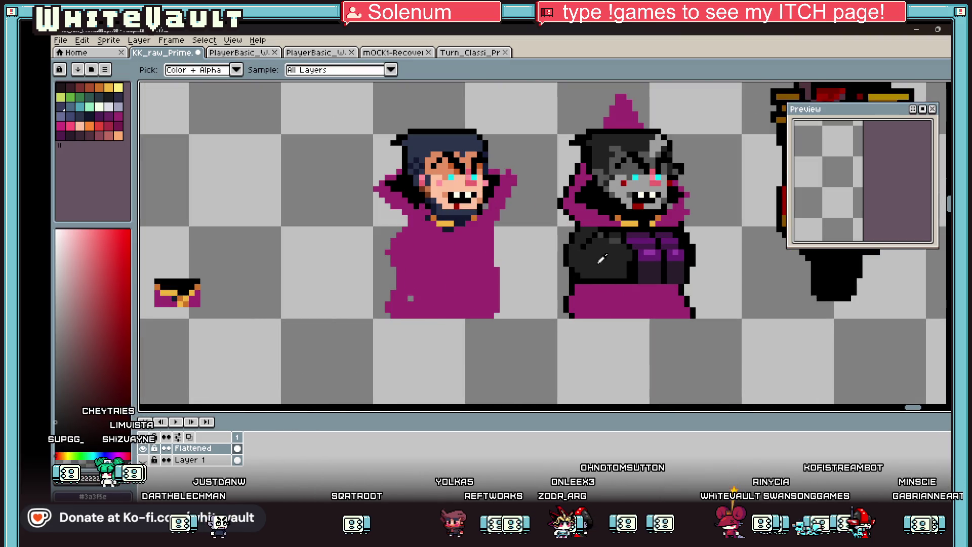
{"action": "key", "text": "g"}
{"action": "left_click", "coordinate": [610, 302]}
{"action": "left_click", "coordinate": [593, 219]}
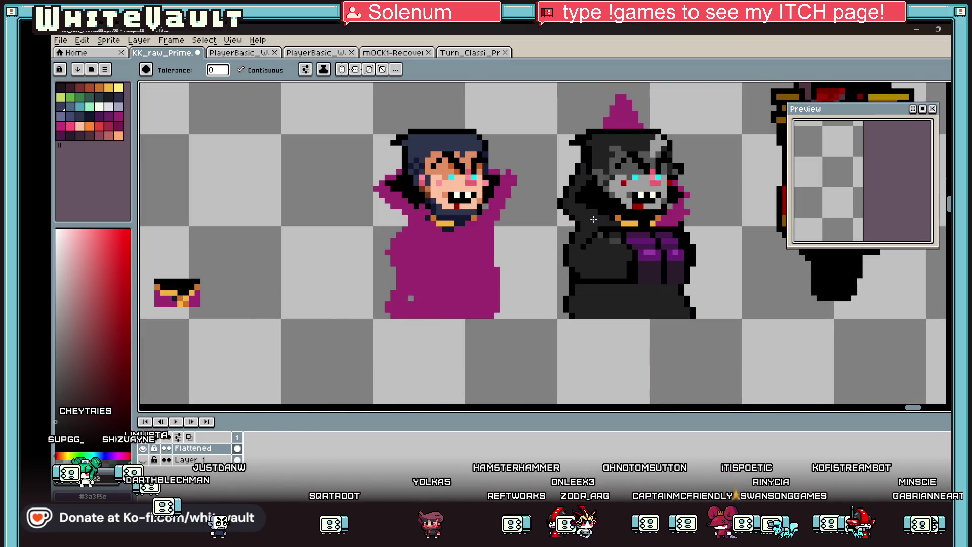
{"action": "left_click", "coordinate": [668, 218]}
Step: Draw black lines across the robe toward the outline, then sample the purple box colour
{"action": "key", "text": "b"}
{"action": "scroll", "coordinate": [620, 285], "scroll_direction": "up", "scroll_amount": 3}
{"action": "mouse_move", "coordinate": [655, 306]}
{"action": "left_mouse_down"}
{"action": "mouse_move", "coordinate": [769, 307]}
{"action": "mouse_move", "coordinate": [666, 289]}
{"action": "left_mouse_up"}
{"action": "left_click", "coordinate": [735, 267], "text": "alt"}
{"action": "left_click_drag", "start_coordinate": [760, 289], "coordinate": [764, 284]}
{"action": "scroll", "coordinate": [770, 282], "scroll_direction": "down", "scroll_amount": 6}
{"action": "scroll", "coordinate": [778, 279], "scroll_direction": "up", "scroll_amount": 5}
{"action": "left_click", "coordinate": [723, 266], "text": "alt"}
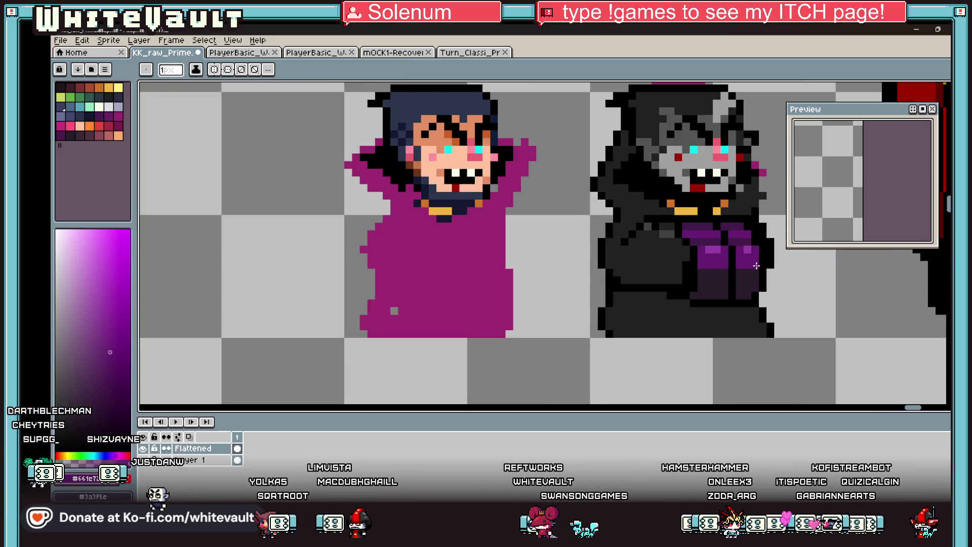
Step: Select the arms and purple box and nudge them slightly lower
{"action": "key", "text": "i"}
{"action": "scroll", "coordinate": [740, 256], "scroll_direction": "down", "scroll_amount": 3}
{"action": "scroll", "coordinate": [740, 257], "scroll_direction": "up", "scroll_amount": 5}
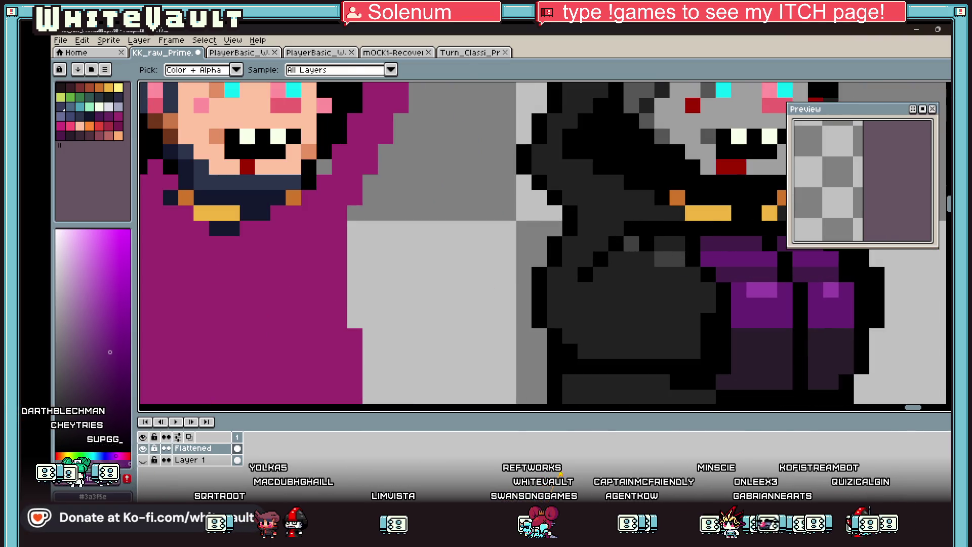
{"action": "key", "text": "m"}
{"action": "scroll", "coordinate": [678, 238], "scroll_direction": "down", "scroll_amount": 1}
{"action": "left_click_drag", "start_coordinate": [649, 237], "coordinate": [834, 365]}
{"action": "key", "text": "Down"}
{"action": "key", "text": "Down"}
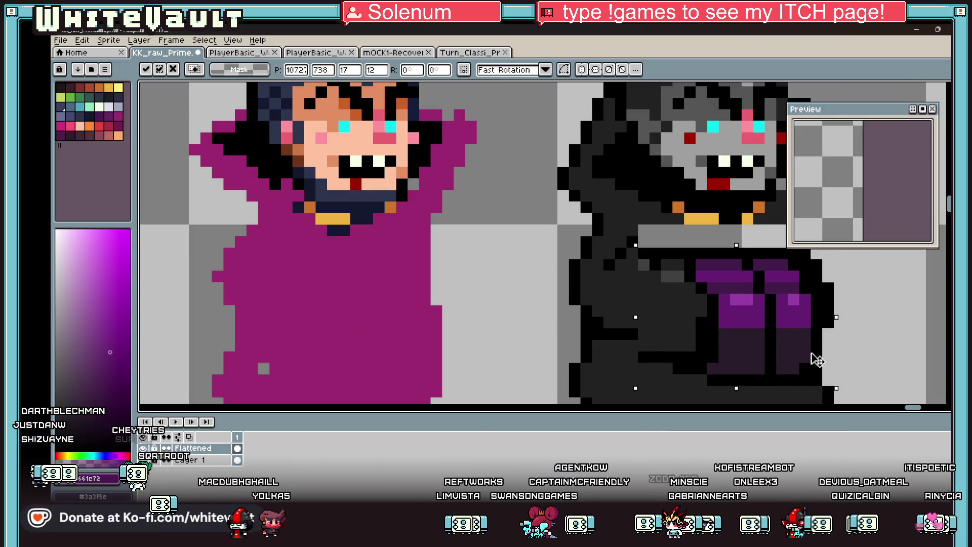
{"action": "scroll", "coordinate": [816, 359], "scroll_direction": "down", "scroll_amount": 2}
{"action": "key", "text": "Return"}
{"action": "scroll", "coordinate": [880, 325], "scroll_direction": "up", "scroll_amount": 1}
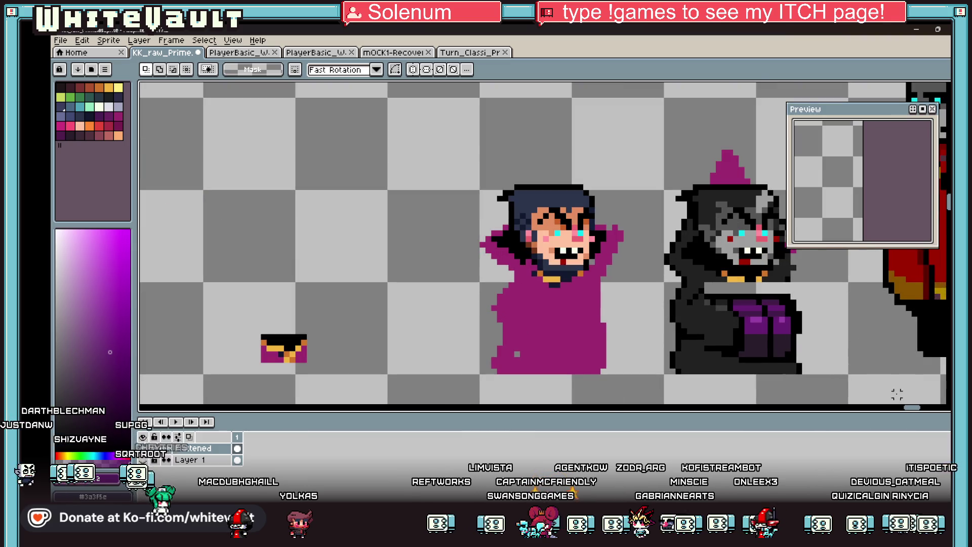
Step: Shade the sleeve with dark grey and add black pixels along its diagonal edge
{"action": "scroll", "coordinate": [917, 410], "scroll_direction": "right", "scroll_amount": 3}
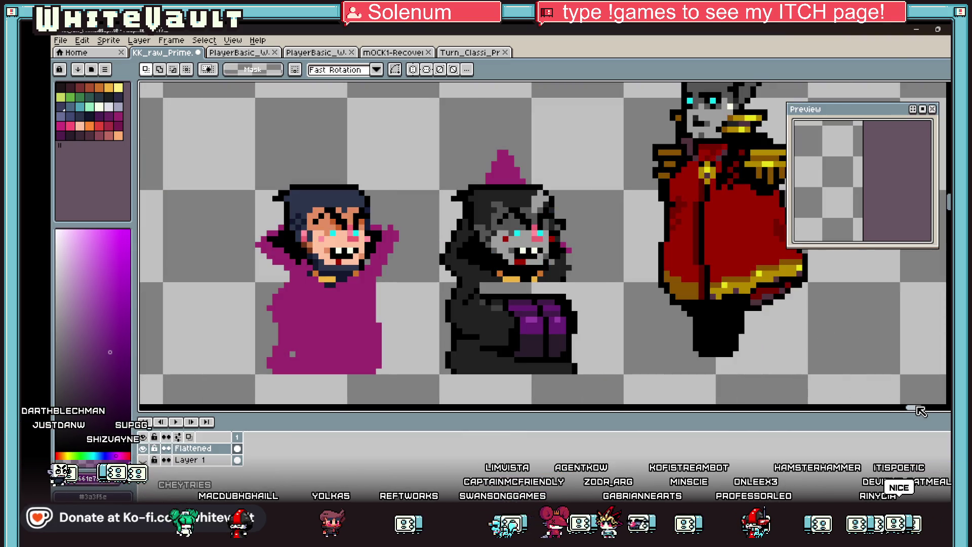
{"action": "scroll", "coordinate": [471, 348], "scroll_direction": "up", "scroll_amount": 1}
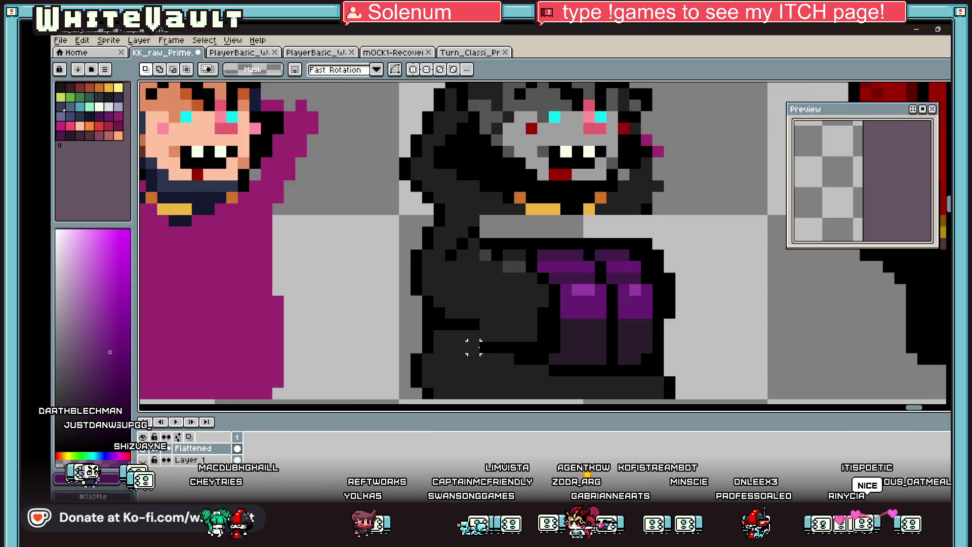
{"action": "scroll", "coordinate": [467, 335], "scroll_direction": "up", "scroll_amount": 1}
{"action": "left_click", "coordinate": [466, 335], "text": "alt"}
{"action": "mouse_move", "coordinate": [488, 344]}
{"action": "left_mouse_down"}
{"action": "mouse_move", "coordinate": [526, 344]}
{"action": "mouse_move", "coordinate": [486, 315]}
{"action": "left_mouse_up"}
{"action": "left_click", "coordinate": [527, 306], "text": "alt"}
{"action": "left_click", "coordinate": [510, 341], "text": "alt"}
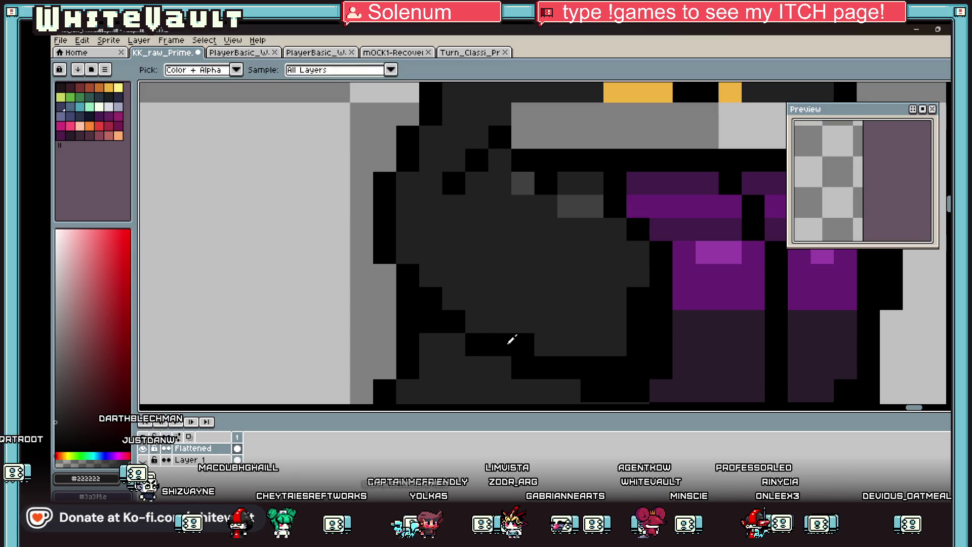
{"action": "left_click", "coordinate": [536, 343]}
{"action": "left_click", "coordinate": [475, 321]}
{"action": "left_click", "coordinate": [454, 299]}
{"action": "left_click", "coordinate": [430, 279]}
{"action": "scroll", "coordinate": [430, 279], "scroll_direction": "down", "scroll_amount": 5}
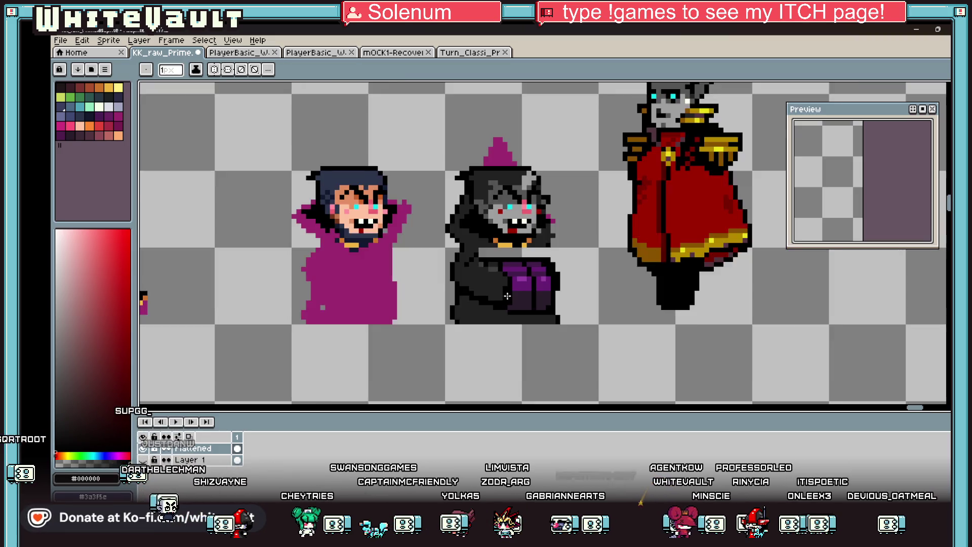
{"action": "scroll", "coordinate": [536, 264], "scroll_direction": "up", "scroll_amount": 5}
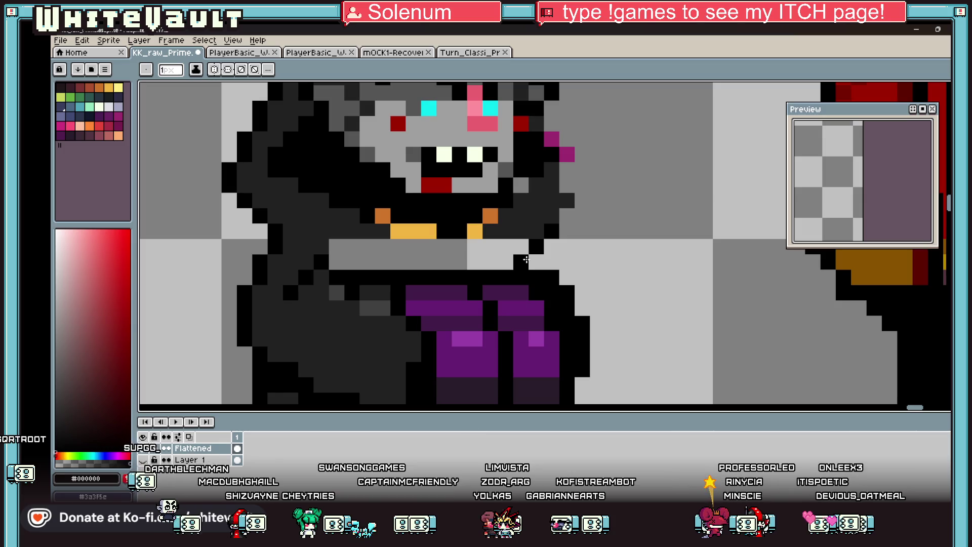
Step: Fill the transparent gap with dark grey robe colour and draw a black right outline
{"action": "left_click", "coordinate": [537, 202], "text": "alt"}
{"action": "left_click", "coordinate": [498, 253]}
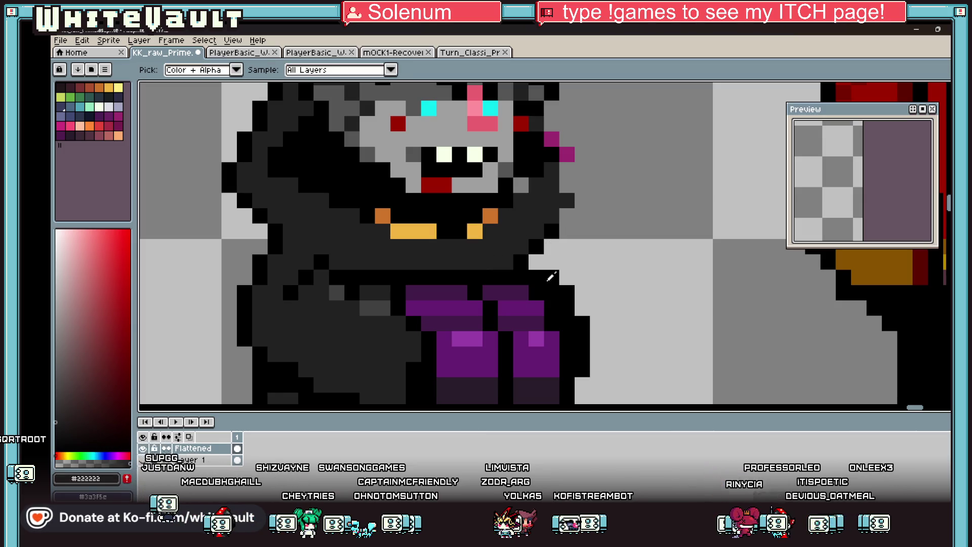
{"action": "left_click", "coordinate": [550, 276], "text": "alt"}
{"action": "mouse_move", "coordinate": [560, 227]}
{"action": "left_mouse_down"}
{"action": "mouse_move", "coordinate": [581, 197]}
{"action": "mouse_move", "coordinate": [580, 155]}
{"action": "left_mouse_up"}
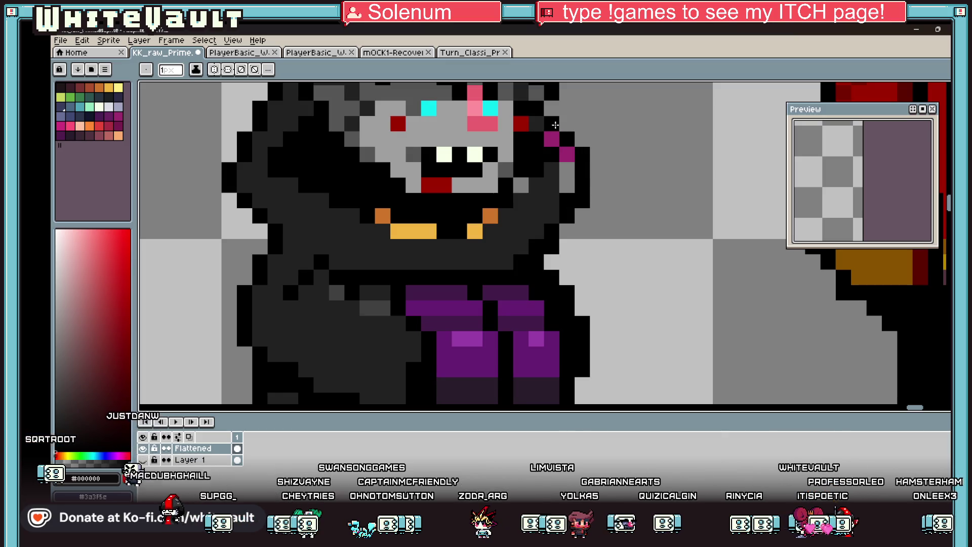
{"action": "scroll", "coordinate": [555, 125], "scroll_direction": "down", "scroll_amount": 3}
{"action": "scroll", "coordinate": [548, 125], "scroll_direction": "up", "scroll_amount": 2}
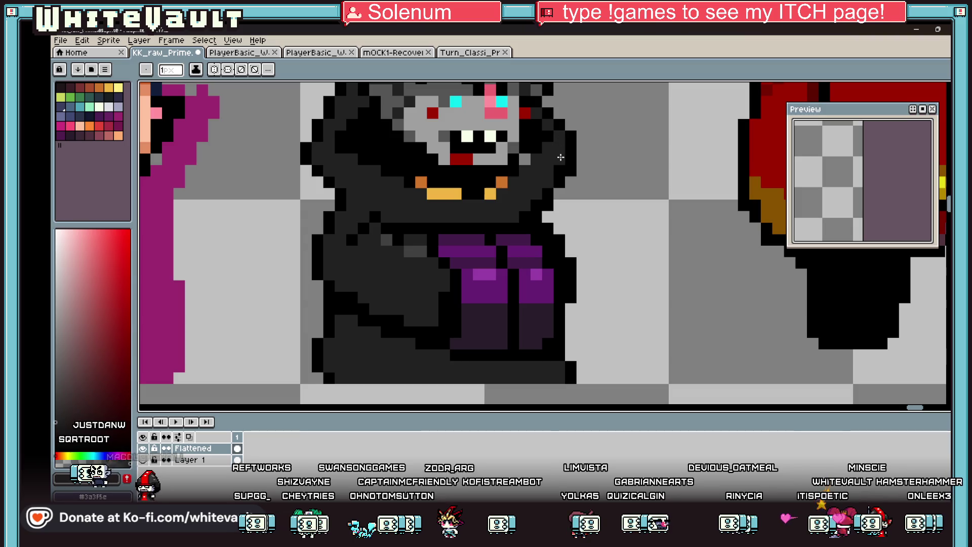
{"action": "scroll", "coordinate": [560, 157], "scroll_direction": "down", "scroll_amount": 4}
{"action": "scroll", "coordinate": [557, 125], "scroll_direction": "up", "scroll_amount": 1}
Step: Make the pointed hood black and draw black pixels along its right and left edges
{"action": "key", "text": "g"}
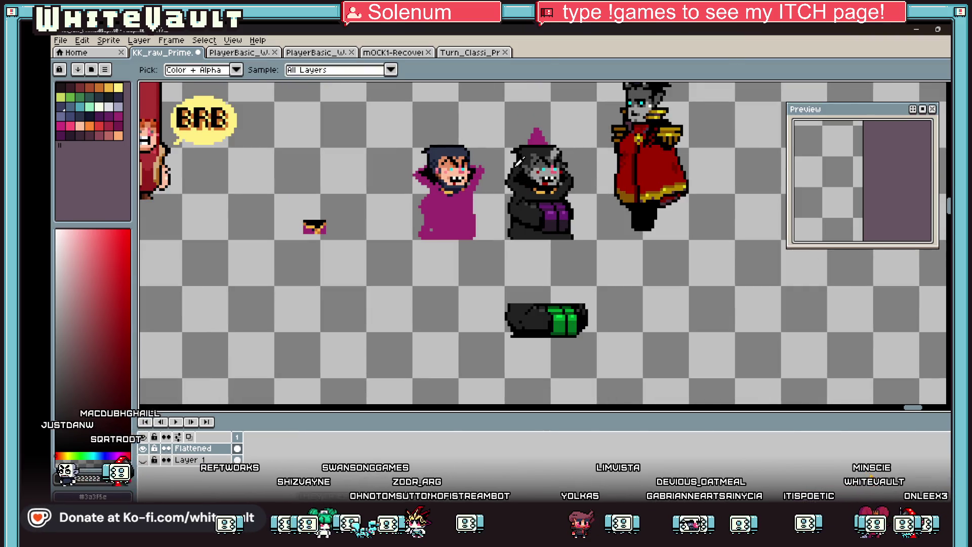
{"action": "key", "text": "b"}
{"action": "scroll", "coordinate": [538, 138], "scroll_direction": "up", "scroll_amount": 3}
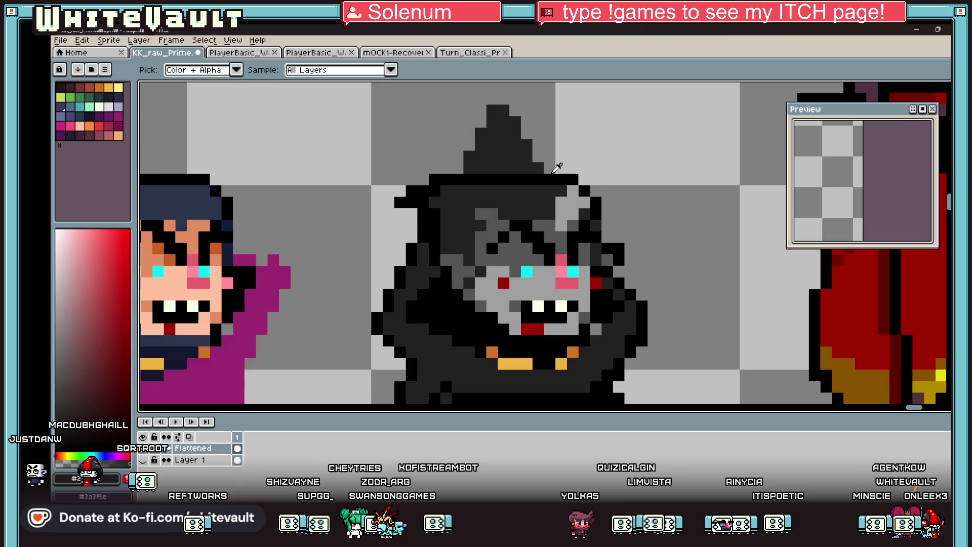
{"action": "mouse_move", "coordinate": [541, 155]}
{"action": "left_mouse_down"}
{"action": "mouse_move", "coordinate": [502, 98]}
{"action": "mouse_move", "coordinate": [478, 115]}
{"action": "mouse_move", "coordinate": [457, 168]}
{"action": "mouse_move", "coordinate": [458, 145]}
{"action": "left_mouse_up"}
{"action": "left_click", "coordinate": [456, 143]}
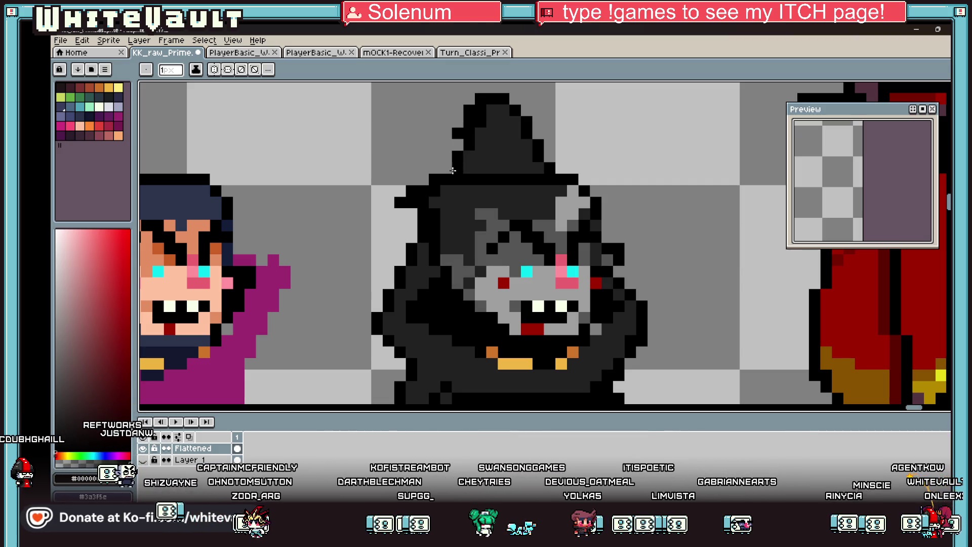
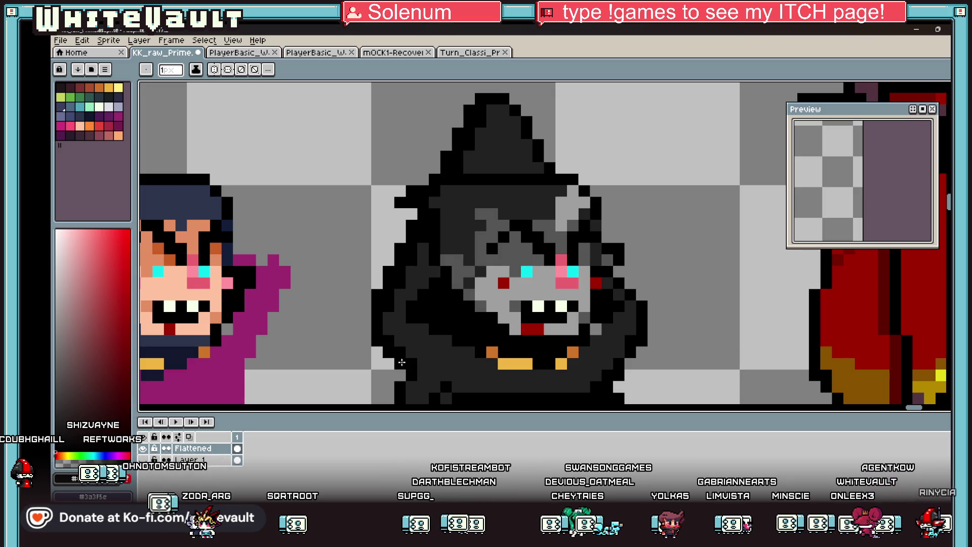
Step: Darken the stray light grey pixels near the hooded figure's arm
{"action": "scroll", "coordinate": [401, 362], "scroll_direction": "down", "scroll_amount": 5}
{"action": "scroll", "coordinate": [402, 363], "scroll_direction": "up", "scroll_amount": 1}
{"action": "key", "text": "i"}
{"action": "scroll", "coordinate": [478, 284], "scroll_direction": "up", "scroll_amount": 4}
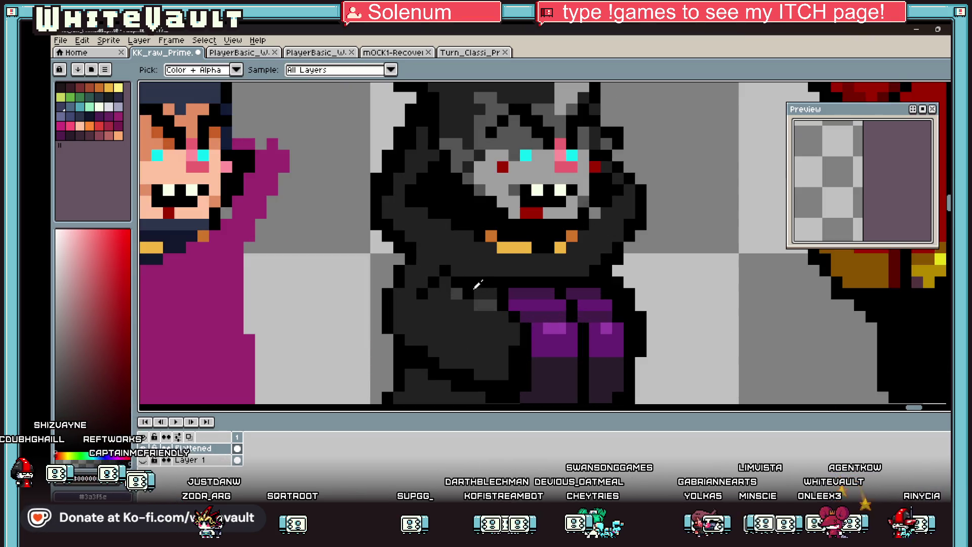
{"action": "key", "text": "b"}
{"action": "mouse_move", "coordinate": [487, 296]}
{"action": "left_mouse_down"}
{"action": "mouse_move", "coordinate": [443, 296]}
{"action": "mouse_move", "coordinate": [485, 285]}
{"action": "left_mouse_up"}
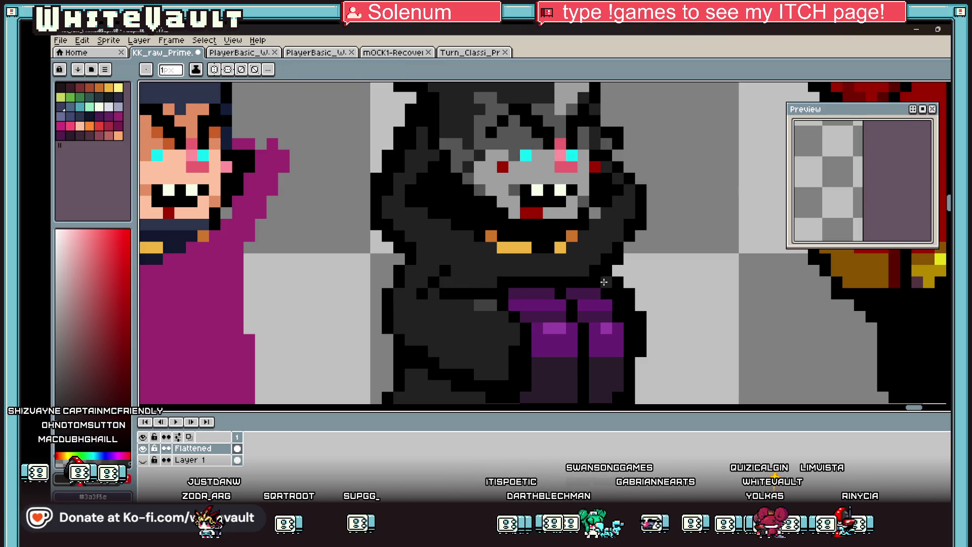
Step: Select the hooded figure's legs with a rectangular selection and commit them in a new position
{"action": "scroll", "coordinate": [604, 282], "scroll_direction": "down", "scroll_amount": 4}
{"action": "scroll", "coordinate": [608, 288], "scroll_direction": "up", "scroll_amount": 2}
{"action": "key", "text": "i"}
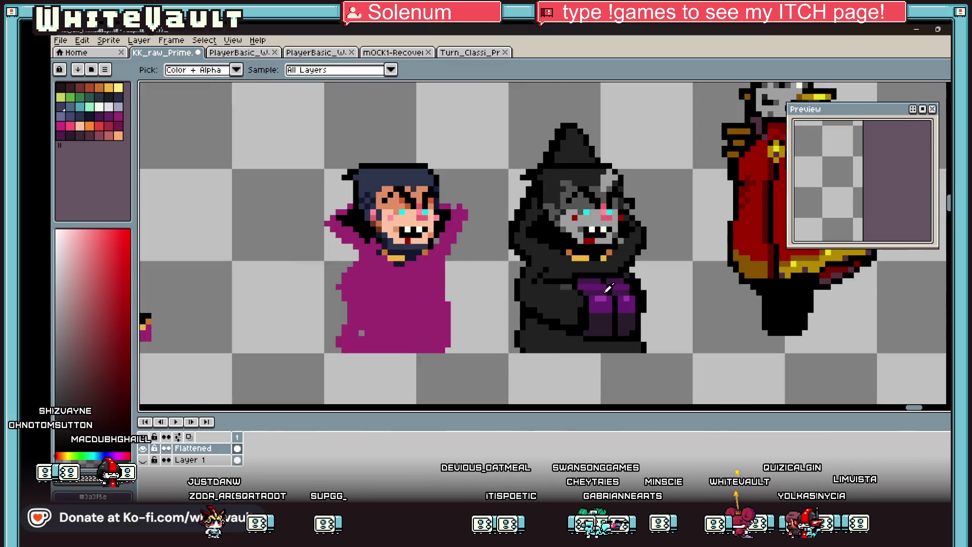
{"action": "scroll", "coordinate": [578, 282], "scroll_direction": "up", "scroll_amount": 2}
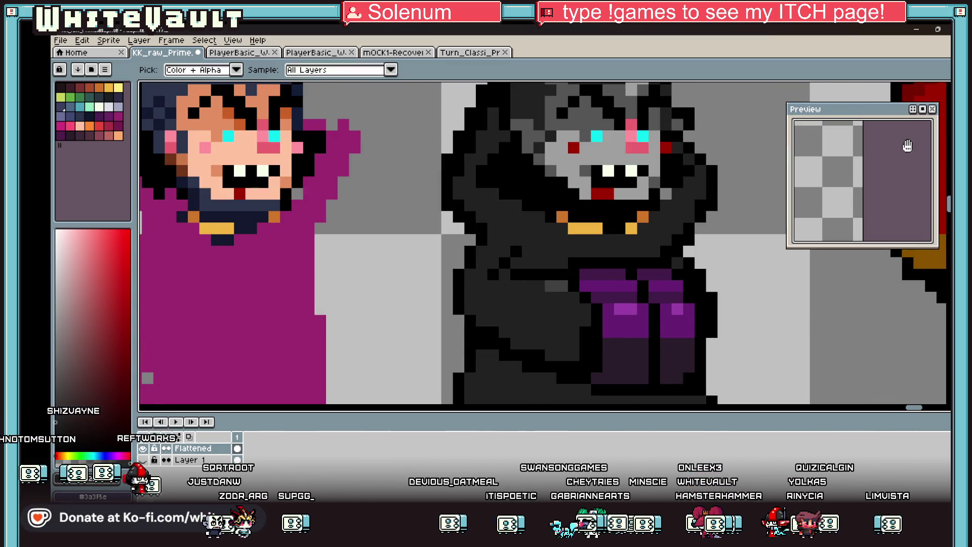
{"action": "key", "text": "m"}
{"action": "mouse_move", "coordinate": [568, 257]}
{"action": "left_mouse_down"}
{"action": "mouse_move", "coordinate": [643, 389]}
{"action": "mouse_move", "coordinate": [653, 389]}
{"action": "mouse_move", "coordinate": [614, 382]}
{"action": "mouse_move", "coordinate": [902, 390]}
{"action": "mouse_move", "coordinate": [560, 332]}
{"action": "mouse_move", "coordinate": [494, 325]}
{"action": "mouse_move", "coordinate": [489, 334]}
{"action": "left_mouse_up"}
{"action": "key", "text": "Return"}
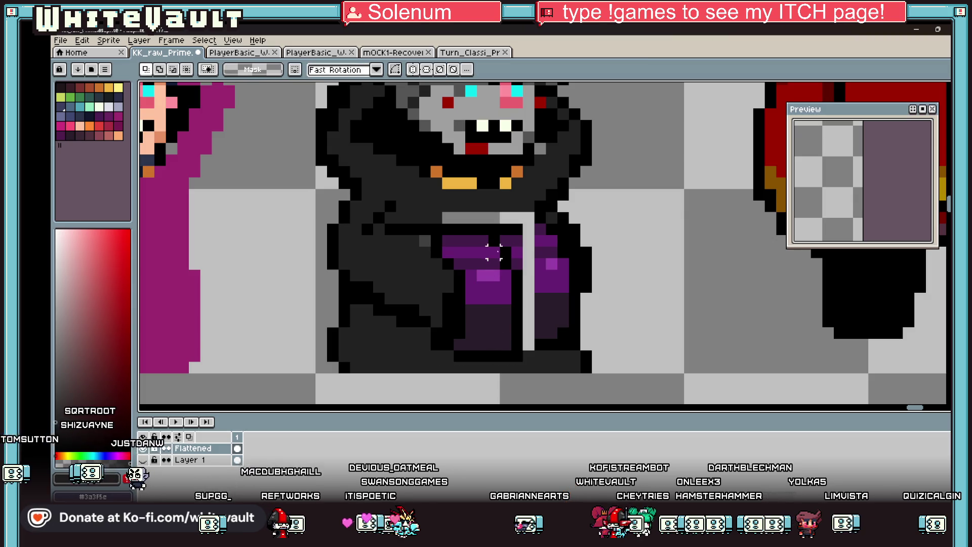
Step: Fill the grey stripe between the legs with purple and blacken its top pixel
{"action": "scroll", "coordinate": [535, 251], "scroll_direction": "up", "scroll_amount": 1}
{"action": "key", "text": "b"}
{"action": "left_click", "coordinate": [536, 221]}
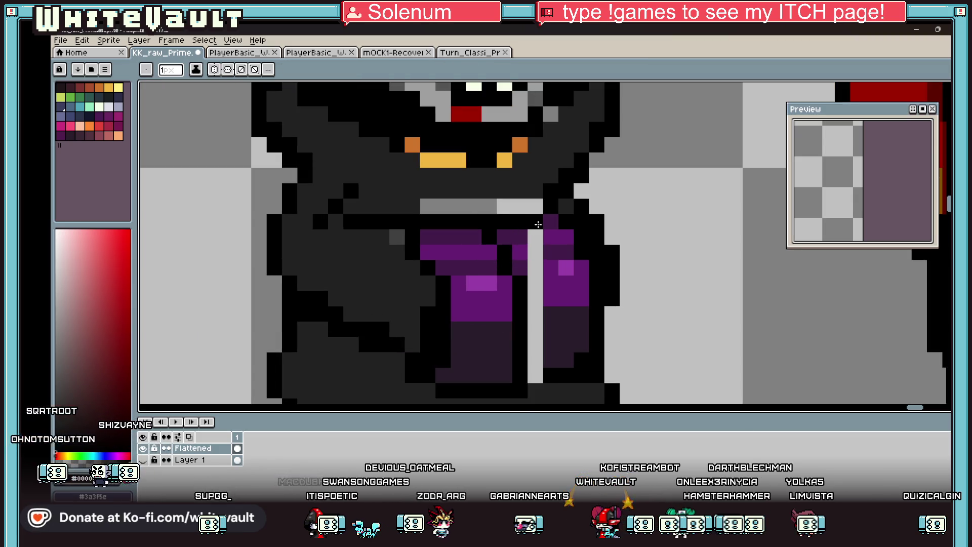
{"action": "left_click", "coordinate": [535, 349]}
{"action": "left_click", "coordinate": [538, 298]}
{"action": "key", "text": "alt"}
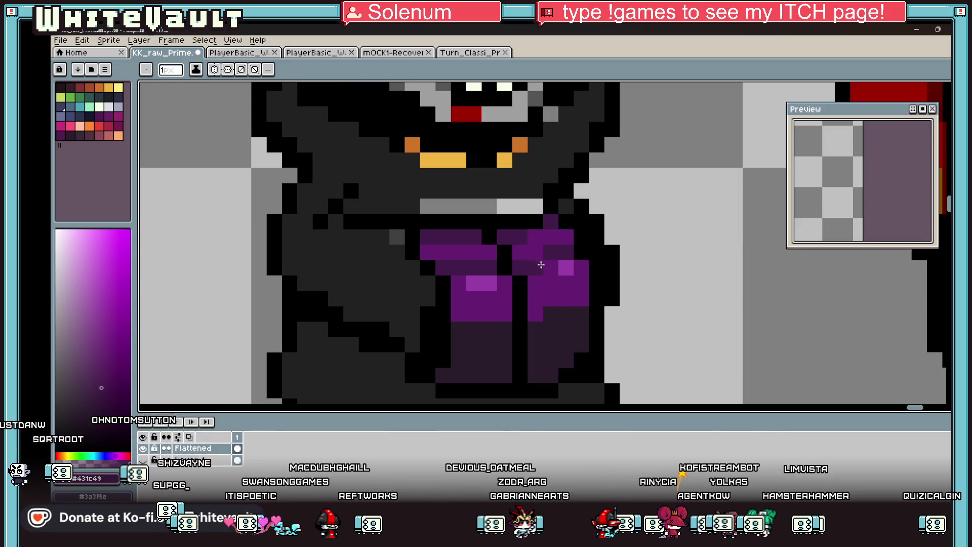
{"action": "scroll", "coordinate": [575, 268], "scroll_direction": "down", "scroll_amount": 5}
{"action": "scroll", "coordinate": [576, 268], "scroll_direction": "down", "scroll_amount": 1}
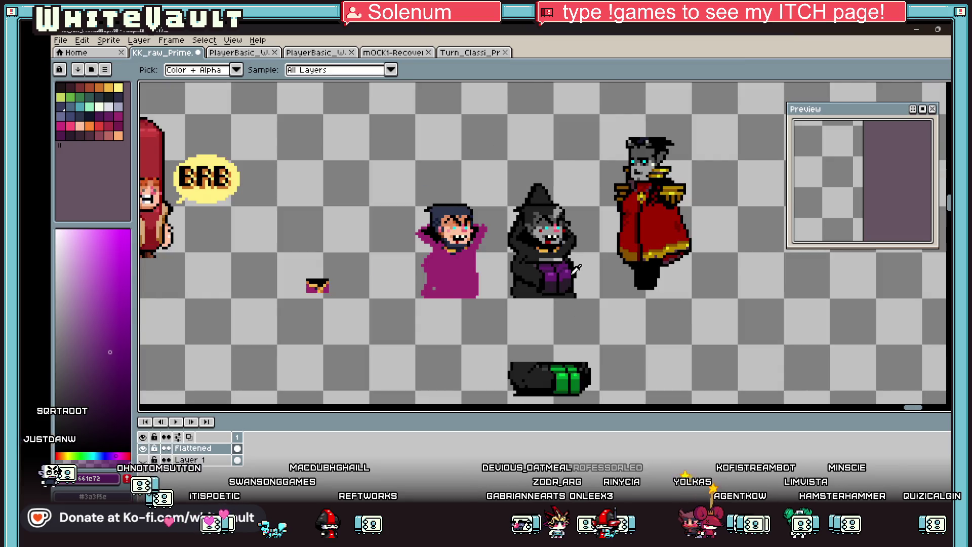
{"action": "scroll", "coordinate": [603, 288], "scroll_direction": "up", "scroll_amount": 6}
{"action": "key", "text": "alt"}
{"action": "scroll", "coordinate": [595, 289], "scroll_direction": "down", "scroll_amount": 5}
{"action": "scroll", "coordinate": [595, 290], "scroll_direction": "down", "scroll_amount": 3}
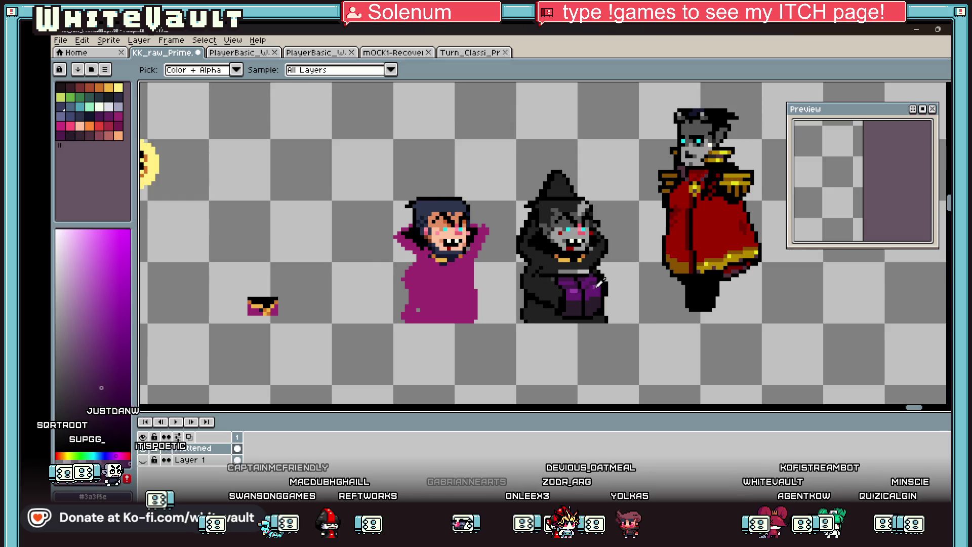
{"action": "scroll", "coordinate": [595, 290], "scroll_direction": "up", "scroll_amount": 8}
Step: Shade the robe by repainting several pixels bright purple and mid purple
{"action": "left_click", "coordinate": [548, 277]}
{"action": "left_click", "coordinate": [571, 254]}
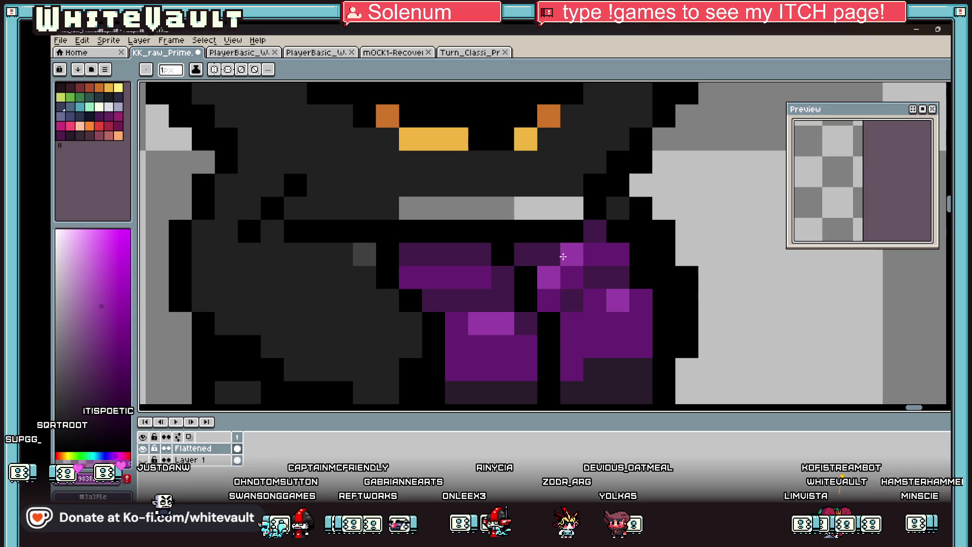
{"action": "key", "text": "alt"}
{"action": "left_click", "coordinate": [477, 275]}
{"action": "left_click", "coordinate": [512, 356], "text": "alt"}
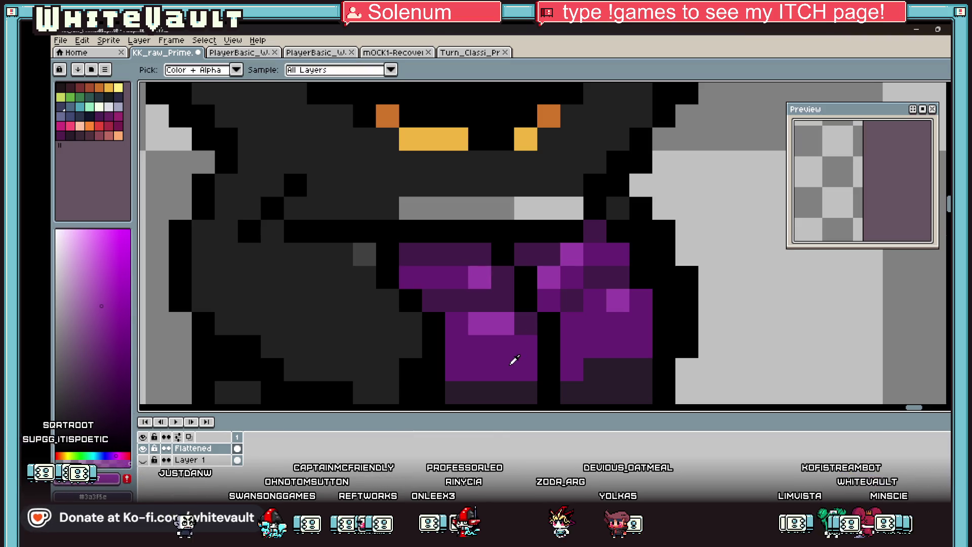
{"action": "left_click", "coordinate": [480, 322]}
{"action": "key", "text": "alt"}
{"action": "left_click", "coordinate": [479, 300]}
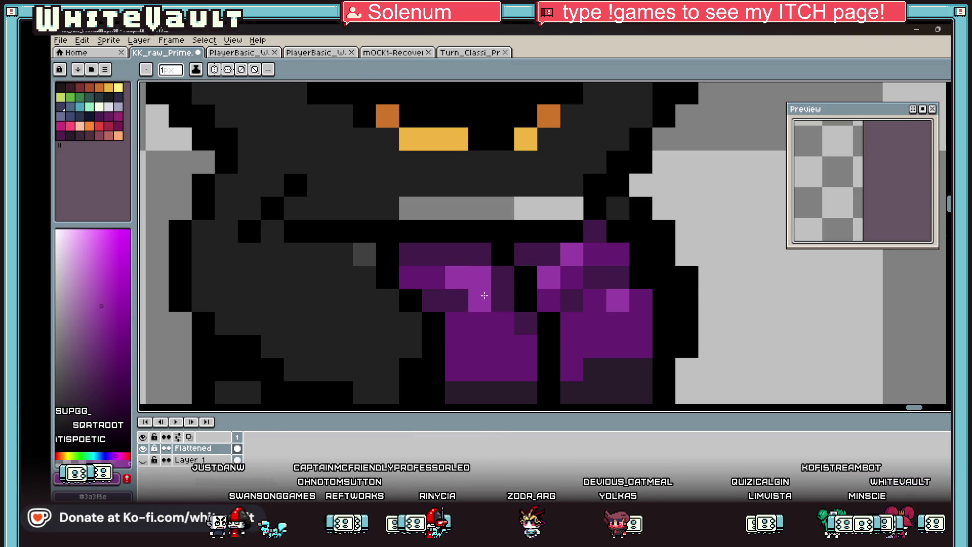
{"action": "key", "text": "alt"}
{"action": "scroll", "coordinate": [543, 281], "scroll_direction": "down", "scroll_amount": 5}
{"action": "scroll", "coordinate": [543, 281], "scroll_direction": "down", "scroll_amount": 3}
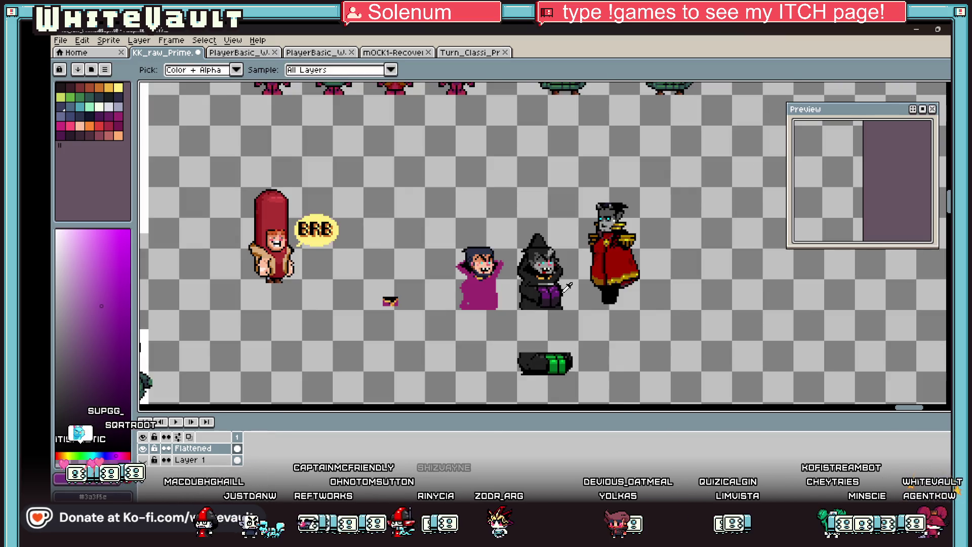
{"action": "scroll", "coordinate": [564, 287], "scroll_direction": "up", "scroll_amount": 3}
Step: Add a lighter grey pixel and a short lighter grey strip on the dark body
{"action": "key", "text": "g"}
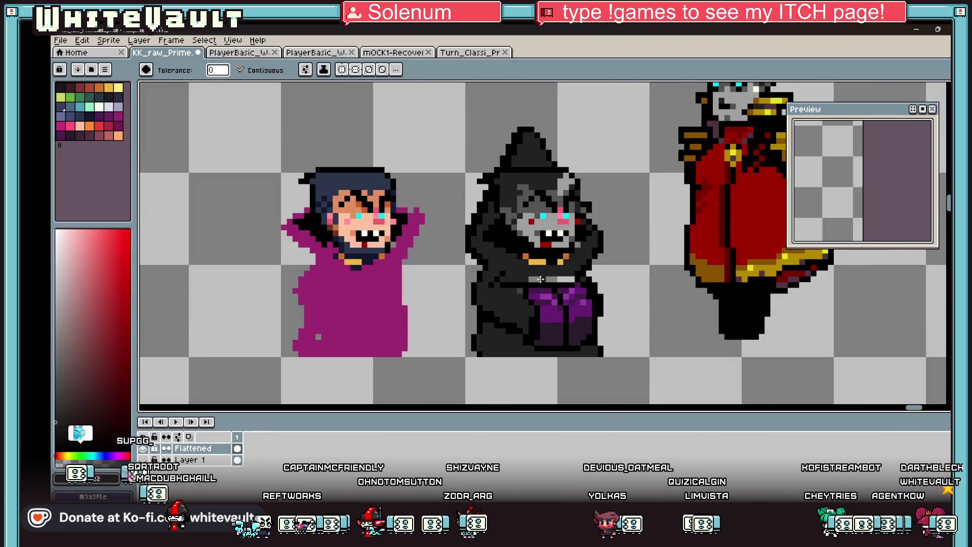
{"action": "scroll", "coordinate": [567, 283], "scroll_direction": "down", "scroll_amount": 2}
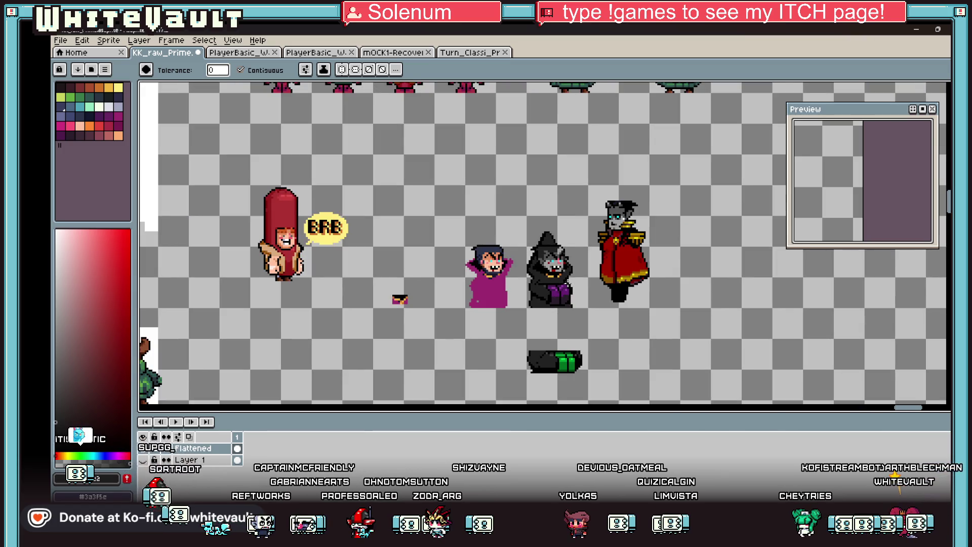
{"action": "scroll", "coordinate": [540, 282], "scroll_direction": "up", "scroll_amount": 3}
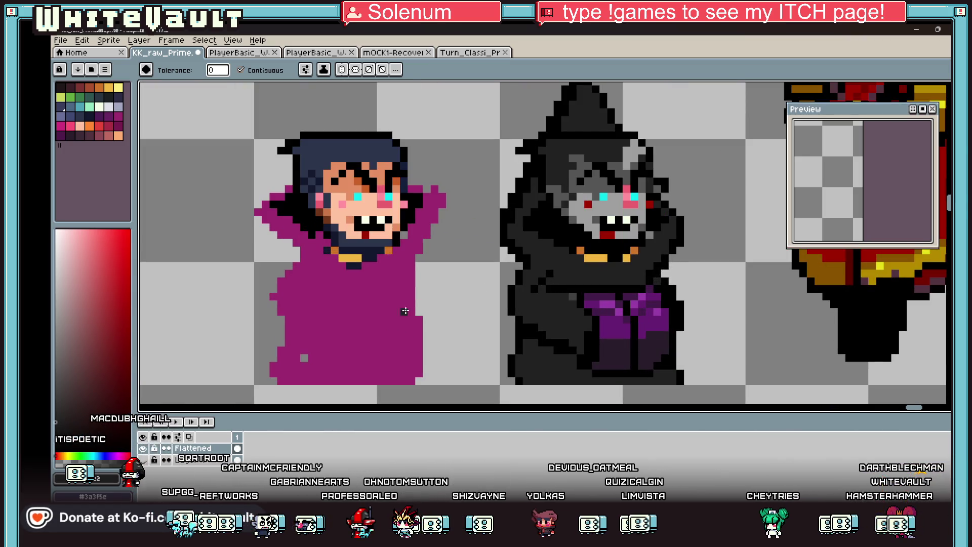
{"action": "scroll", "coordinate": [557, 288], "scroll_direction": "up", "scroll_amount": 2}
{"action": "key", "text": "b"}
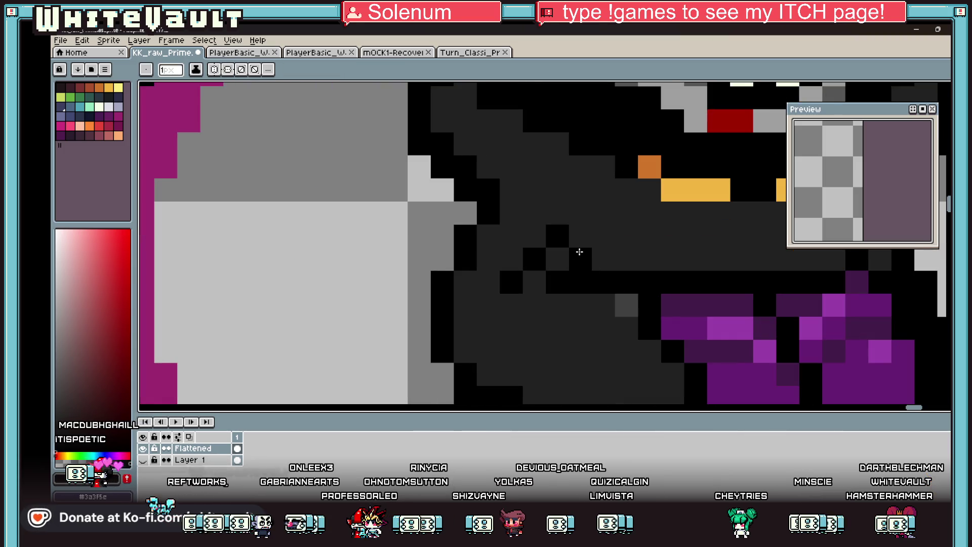
{"action": "key", "text": "i"}
{"action": "scroll", "coordinate": [578, 272], "scroll_direction": "down", "scroll_amount": 3}
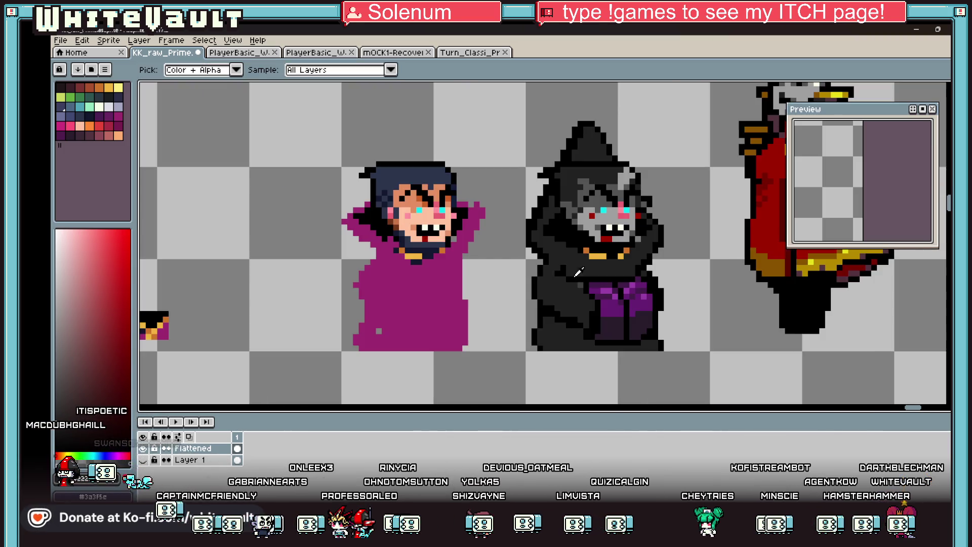
{"action": "key", "text": "b"}
{"action": "scroll", "coordinate": [577, 273], "scroll_direction": "up", "scroll_amount": 2}
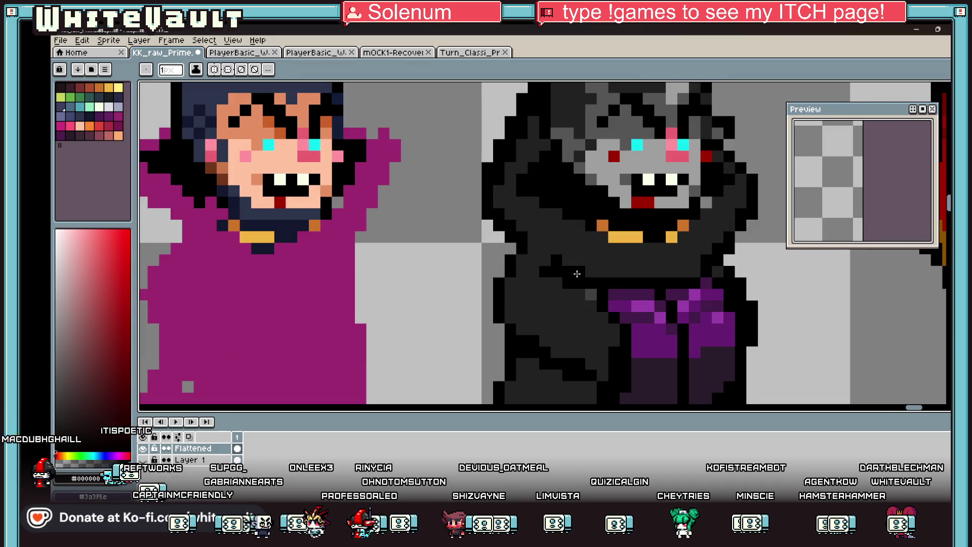
{"action": "left_click", "coordinate": [591, 295]}
{"action": "left_click_drag", "start_coordinate": [554, 305], "coordinate": [566, 302]}
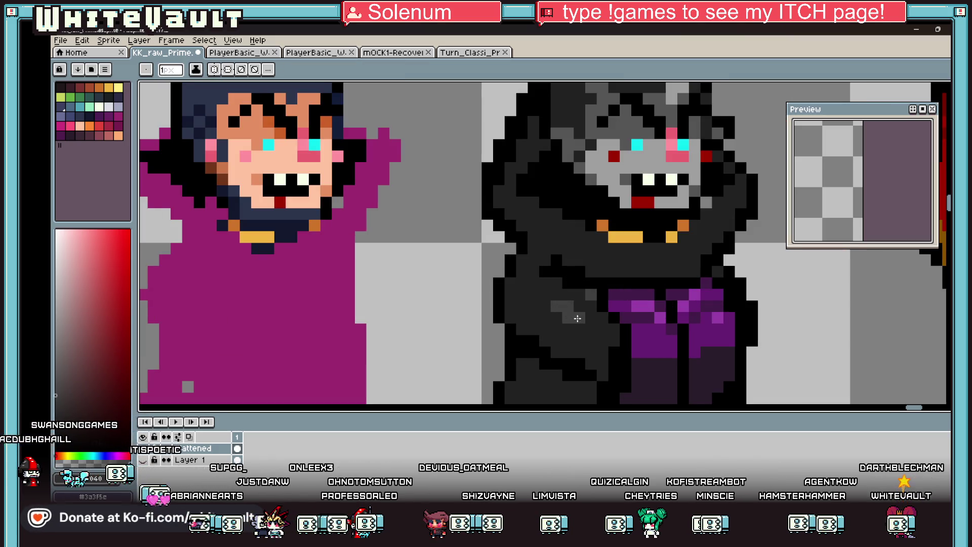
{"action": "scroll", "coordinate": [681, 317], "scroll_direction": "down", "scroll_amount": 3}
{"action": "scroll", "coordinate": [658, 298], "scroll_direction": "up", "scroll_amount": 2}
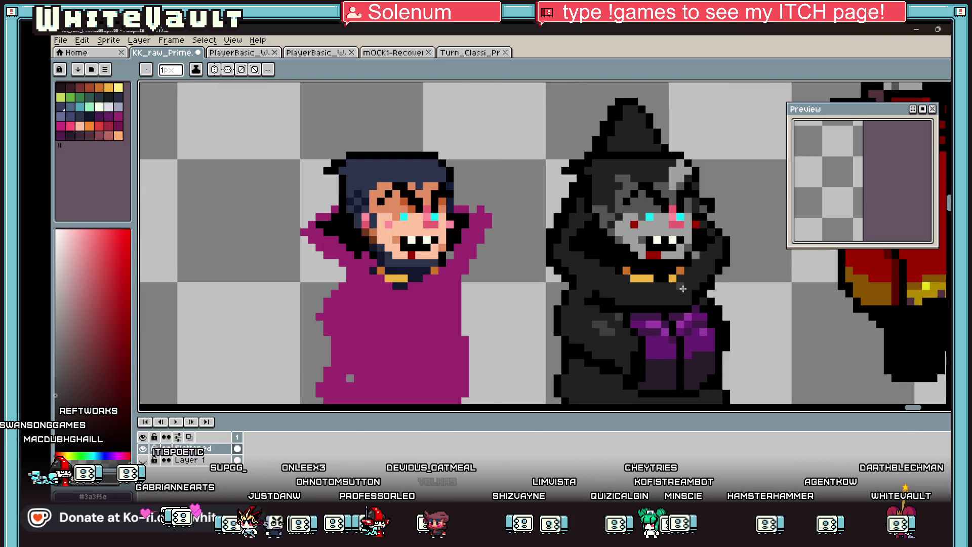
Step: Draw a gold V-shaped chain necklace across the chest
{"action": "left_click", "coordinate": [648, 288], "text": "alt"}
{"action": "scroll", "coordinate": [648, 288], "scroll_direction": "up", "scroll_amount": 3}
{"action": "mouse_move", "coordinate": [649, 288]}
{"action": "left_mouse_down"}
{"action": "mouse_move", "coordinate": [678, 306]}
{"action": "mouse_move", "coordinate": [734, 273]}
{"action": "left_mouse_up"}
{"action": "left_click", "coordinate": [656, 238], "text": "alt"}
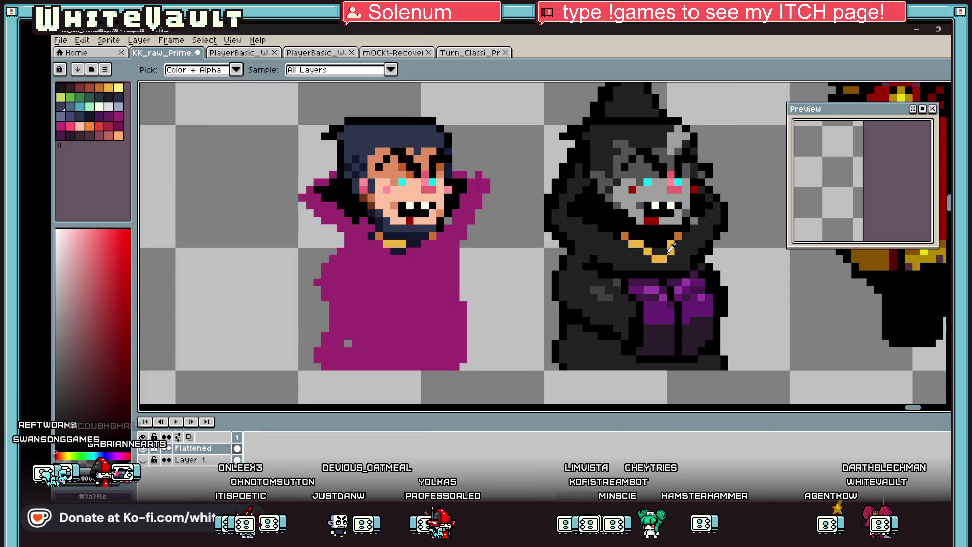
{"action": "scroll", "coordinate": [658, 248], "scroll_direction": "down", "scroll_amount": 3}
{"action": "scroll", "coordinate": [692, 246], "scroll_direction": "down", "scroll_amount": 1}
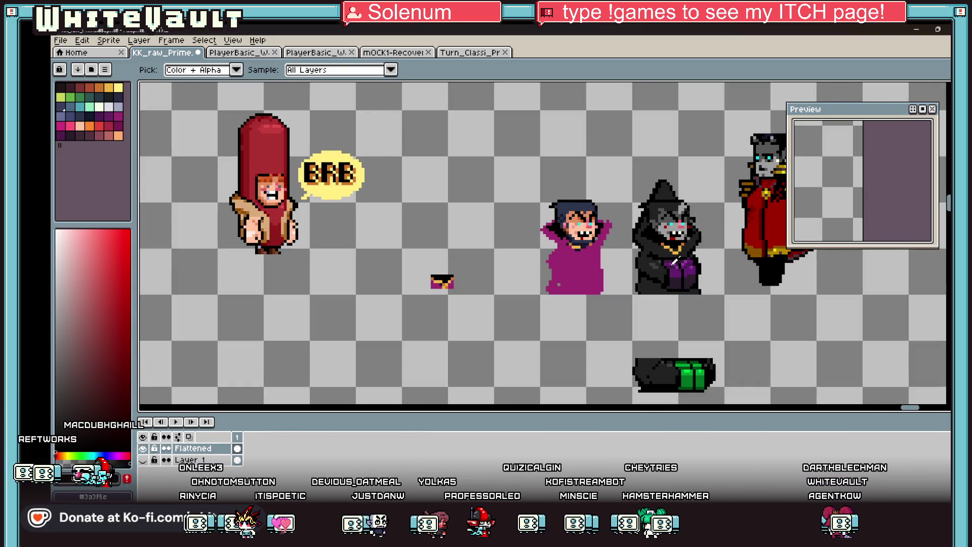
{"action": "scroll", "coordinate": [671, 264], "scroll_direction": "up", "scroll_amount": 3}
Step: Paint orange pixels along the necklace, beside the pendant and right of the collar
{"action": "left_click", "coordinate": [662, 261], "text": "alt"}
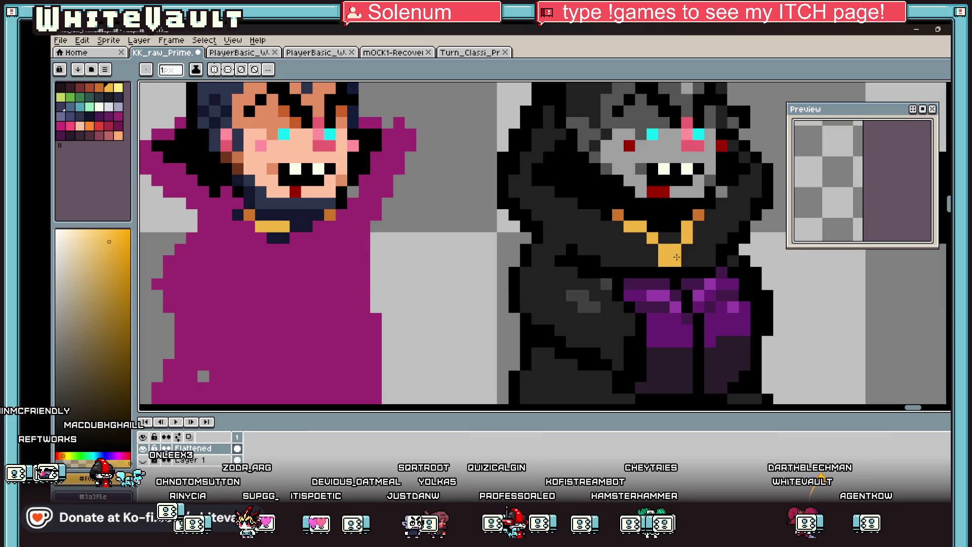
{"action": "left_click", "coordinate": [649, 238], "text": "alt"}
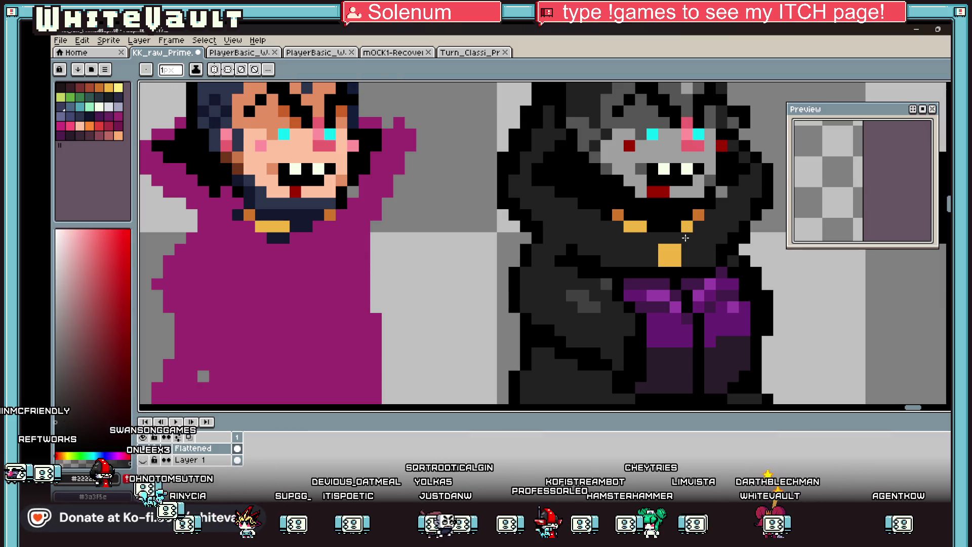
{"action": "left_click", "coordinate": [698, 214], "text": "alt"}
{"action": "left_click_drag", "start_coordinate": [710, 215], "coordinate": [699, 227]}
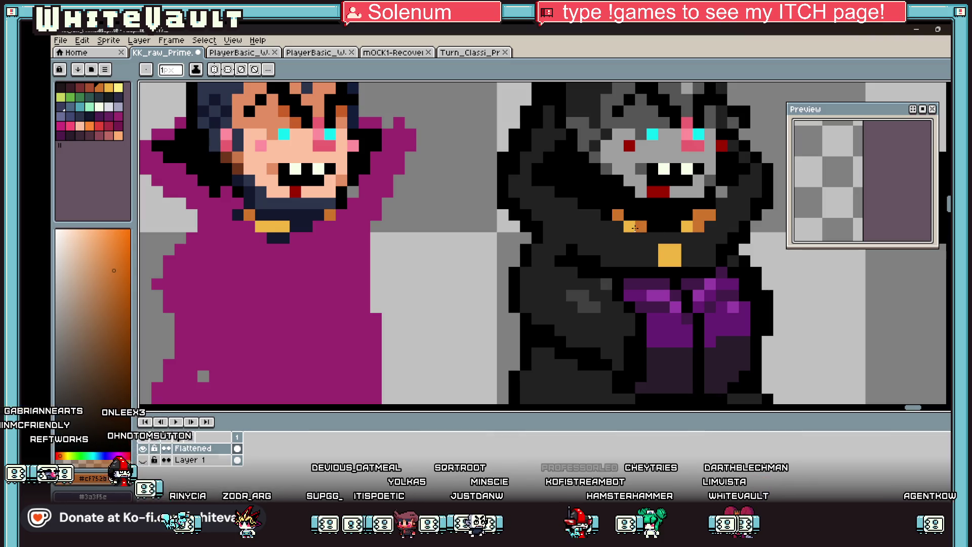
{"action": "left_click_drag", "start_coordinate": [630, 237], "coordinate": [652, 248]}
{"action": "left_click", "coordinate": [687, 248]}
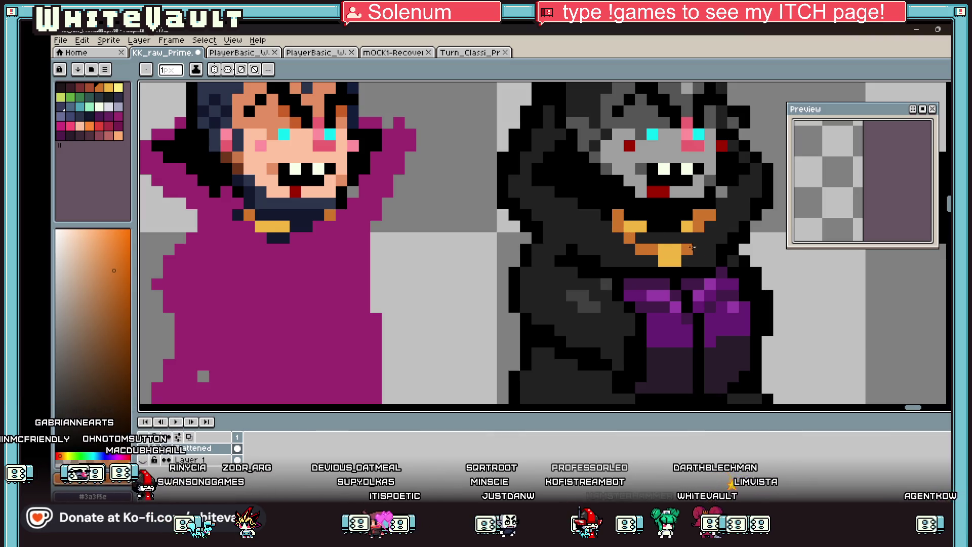
Step: Paint several collar pixels brown-red using a palette swatch
{"action": "left_click", "coordinate": [684, 221], "text": "alt"}
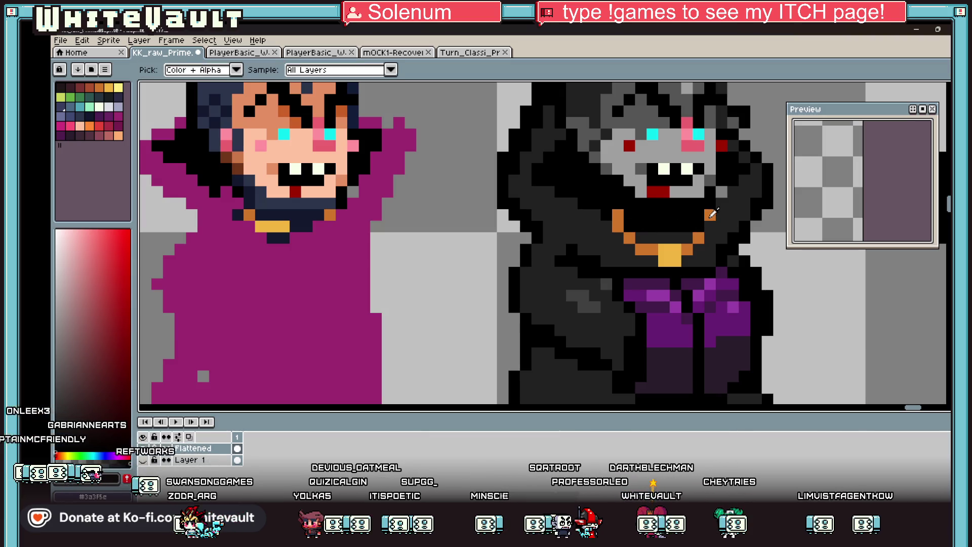
{"action": "left_click", "coordinate": [710, 216], "text": "alt"}
{"action": "left_click", "coordinate": [89, 87]}
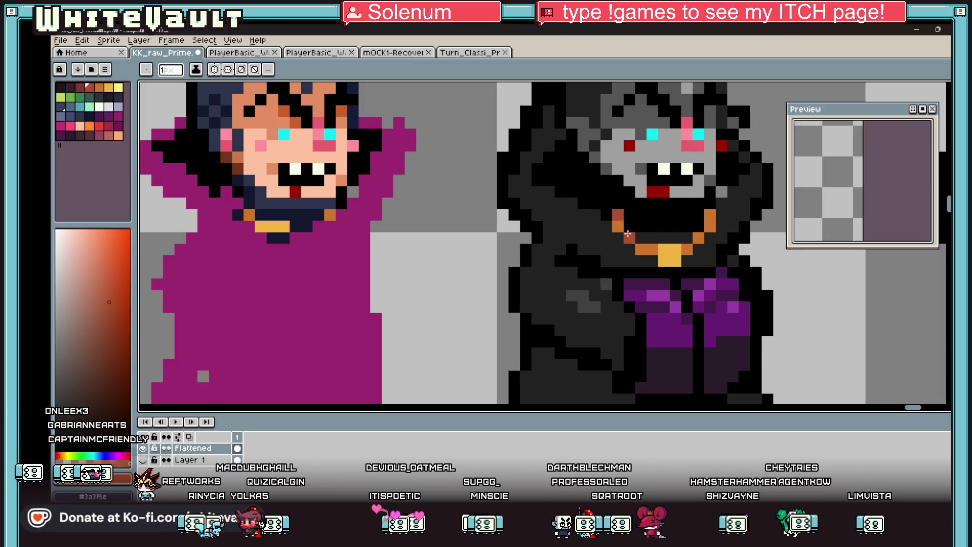
{"action": "left_click", "coordinate": [639, 236], "text": "alt"}
{"action": "left_click", "coordinate": [629, 236], "text": "alt"}
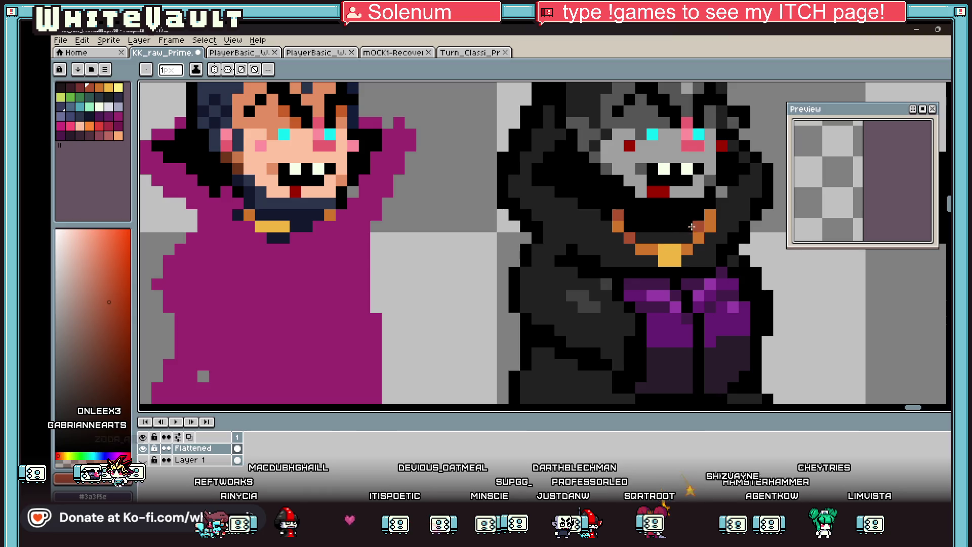
{"action": "left_click", "coordinate": [710, 214]}
{"action": "left_click", "coordinate": [719, 216]}
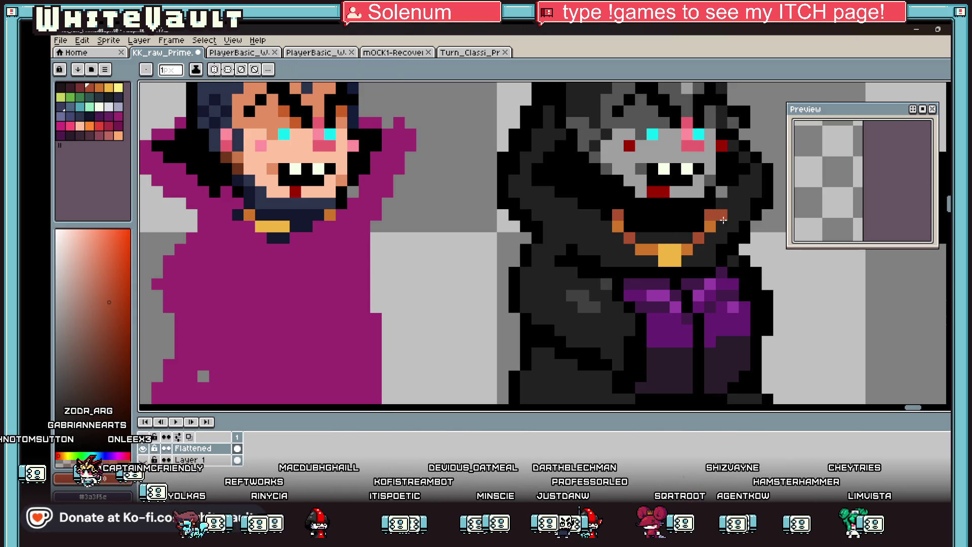
{"action": "left_click", "coordinate": [698, 238], "text": "alt"}
{"action": "scroll", "coordinate": [698, 238], "scroll_direction": "down", "scroll_amount": 4}
{"action": "scroll", "coordinate": [710, 229], "scroll_direction": "down", "scroll_amount": 2}
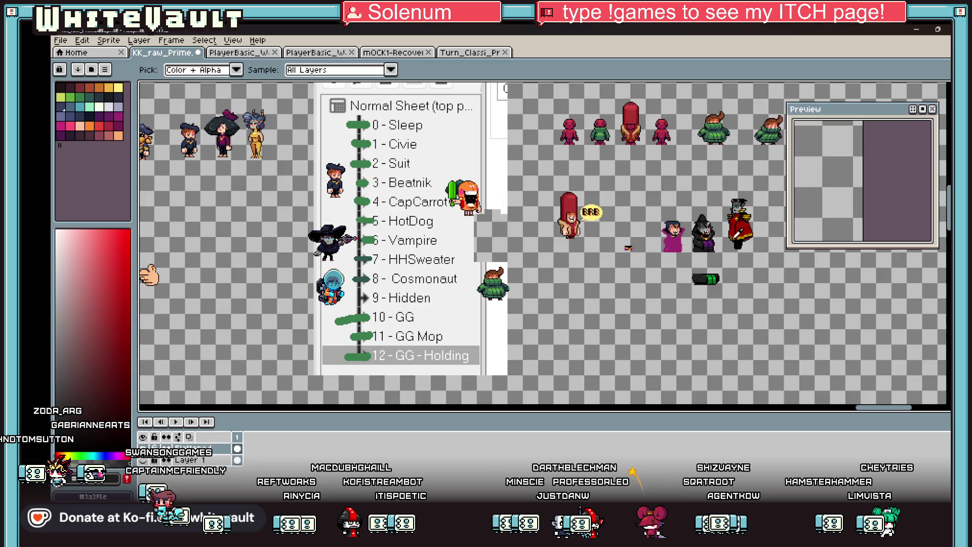
Step: Paint bright red pixels, sampled from the red sprite, around the witch's right eye
{"action": "scroll", "coordinate": [698, 237], "scroll_direction": "up", "scroll_amount": 5}
{"action": "scroll", "coordinate": [653, 238], "scroll_direction": "down", "scroll_amount": 3}
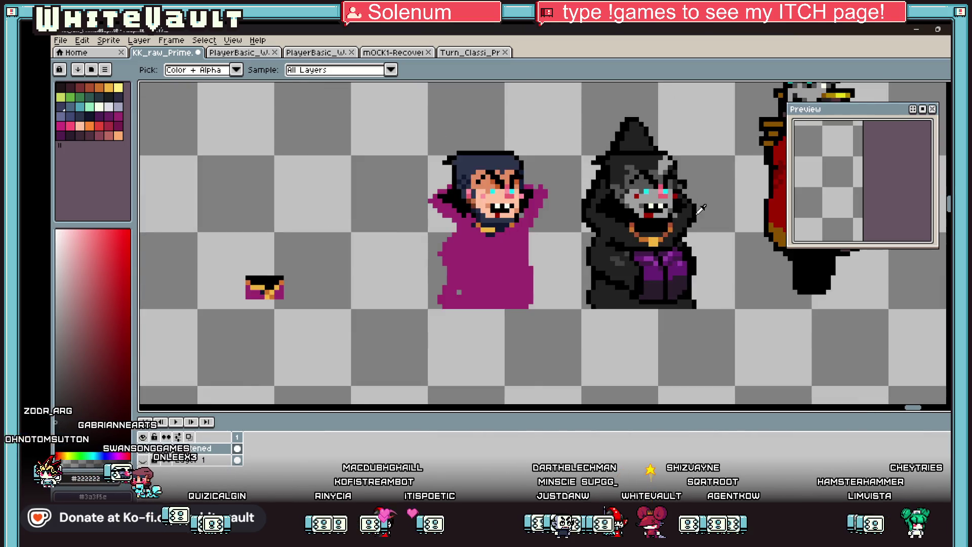
{"action": "key", "text": "g"}
{"action": "scroll", "coordinate": [674, 228], "scroll_direction": "up", "scroll_amount": 2}
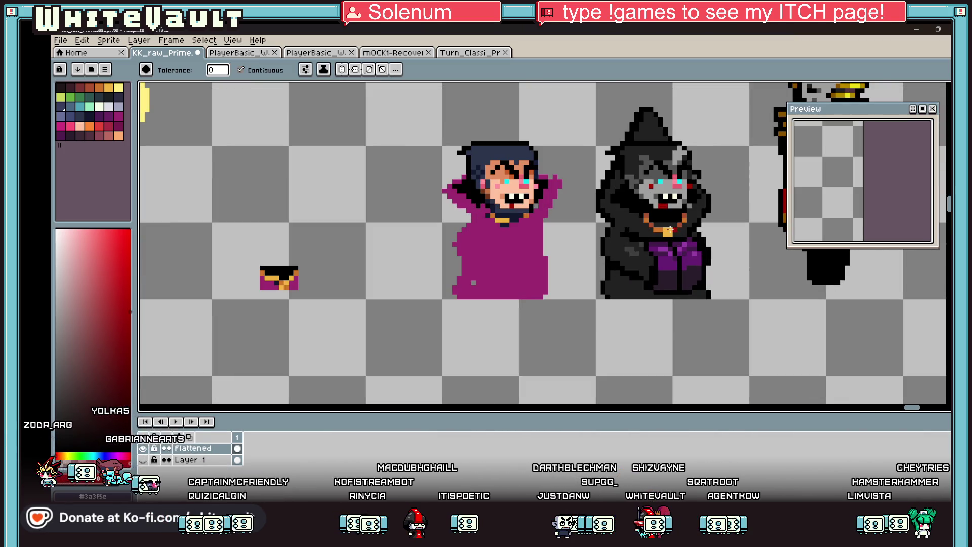
{"action": "scroll", "coordinate": [679, 230], "scroll_direction": "down", "scroll_amount": 3}
{"action": "scroll", "coordinate": [658, 234], "scroll_direction": "up", "scroll_amount": 3}
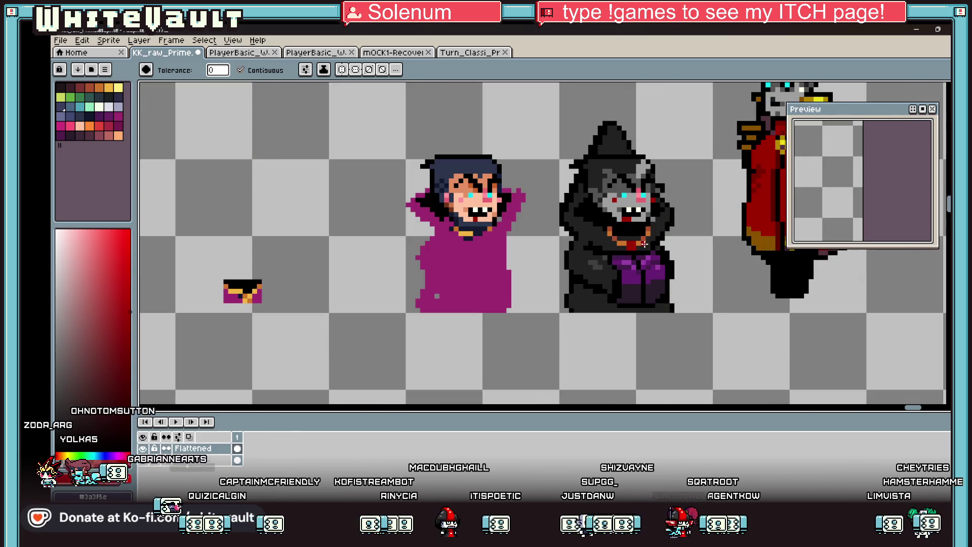
{"action": "key", "text": "i"}
{"action": "key", "text": "b"}
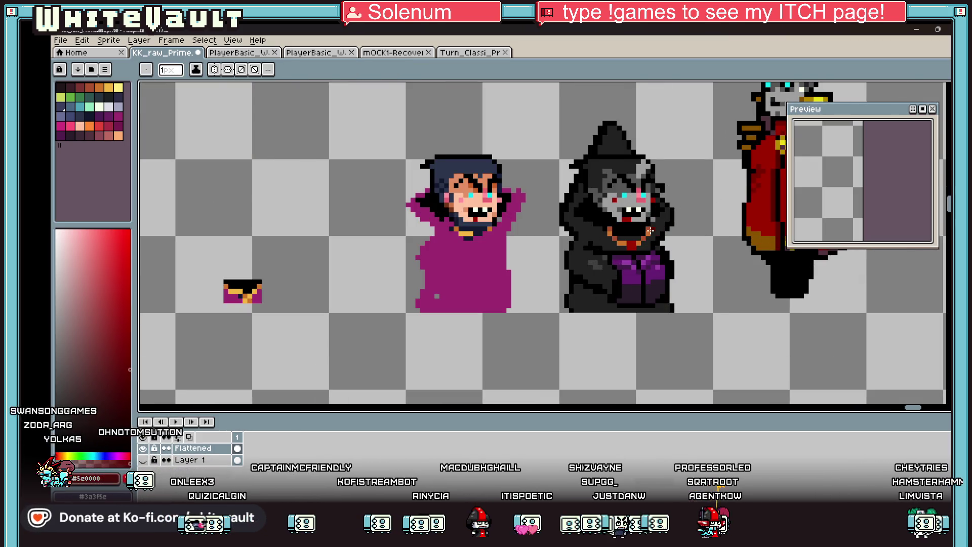
{"action": "scroll", "coordinate": [647, 229], "scroll_direction": "up", "scroll_amount": 1}
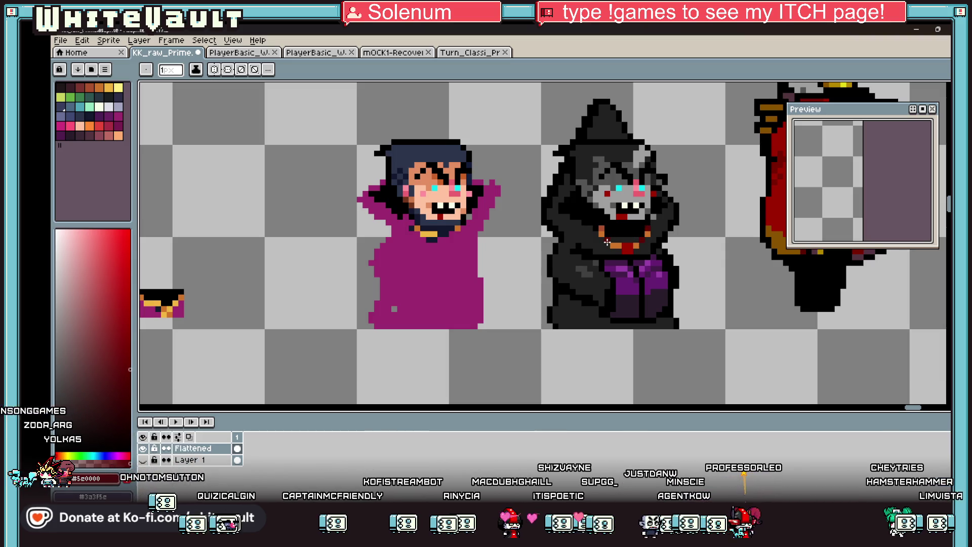
{"action": "key", "text": "i"}
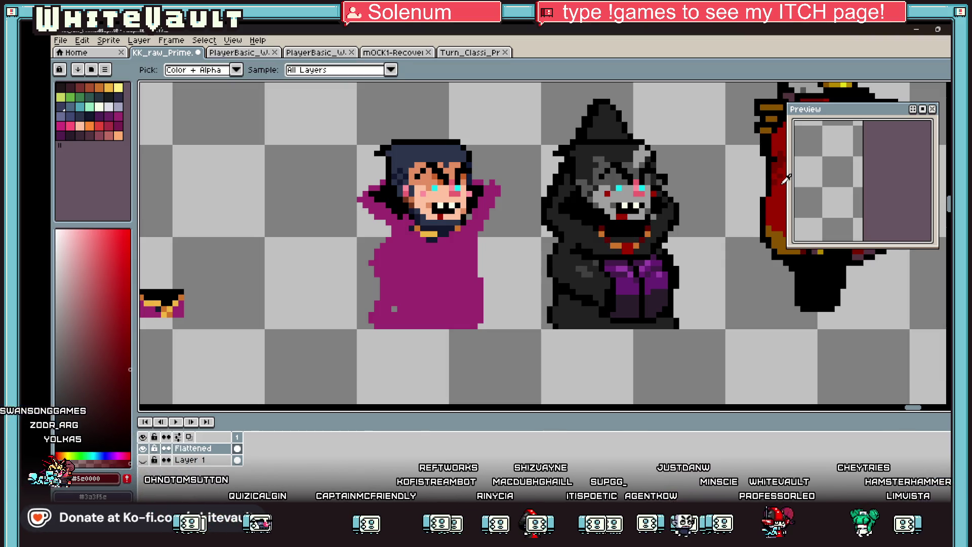
{"action": "left_click", "coordinate": [760, 201]}
{"action": "key", "text": "b"}
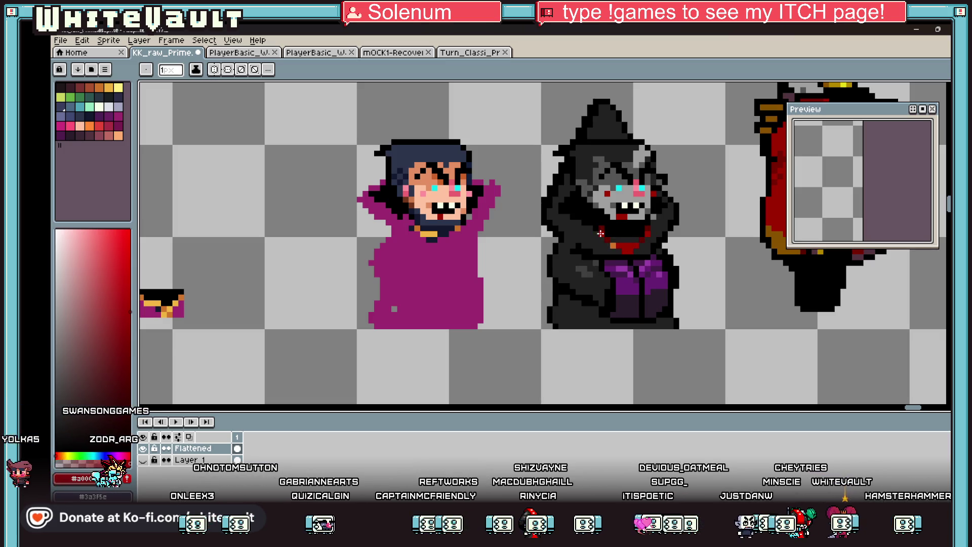
{"action": "left_click", "coordinate": [638, 199]}
{"action": "scroll", "coordinate": [636, 193], "scroll_direction": "up", "scroll_amount": 3}
{"action": "left_click", "coordinate": [651, 193]}
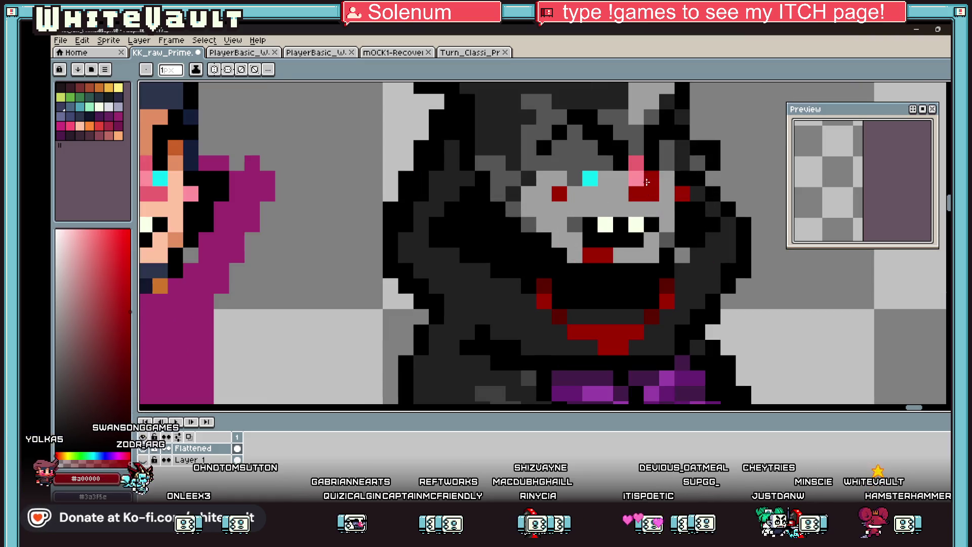
{"action": "left_click", "coordinate": [639, 161]}
Step: Turn the pink pixel by the right eye red and add a brighter red pixel below the mouth
{"action": "key", "text": "i"}
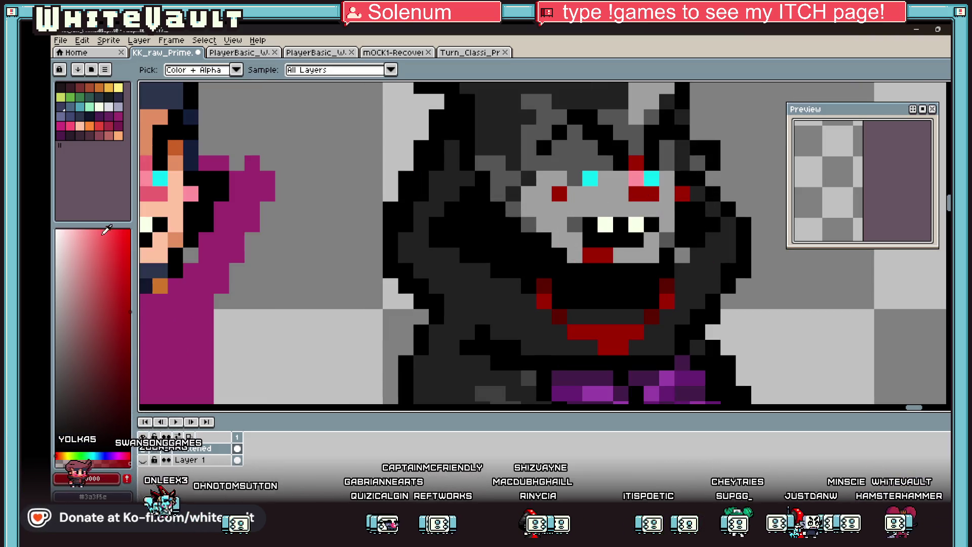
{"action": "key", "text": "b"}
{"action": "left_click", "coordinate": [636, 178]}
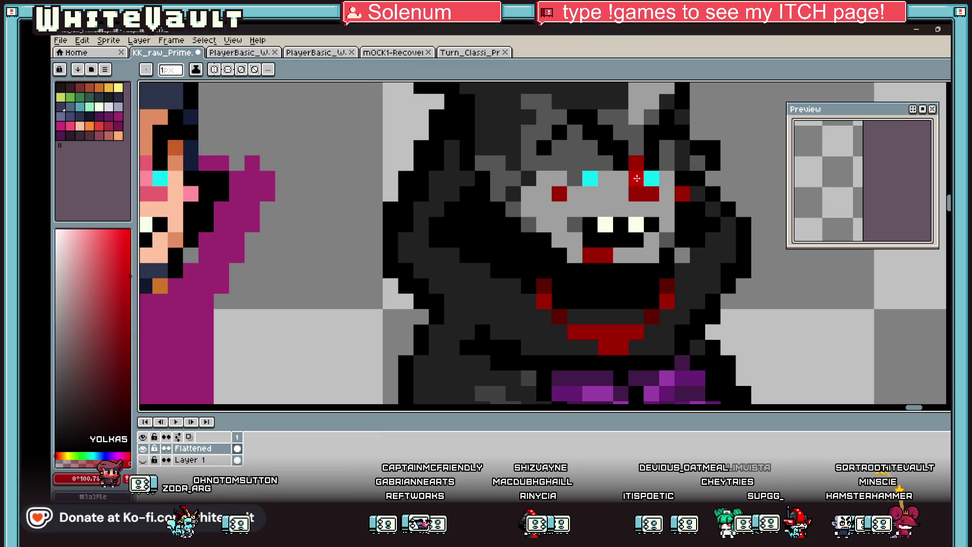
{"action": "left_click", "coordinate": [612, 336]}
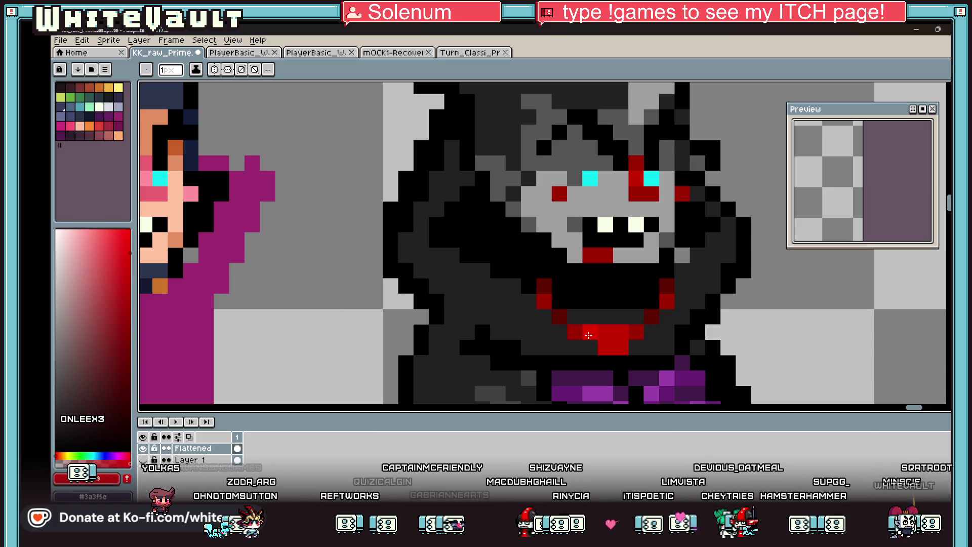
{"action": "scroll", "coordinate": [628, 340], "scroll_direction": "down", "scroll_amount": 4}
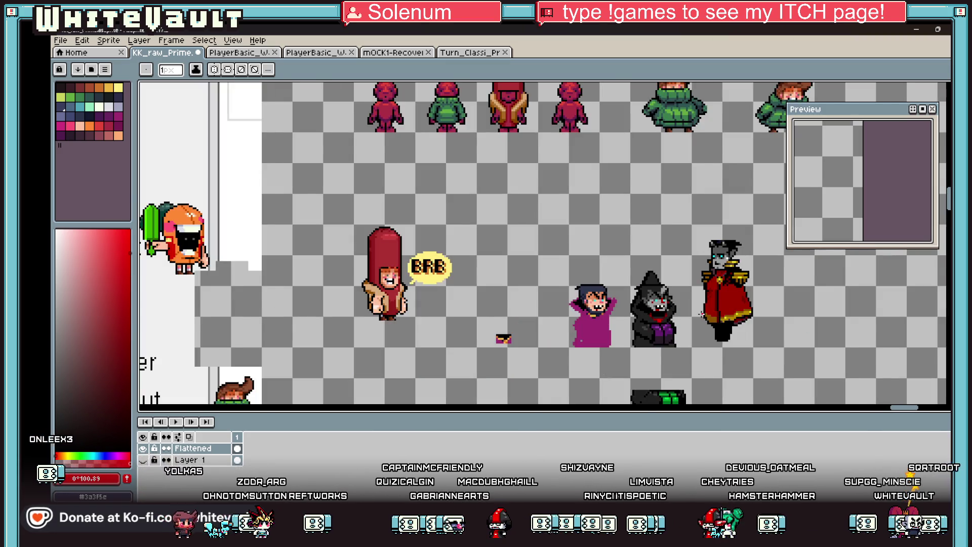
{"action": "scroll", "coordinate": [695, 322], "scroll_direction": "down", "scroll_amount": 1}
{"action": "scroll", "coordinate": [695, 322], "scroll_direction": "up", "scroll_amount": 1}
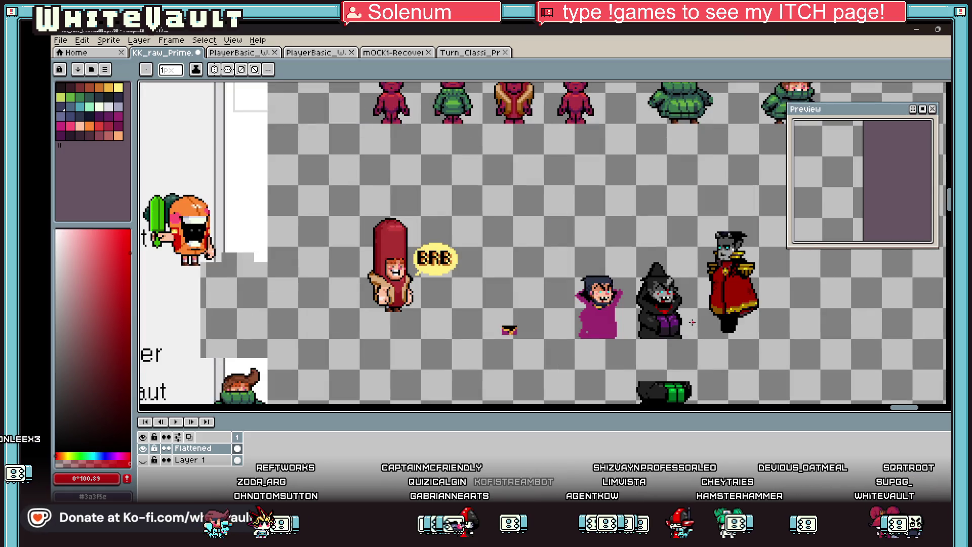
{"action": "scroll", "coordinate": [648, 314], "scroll_direction": "up", "scroll_amount": 4}
Step: Sample the dark red and then black from the witch sprite
{"action": "key", "text": "alt"}
{"action": "left_click", "coordinate": [589, 314], "text": "alt"}
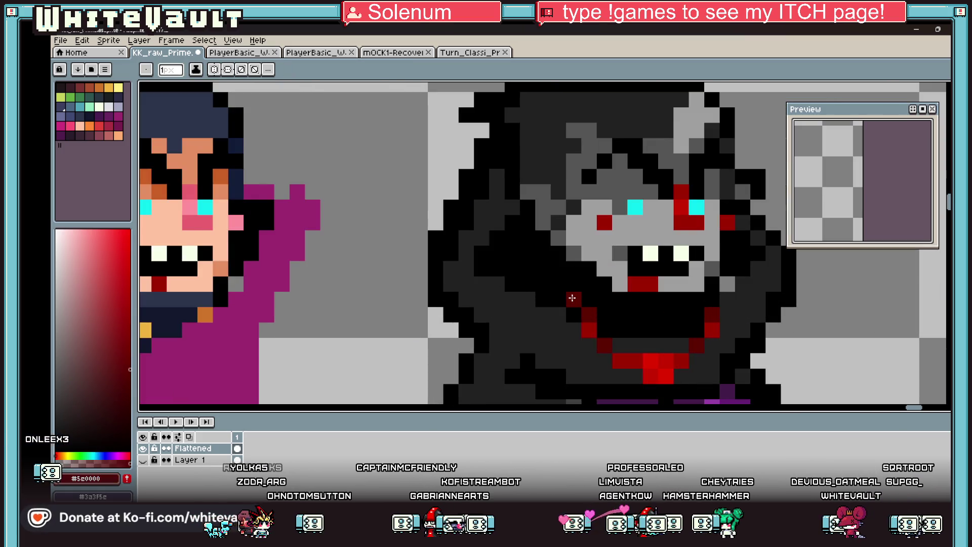
{"action": "key", "text": "alt"}
{"action": "scroll", "coordinate": [724, 326], "scroll_direction": "down", "scroll_amount": 3}
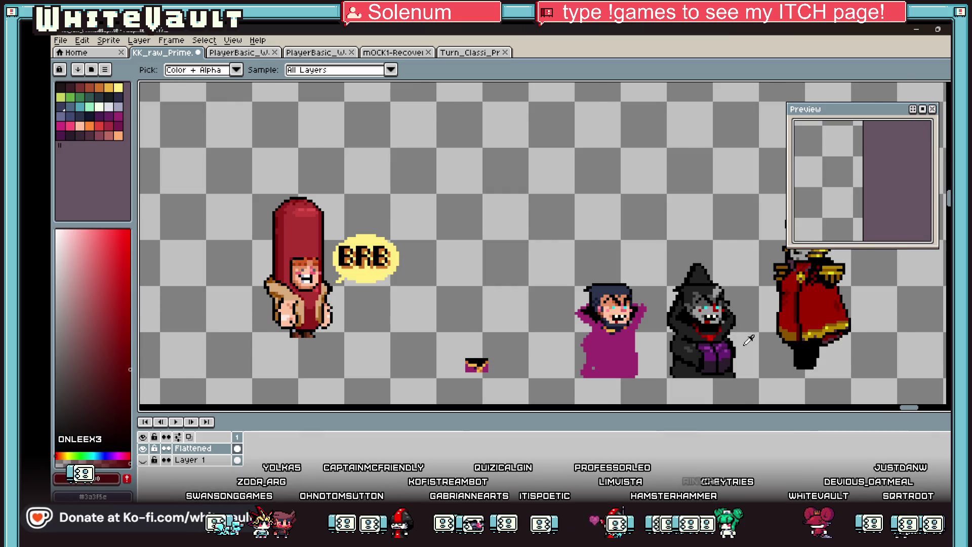
{"action": "scroll", "coordinate": [698, 288], "scroll_direction": "down", "scroll_amount": 1}
{"action": "scroll", "coordinate": [698, 288], "scroll_direction": "up", "scroll_amount": 2}
{"action": "left_click", "coordinate": [697, 288], "text": "alt"}
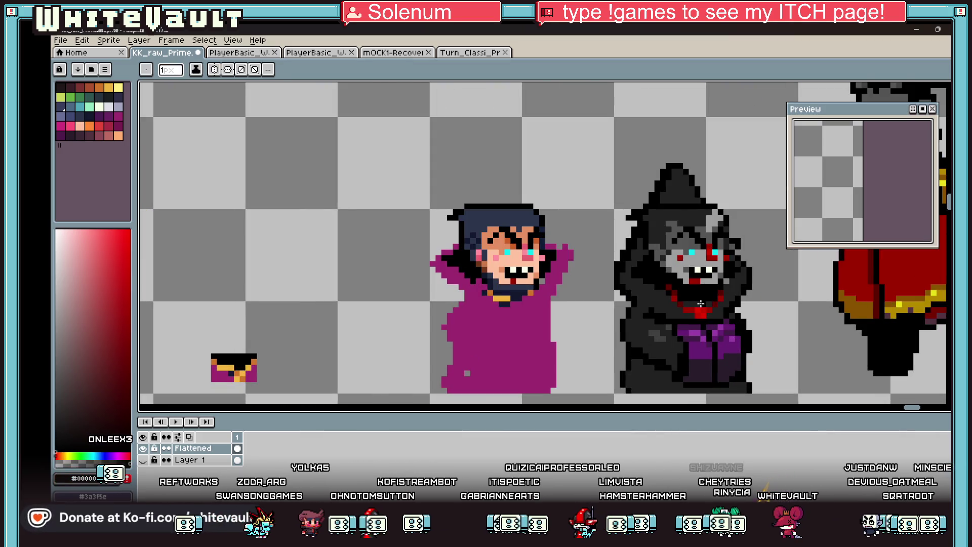
{"action": "scroll", "coordinate": [699, 304], "scroll_direction": "down", "scroll_amount": 3}
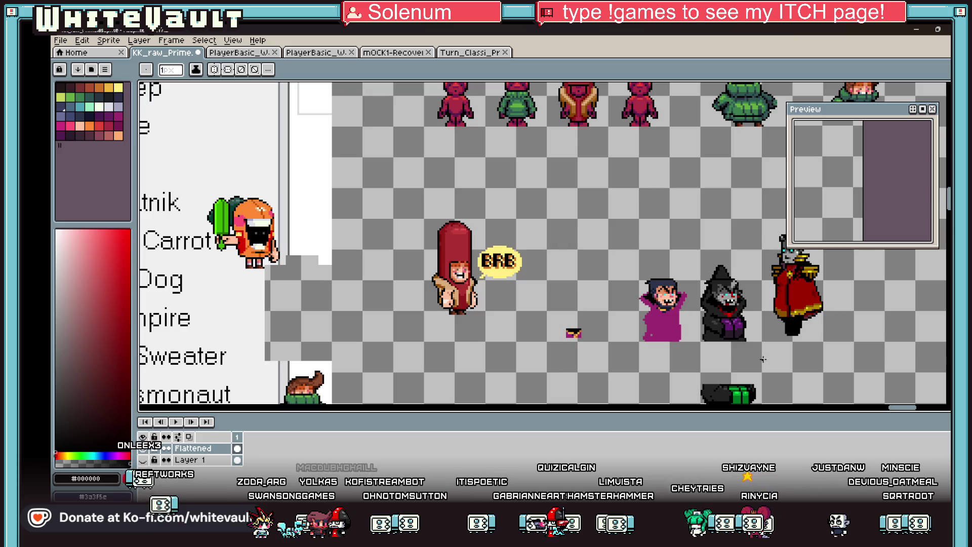
{"action": "scroll", "coordinate": [759, 357], "scroll_direction": "up", "scroll_amount": 2}
{"action": "scroll", "coordinate": [714, 292], "scroll_direction": "up", "scroll_amount": 2}
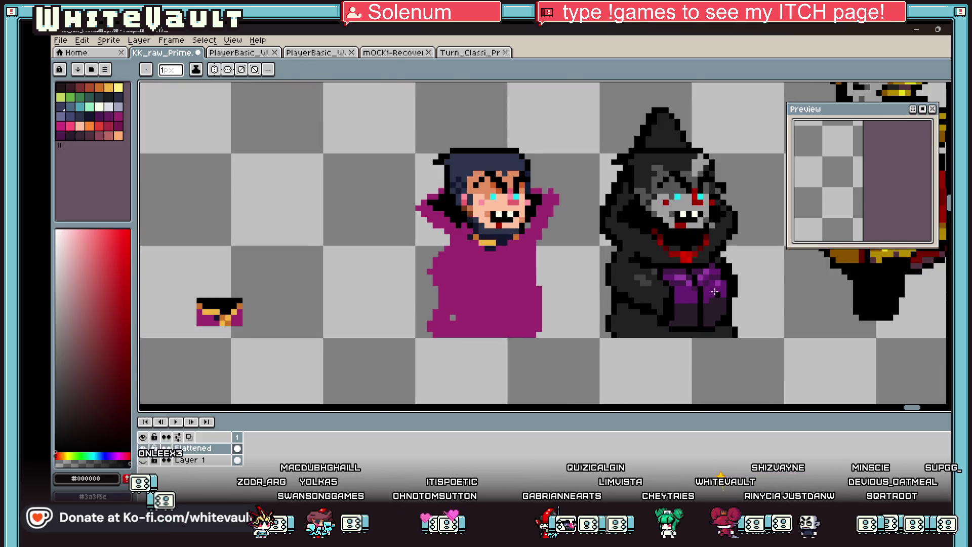
{"action": "scroll", "coordinate": [665, 115], "scroll_direction": "up", "scroll_amount": 1}
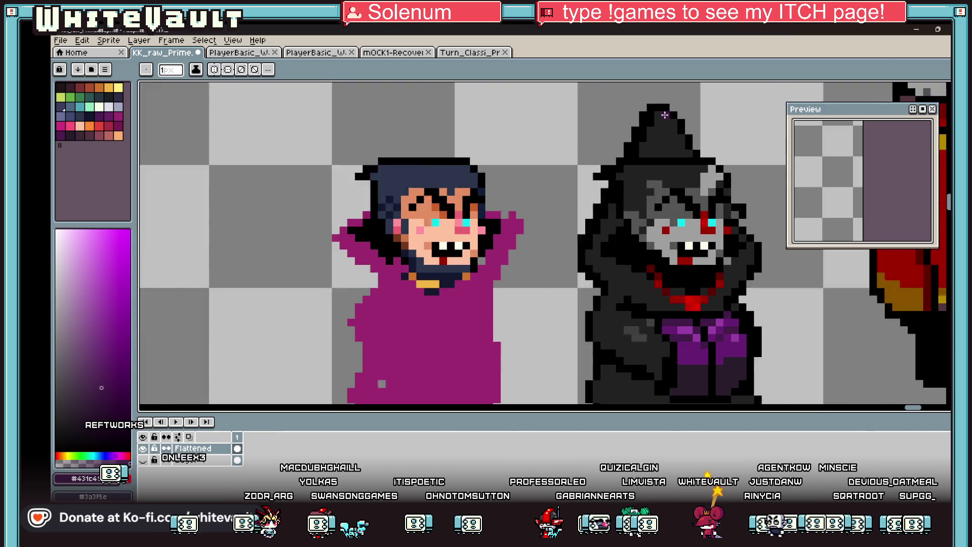
{"action": "scroll", "coordinate": [664, 115], "scroll_direction": "up", "scroll_amount": 1}
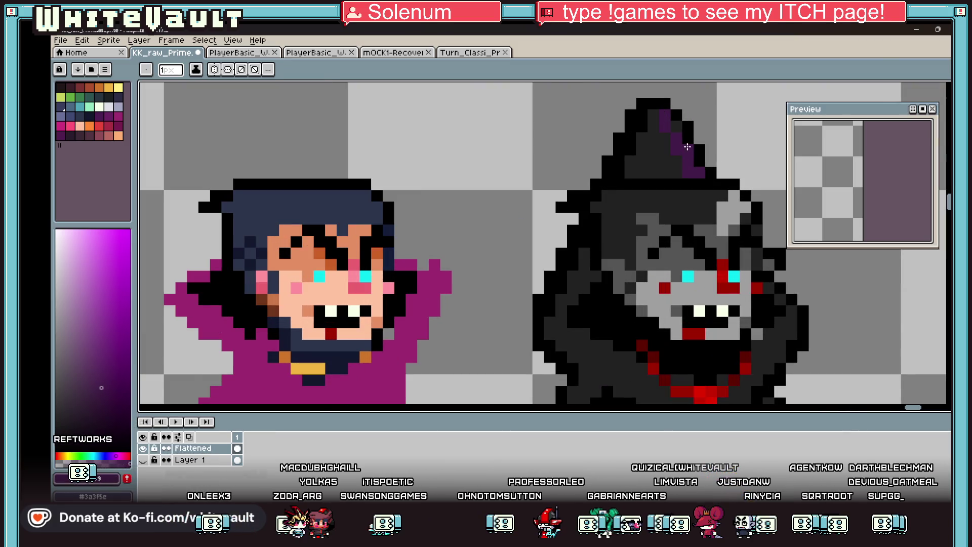
Step: Paint the hat's dark pixels purple beside the stripe
{"action": "left_click_drag", "start_coordinate": [653, 115], "coordinate": [630, 175]}
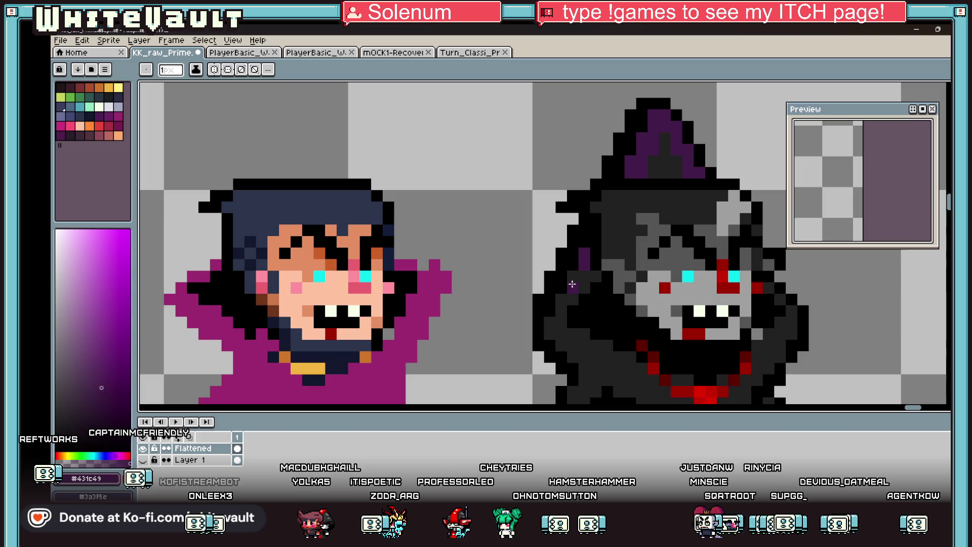
{"action": "scroll", "coordinate": [561, 303], "scroll_direction": "down", "scroll_amount": 5}
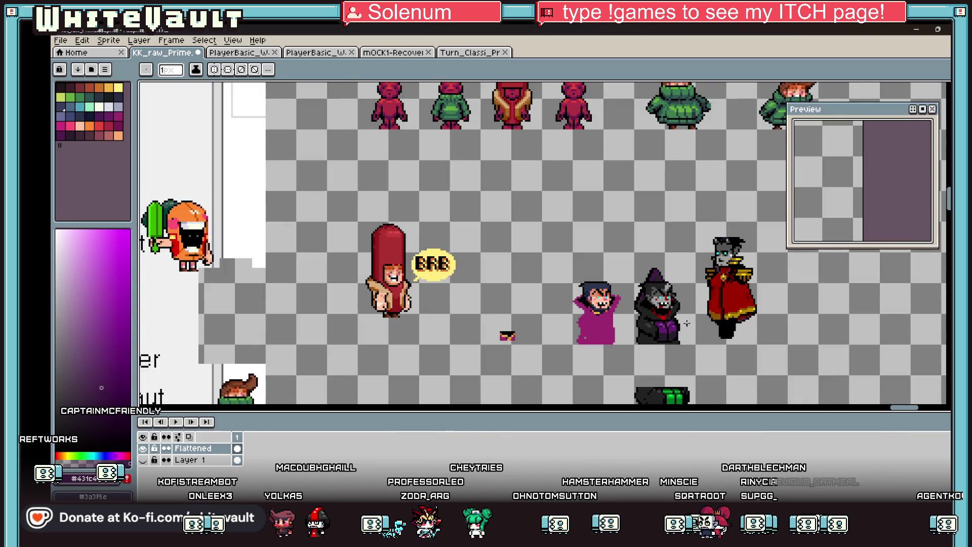
{"action": "scroll", "coordinate": [658, 294], "scroll_direction": "up", "scroll_amount": 5}
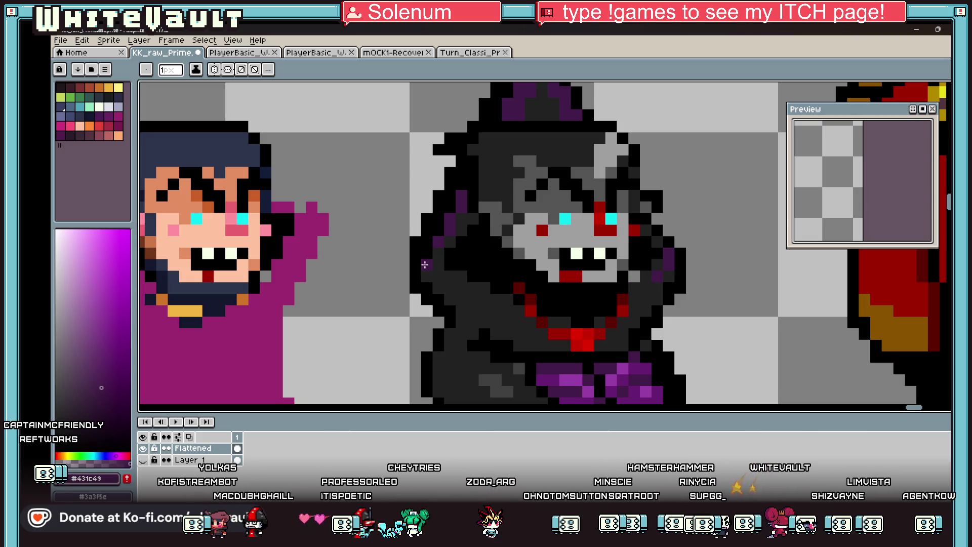
{"action": "scroll", "coordinate": [547, 291], "scroll_direction": "down", "scroll_amount": 5}
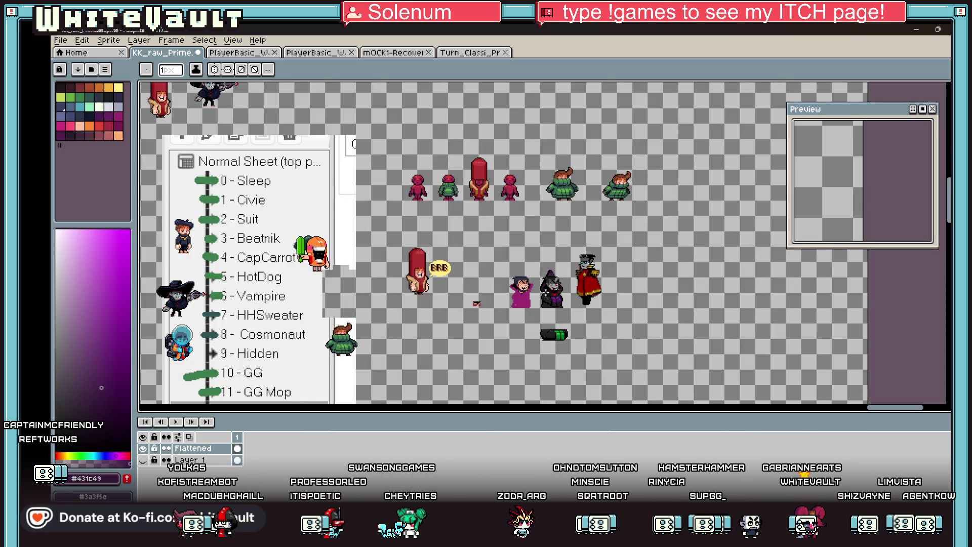
{"action": "scroll", "coordinate": [546, 293], "scroll_direction": "up", "scroll_amount": 3}
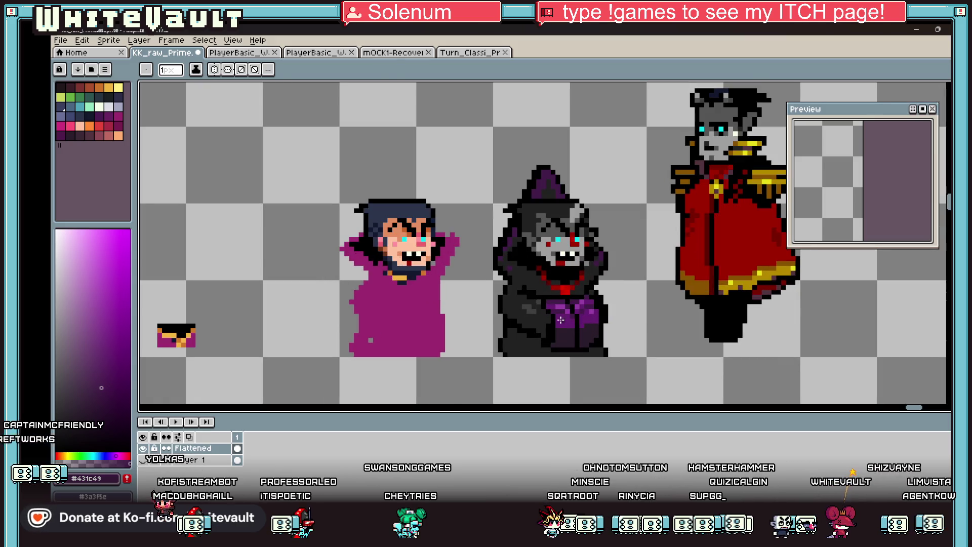
{"action": "scroll", "coordinate": [552, 180], "scroll_direction": "up", "scroll_amount": 2}
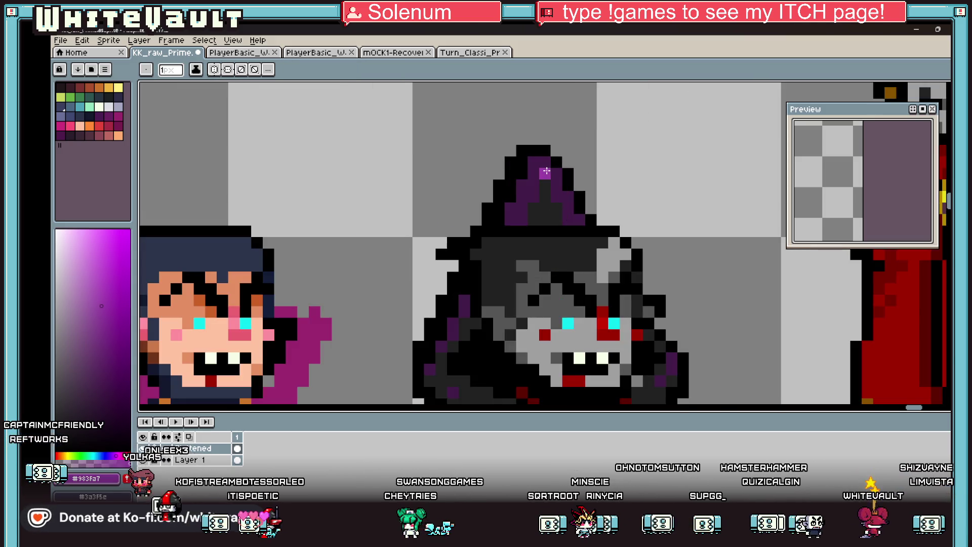
{"action": "scroll", "coordinate": [555, 186], "scroll_direction": "down", "scroll_amount": 3}
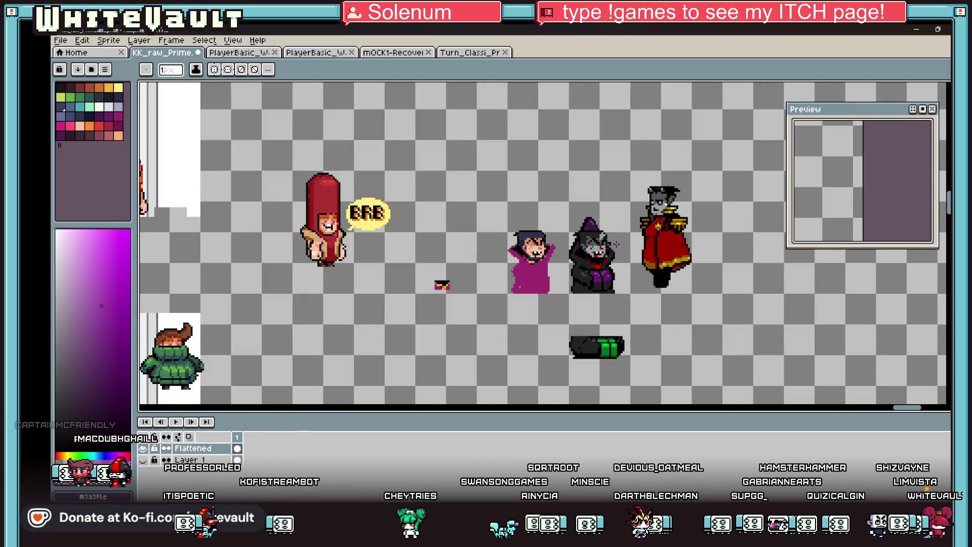
Step: Sample black from the witch and gold from the caped sprite with the Paint Bucket active
{"action": "key", "text": "i"}
{"action": "scroll", "coordinate": [583, 259], "scroll_direction": "up", "scroll_amount": 3}
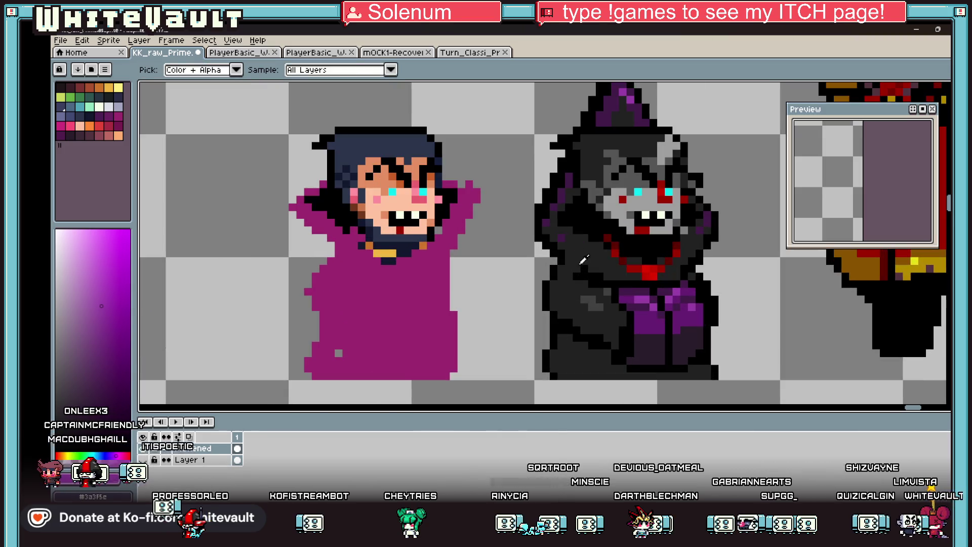
{"action": "left_click", "coordinate": [594, 263]}
{"action": "key", "text": "b"}
{"action": "scroll", "coordinate": [582, 258], "scroll_direction": "up", "scroll_amount": 1}
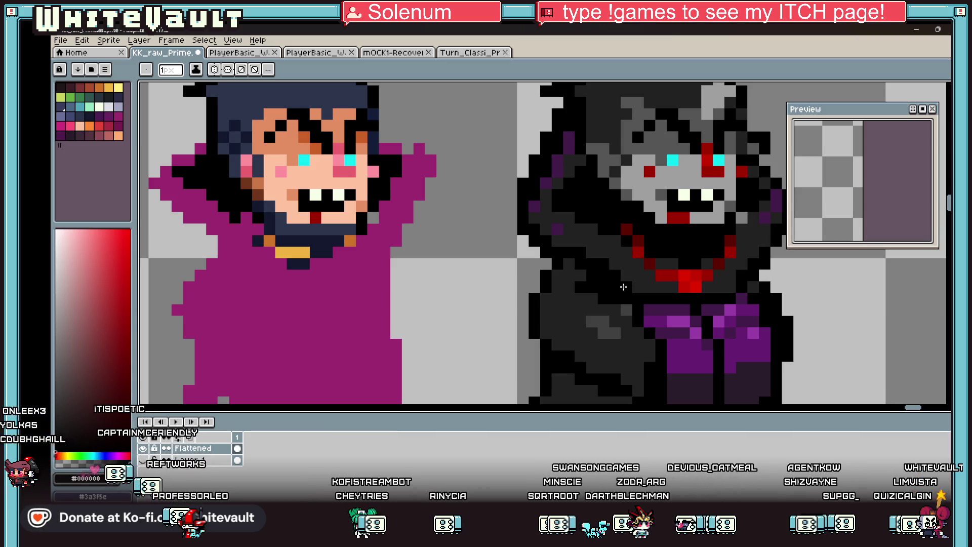
{"action": "scroll", "coordinate": [706, 256], "scroll_direction": "down", "scroll_amount": 5}
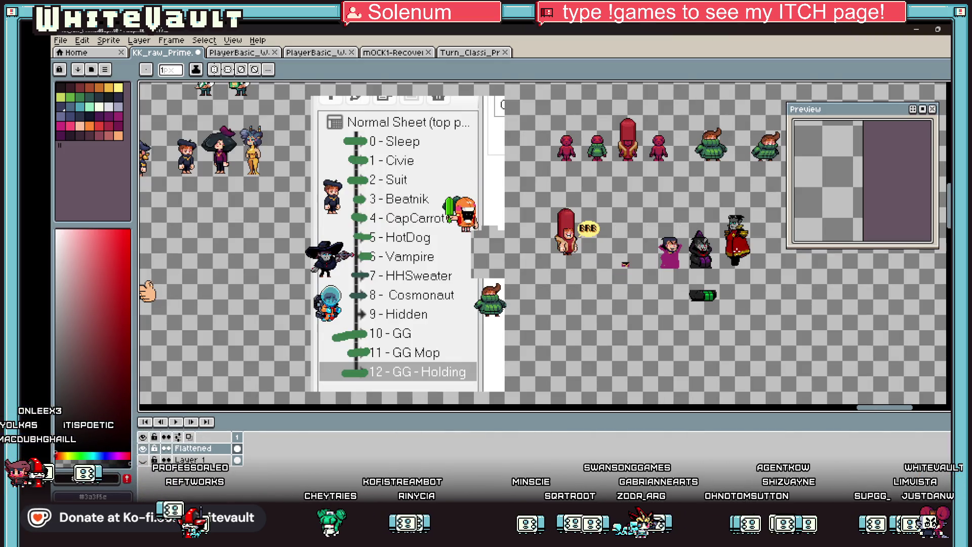
{"action": "scroll", "coordinate": [741, 251], "scroll_direction": "up", "scroll_amount": 3}
{"action": "key", "text": "g"}
{"action": "left_click", "coordinate": [742, 251], "text": "alt"}
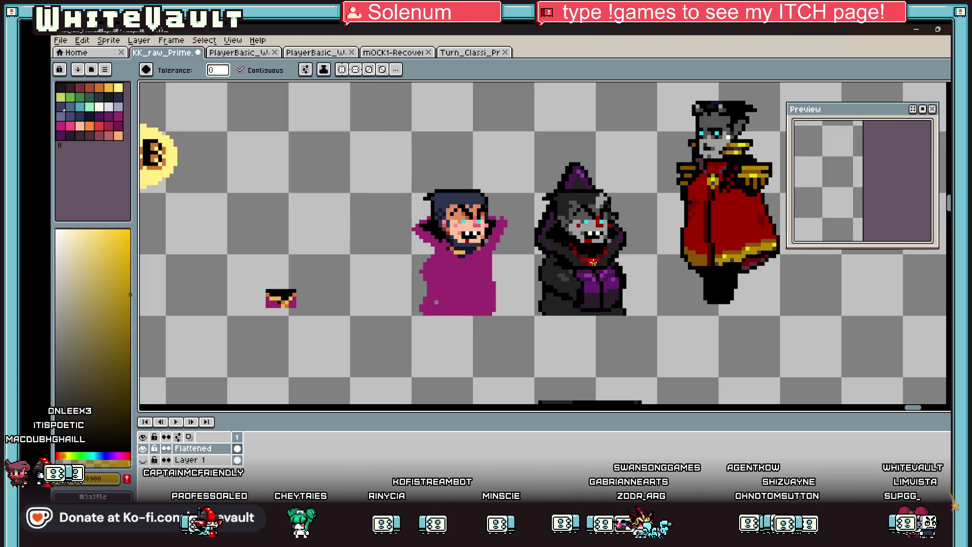
{"action": "scroll", "coordinate": [632, 268], "scroll_direction": "down", "scroll_amount": 2}
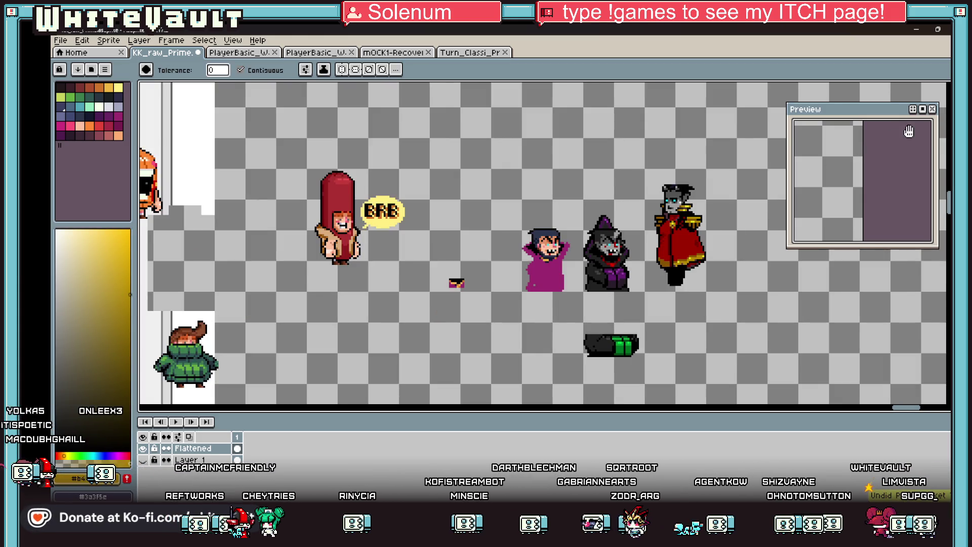
Step: Erase the purple-cloaked figure and the small chest with a rectangular selection
{"action": "key", "text": "m"}
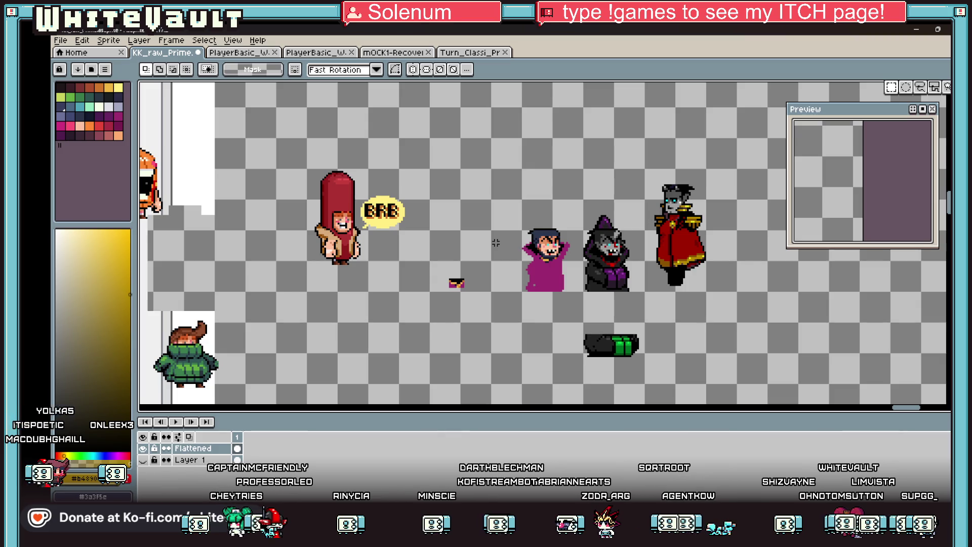
{"action": "mouse_move", "coordinate": [427, 207]}
{"action": "left_mouse_down"}
{"action": "mouse_move", "coordinate": [497, 237]}
{"action": "mouse_move", "coordinate": [586, 320]}
{"action": "left_mouse_up"}
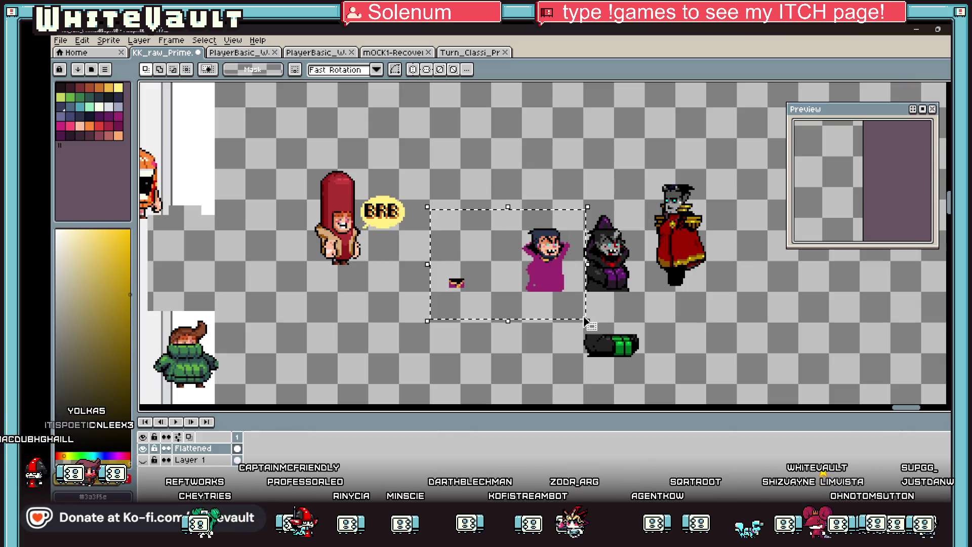
{"action": "key", "text": "Delete"}
{"action": "left_click_drag", "start_coordinate": [558, 183], "coordinate": [639, 299]}
{"action": "left_click_drag", "start_coordinate": [580, 260], "coordinate": [484, 260]}
{"action": "key", "text": "Escape"}
{"action": "key", "text": "ctrl+z"}
{"action": "key", "text": "ctrl+z"}
{"action": "key", "text": "ctrl+z"}
{"action": "mouse_move", "coordinate": [423, 201]}
{"action": "left_mouse_down"}
{"action": "mouse_move", "coordinate": [553, 308]}
{"action": "mouse_move", "coordinate": [574, 308]}
{"action": "left_mouse_up"}
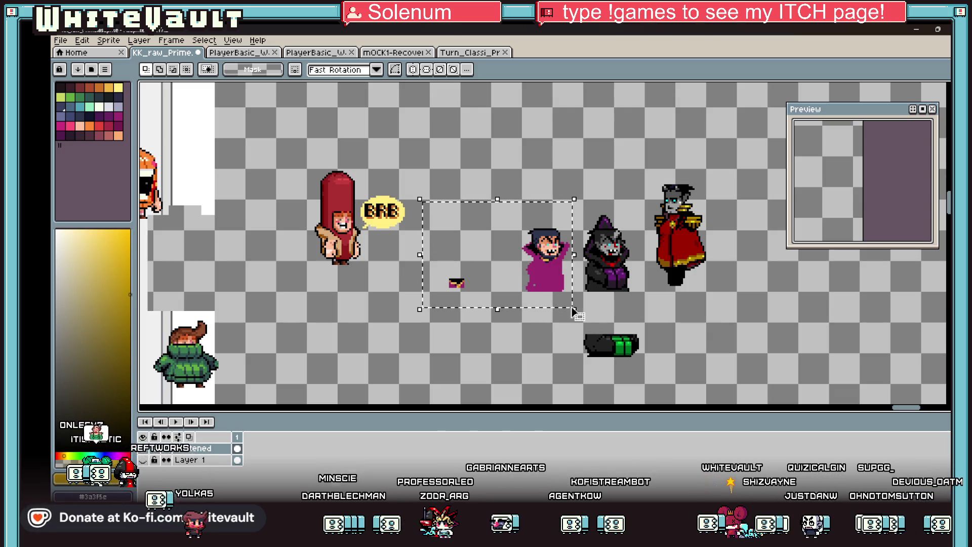
{"action": "key", "text": "Delete"}
Step: Move the hooded witch left into the cleared space, then shift it slightly up
{"action": "mouse_move", "coordinate": [551, 187]}
{"action": "left_mouse_down"}
{"action": "mouse_move", "coordinate": [641, 307]}
{"action": "mouse_move", "coordinate": [559, 293]}
{"action": "left_mouse_up"}
{"action": "left_click", "coordinate": [605, 290]}
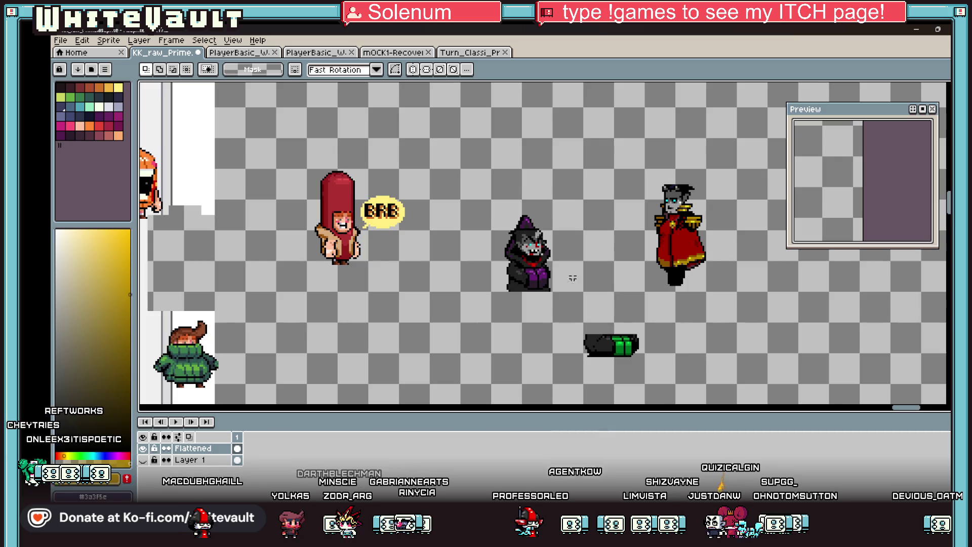
{"action": "scroll", "coordinate": [582, 266], "scroll_direction": "down", "scroll_amount": 2}
{"action": "scroll", "coordinate": [577, 269], "scroll_direction": "up", "scroll_amount": 2}
{"action": "mouse_move", "coordinate": [485, 134]}
{"action": "left_mouse_down"}
{"action": "mouse_move", "coordinate": [606, 305]}
{"action": "mouse_move", "coordinate": [550, 292]}
{"action": "left_mouse_up"}
{"action": "left_click", "coordinate": [542, 290]}
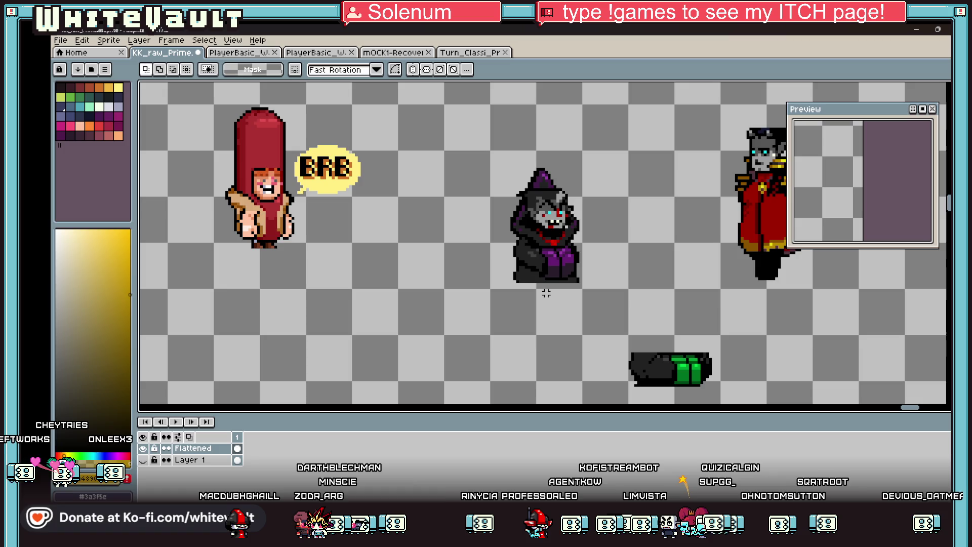
Step: Nudge a small block at the witch's lower-left hem one pixel left and one down
{"action": "scroll", "coordinate": [546, 293], "scroll_direction": "up", "scroll_amount": 1}
{"action": "scroll", "coordinate": [508, 281], "scroll_direction": "up", "scroll_amount": 1}
{"action": "left_click_drag", "start_coordinate": [488, 248], "coordinate": [516, 291]}
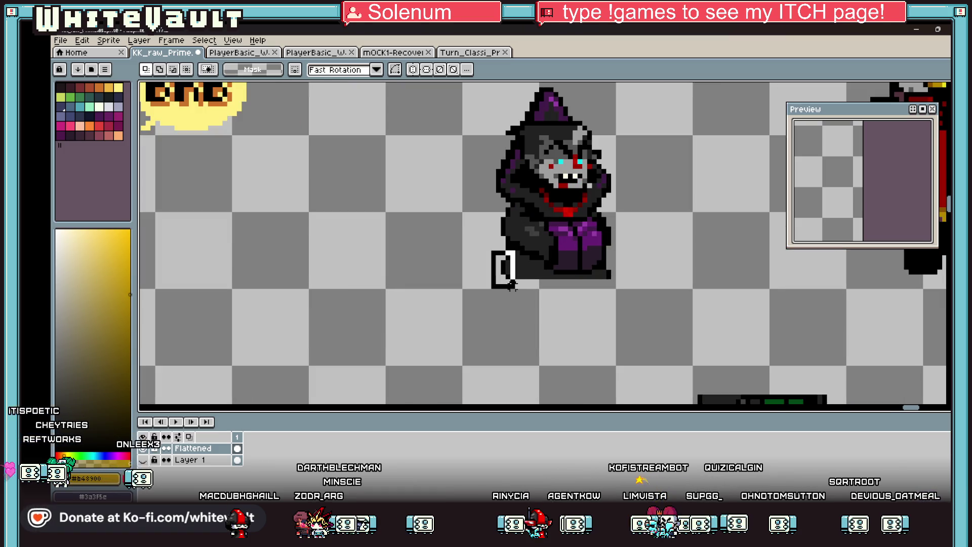
{"action": "left_click", "coordinate": [516, 293]}
{"action": "key", "text": "Left"}
{"action": "key", "text": "Down"}
{"action": "key", "text": "ctrl+d"}
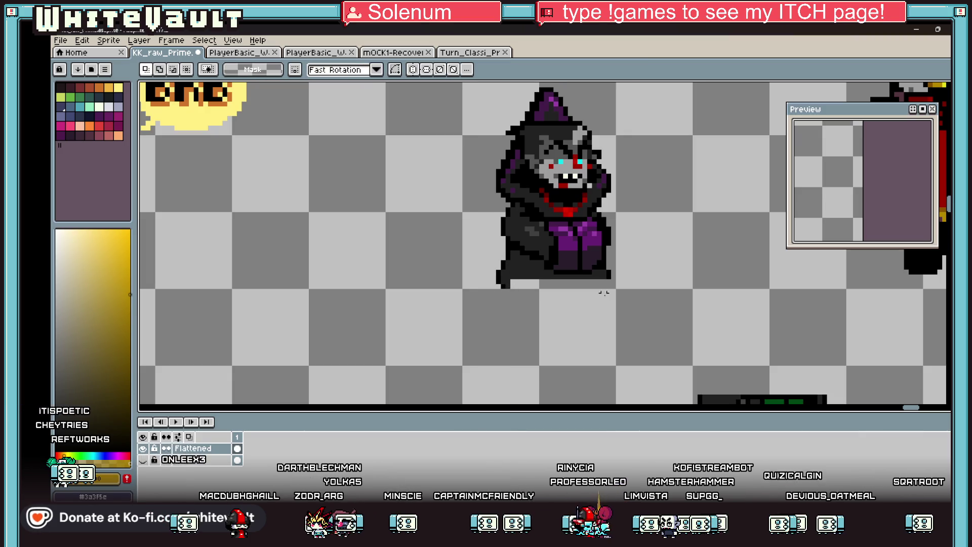
Step: Fill the light strip under the robe with the dark outline colour, and the robe's bottom band with dark purple
{"action": "scroll", "coordinate": [582, 293], "scroll_direction": "up", "scroll_amount": 1}
{"action": "key", "text": "b"}
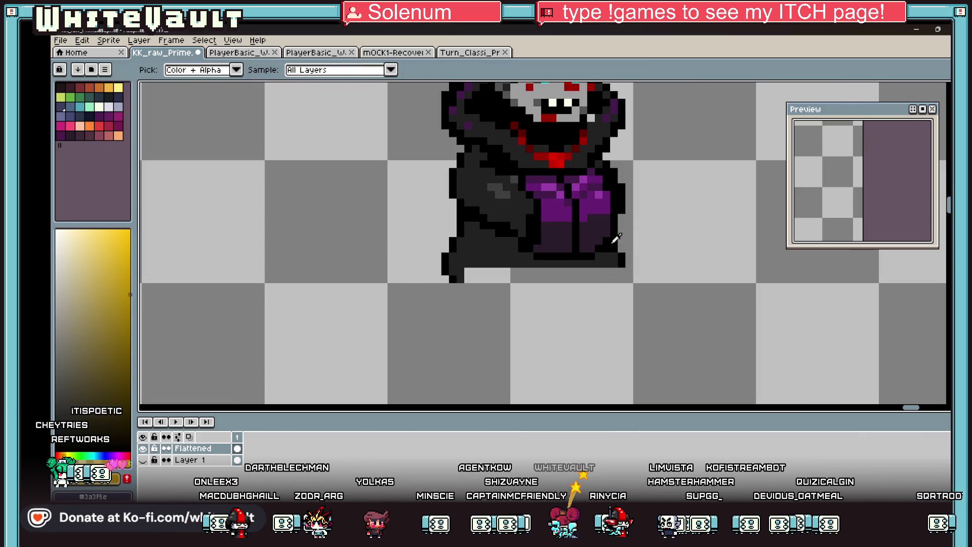
{"action": "left_click", "coordinate": [626, 257], "text": "alt"}
{"action": "left_click", "coordinate": [629, 278]}
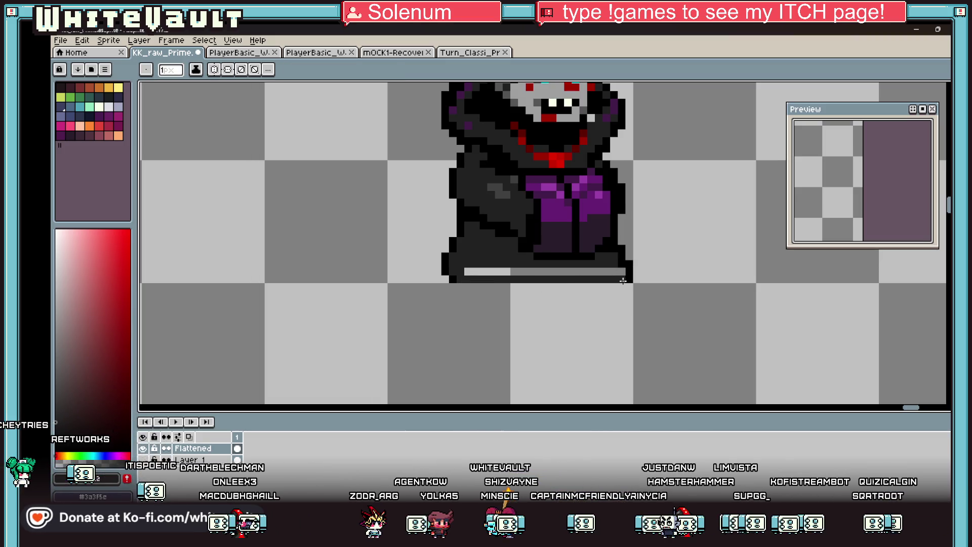
{"action": "key", "text": "g"}
{"action": "left_click", "coordinate": [613, 273]}
{"action": "scroll", "coordinate": [618, 273], "scroll_direction": "down", "scroll_amount": 3}
{"action": "key", "text": "b"}
{"action": "scroll", "coordinate": [617, 273], "scroll_direction": "up", "scroll_amount": 3}
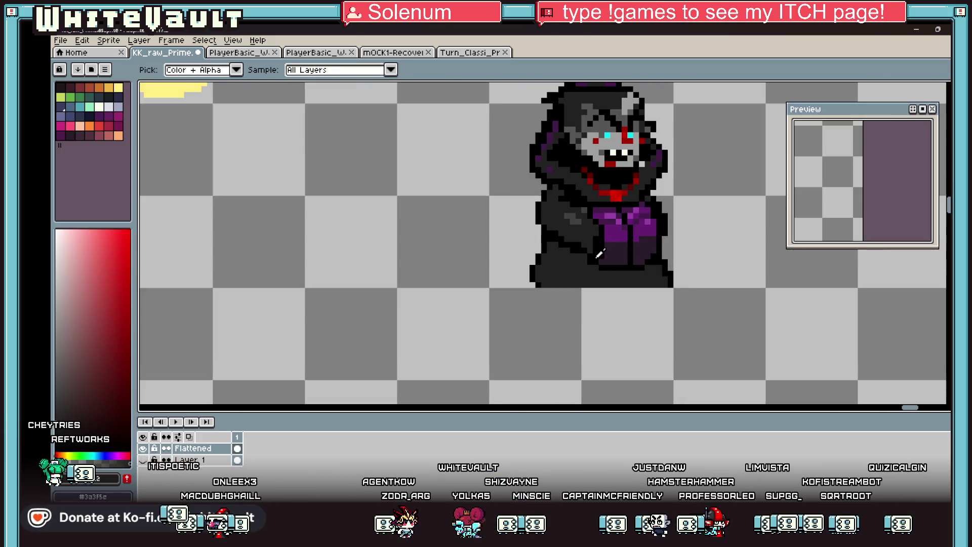
{"action": "left_click", "coordinate": [616, 248], "text": "alt"}
{"action": "scroll", "coordinate": [543, 274], "scroll_direction": "up", "scroll_amount": 1}
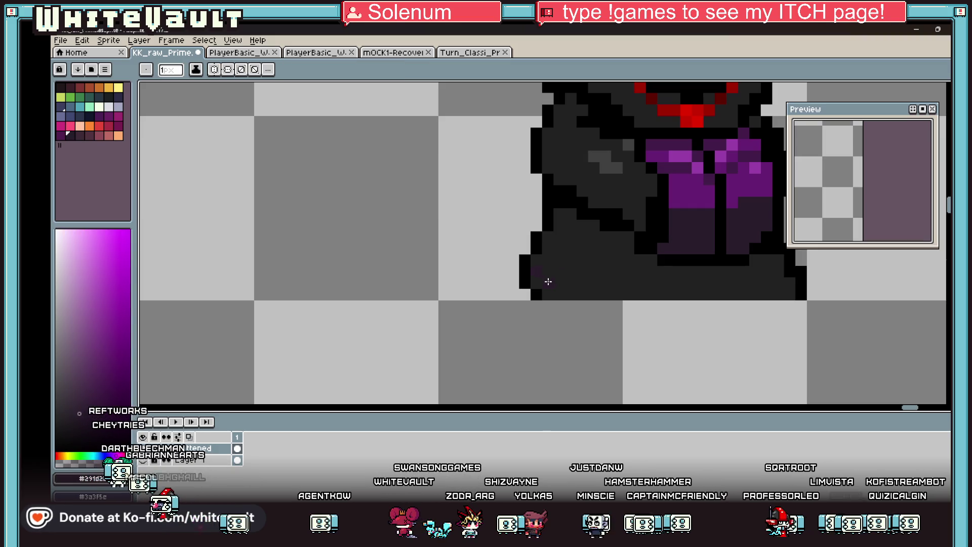
{"action": "left_click_drag", "start_coordinate": [750, 286], "coordinate": [789, 296]}
Step: Draw a brighter purple line along the whole hem, with dark pixels at its left end
{"action": "key", "text": "i"}
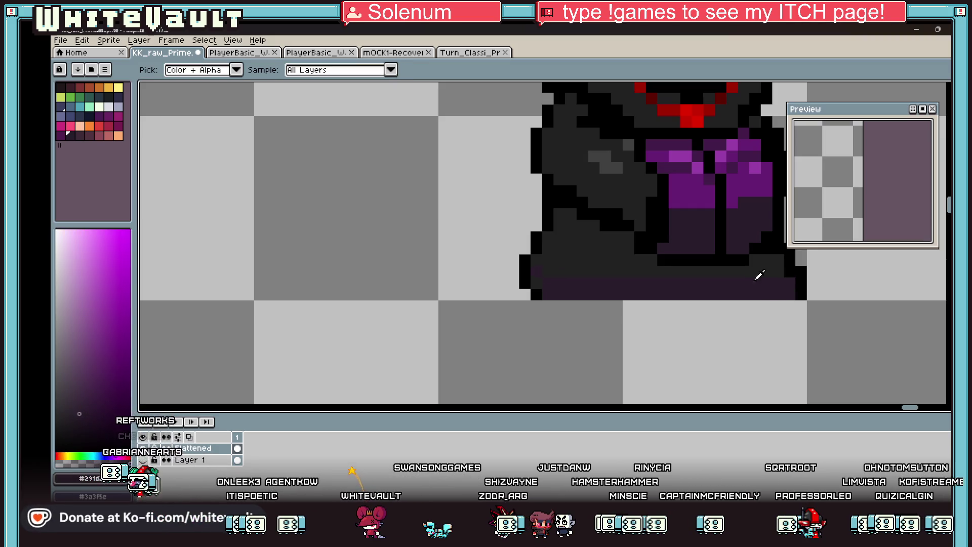
{"action": "left_click", "coordinate": [706, 186], "text": "alt"}
{"action": "left_click_drag", "start_coordinate": [554, 282], "coordinate": [784, 281]}
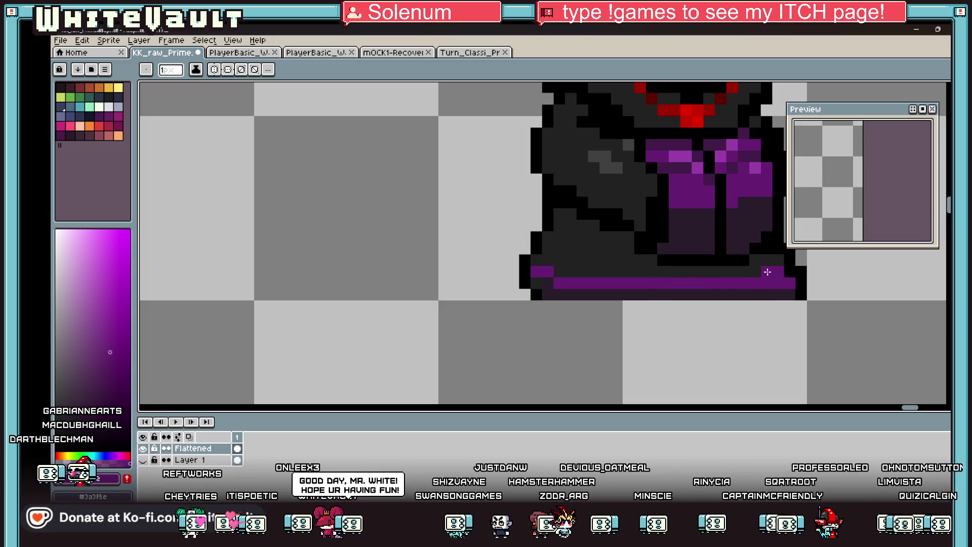
{"action": "scroll", "coordinate": [767, 272], "scroll_direction": "down", "scroll_amount": 3}
{"action": "scroll", "coordinate": [658, 227], "scroll_direction": "up", "scroll_amount": 3}
{"action": "left_click", "coordinate": [613, 278]}
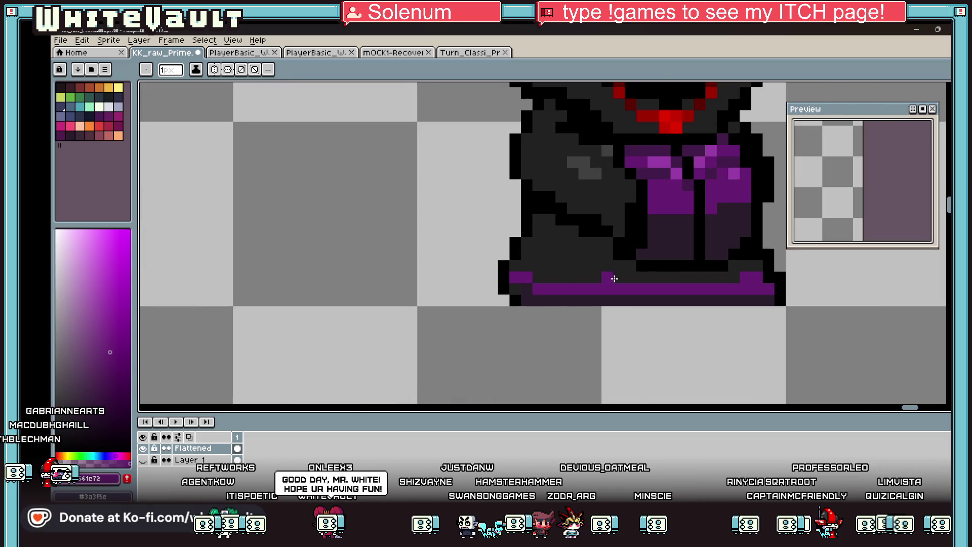
{"action": "left_click_drag", "start_coordinate": [542, 276], "coordinate": [600, 277]}
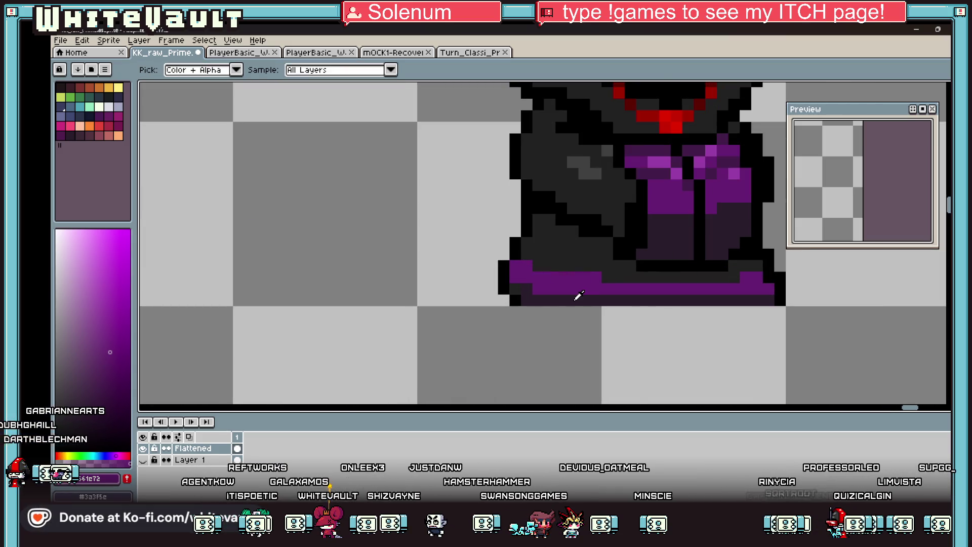
{"action": "left_click", "coordinate": [578, 296], "text": "alt"}
{"action": "left_click", "coordinate": [517, 288]}
{"action": "left_click", "coordinate": [534, 272]}
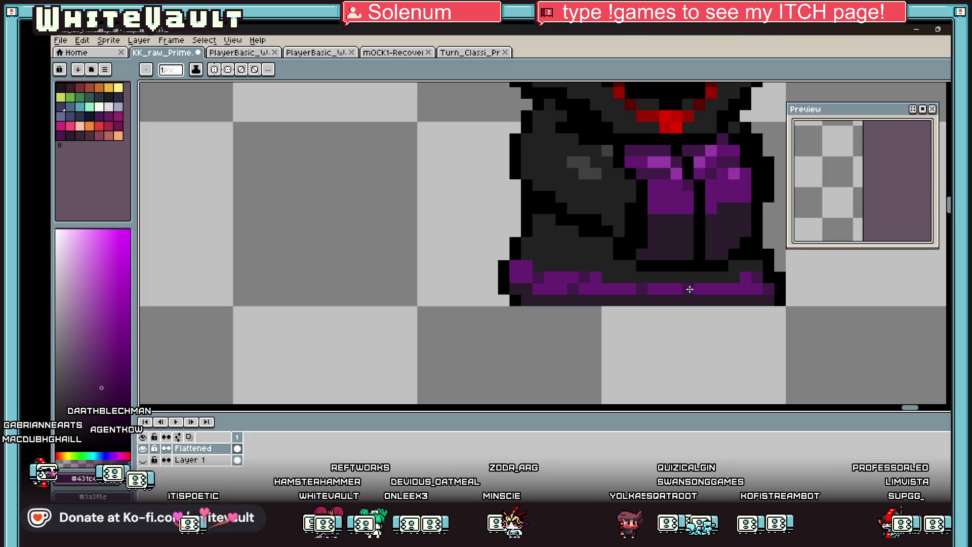
Step: Select the hooded witch sprite with the rectangular marquee
{"action": "scroll", "coordinate": [690, 289], "scroll_direction": "down", "scroll_amount": 3}
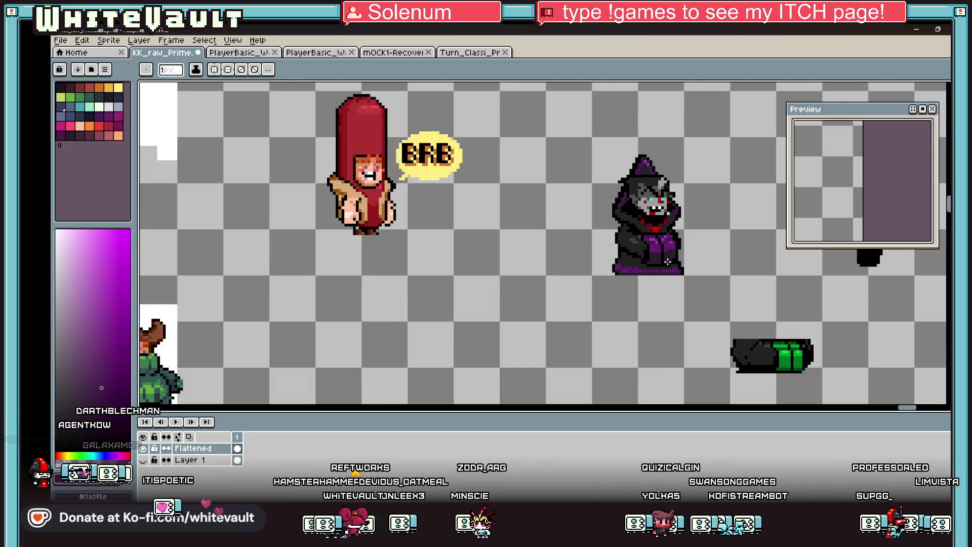
{"action": "scroll", "coordinate": [676, 268], "scroll_direction": "up", "scroll_amount": 3}
{"action": "scroll", "coordinate": [676, 267], "scroll_direction": "down", "scroll_amount": 2}
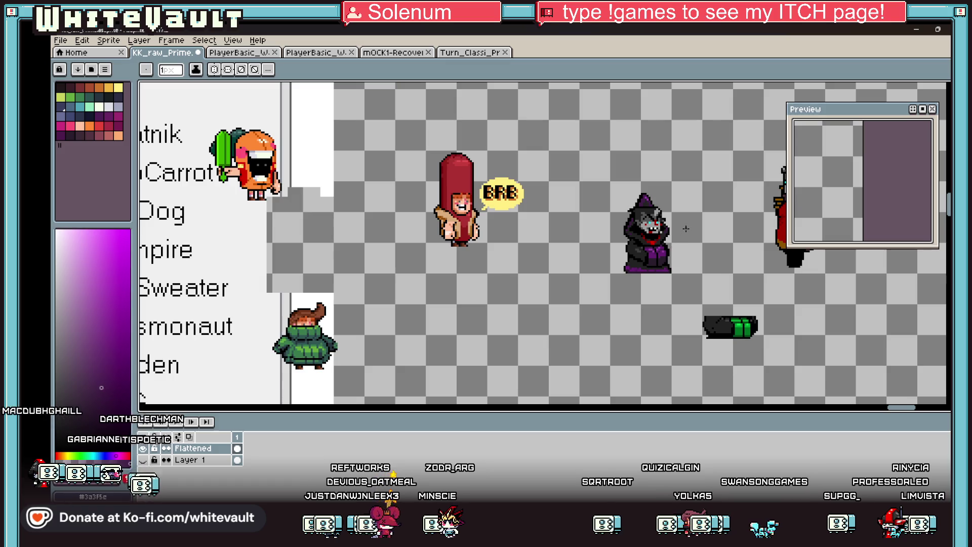
{"action": "scroll", "coordinate": [681, 228], "scroll_direction": "up", "scroll_amount": 1}
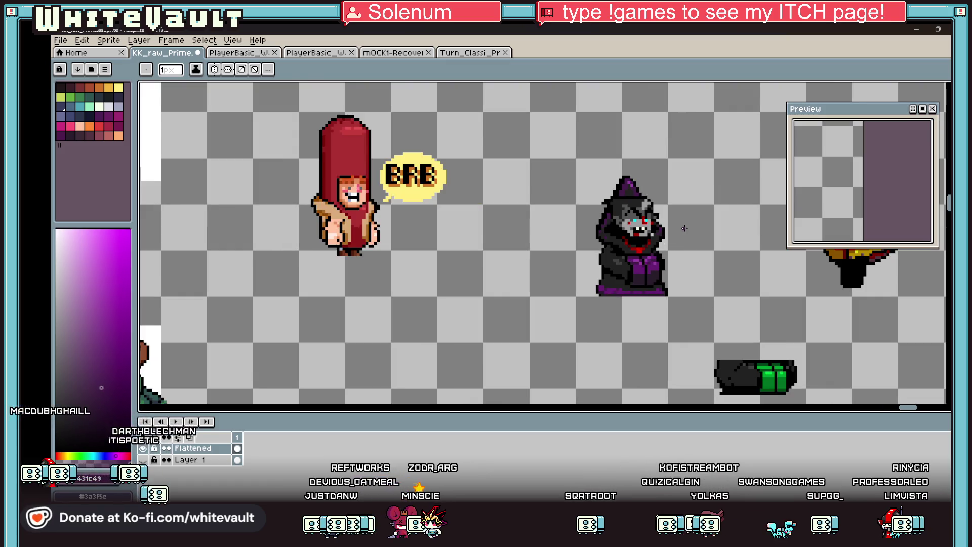
{"action": "left_click", "coordinate": [945, 86]}
{"action": "left_click_drag", "start_coordinate": [559, 156], "coordinate": [687, 309]}
Step: Duplicate the witch and drop the copy beside the original
{"action": "key", "text": "super"}
{"action": "key", "text": "super"}
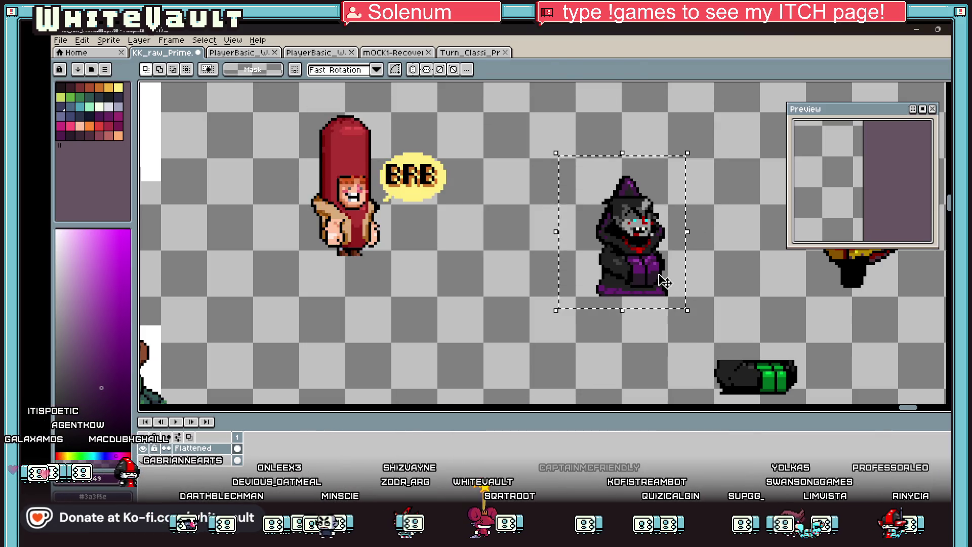
{"action": "mouse_move", "coordinate": [664, 281]}
{"action": "left_mouse_down"}
{"action": "mouse_move", "coordinate": [810, 282]}
{"action": "mouse_move", "coordinate": [718, 307]}
{"action": "mouse_move", "coordinate": [648, 303]}
{"action": "left_mouse_up"}
{"action": "scroll", "coordinate": [809, 282], "scroll_direction": "right", "scroll_amount": 2}
{"action": "scroll", "coordinate": [684, 257], "scroll_direction": "up", "scroll_amount": 1}
{"action": "left_click", "coordinate": [729, 271]}
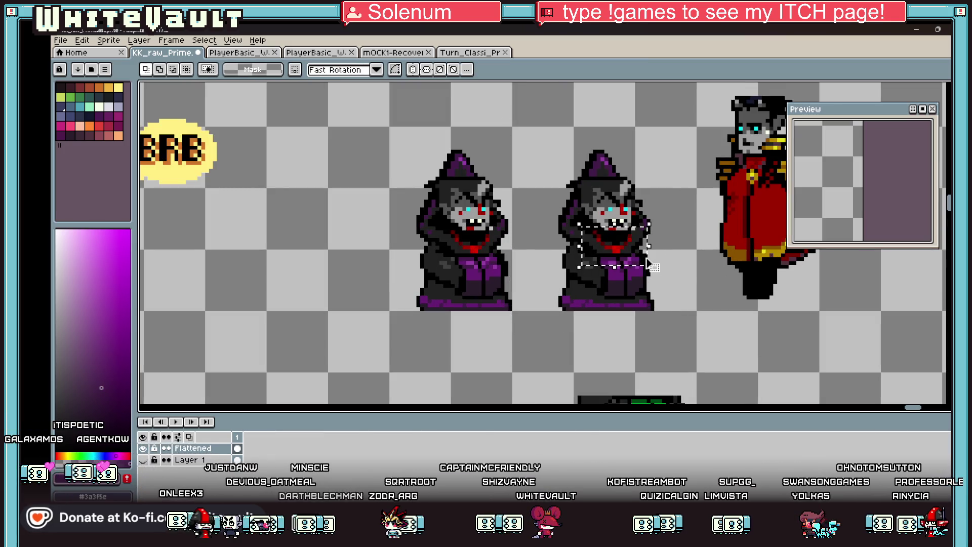
Step: Fill the copy's red collar with gold from the coat trim, Contiguous turned off
{"action": "key", "text": "g"}
{"action": "left_click", "coordinate": [768, 251], "text": "alt"}
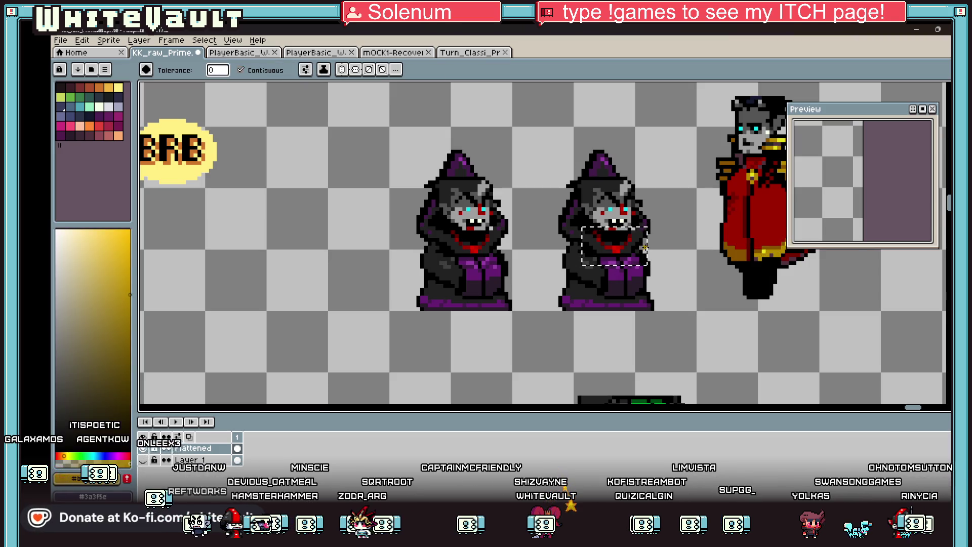
{"action": "left_click", "coordinate": [240, 70]}
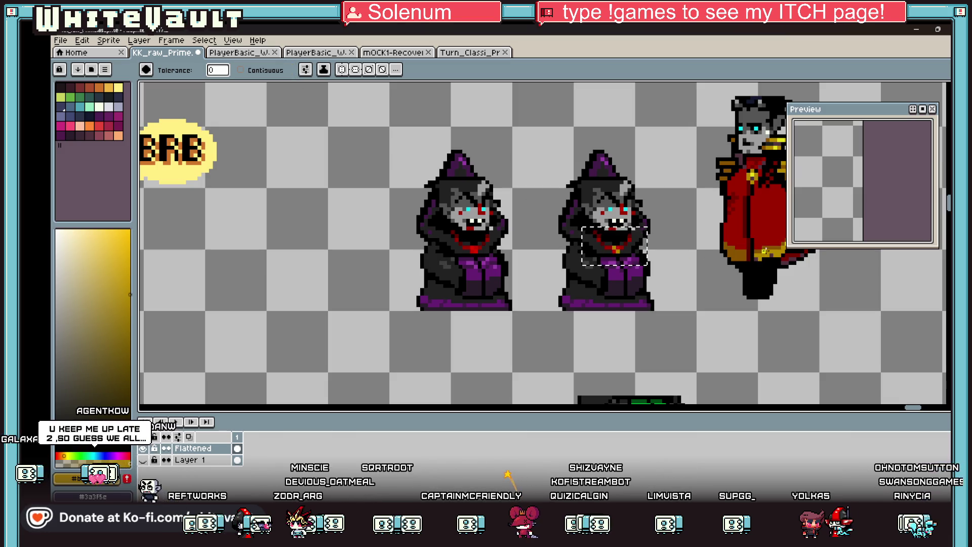
{"action": "key", "text": "space"}
{"action": "key", "text": "alt"}
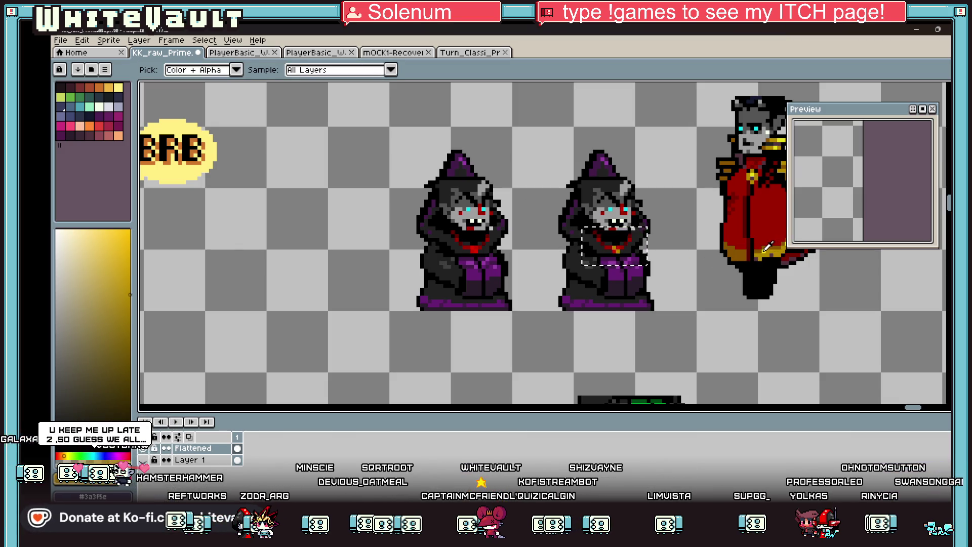
{"action": "left_click", "coordinate": [764, 250], "text": "alt"}
{"action": "left_click", "coordinate": [614, 251], "text": "alt"}
{"action": "left_click", "coordinate": [606, 247]}
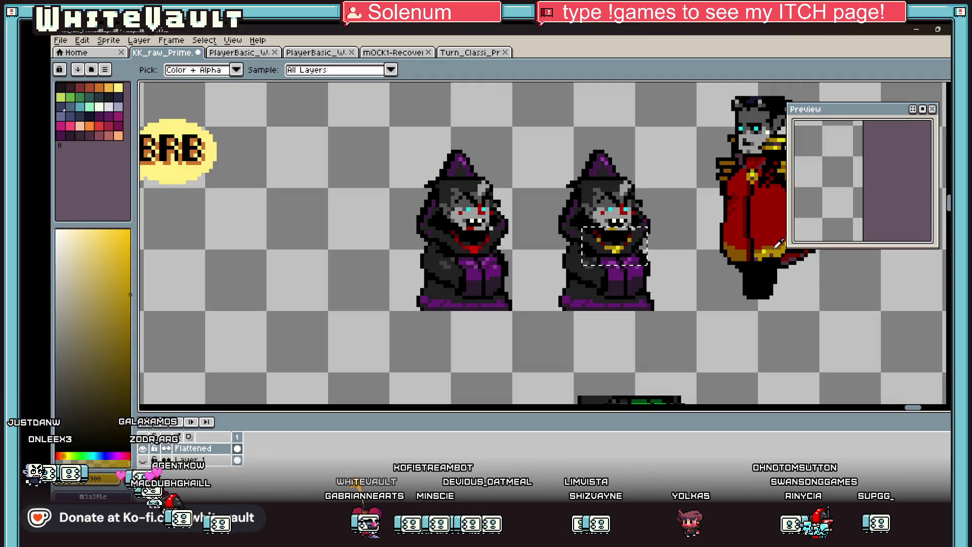
Step: Deselect the chain and sample orange and red shades from the art for the pencil
{"action": "left_click", "coordinate": [640, 249], "text": "alt"}
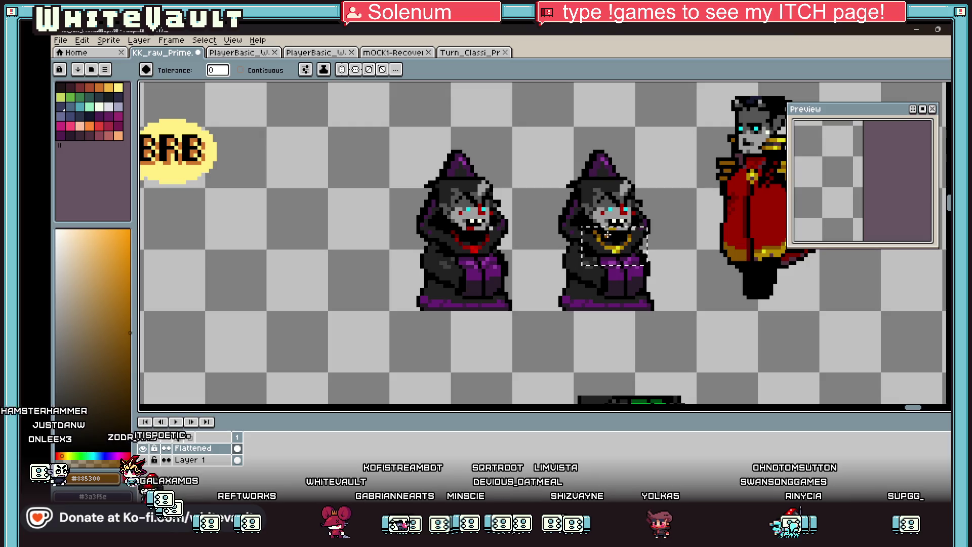
{"action": "key", "text": "ctrl+d"}
{"action": "scroll", "coordinate": [623, 227], "scroll_direction": "up", "scroll_amount": 1}
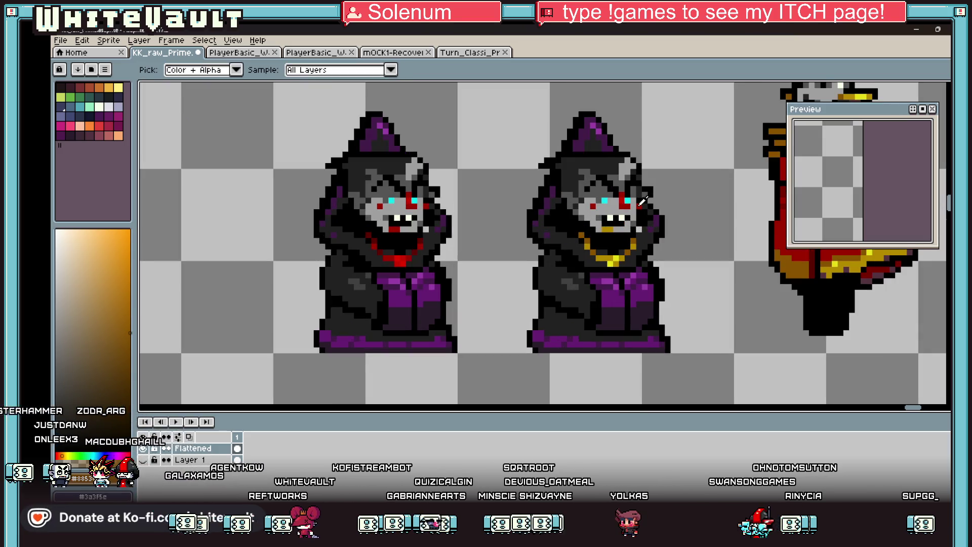
{"action": "left_click", "coordinate": [640, 205], "text": "alt"}
{"action": "key", "text": "b"}
{"action": "scroll", "coordinate": [610, 229], "scroll_direction": "down", "scroll_amount": 1}
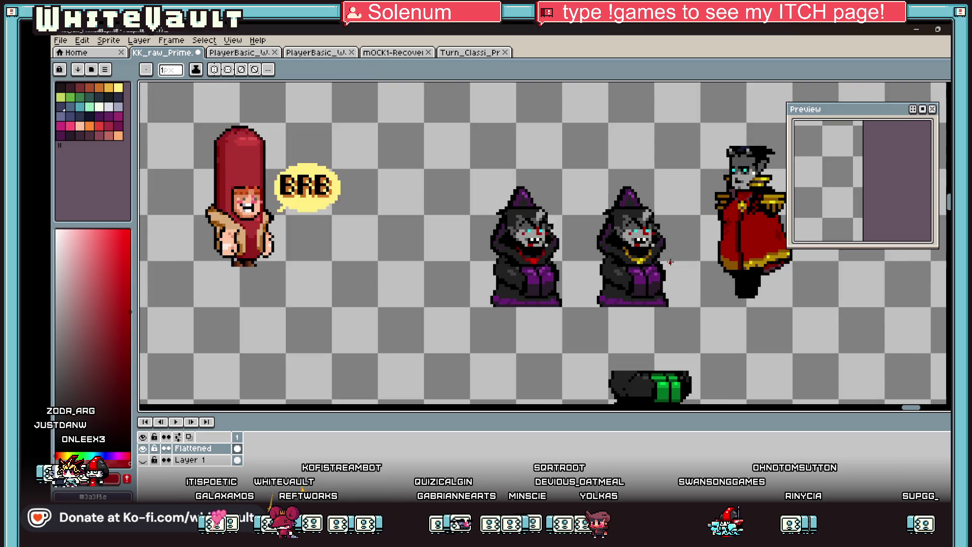
Step: Add yellow pixels in the chain's colour beside the copy's face
{"action": "scroll", "coordinate": [658, 254], "scroll_direction": "down", "scroll_amount": 1}
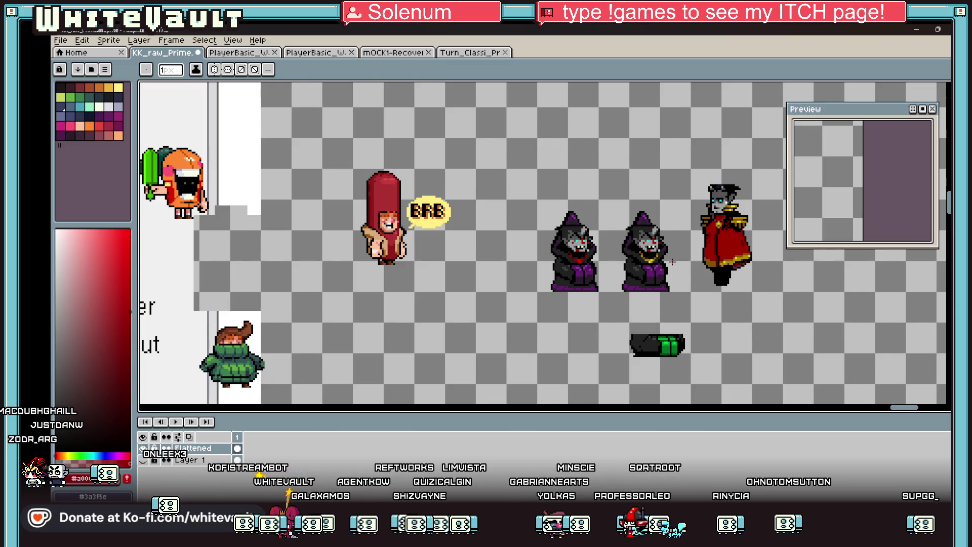
{"action": "scroll", "coordinate": [672, 262], "scroll_direction": "down", "scroll_amount": 1}
{"action": "scroll", "coordinate": [672, 262], "scroll_direction": "up", "scroll_amount": 1}
{"action": "scroll", "coordinate": [653, 273], "scroll_direction": "up", "scroll_amount": 2}
{"action": "key", "text": "alt"}
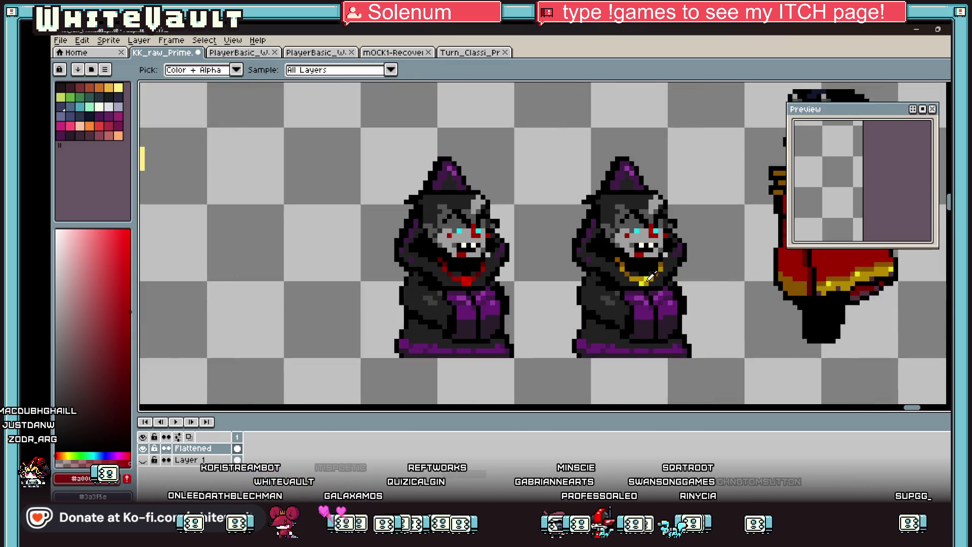
{"action": "left_click", "coordinate": [652, 275], "text": "alt"}
{"action": "scroll", "coordinate": [632, 263], "scroll_direction": "up", "scroll_amount": 1}
{"action": "scroll", "coordinate": [613, 250], "scroll_direction": "up", "scroll_amount": 1}
{"action": "left_click_drag", "start_coordinate": [607, 243], "coordinate": [612, 250]}
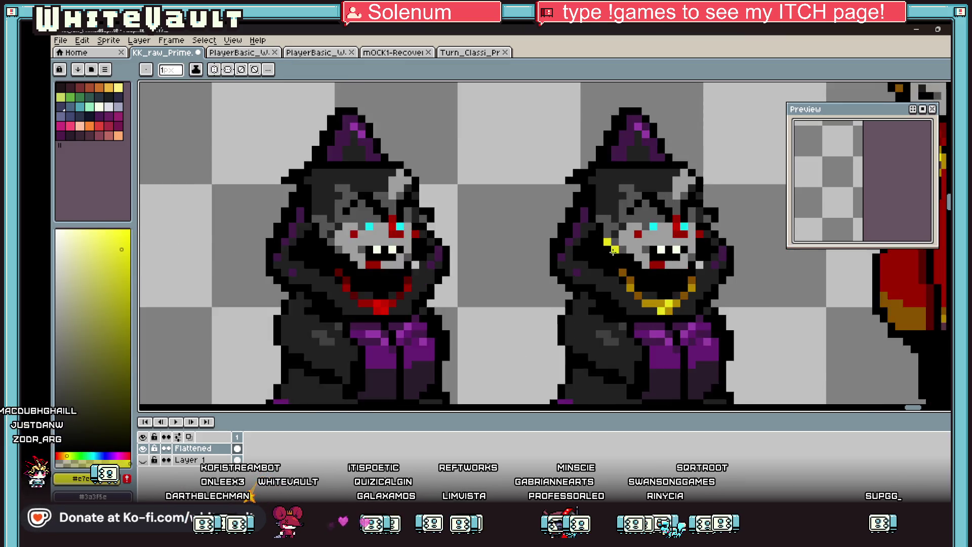
{"action": "scroll", "coordinate": [612, 252], "scroll_direction": "down", "scroll_amount": 4}
{"action": "scroll", "coordinate": [662, 268], "scroll_direction": "up", "scroll_amount": 2}
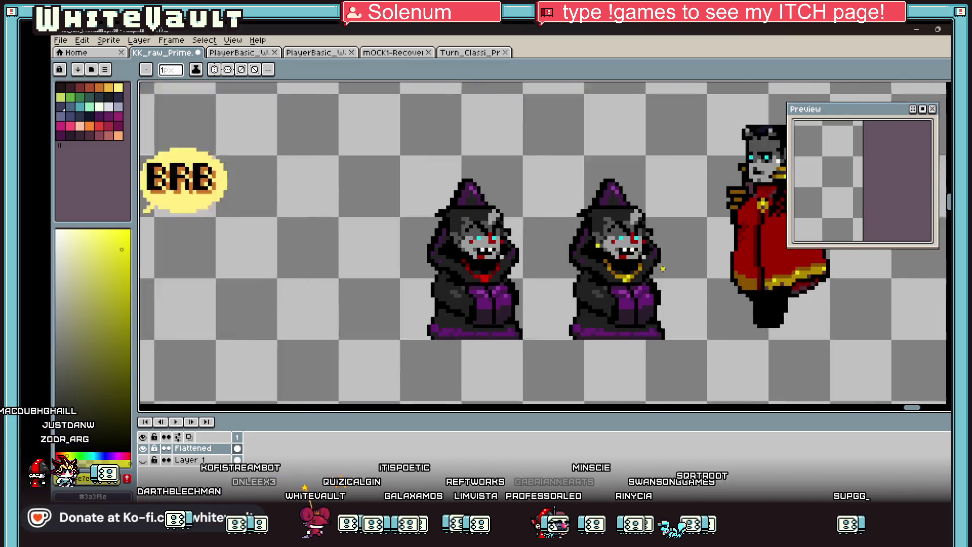
{"action": "scroll", "coordinate": [663, 269], "scroll_direction": "up", "scroll_amount": 1}
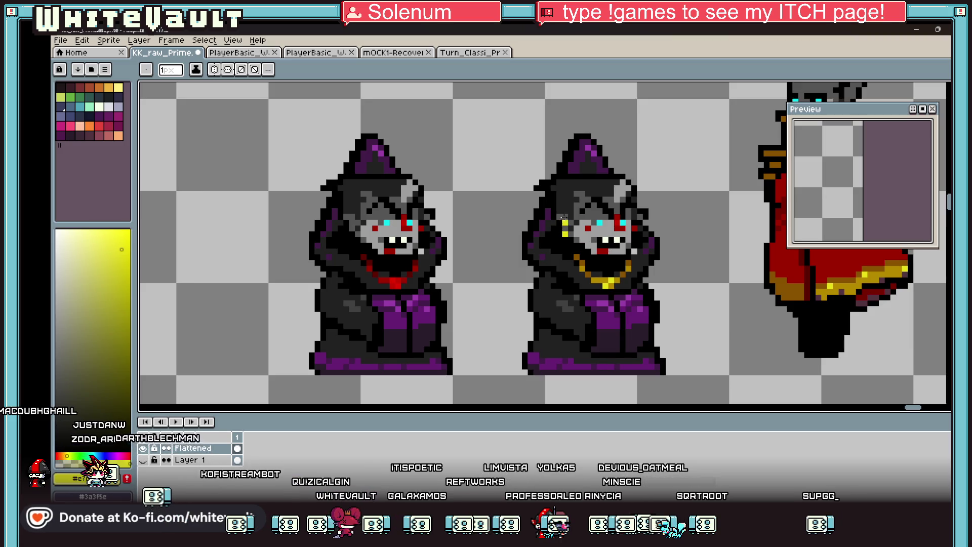
{"action": "scroll", "coordinate": [603, 262], "scroll_direction": "down", "scroll_amount": 2}
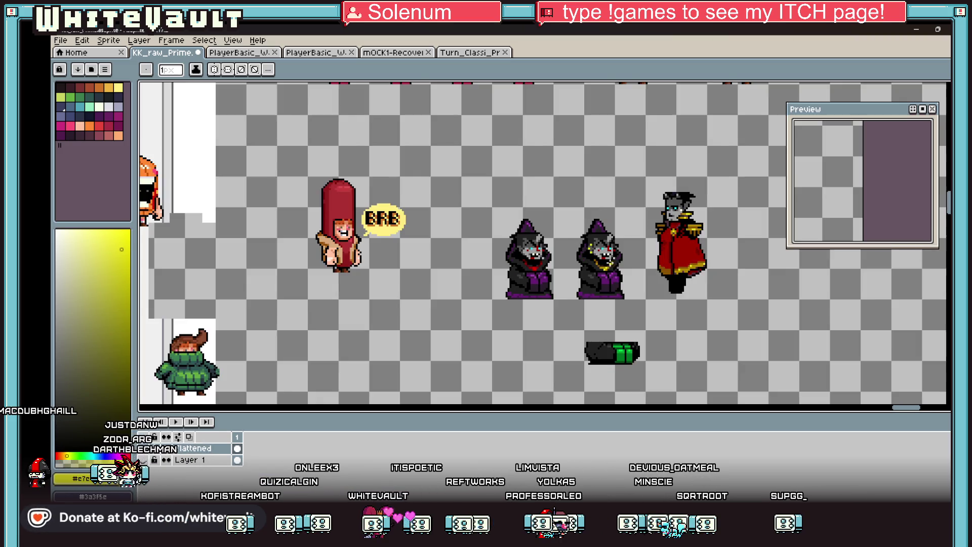
{"action": "scroll", "coordinate": [628, 268], "scroll_direction": "down", "scroll_amount": 1}
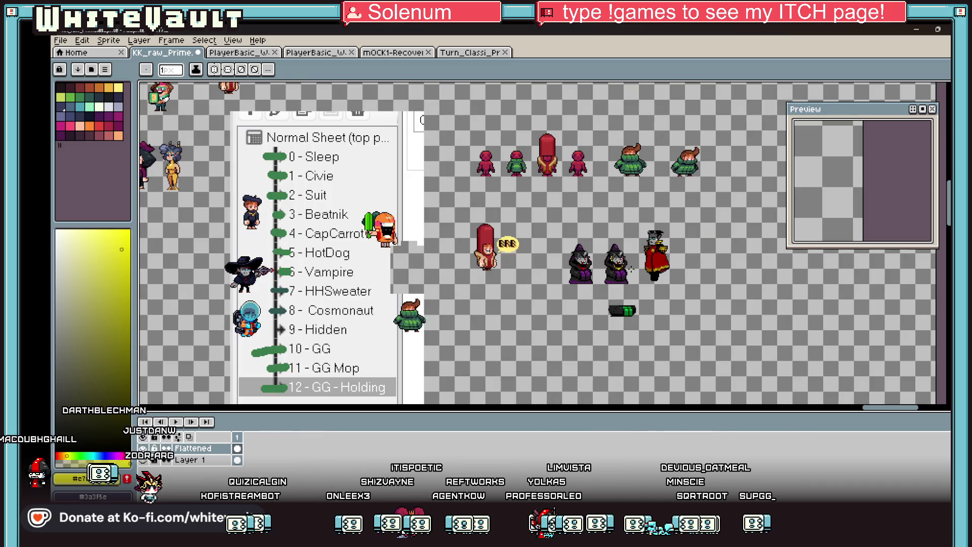
{"action": "scroll", "coordinate": [631, 269], "scroll_direction": "up", "scroll_amount": 2}
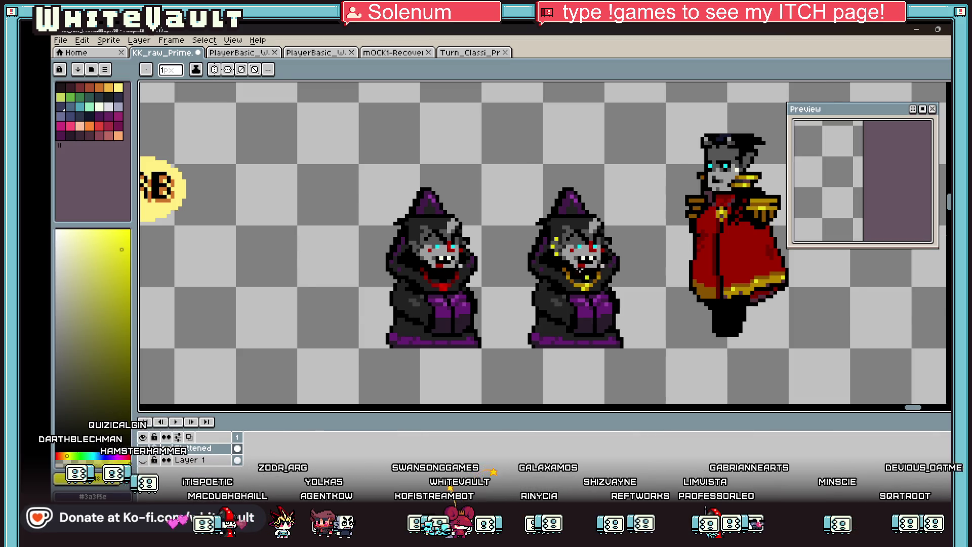
{"action": "scroll", "coordinate": [628, 283], "scroll_direction": "down", "scroll_amount": 2}
{"action": "scroll", "coordinate": [628, 310], "scroll_direction": "down", "scroll_amount": 2}
{"action": "scroll", "coordinate": [632, 303], "scroll_direction": "up", "scroll_amount": 2}
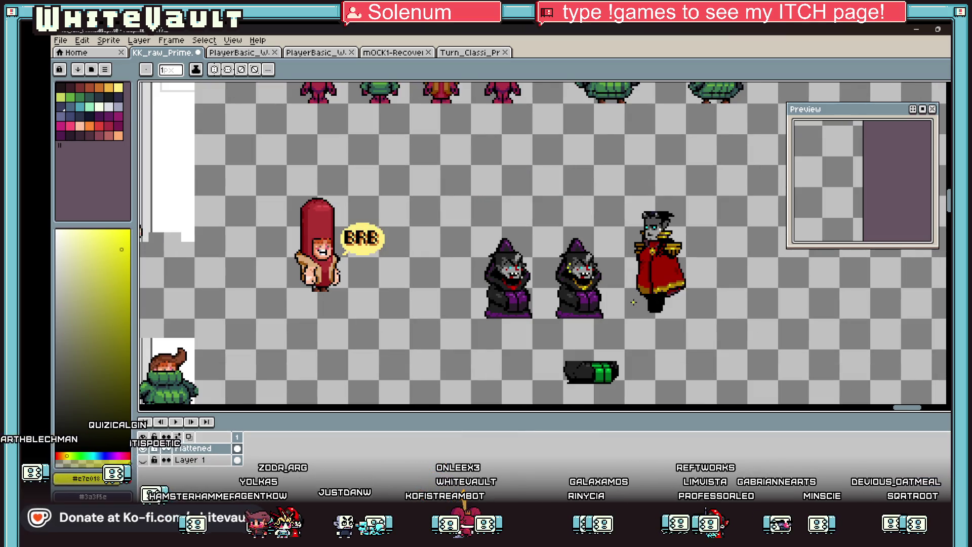
{"action": "scroll", "coordinate": [632, 302], "scroll_direction": "down", "scroll_amount": 2}
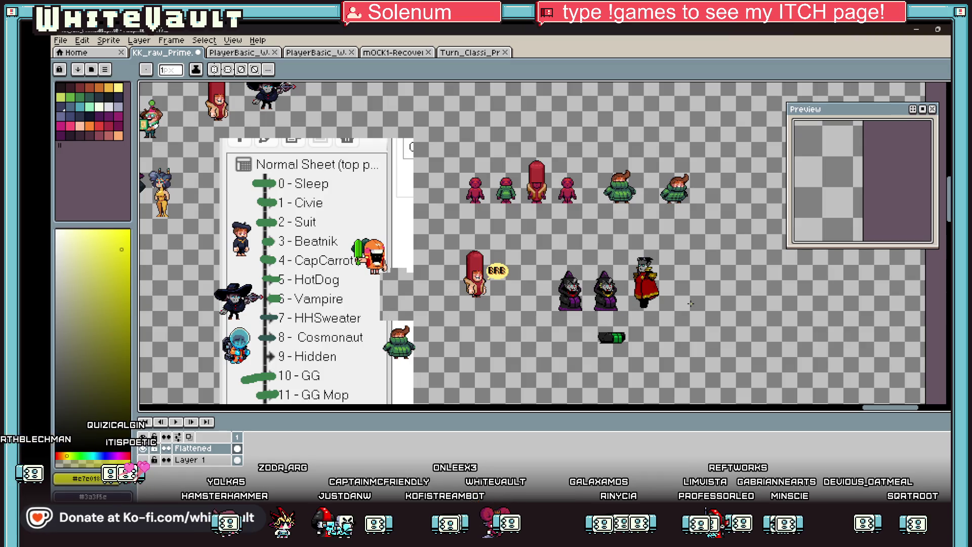
Step: Marquee-select the gold-chain figure, nudge it up one pixel and commit
{"action": "key", "text": "m"}
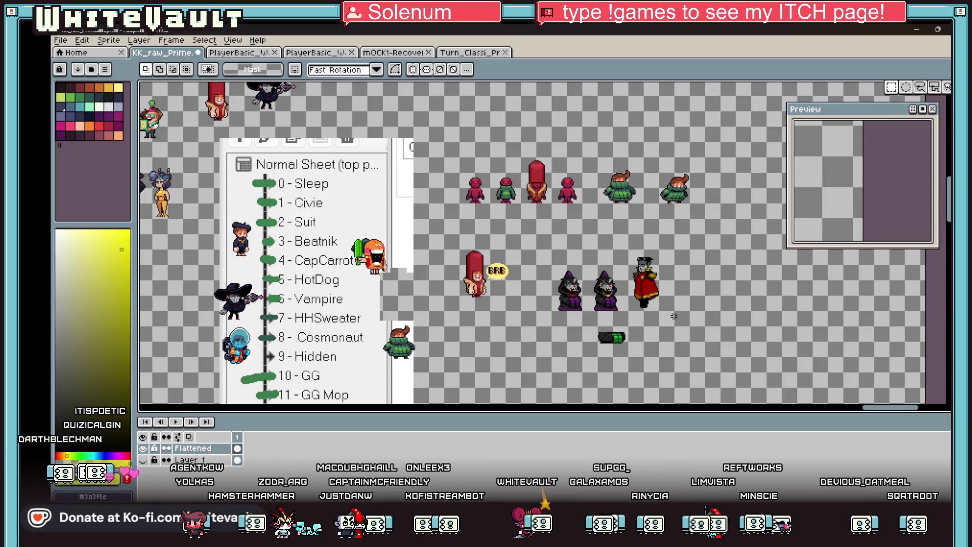
{"action": "scroll", "coordinate": [639, 325], "scroll_direction": "up", "scroll_amount": 4}
{"action": "left_click_drag", "start_coordinate": [462, 88], "coordinate": [570, 288]}
{"action": "key", "text": "Up"}
{"action": "left_click", "coordinate": [690, 304]}
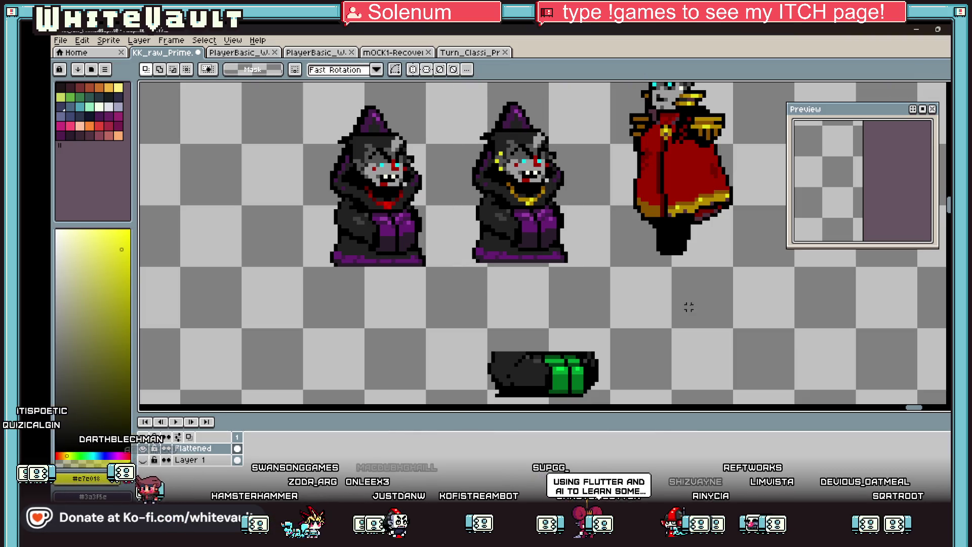
Step: Shift the base pixels one left and down, and the base's right end one down and right
{"action": "scroll", "coordinate": [466, 250], "scroll_direction": "up", "scroll_amount": 2}
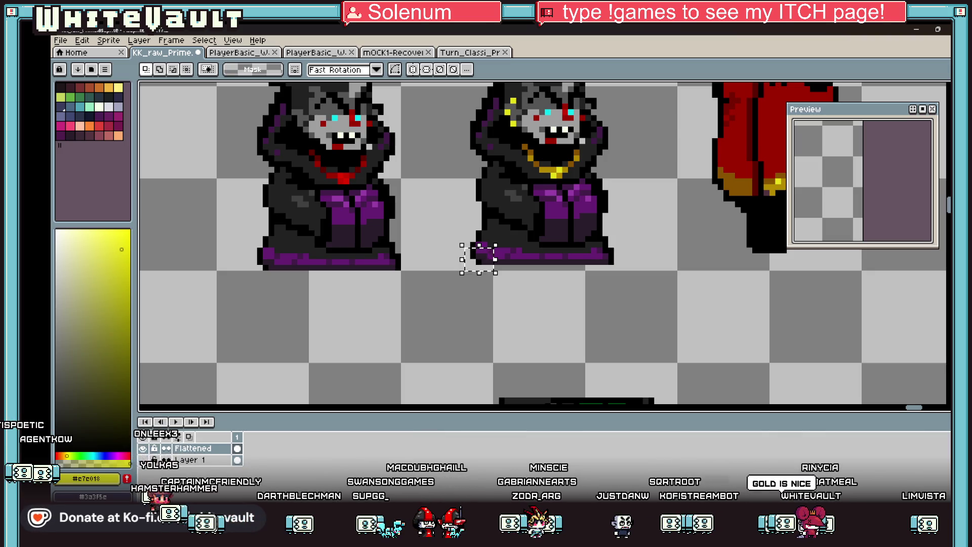
{"action": "scroll", "coordinate": [469, 223], "scroll_direction": "down", "scroll_amount": 1}
{"action": "scroll", "coordinate": [449, 224], "scroll_direction": "up", "scroll_amount": 1}
{"action": "scroll", "coordinate": [525, 224], "scroll_direction": "up", "scroll_amount": 1}
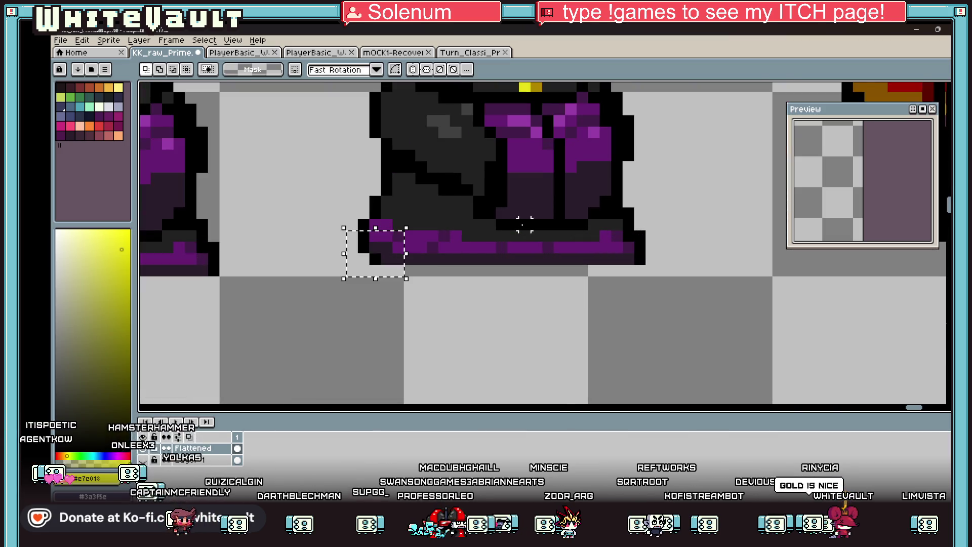
{"action": "key", "text": "Left"}
{"action": "key", "text": "Down"}
{"action": "key", "text": "Return"}
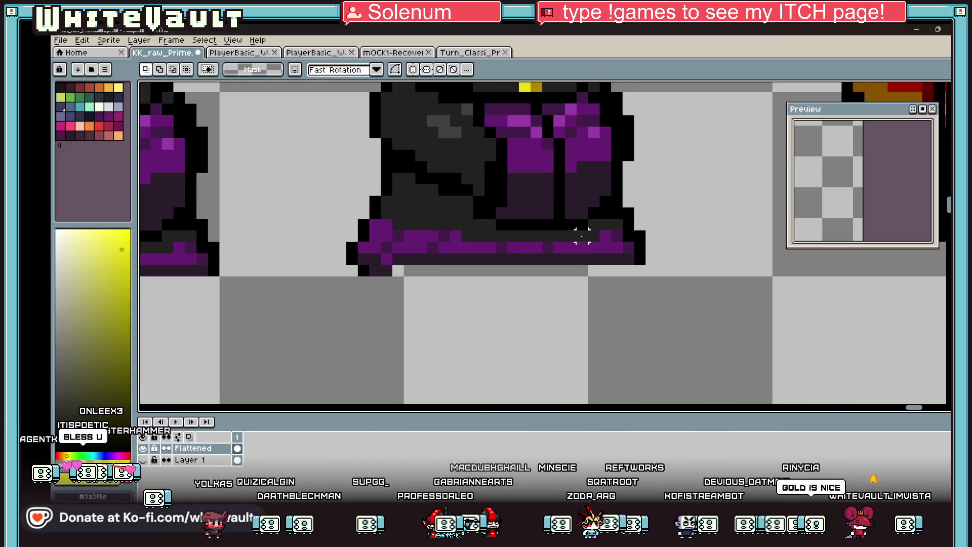
{"action": "left_click_drag", "start_coordinate": [587, 240], "coordinate": [670, 277]}
{"action": "key", "text": "Down"}
{"action": "key", "text": "Right"}
{"action": "key", "text": "Return"}
Step: Fill the bottom gap of the purple base with dark purple
{"action": "key", "text": "i"}
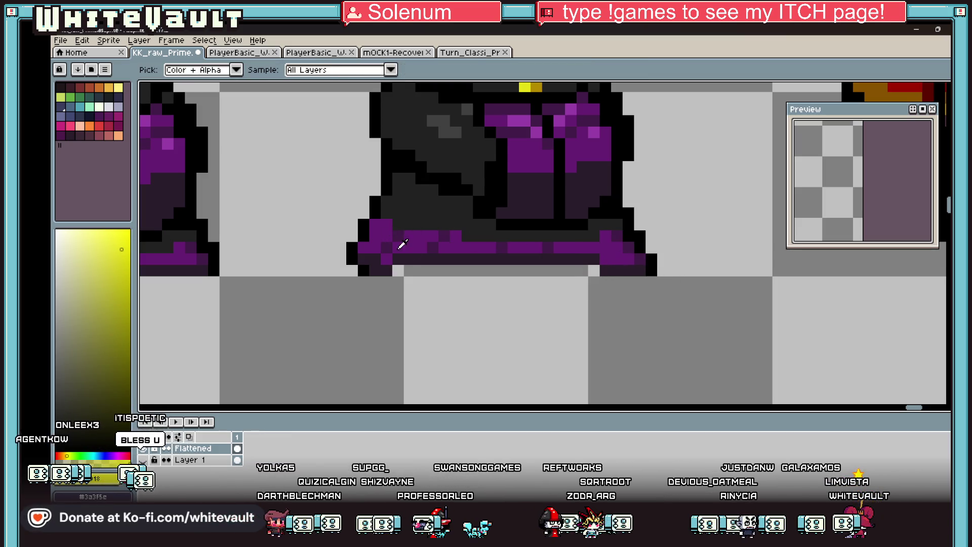
{"action": "left_click", "coordinate": [402, 259]}
{"action": "key", "text": "b"}
{"action": "mouse_move", "coordinate": [403, 270]}
{"action": "left_mouse_down"}
{"action": "mouse_move", "coordinate": [568, 269]}
{"action": "mouse_move", "coordinate": [538, 256]}
{"action": "mouse_move", "coordinate": [392, 258]}
{"action": "left_mouse_up"}
Step: Shade the hem with bright and darker purples, including #661c72, sampled from the base
{"action": "key", "text": "i"}
{"action": "left_click", "coordinate": [614, 250]}
{"action": "key", "text": "b"}
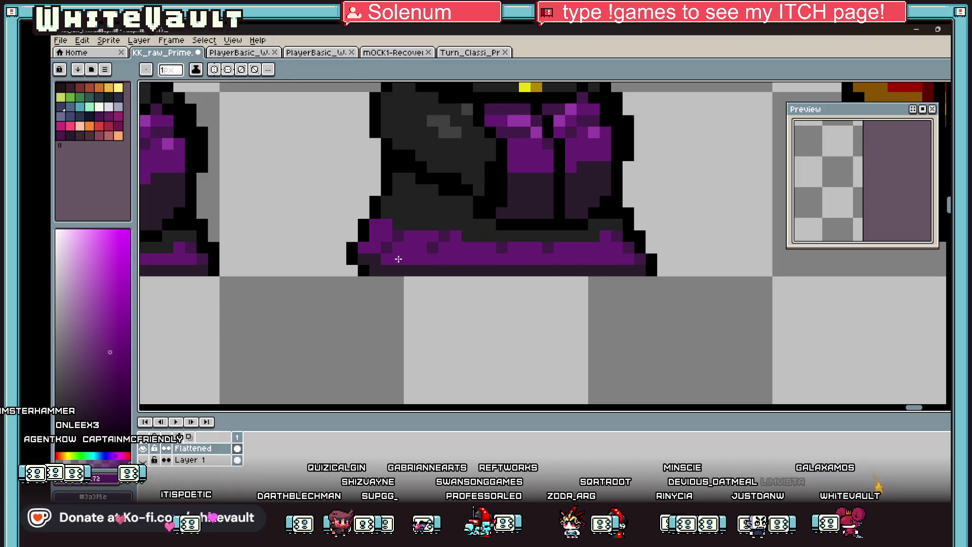
{"action": "key", "text": "i"}
{"action": "left_click", "coordinate": [440, 248]}
{"action": "key", "text": "b"}
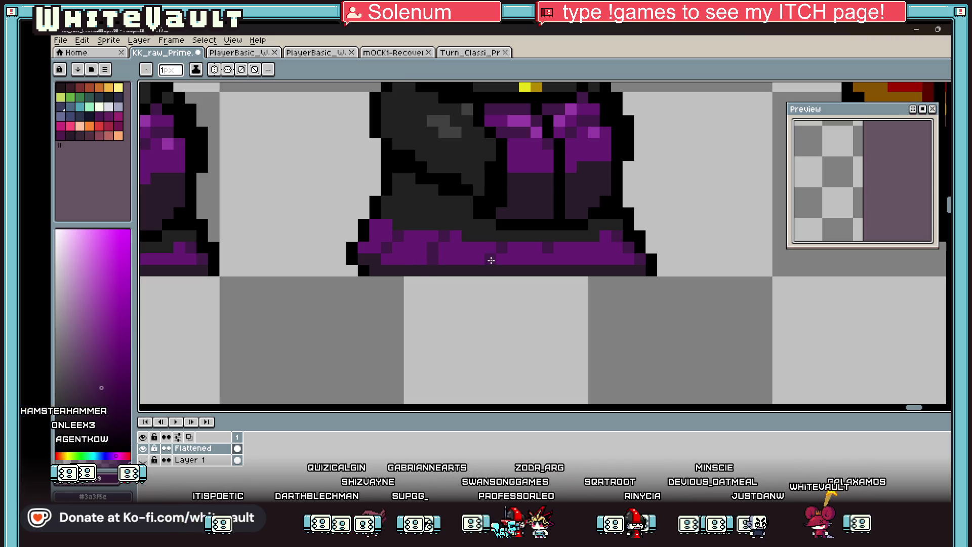
{"action": "key", "text": "i"}
{"action": "left_click", "coordinate": [560, 238]}
{"action": "key", "text": "b"}
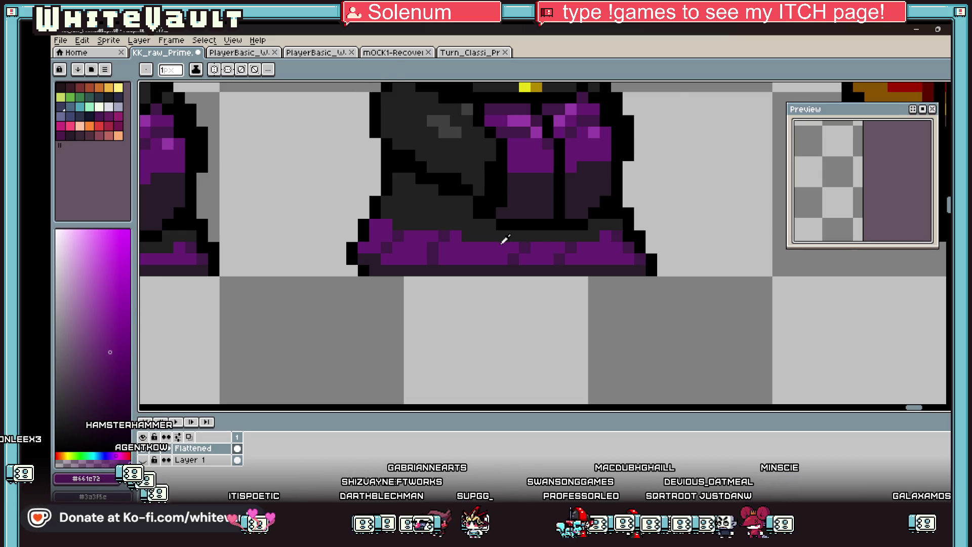
{"action": "key", "text": "i"}
{"action": "scroll", "coordinate": [505, 239], "scroll_direction": "down", "scroll_amount": 2}
{"action": "scroll", "coordinate": [545, 245], "scroll_direction": "down", "scroll_amount": 1}
{"action": "scroll", "coordinate": [556, 233], "scroll_direction": "down", "scroll_amount": 1}
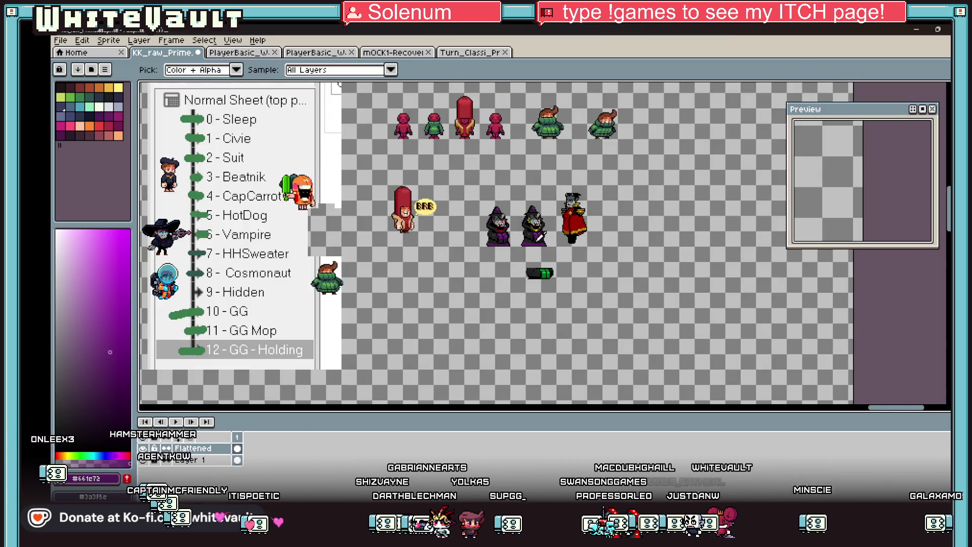
Step: Save the character sheet with File > Save, then enable vertical mirror symmetry
{"action": "scroll", "coordinate": [538, 236], "scroll_direction": "up", "scroll_amount": 2}
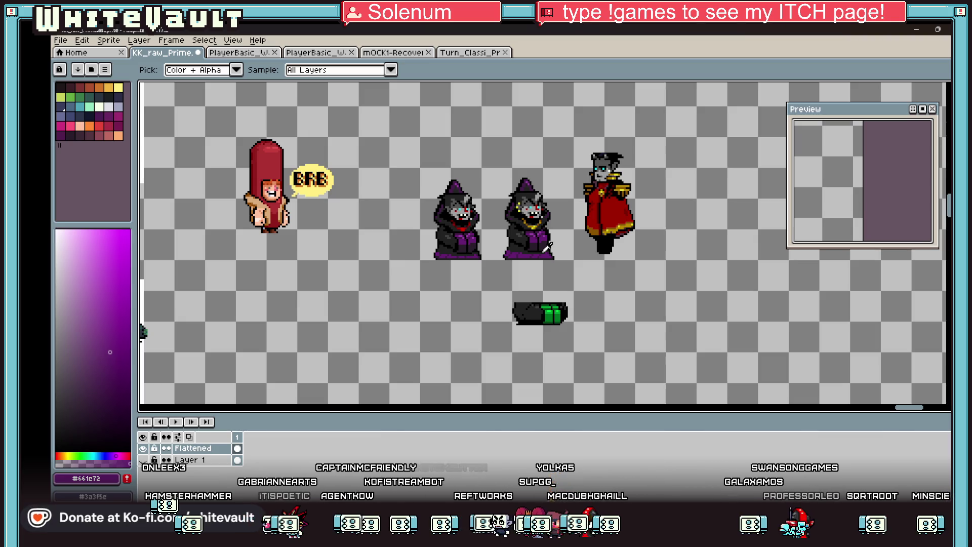
{"action": "scroll", "coordinate": [547, 248], "scroll_direction": "down", "scroll_amount": 3}
{"action": "scroll", "coordinate": [526, 237], "scroll_direction": "up", "scroll_amount": 3}
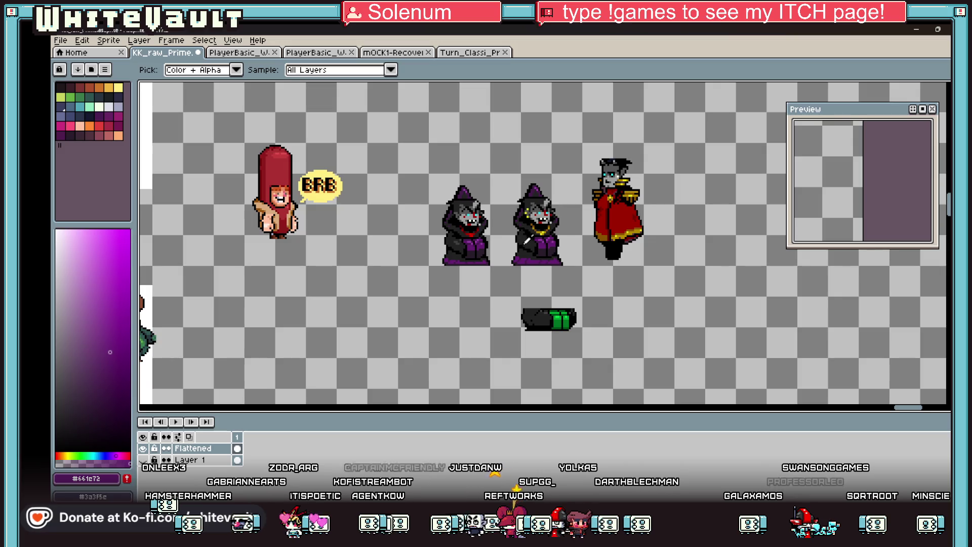
{"action": "key", "text": "m"}
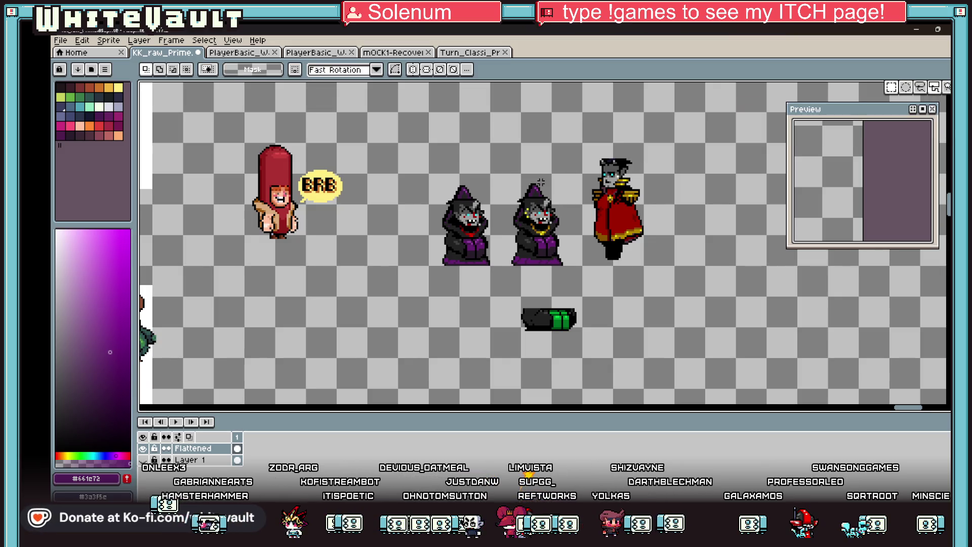
{"action": "scroll", "coordinate": [540, 182], "scroll_direction": "down", "scroll_amount": 1}
{"action": "scroll", "coordinate": [515, 139], "scroll_direction": "down", "scroll_amount": 1}
{"action": "scroll", "coordinate": [519, 142], "scroll_direction": "up", "scroll_amount": 1}
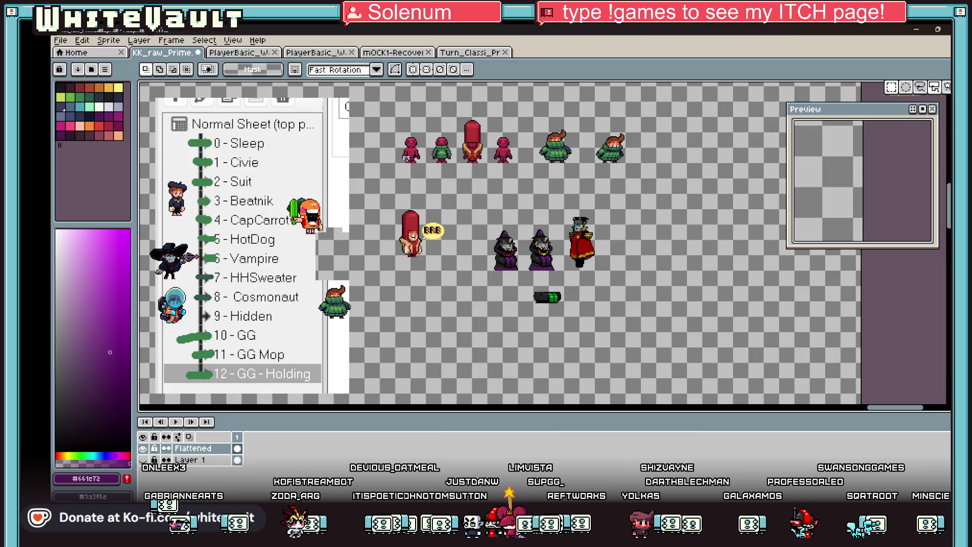
{"action": "left_click", "coordinate": [74, 38]}
{"action": "left_click", "coordinate": [76, 90]}
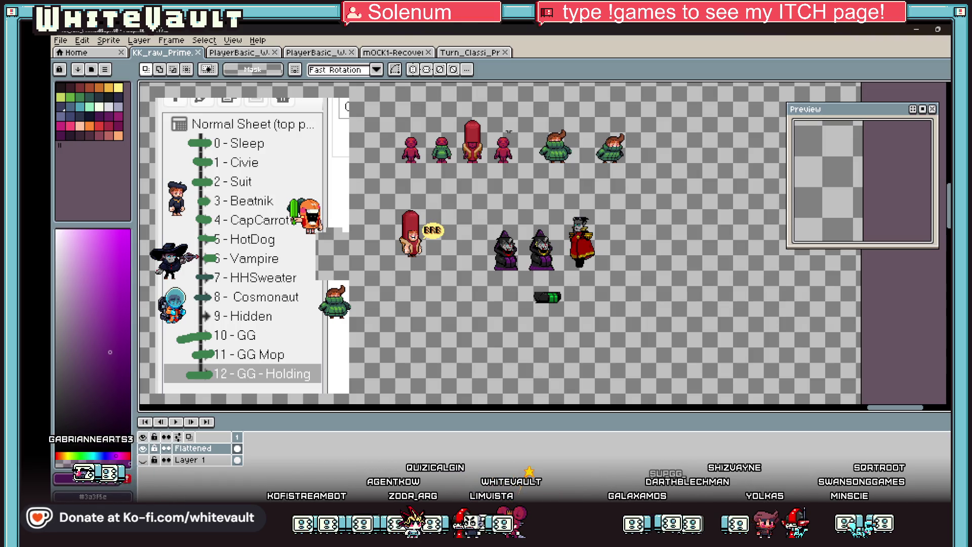
{"action": "left_click", "coordinate": [415, 69]}
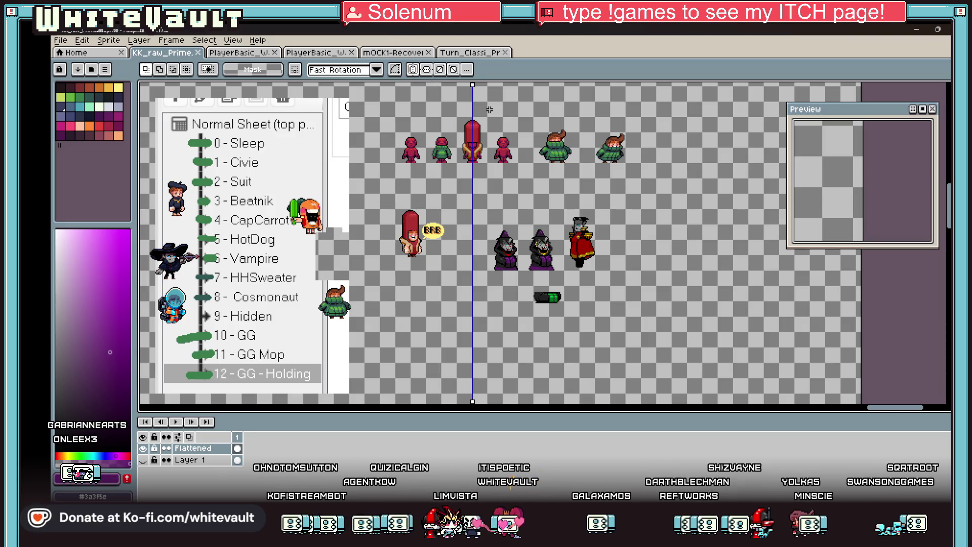
Step: Center the symmetry axis on the small red figure and draw dark pixels across its chest
{"action": "scroll", "coordinate": [490, 109], "scroll_direction": "up", "scroll_amount": 2}
{"action": "mouse_move", "coordinate": [452, 83]}
{"action": "left_mouse_down"}
{"action": "mouse_move", "coordinate": [508, 84]}
{"action": "mouse_move", "coordinate": [516, 116]}
{"action": "left_mouse_up"}
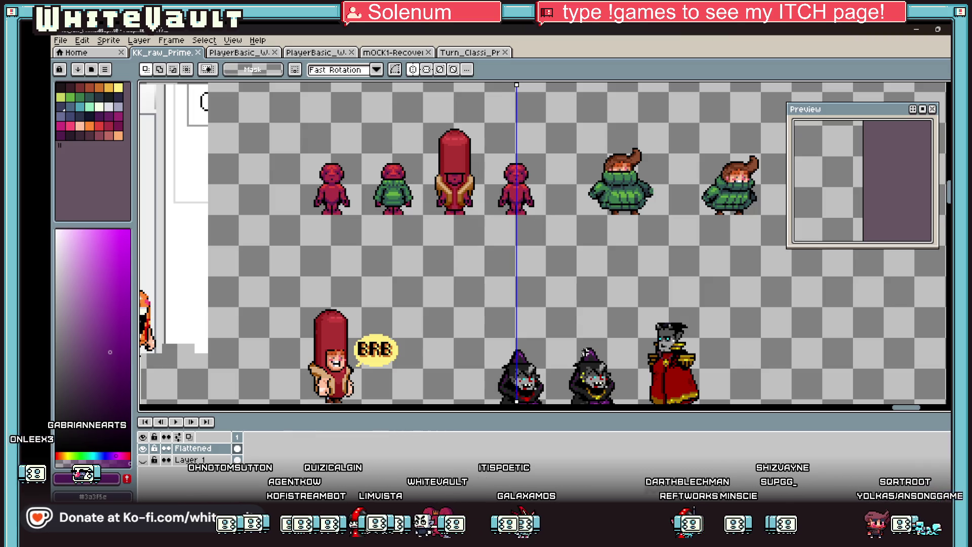
{"action": "scroll", "coordinate": [580, 358], "scroll_direction": "up", "scroll_amount": 1}
{"action": "key", "text": "i"}
{"action": "scroll", "coordinate": [605, 361], "scroll_direction": "down", "scroll_amount": 1}
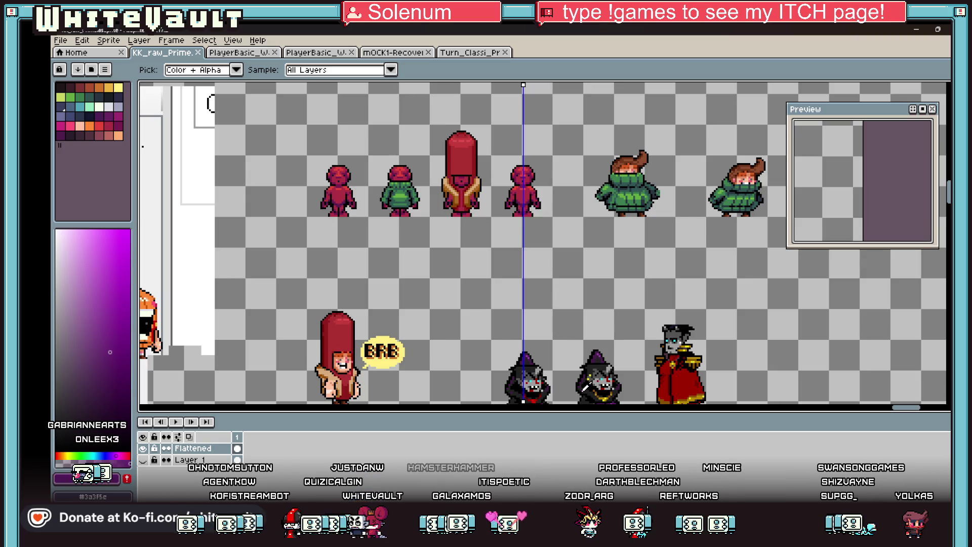
{"action": "scroll", "coordinate": [584, 388], "scroll_direction": "up", "scroll_amount": 2}
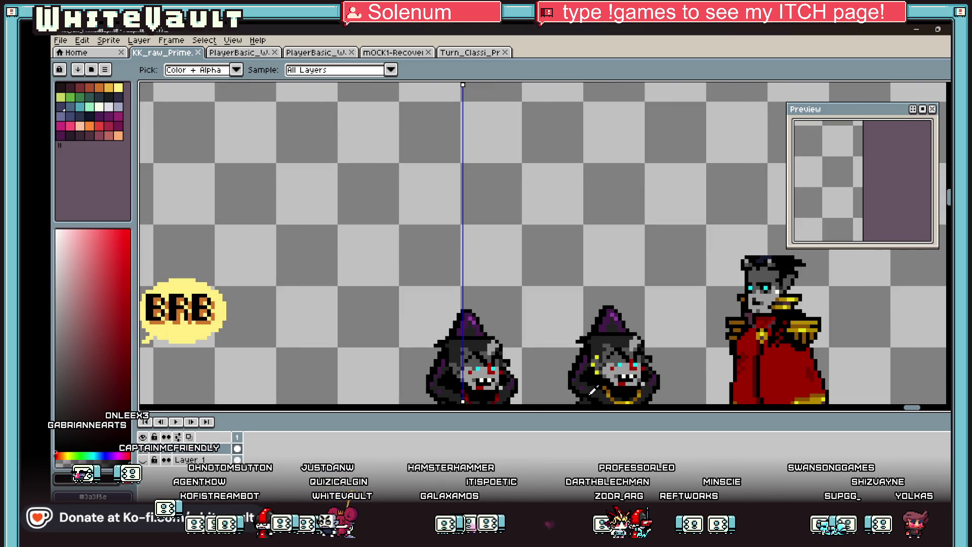
{"action": "scroll", "coordinate": [592, 390], "scroll_direction": "down", "scroll_amount": 2}
{"action": "scroll", "coordinate": [469, 219], "scroll_direction": "up", "scroll_amount": 4}
{"action": "key", "text": "b"}
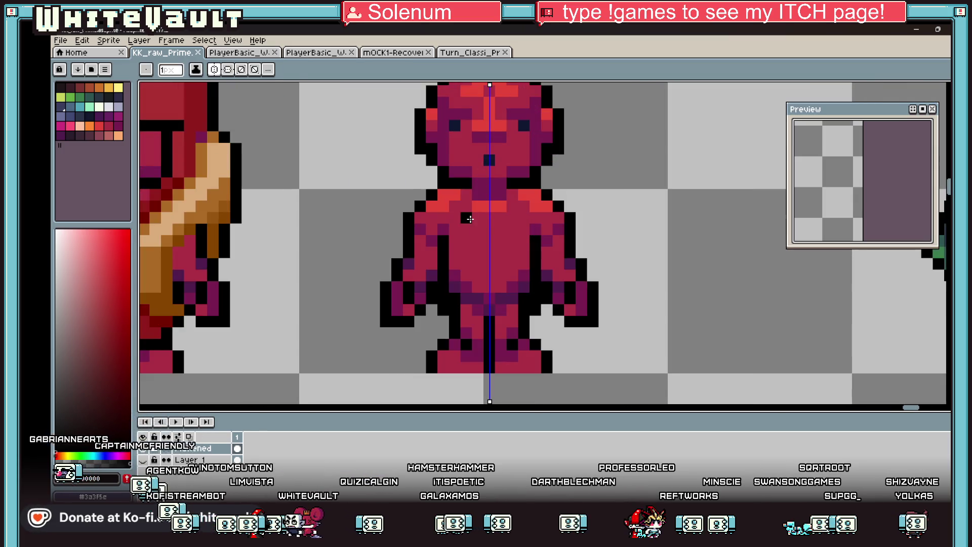
{"action": "scroll", "coordinate": [469, 218], "scroll_direction": "up", "scroll_amount": 2}
{"action": "left_click_drag", "start_coordinate": [526, 226], "coordinate": [549, 226]}
{"action": "left_click", "coordinate": [457, 226]}
Step: Outline the chest, both torso sides and the row across the legs in black
{"action": "scroll", "coordinate": [483, 253], "scroll_direction": "down", "scroll_amount": 3}
{"action": "key", "text": "v"}
{"action": "key", "text": "b"}
{"action": "scroll", "coordinate": [483, 250], "scroll_direction": "up", "scroll_amount": 2}
{"action": "left_click", "coordinate": [509, 252]}
{"action": "left_click", "coordinate": [494, 251]}
{"action": "left_click", "coordinate": [465, 257]}
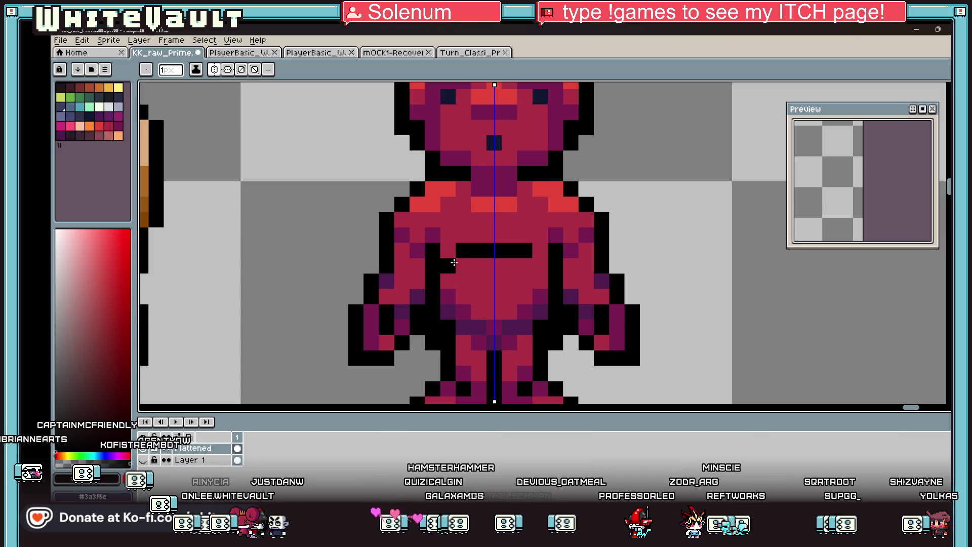
{"action": "left_click_drag", "start_coordinate": [454, 262], "coordinate": [448, 304]}
{"action": "left_click_drag", "start_coordinate": [443, 358], "coordinate": [522, 355]}
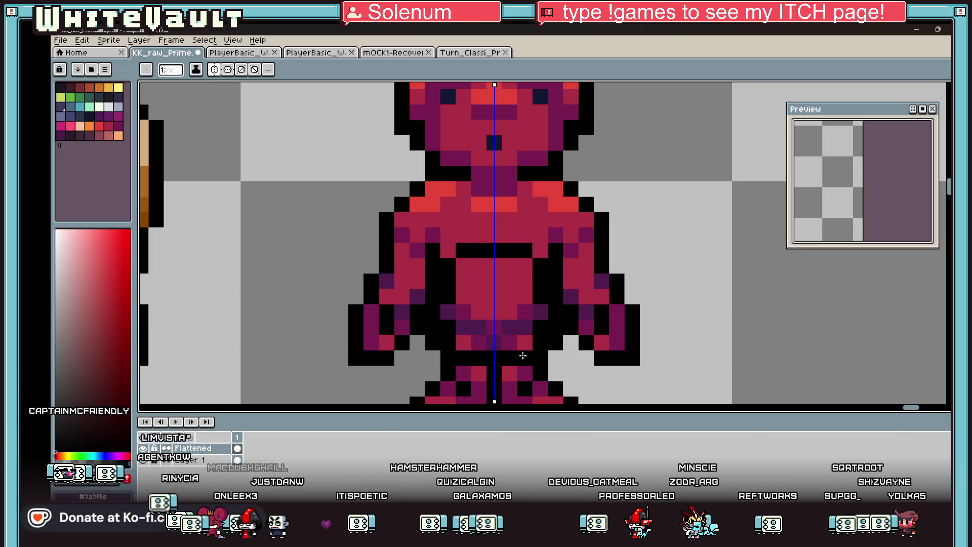
Step: Fill the torso with purple sampled from another sprite, then repaint its upper part red
{"action": "key", "text": "i"}
{"action": "scroll", "coordinate": [445, 286], "scroll_direction": "down", "scroll_amount": 6}
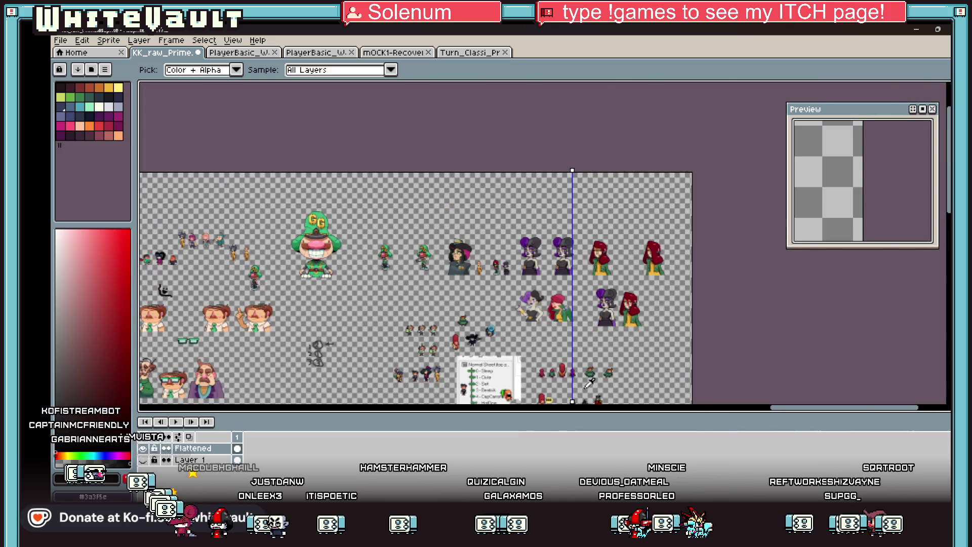
{"action": "scroll", "coordinate": [602, 396], "scroll_direction": "up", "scroll_amount": 2}
{"action": "left_click", "coordinate": [472, 235]}
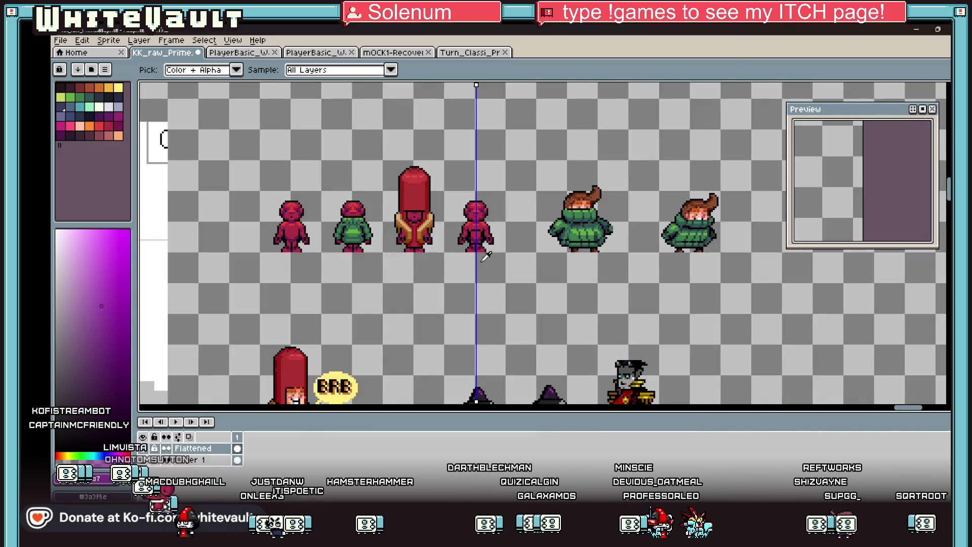
{"action": "key", "text": "b"}
{"action": "scroll", "coordinate": [473, 234], "scroll_direction": "up", "scroll_amount": 3}
{"action": "mouse_move", "coordinate": [486, 263]}
{"action": "left_mouse_down"}
{"action": "mouse_move", "coordinate": [544, 275]}
{"action": "mouse_move", "coordinate": [485, 281]}
{"action": "mouse_move", "coordinate": [486, 294]}
{"action": "mouse_move", "coordinate": [546, 295]}
{"action": "mouse_move", "coordinate": [479, 309]}
{"action": "mouse_move", "coordinate": [551, 325]}
{"action": "mouse_move", "coordinate": [488, 340]}
{"action": "left_mouse_up"}
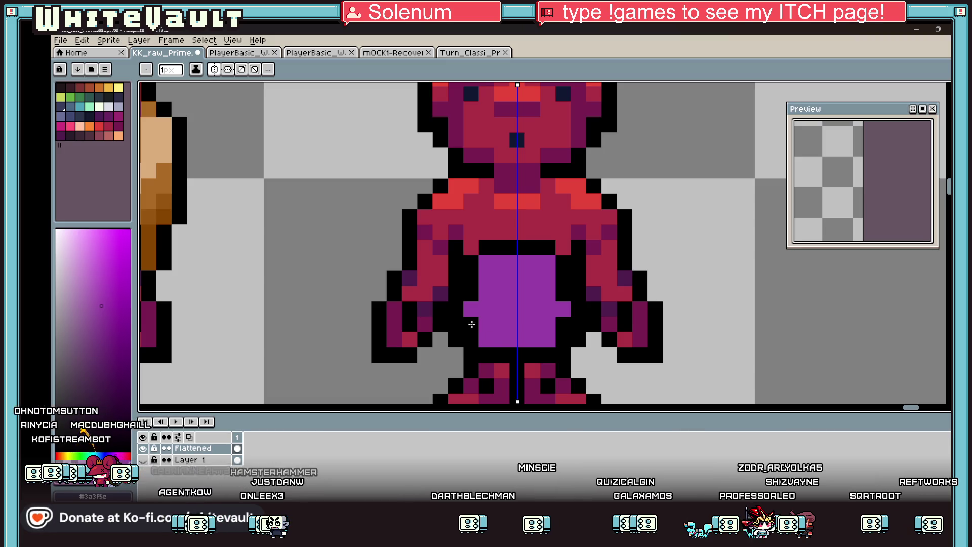
{"action": "left_click", "coordinate": [479, 229], "text": "alt"}
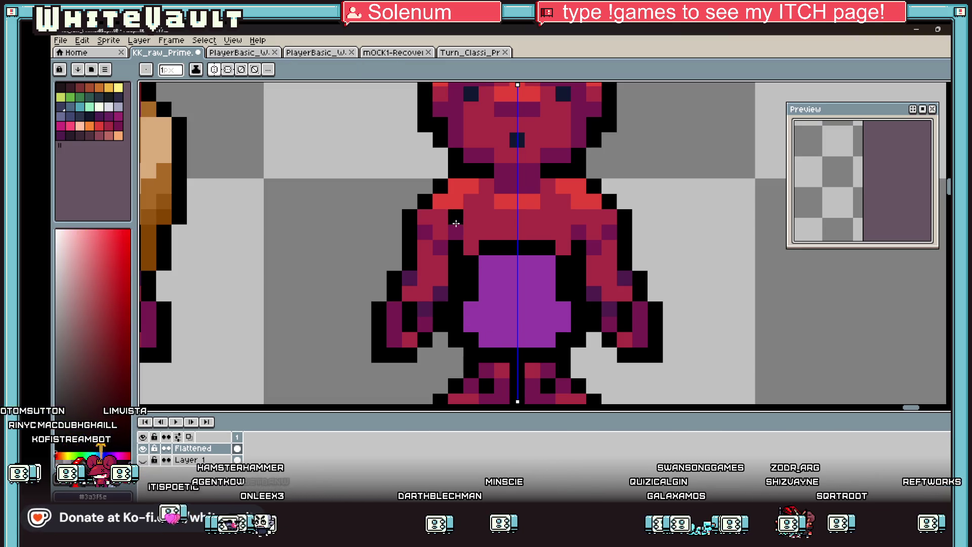
{"action": "left_click_drag", "start_coordinate": [451, 217], "coordinate": [451, 232]}
Step: Erase the stray, detached arm pixels and redraw the arm outlines in black on both sides
{"action": "mouse_move", "coordinate": [394, 293]}
{"action": "left_mouse_down"}
{"action": "mouse_move", "coordinate": [393, 354]}
{"action": "mouse_move", "coordinate": [425, 339]}
{"action": "mouse_move", "coordinate": [379, 293]}
{"action": "left_mouse_up"}
{"action": "left_click", "coordinate": [410, 252], "text": "alt"}
{"action": "left_click_drag", "start_coordinate": [393, 247], "coordinate": [392, 272]}
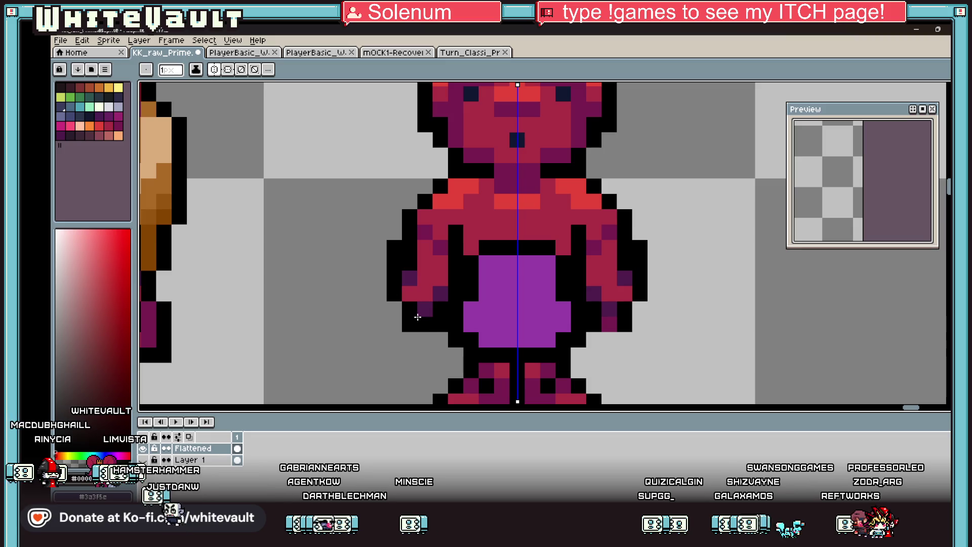
{"action": "key", "text": "alt"}
{"action": "scroll", "coordinate": [478, 302], "scroll_direction": "down", "scroll_amount": 3}
{"action": "scroll", "coordinate": [479, 302], "scroll_direction": "down", "scroll_amount": 2}
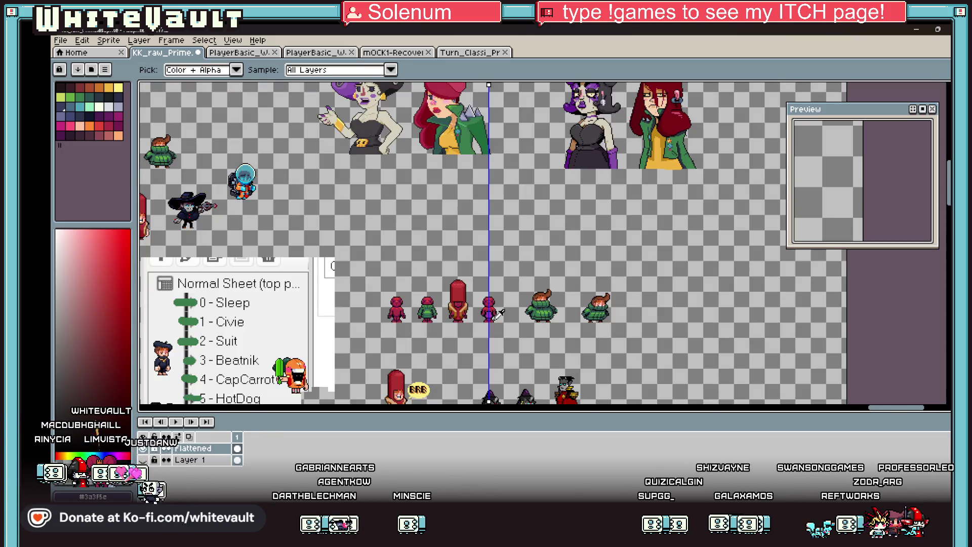
{"action": "scroll", "coordinate": [488, 313], "scroll_direction": "up", "scroll_amount": 3}
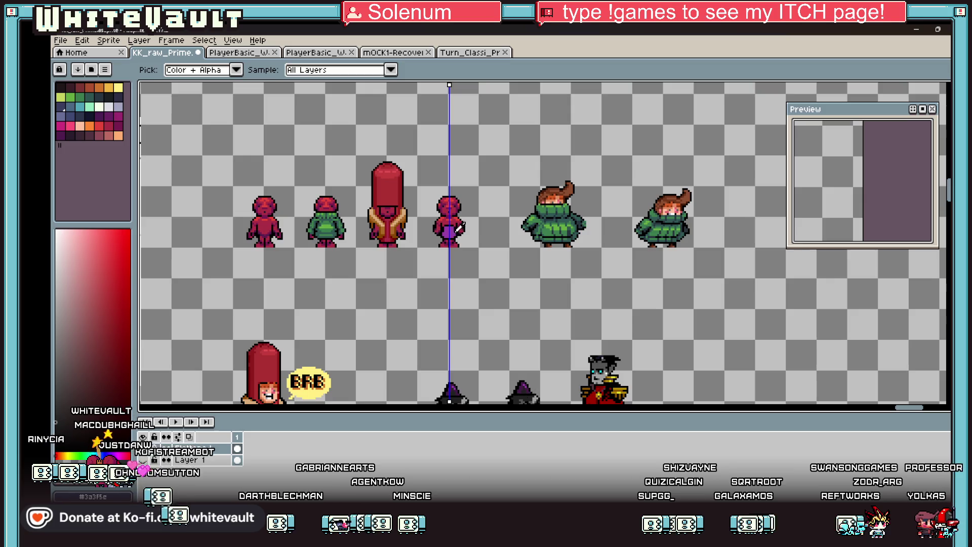
{"action": "scroll", "coordinate": [443, 214], "scroll_direction": "up", "scroll_amount": 2}
{"action": "scroll", "coordinate": [443, 214], "scroll_direction": "up", "scroll_amount": 1}
Step: Paint the neck row, shoulders, arms and torso sides dark grey with mirrored pencil strokes
{"action": "mouse_move", "coordinate": [453, 241]}
{"action": "left_mouse_down"}
{"action": "mouse_move", "coordinate": [417, 240]}
{"action": "mouse_move", "coordinate": [375, 311]}
{"action": "left_mouse_up"}
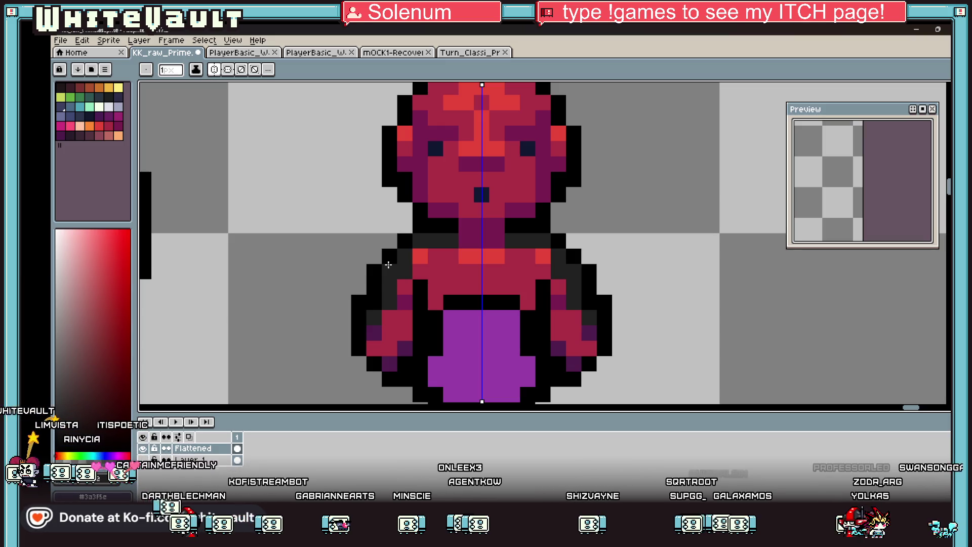
{"action": "mouse_move", "coordinate": [435, 287]}
{"action": "left_mouse_down"}
{"action": "mouse_move", "coordinate": [438, 303]}
{"action": "mouse_move", "coordinate": [516, 284]}
{"action": "mouse_move", "coordinate": [527, 256]}
{"action": "mouse_move", "coordinate": [423, 257]}
{"action": "mouse_move", "coordinate": [581, 271]}
{"action": "mouse_move", "coordinate": [559, 329]}
{"action": "mouse_move", "coordinate": [573, 318]}
{"action": "mouse_move", "coordinate": [589, 349]}
{"action": "left_mouse_up"}
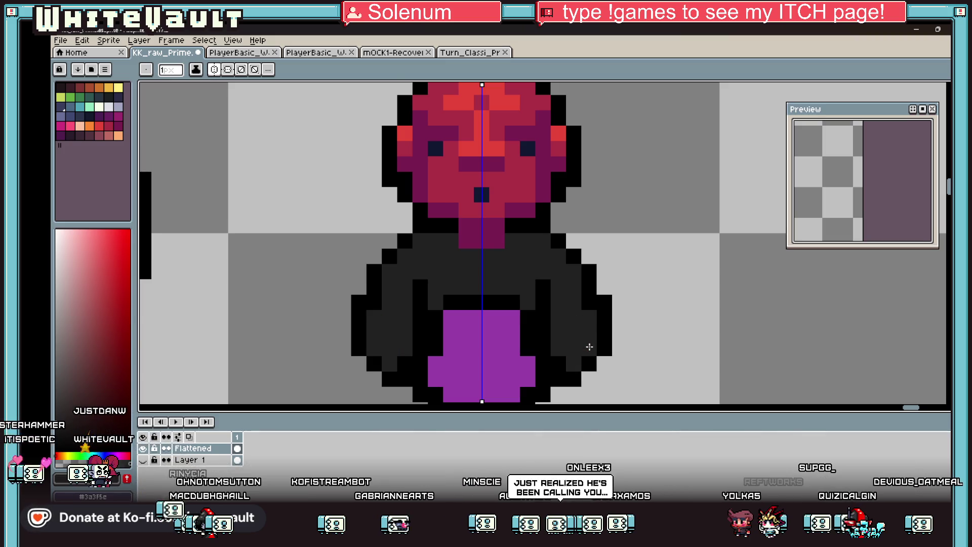
{"action": "scroll", "coordinate": [558, 259], "scroll_direction": "down", "scroll_amount": 3}
{"action": "scroll", "coordinate": [547, 261], "scroll_direction": "up", "scroll_amount": 3}
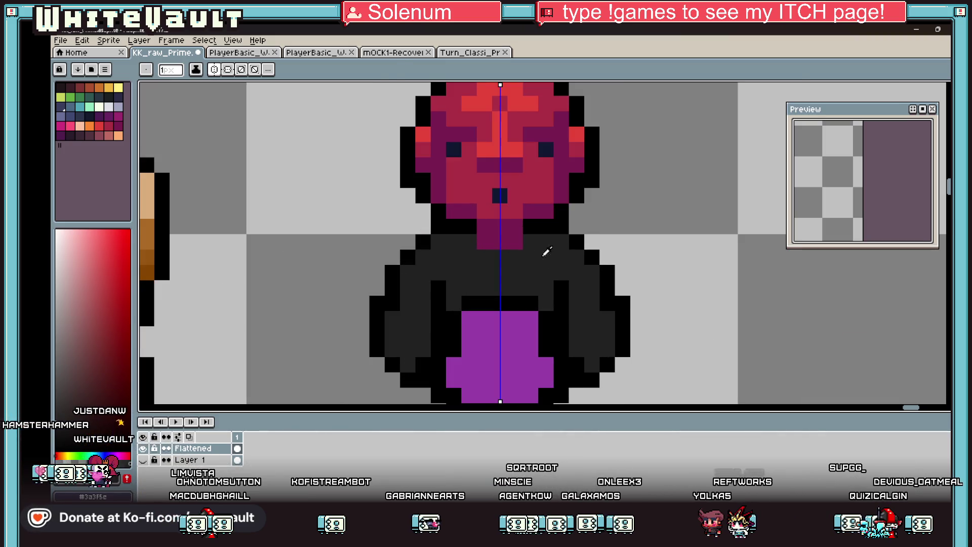
Step: Paint a wide dark navy mouth opening across the figure's face
{"action": "key", "text": "i"}
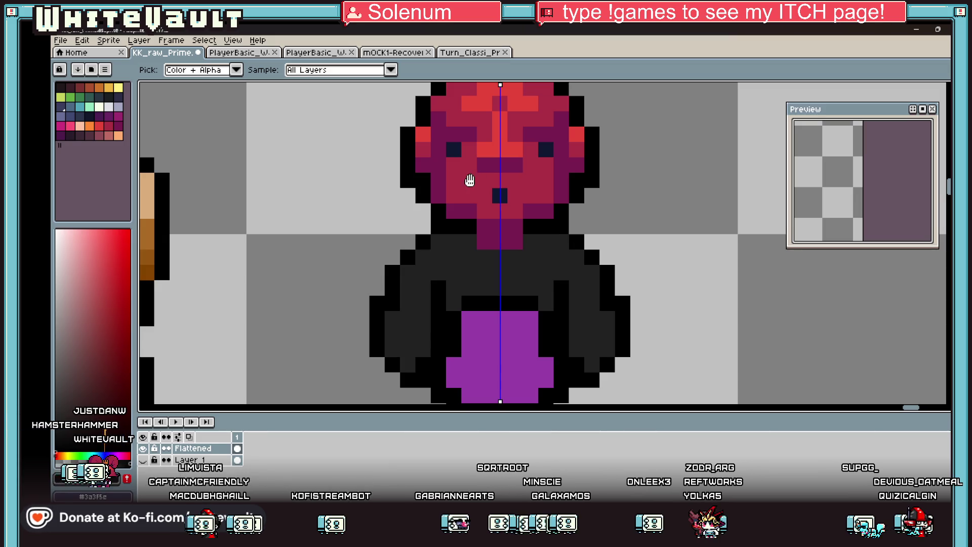
{"action": "key", "text": "b"}
{"action": "left_click_drag", "start_coordinate": [469, 180], "coordinate": [506, 179]}
{"action": "left_click", "coordinate": [501, 195], "text": "alt"}
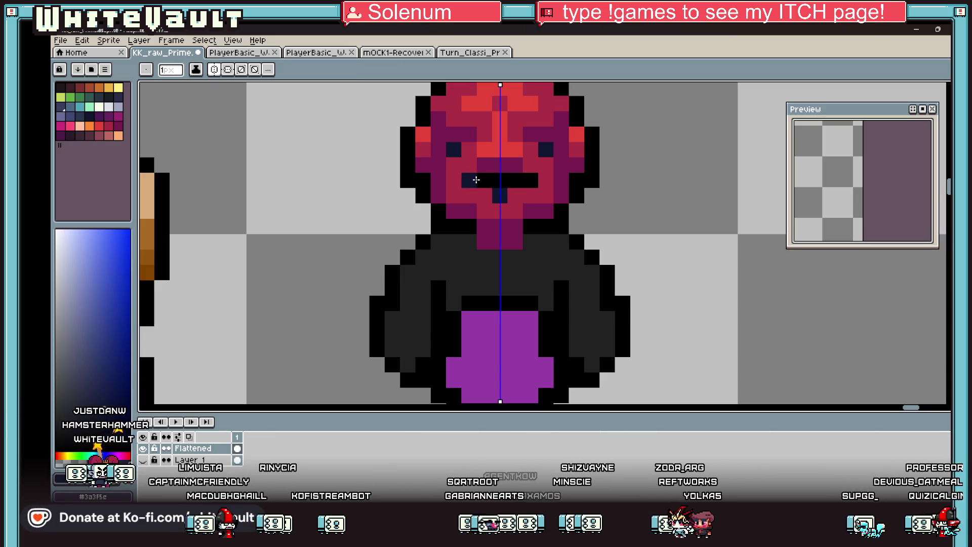
{"action": "left_click_drag", "start_coordinate": [513, 180], "coordinate": [520, 181]}
{"action": "left_click", "coordinate": [474, 194]}
{"action": "left_click_drag", "start_coordinate": [484, 211], "coordinate": [496, 213]}
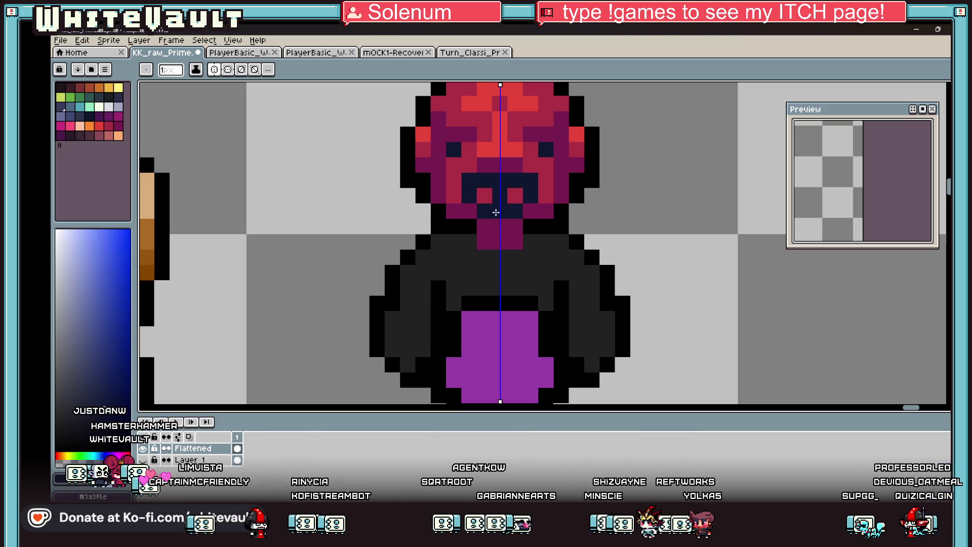
Step: Place near-white eye pixels and cover the red fang pixels with navy
{"action": "left_click", "coordinate": [89, 106]}
{"action": "left_click", "coordinate": [192, 134]}
{"action": "left_click", "coordinate": [99, 106]}
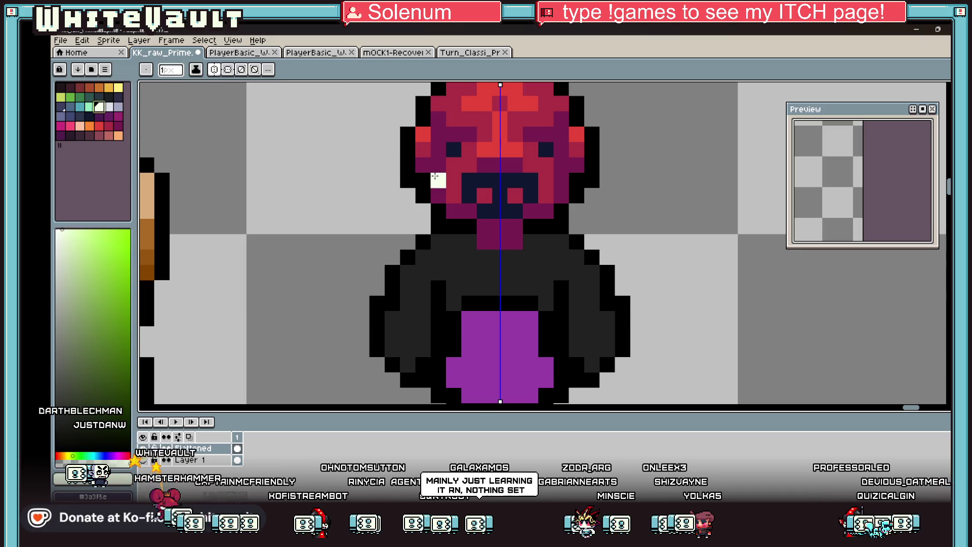
{"action": "left_click", "coordinate": [484, 180]}
{"action": "left_click", "coordinate": [536, 186], "text": "alt"}
{"action": "left_click", "coordinate": [486, 196]}
Step: Draw mirrored black lines down the neck and coat front using black sampled from the outline
{"action": "key", "text": "i"}
{"action": "scroll", "coordinate": [490, 193], "scroll_direction": "down", "scroll_amount": 2}
{"action": "scroll", "coordinate": [544, 197], "scroll_direction": "up", "scroll_amount": 2}
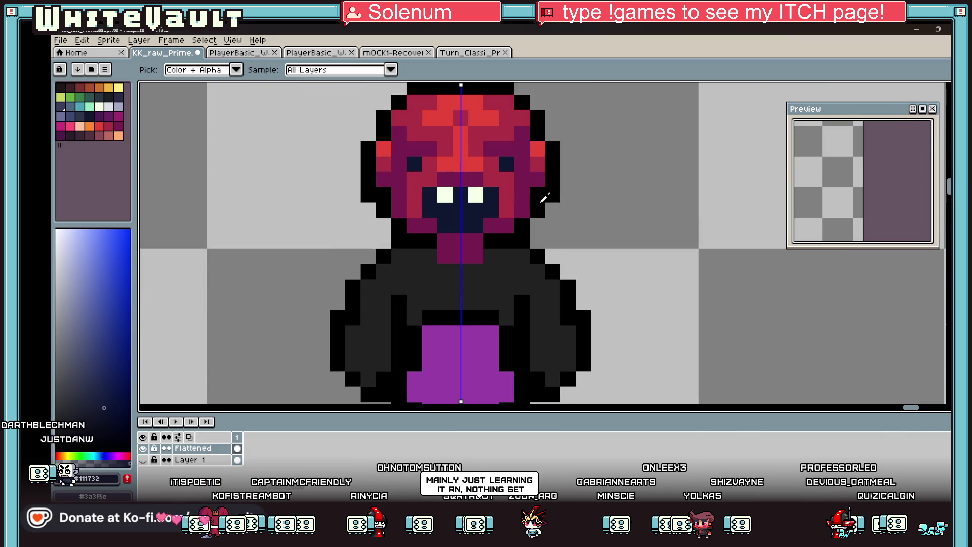
{"action": "left_click", "coordinate": [493, 236], "text": "alt"}
{"action": "left_click_drag", "start_coordinate": [476, 299], "coordinate": [474, 259]}
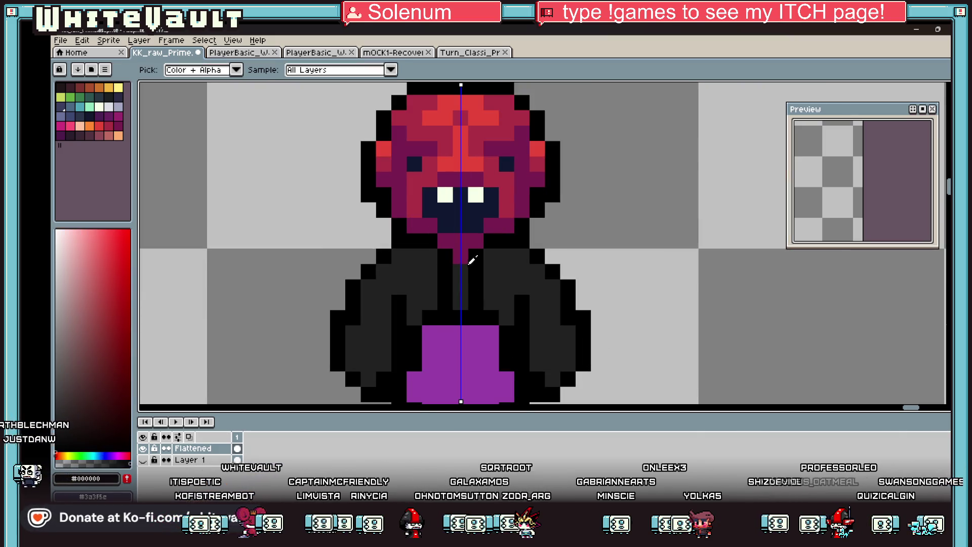
{"action": "scroll", "coordinate": [507, 273], "scroll_direction": "down", "scroll_amount": 4}
{"action": "scroll", "coordinate": [449, 266], "scroll_direction": "up", "scroll_amount": 3}
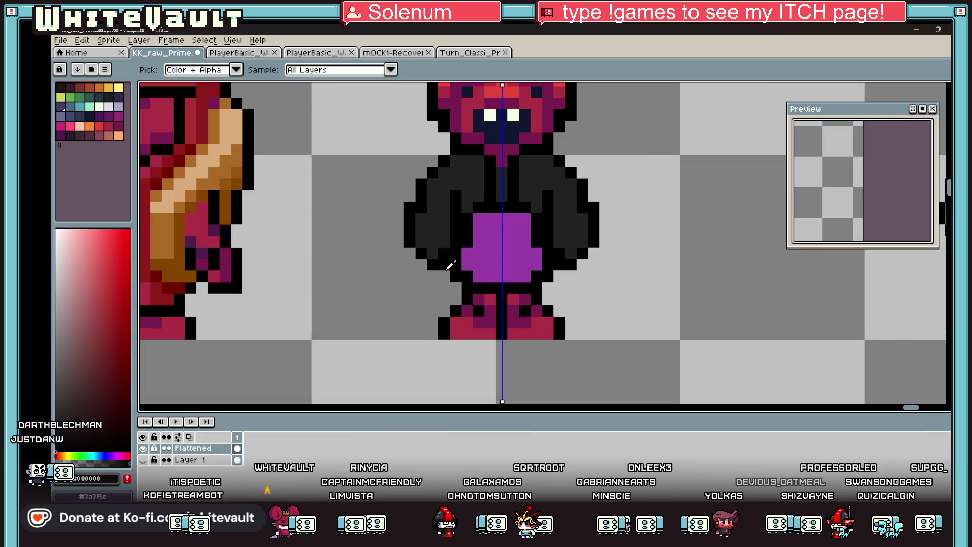
Step: Extend the coat to the feet with sloping edges, a purple hem, and dark grey fill beside the legs
{"action": "key", "text": "b"}
{"action": "mouse_move", "coordinate": [433, 279]}
{"action": "left_mouse_down"}
{"action": "mouse_move", "coordinate": [400, 340]}
{"action": "mouse_move", "coordinate": [563, 330]}
{"action": "left_mouse_up"}
{"action": "key", "text": "ctrl+z"}
{"action": "left_click", "coordinate": [495, 253], "text": "alt"}
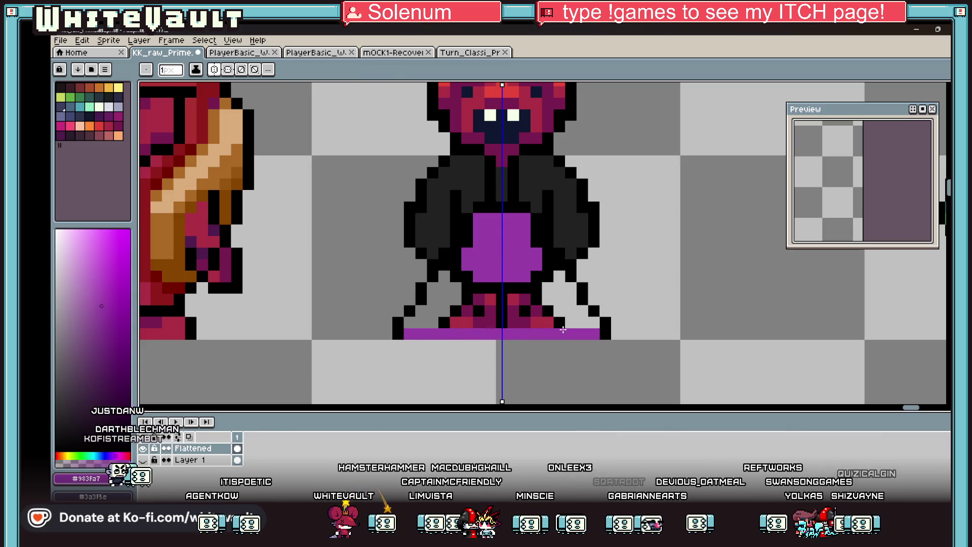
{"action": "left_click", "coordinate": [579, 234], "text": "alt"}
{"action": "left_click", "coordinate": [558, 285]}
{"action": "mouse_move", "coordinate": [558, 285]}
{"action": "left_mouse_down"}
{"action": "mouse_move", "coordinate": [548, 301]}
{"action": "mouse_move", "coordinate": [478, 300]}
{"action": "mouse_move", "coordinate": [554, 311]}
{"action": "mouse_move", "coordinate": [421, 322]}
{"action": "mouse_move", "coordinate": [582, 321]}
{"action": "mouse_move", "coordinate": [554, 324]}
{"action": "mouse_move", "coordinate": [571, 321]}
{"action": "mouse_move", "coordinate": [571, 310]}
{"action": "mouse_move", "coordinate": [552, 325]}
{"action": "mouse_move", "coordinate": [504, 325]}
{"action": "mouse_move", "coordinate": [536, 324]}
{"action": "left_mouse_up"}
{"action": "left_click", "coordinate": [587, 331], "text": "alt"}
{"action": "scroll", "coordinate": [566, 325], "scroll_direction": "down", "scroll_amount": 6}
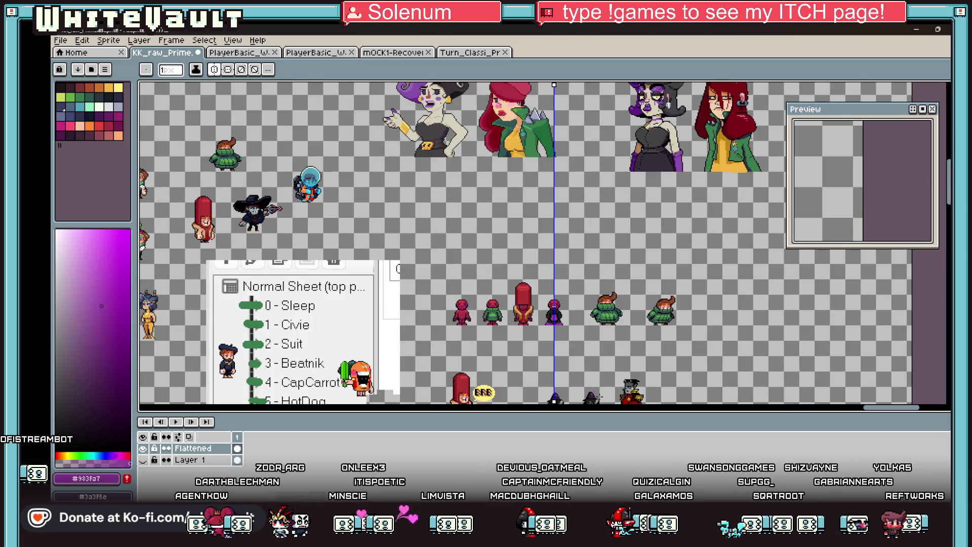
Step: Flood-fill the figure's purple front with darker purple #661c72, with Contiguous enabled
{"action": "scroll", "coordinate": [598, 379], "scroll_direction": "down", "scroll_amount": 3}
{"action": "scroll", "coordinate": [599, 394], "scroll_direction": "up", "scroll_amount": 6}
{"action": "key", "text": "alt"}
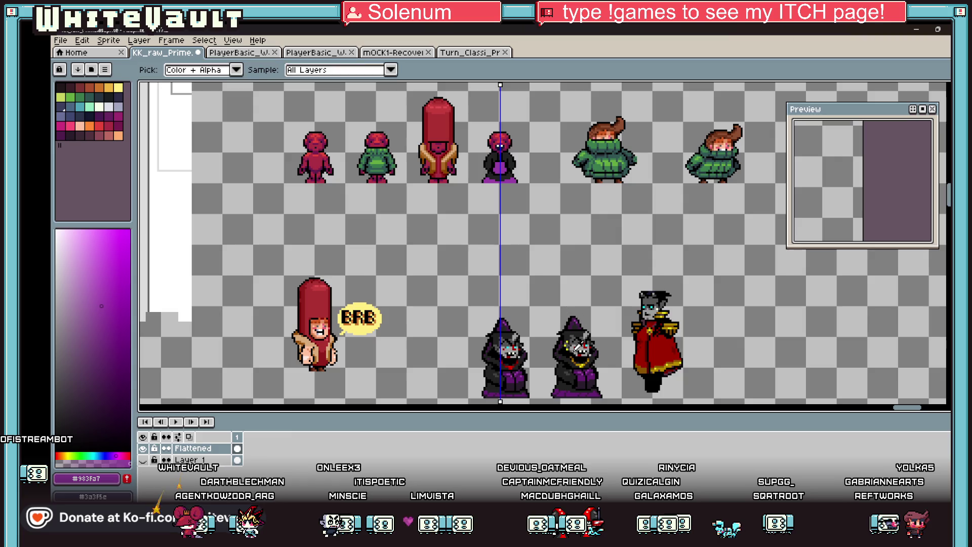
{"action": "left_click", "coordinate": [499, 150]}
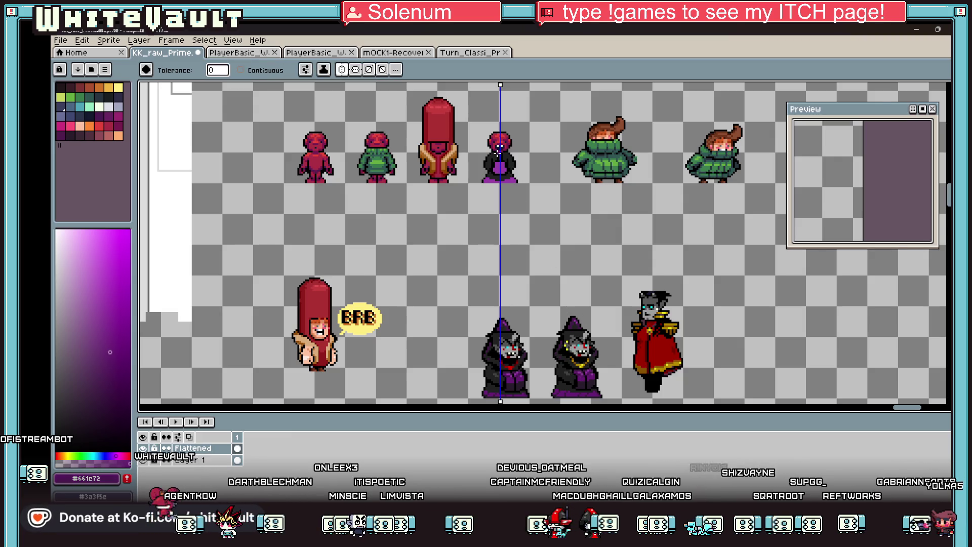
{"action": "scroll", "coordinate": [499, 150], "scroll_direction": "up", "scroll_amount": 1}
{"action": "left_click", "coordinate": [501, 188]}
{"action": "scroll", "coordinate": [541, 236], "scroll_direction": "down", "scroll_amount": 1}
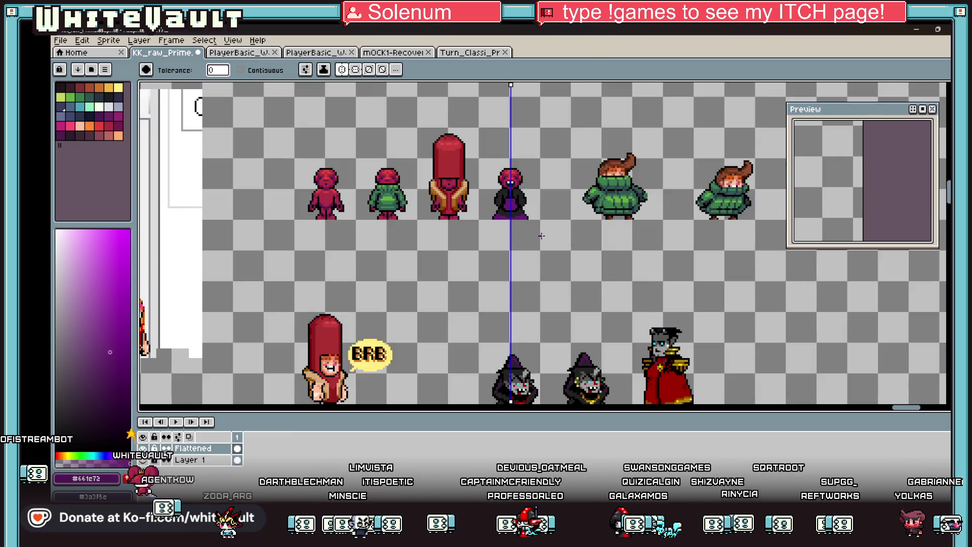
{"action": "left_click", "coordinate": [259, 75]}
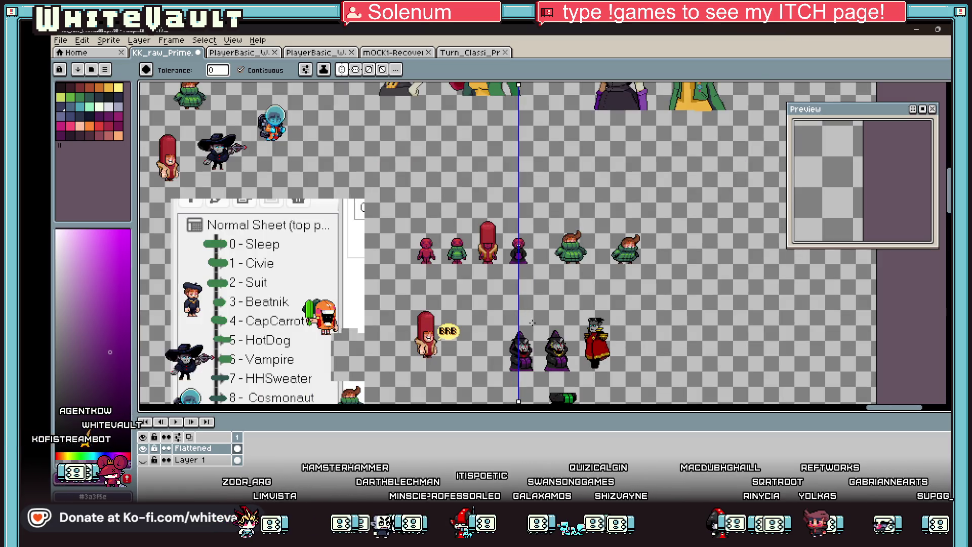
{"action": "scroll", "coordinate": [524, 338], "scroll_direction": "up", "scroll_amount": 2}
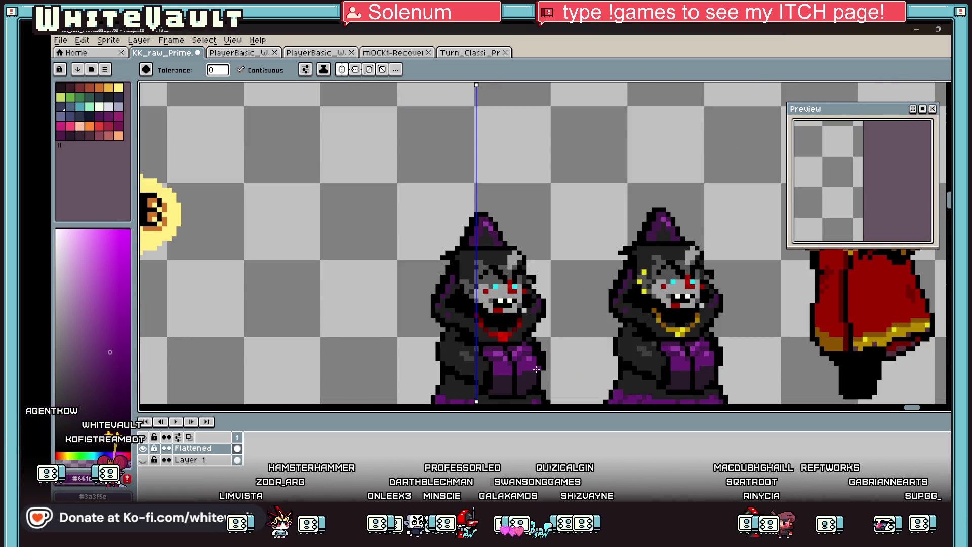
Step: Paint two dark purple pixels on the face and flood-fill the face area dark
{"action": "key", "text": "i"}
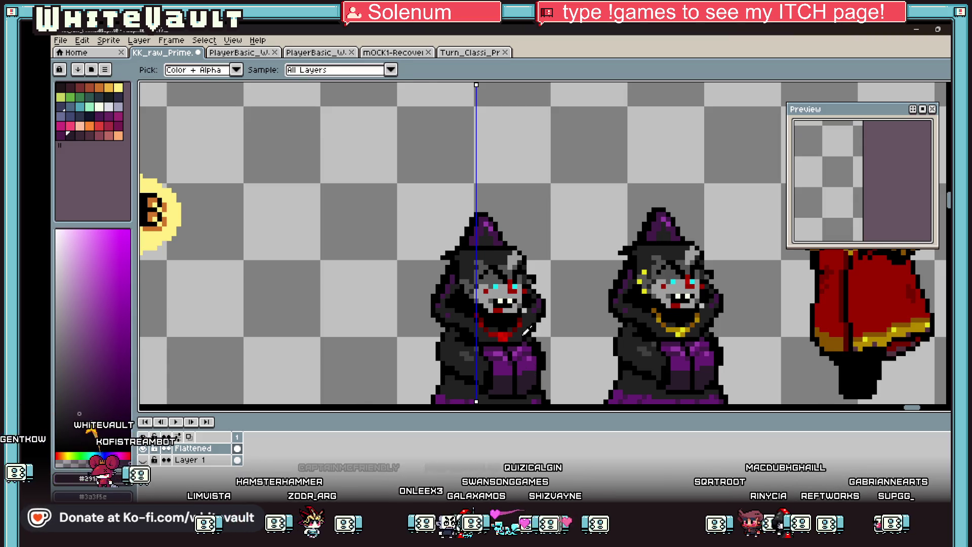
{"action": "scroll", "coordinate": [527, 330], "scroll_direction": "down", "scroll_amount": 3}
{"action": "scroll", "coordinate": [526, 151], "scroll_direction": "up", "scroll_amount": 3}
{"action": "key", "text": "b"}
{"action": "scroll", "coordinate": [512, 164], "scroll_direction": "up", "scroll_amount": 2}
{"action": "left_click_drag", "start_coordinate": [502, 162], "coordinate": [515, 161]}
{"action": "key", "text": "g"}
{"action": "left_click", "coordinate": [565, 178]}
{"action": "scroll", "coordinate": [595, 215], "scroll_direction": "down", "scroll_amount": 5}
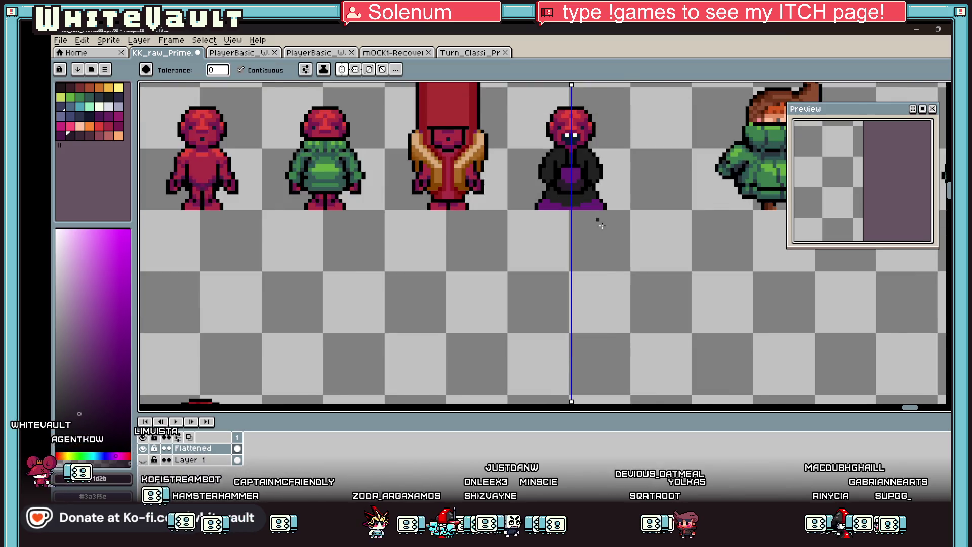
Step: Add a dark grey pixel to the purple front and sample the purple from the wizard's hat
{"action": "key", "text": "i"}
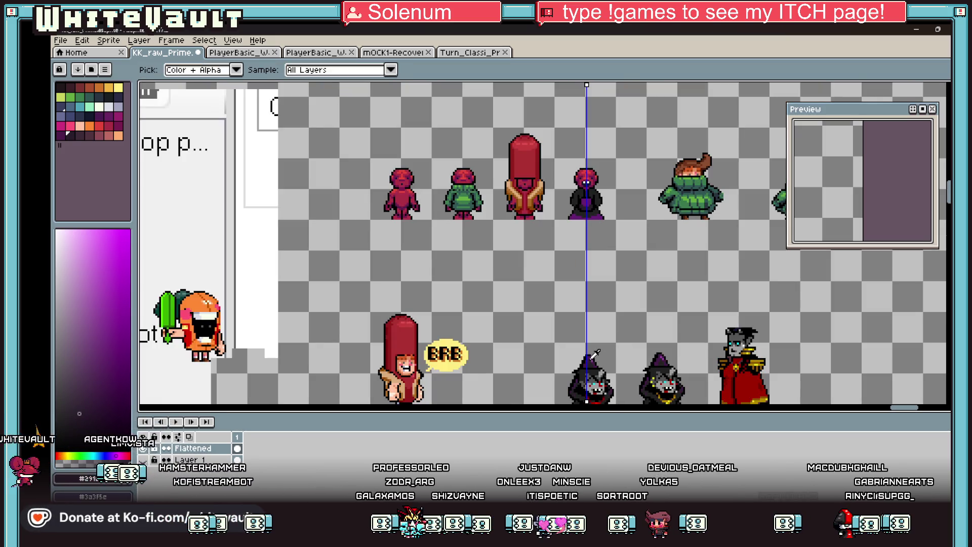
{"action": "left_click", "coordinate": [591, 357]}
{"action": "scroll", "coordinate": [597, 188], "scroll_direction": "up", "scroll_amount": 6}
{"action": "key", "text": "b"}
{"action": "left_click", "coordinate": [558, 215]}
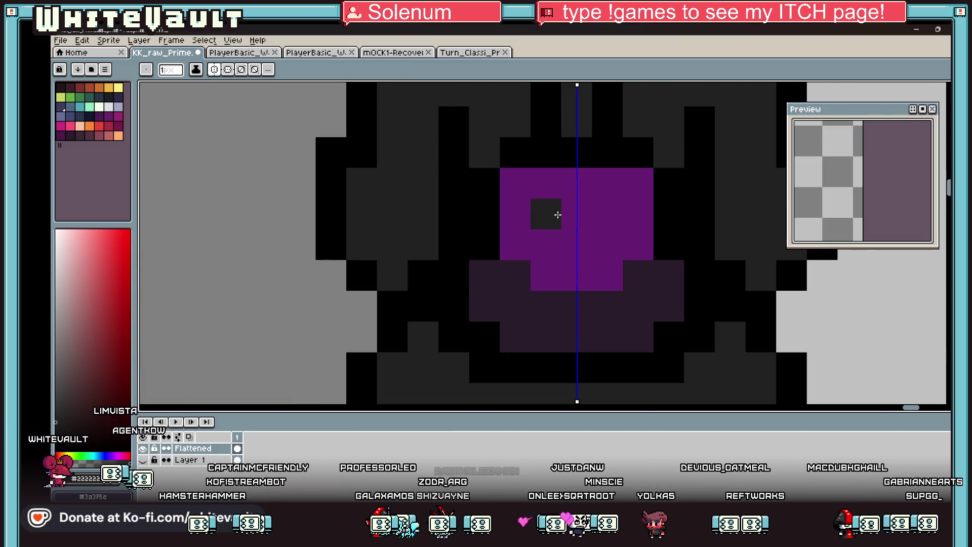
{"action": "scroll", "coordinate": [558, 214], "scroll_direction": "down", "scroll_amount": 5}
{"action": "scroll", "coordinate": [596, 359], "scroll_direction": "down", "scroll_amount": 3}
{"action": "scroll", "coordinate": [618, 278], "scroll_direction": "up", "scroll_amount": 3}
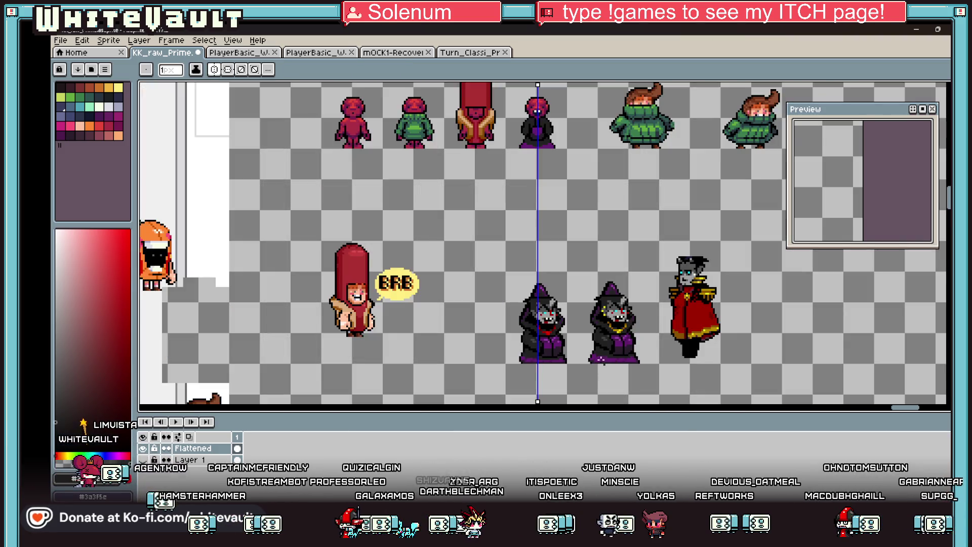
{"action": "key", "text": "i"}
{"action": "scroll", "coordinate": [619, 279], "scroll_direction": "up", "scroll_amount": 2}
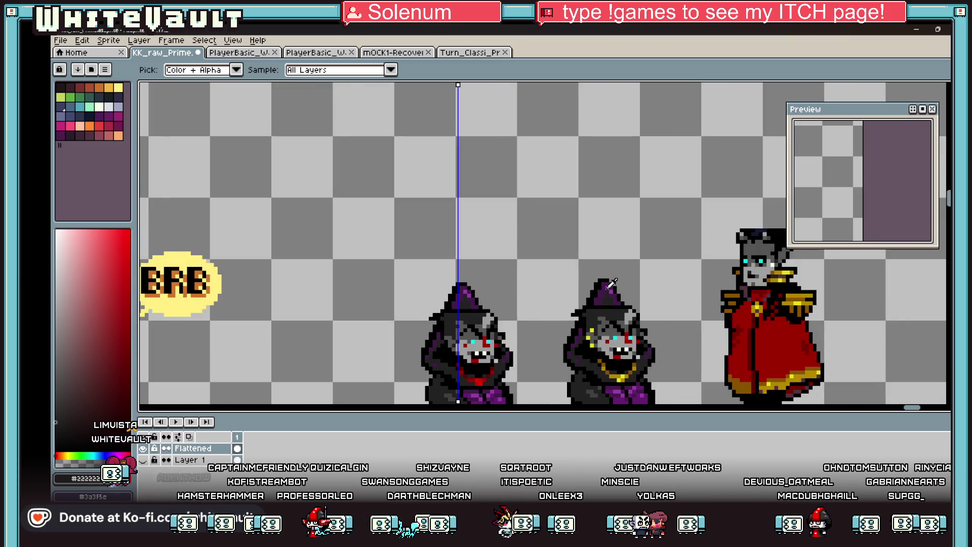
{"action": "left_click", "coordinate": [610, 286]}
{"action": "scroll", "coordinate": [609, 273], "scroll_direction": "down", "scroll_amount": 5}
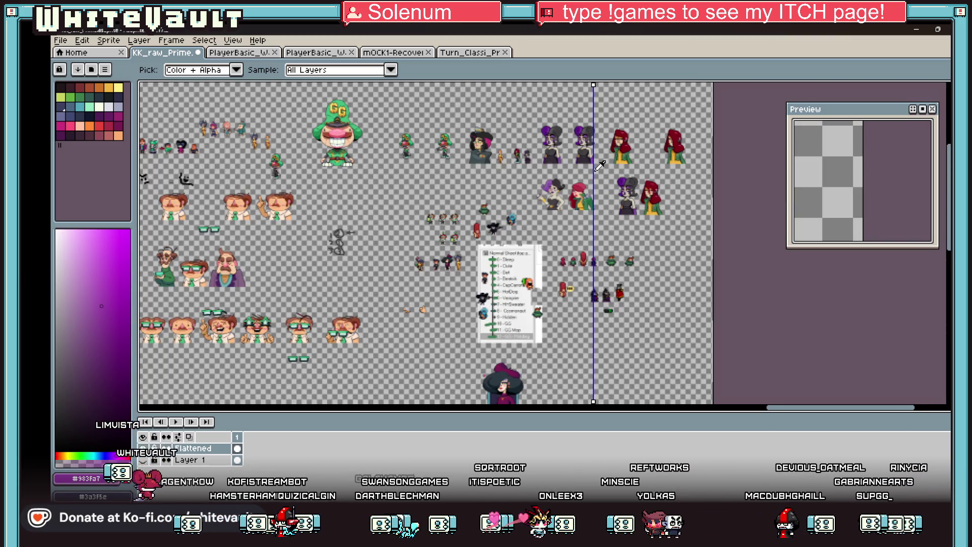
{"action": "scroll", "coordinate": [601, 243], "scroll_direction": "up", "scroll_amount": 5}
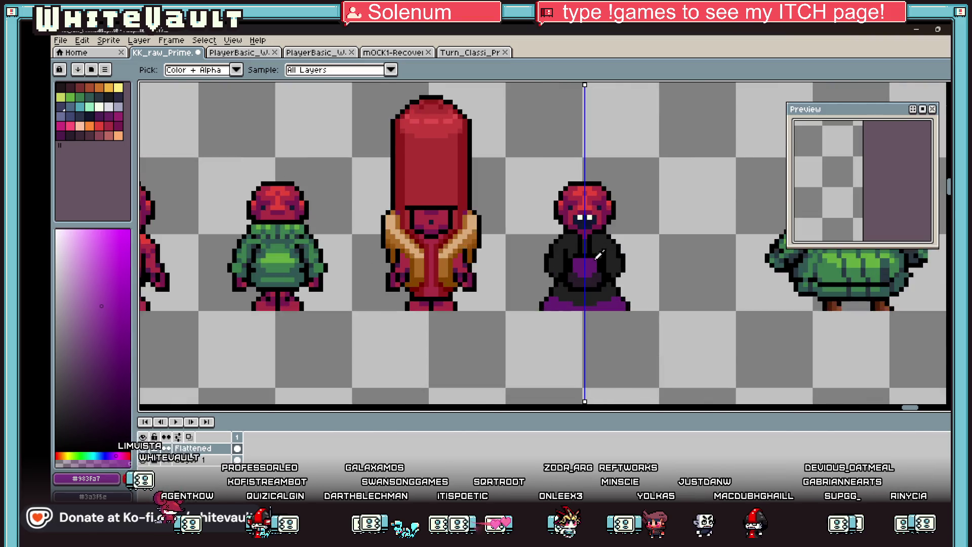
{"action": "key", "text": "b"}
{"action": "left_click", "coordinate": [563, 274]}
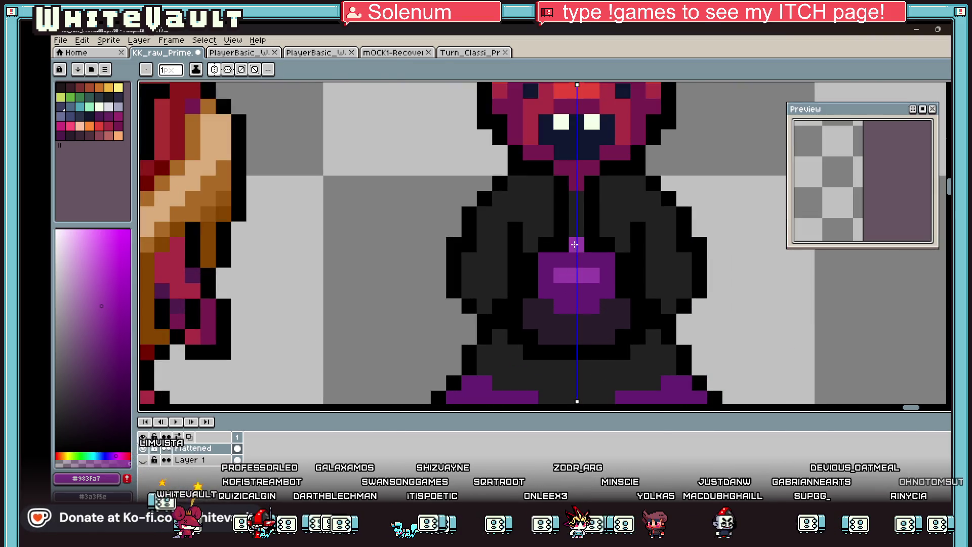
{"action": "left_click", "coordinate": [576, 246], "text": "alt"}
{"action": "left_click_drag", "start_coordinate": [576, 253], "coordinate": [576, 329]}
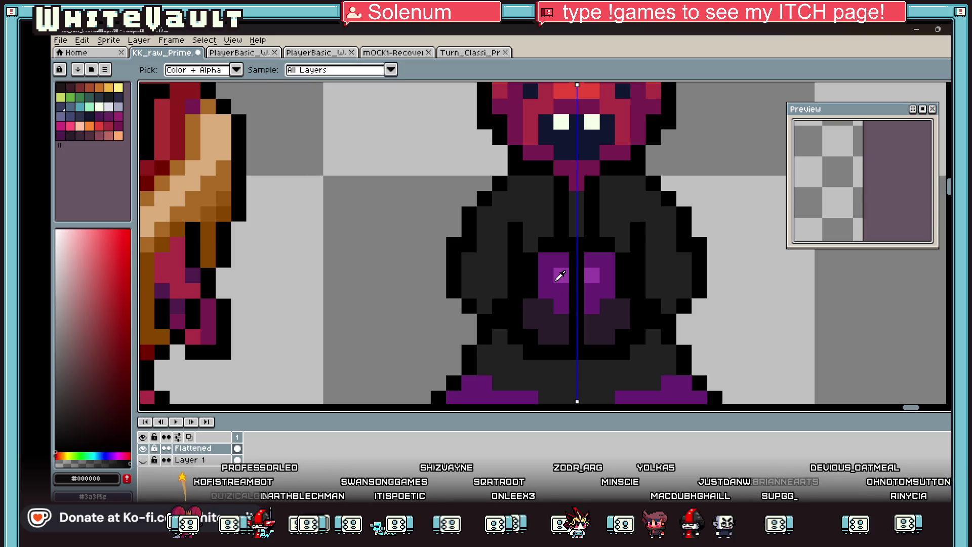
{"action": "left_click", "coordinate": [560, 275], "text": "alt"}
{"action": "left_click", "coordinate": [607, 275]}
{"action": "left_click", "coordinate": [530, 270], "text": "alt"}
{"action": "mouse_move", "coordinate": [530, 270]}
{"action": "left_mouse_down"}
{"action": "mouse_move", "coordinate": [515, 306]}
{"action": "mouse_move", "coordinate": [517, 273]}
{"action": "left_mouse_up"}
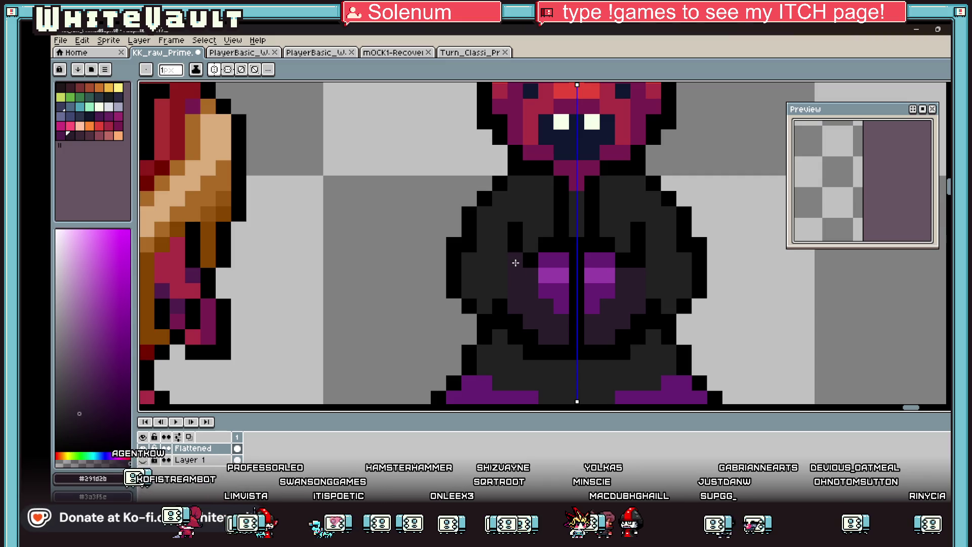
{"action": "key", "text": "alt"}
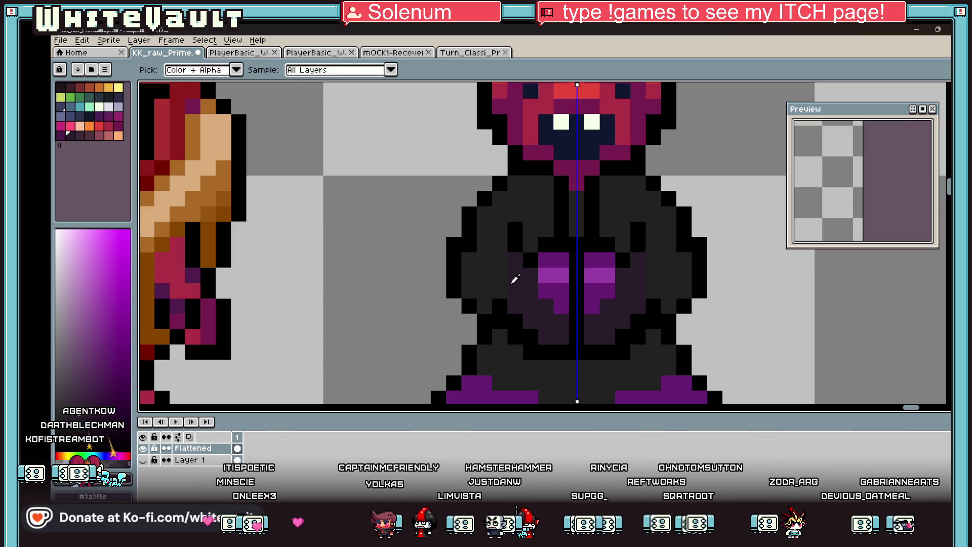
{"action": "scroll", "coordinate": [512, 280], "scroll_direction": "down", "scroll_amount": 5}
{"action": "scroll", "coordinate": [590, 253], "scroll_direction": "up", "scroll_amount": 3}
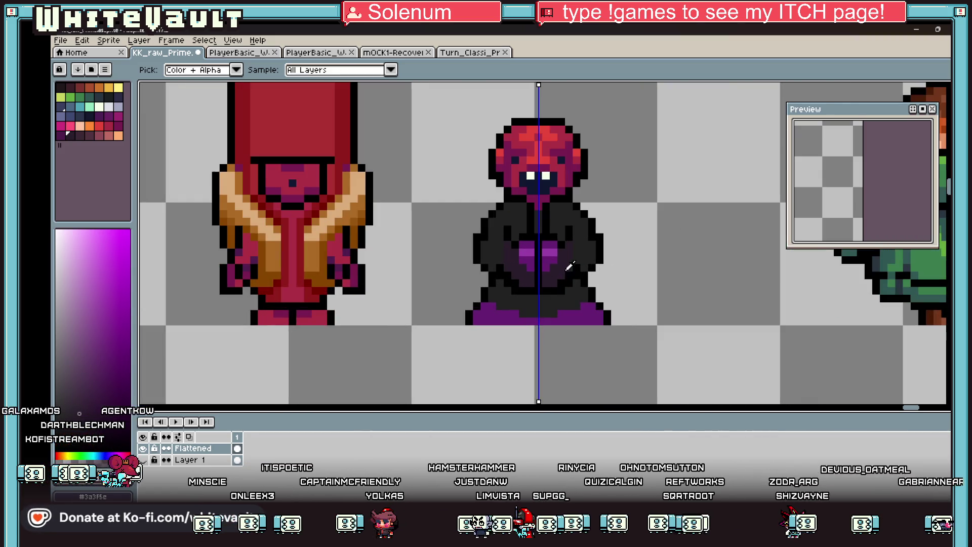
Step: Repaint the black outline pixels dark grey and darken the purple chest
{"action": "scroll", "coordinate": [536, 247], "scroll_direction": "up", "scroll_amount": 1}
{"action": "key", "text": "b"}
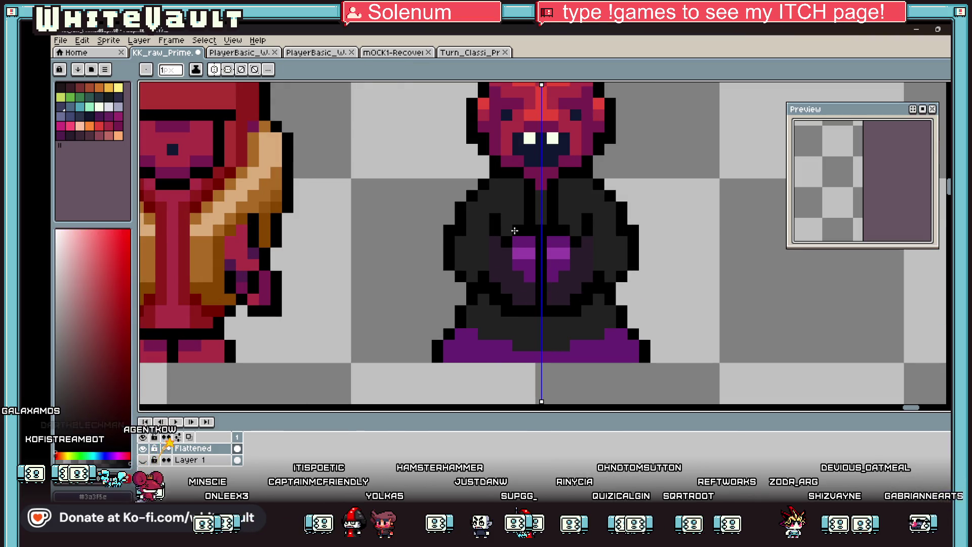
{"action": "mouse_move", "coordinate": [501, 212]}
{"action": "left_mouse_down"}
{"action": "mouse_move", "coordinate": [498, 259]}
{"action": "mouse_move", "coordinate": [519, 276]}
{"action": "mouse_move", "coordinate": [481, 277]}
{"action": "left_mouse_up"}
{"action": "left_click", "coordinate": [524, 246], "text": "alt"}
{"action": "left_click", "coordinate": [494, 273], "text": "alt"}
{"action": "left_click", "coordinate": [499, 292], "text": "alt"}
{"action": "left_click", "coordinate": [514, 291], "text": "alt"}
{"action": "left_click", "coordinate": [485, 266], "text": "alt"}
Step: Draw mirrored pointed hood lines up from the head and fill the hood dark
{"action": "scroll", "coordinate": [484, 267], "scroll_direction": "down", "scroll_amount": 5}
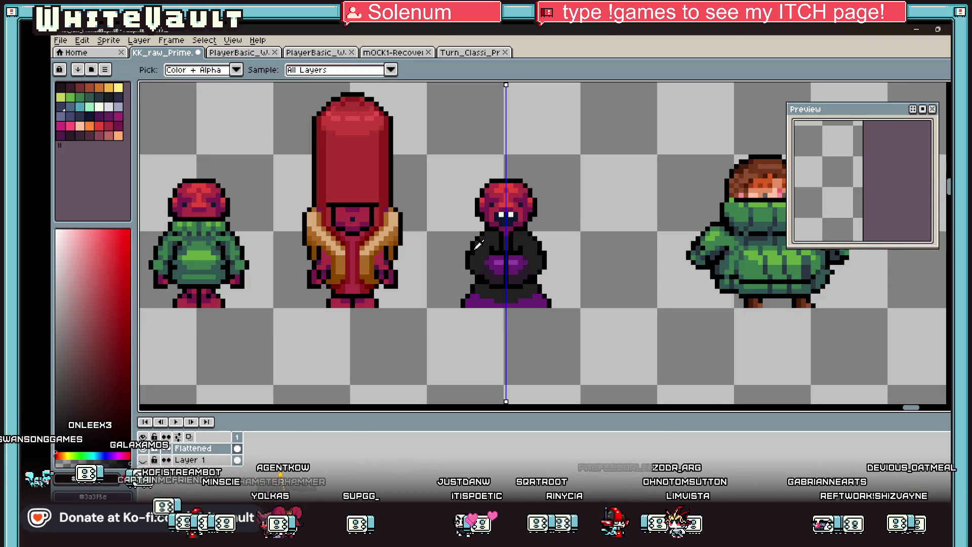
{"action": "scroll", "coordinate": [486, 235], "scroll_direction": "up", "scroll_amount": 6}
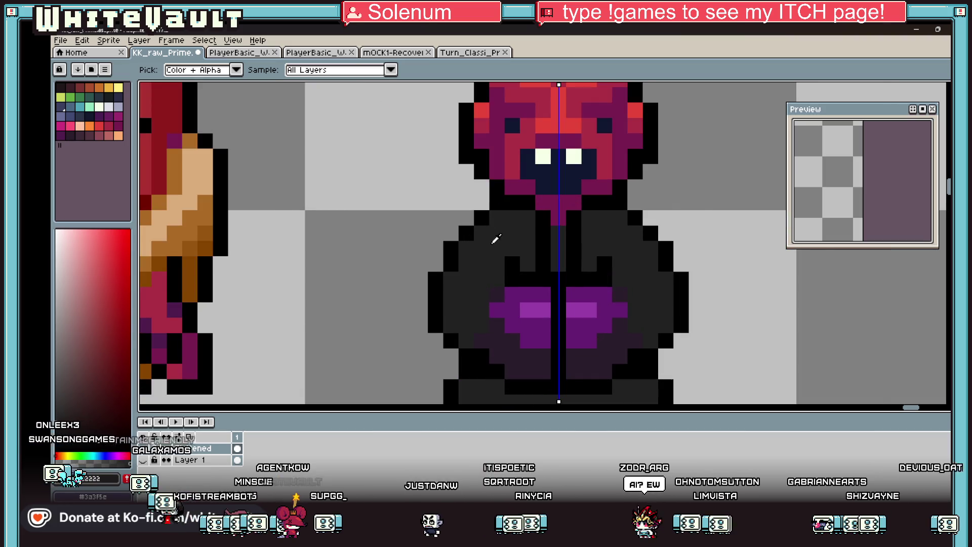
{"action": "scroll", "coordinate": [496, 240], "scroll_direction": "down", "scroll_amount": 3}
{"action": "key", "text": "alt"}
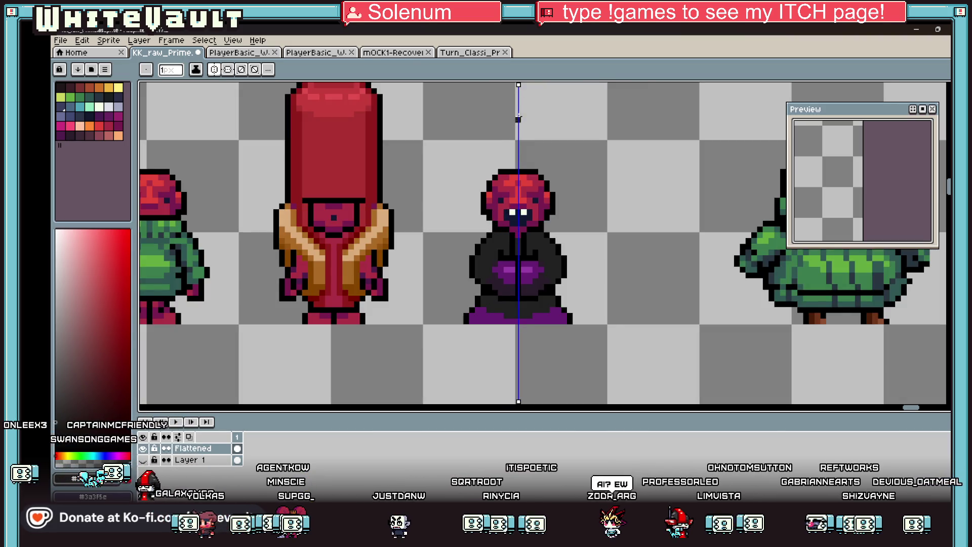
{"action": "key", "text": "alt"}
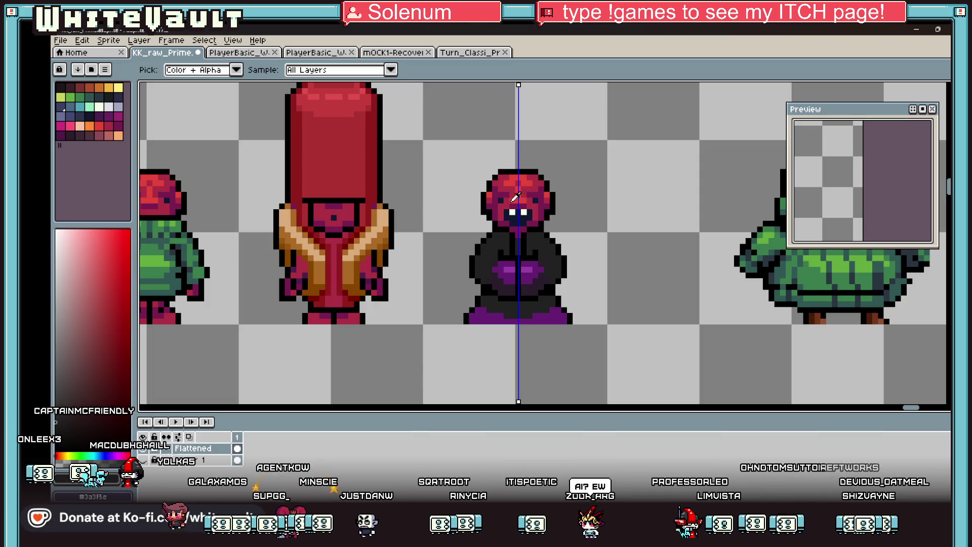
{"action": "key", "text": "alt"}
{"action": "mouse_move", "coordinate": [494, 162]}
{"action": "left_mouse_down"}
{"action": "mouse_move", "coordinate": [476, 213]}
{"action": "mouse_move", "coordinate": [441, 207]}
{"action": "mouse_move", "coordinate": [473, 218]}
{"action": "mouse_move", "coordinate": [454, 218]}
{"action": "mouse_move", "coordinate": [501, 251]}
{"action": "mouse_move", "coordinate": [524, 251]}
{"action": "mouse_move", "coordinate": [496, 223]}
{"action": "left_mouse_up"}
{"action": "scroll", "coordinate": [458, 219], "scroll_direction": "up", "scroll_amount": 2}
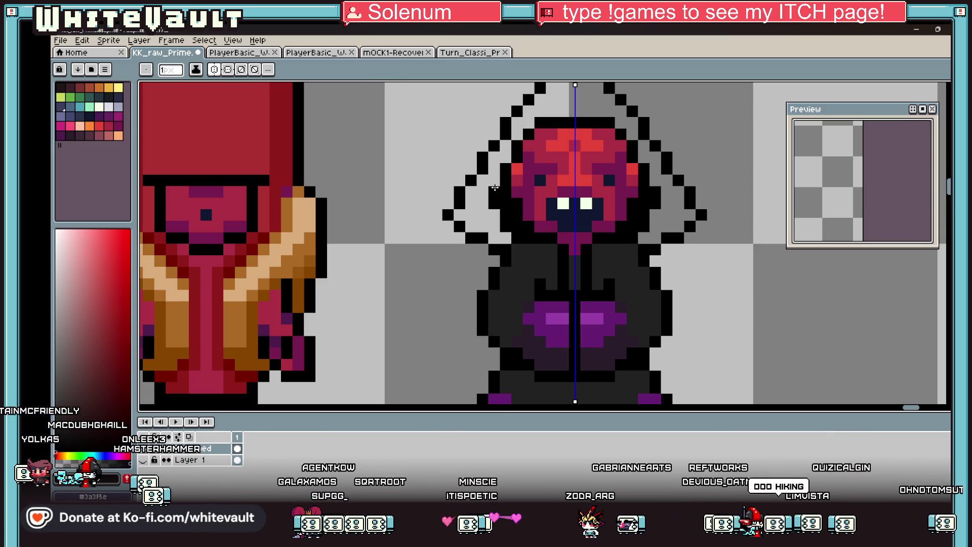
{"action": "key", "text": "g"}
{"action": "left_click", "coordinate": [495, 227]}
{"action": "scroll", "coordinate": [495, 227], "scroll_direction": "down", "scroll_amount": 3}
{"action": "left_click", "coordinate": [525, 179]}
Step: Draw a mirrored purple trim line along the hood edge
{"action": "key", "text": "b"}
{"action": "scroll", "coordinate": [522, 157], "scroll_direction": "up", "scroll_amount": 2}
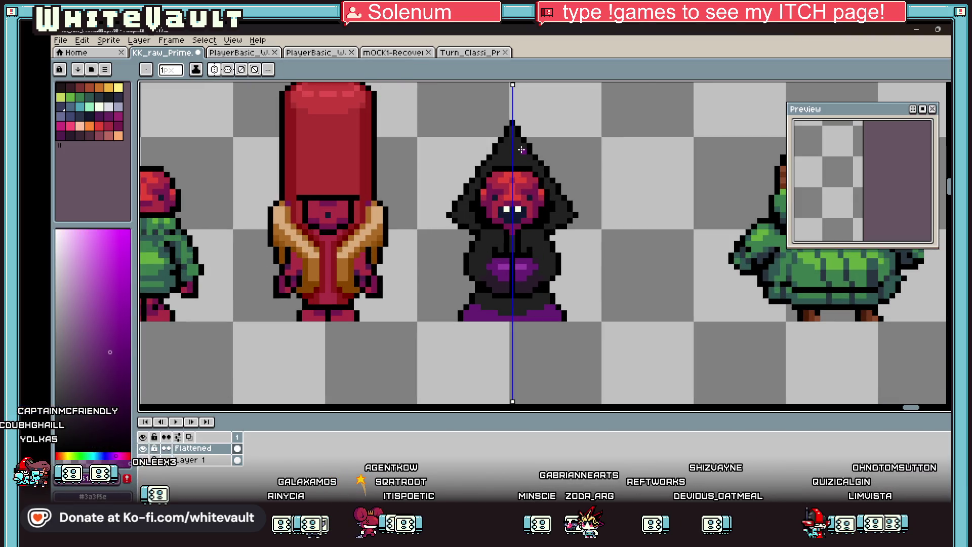
{"action": "scroll", "coordinate": [480, 234], "scroll_direction": "up", "scroll_amount": 3}
{"action": "left_click", "coordinate": [478, 226]}
{"action": "mouse_move", "coordinate": [478, 226]}
{"action": "left_mouse_down"}
{"action": "mouse_move", "coordinate": [408, 151]}
{"action": "mouse_move", "coordinate": [385, 150]}
{"action": "mouse_move", "coordinate": [452, 221]}
{"action": "mouse_move", "coordinate": [564, 266]}
{"action": "mouse_move", "coordinate": [562, 310]}
{"action": "left_mouse_up"}
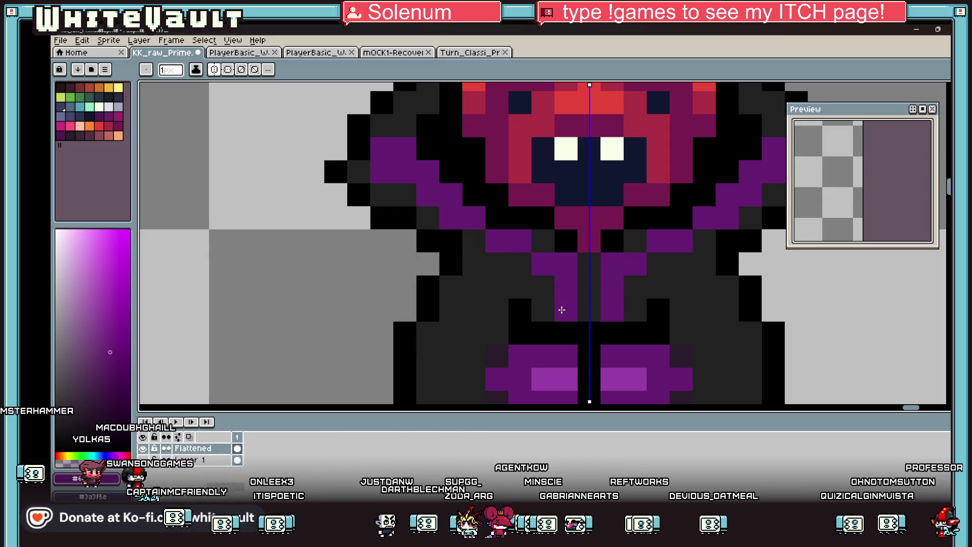
Step: Add mirrored black marks above the eyes, then pick up the hood-trim purple
{"action": "key", "text": "i"}
{"action": "scroll", "coordinate": [592, 248], "scroll_direction": "down", "scroll_amount": 3}
{"action": "scroll", "coordinate": [596, 241], "scroll_direction": "down", "scroll_amount": 2}
{"action": "scroll", "coordinate": [613, 222], "scroll_direction": "up", "scroll_amount": 2}
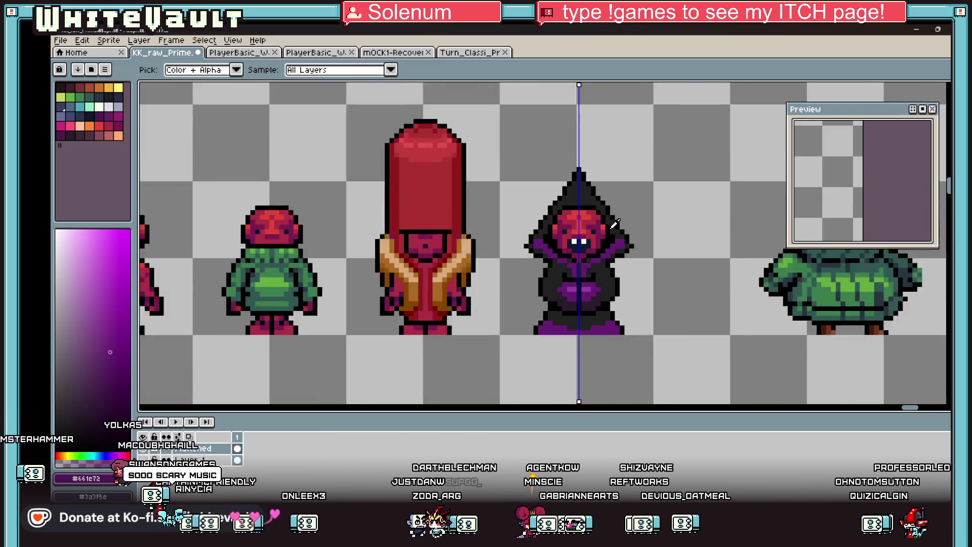
{"action": "scroll", "coordinate": [614, 223], "scroll_direction": "up", "scroll_amount": 1}
{"action": "scroll", "coordinate": [589, 214], "scroll_direction": "down", "scroll_amount": 1}
{"action": "scroll", "coordinate": [625, 231], "scroll_direction": "down", "scroll_amount": 1}
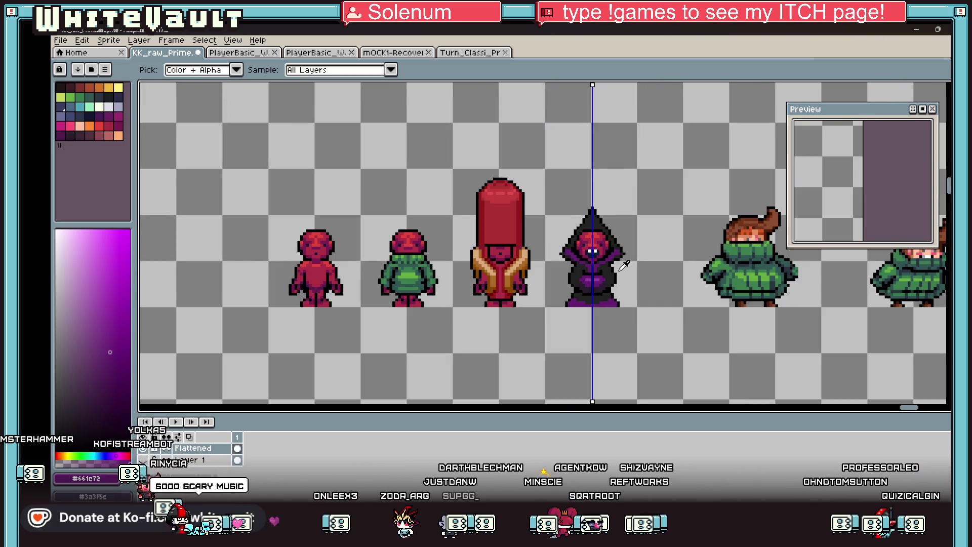
{"action": "scroll", "coordinate": [606, 240], "scroll_direction": "up", "scroll_amount": 3}
{"action": "left_click", "coordinate": [628, 251]}
{"action": "key", "text": "b"}
{"action": "scroll", "coordinate": [589, 228], "scroll_direction": "up", "scroll_amount": 3}
{"action": "mouse_move", "coordinate": [563, 226]}
{"action": "left_mouse_down"}
{"action": "mouse_move", "coordinate": [563, 203]}
{"action": "mouse_move", "coordinate": [607, 202]}
{"action": "mouse_move", "coordinate": [627, 226]}
{"action": "left_mouse_up"}
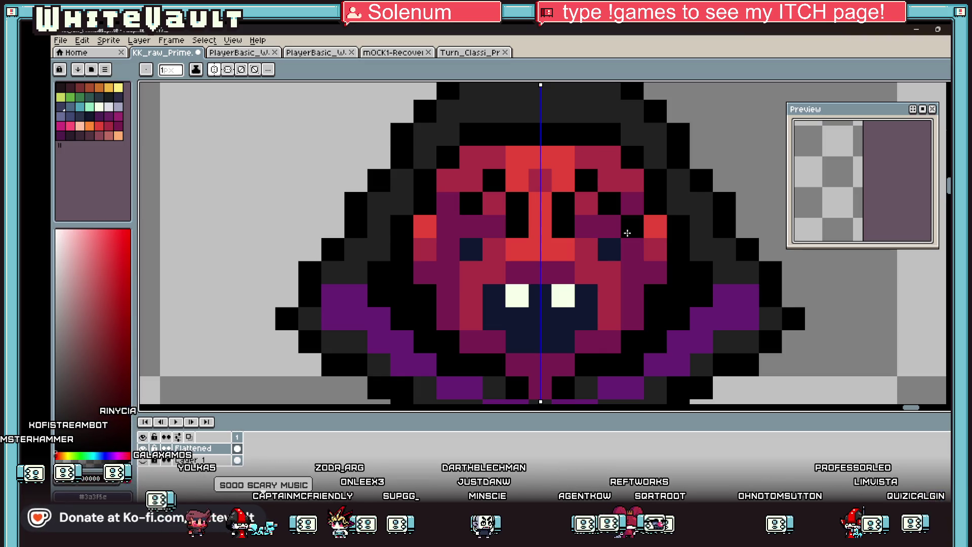
{"action": "scroll", "coordinate": [633, 245], "scroll_direction": "down", "scroll_amount": 3}
{"action": "scroll", "coordinate": [632, 246], "scroll_direction": "down", "scroll_amount": 2}
{"action": "scroll", "coordinate": [632, 245], "scroll_direction": "up", "scroll_amount": 3}
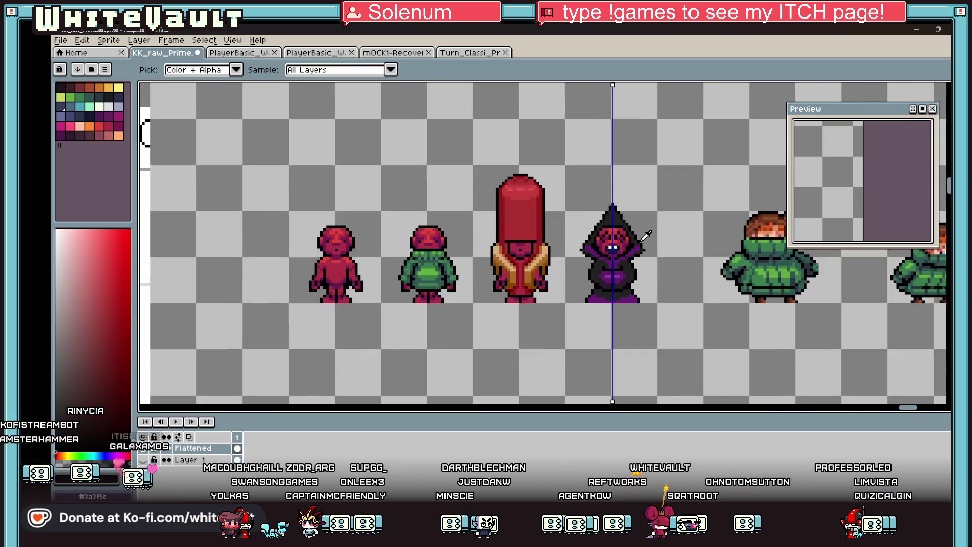
{"action": "left_click", "coordinate": [639, 238], "text": "alt"}
Step: Trace both hood edges in purple, then outline the diagonal outer edges in black
{"action": "scroll", "coordinate": [602, 192], "scroll_direction": "up", "scroll_amount": 2}
{"action": "left_click_drag", "start_coordinate": [602, 194], "coordinate": [700, 304]}
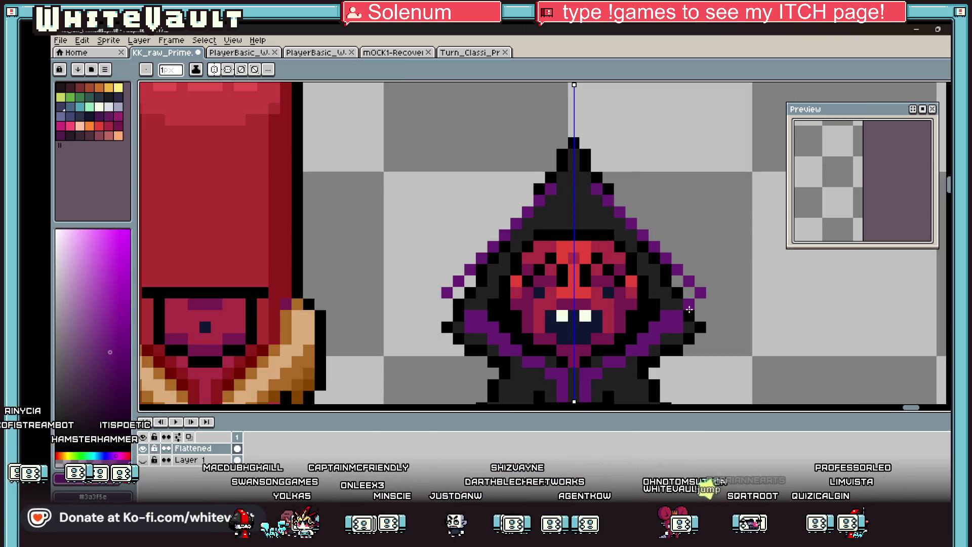
{"action": "left_click", "coordinate": [700, 304]}
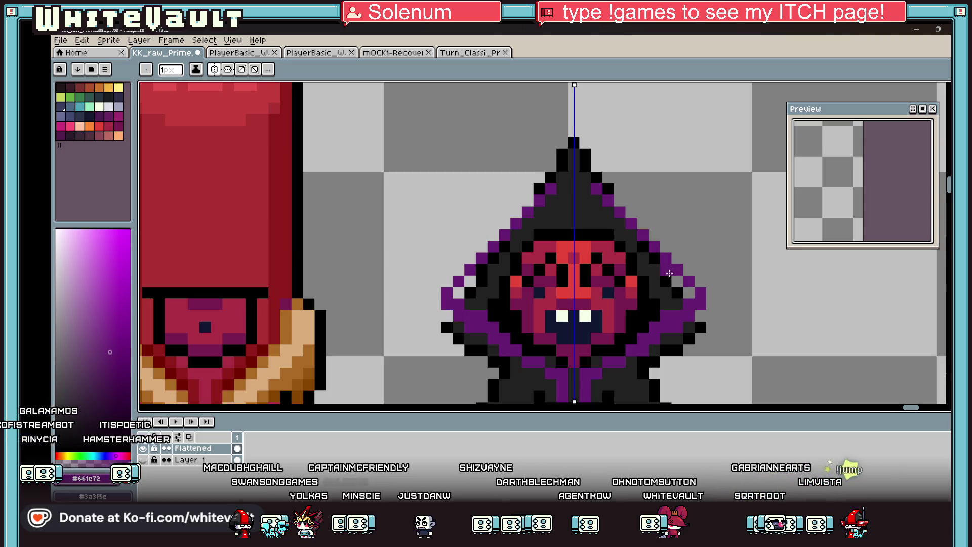
{"action": "left_click", "coordinate": [602, 179], "text": "alt"}
{"action": "left_click_drag", "start_coordinate": [618, 199], "coordinate": [714, 297]}
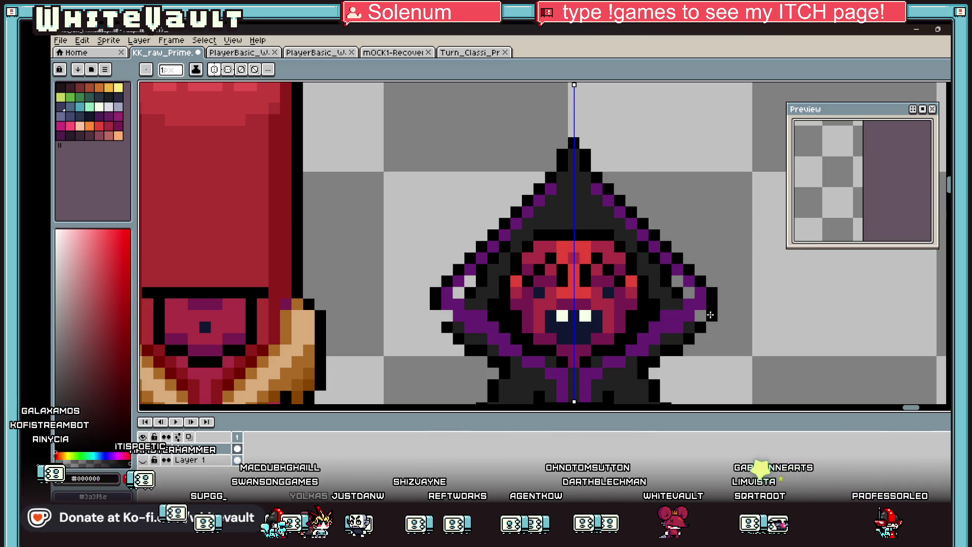
{"action": "left_click", "coordinate": [699, 315]}
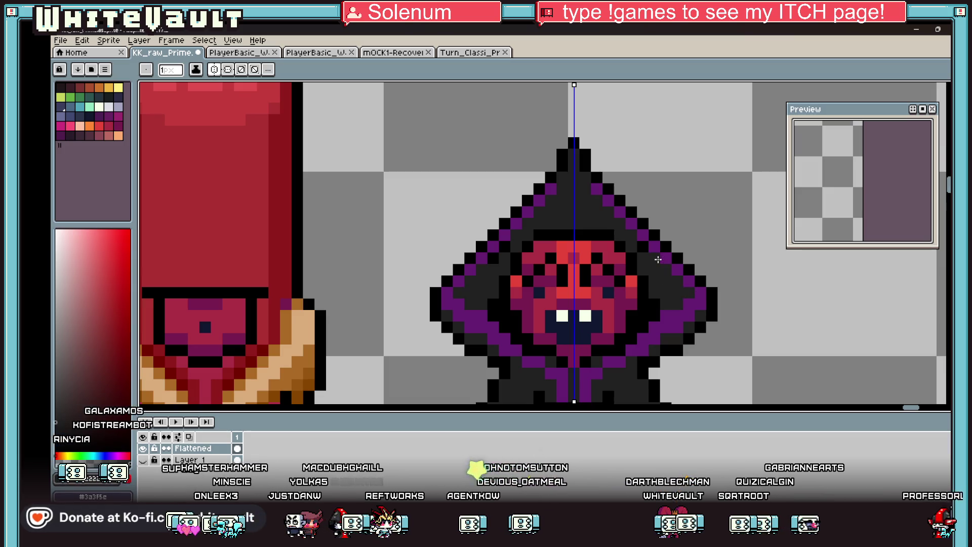
Step: Remove the pixel at the hood's tip and recolour the tip purple
{"action": "key", "text": "i"}
{"action": "key", "text": "b"}
{"action": "left_click", "coordinate": [562, 154]}
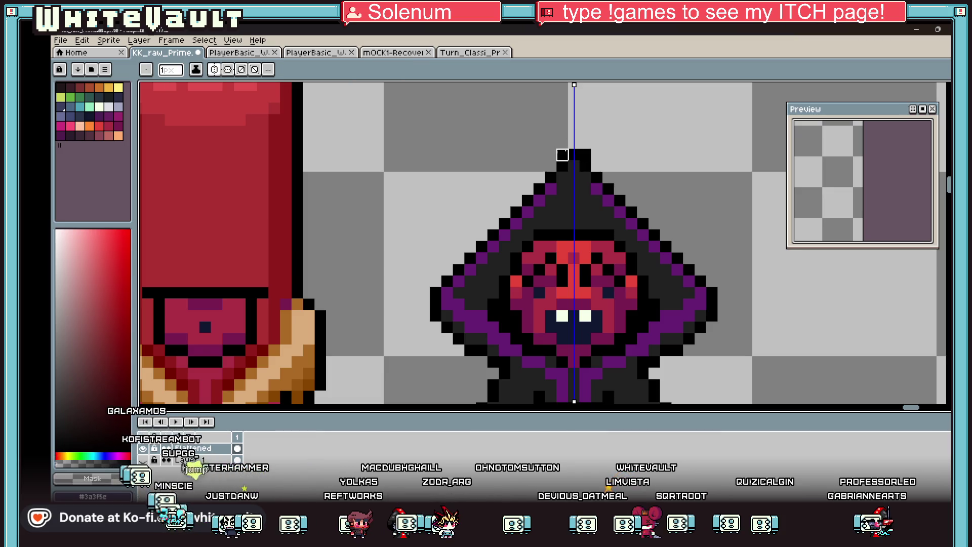
{"action": "left_click", "coordinate": [562, 176], "text": "alt"}
{"action": "left_click", "coordinate": [573, 165]}
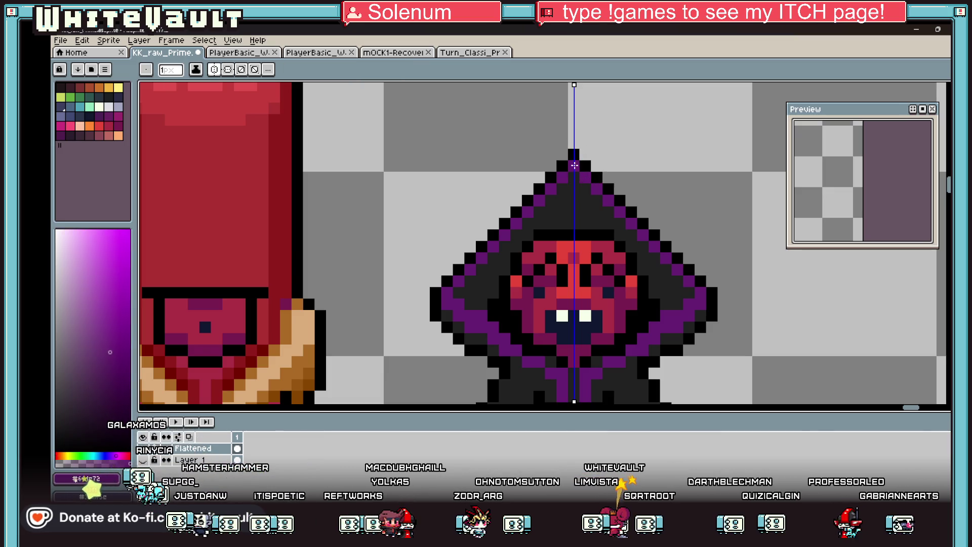
{"action": "key", "text": "i"}
{"action": "scroll", "coordinate": [527, 331], "scroll_direction": "down", "scroll_amount": 5}
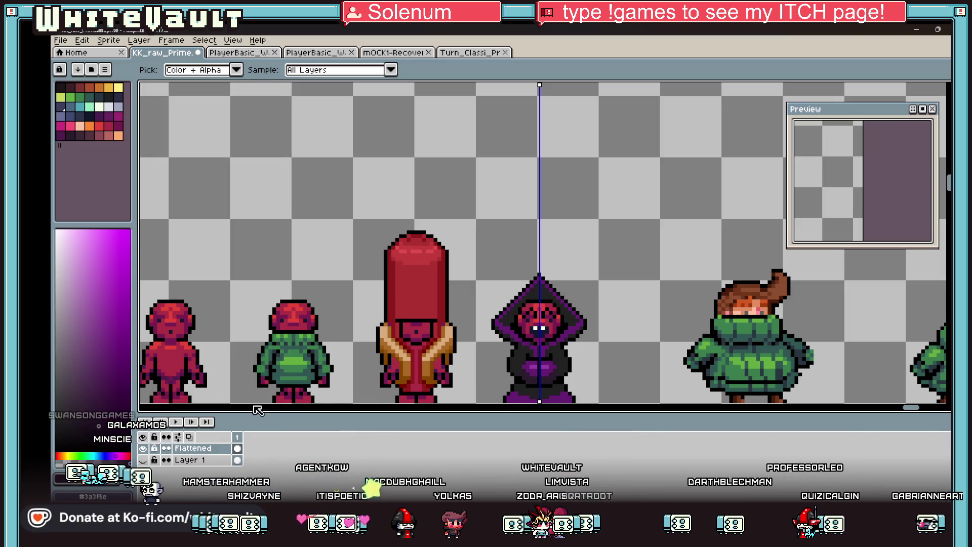
Step: Fill the legs dark and shade the arms with a dark diagonal line
{"action": "key", "text": "g"}
{"action": "scroll", "coordinate": [506, 350], "scroll_direction": "up", "scroll_amount": 4}
{"action": "left_click", "coordinate": [508, 346]}
{"action": "left_click", "coordinate": [518, 368]}
{"action": "key", "text": "b"}
{"action": "mouse_move", "coordinate": [397, 179]}
{"action": "left_mouse_down"}
{"action": "mouse_move", "coordinate": [468, 225]}
{"action": "mouse_move", "coordinate": [505, 231]}
{"action": "left_mouse_up"}
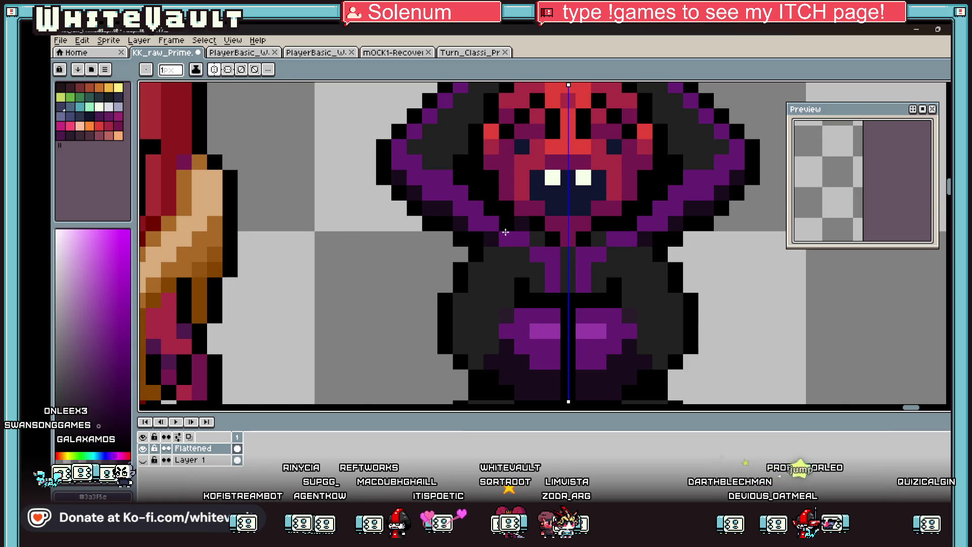
{"action": "scroll", "coordinate": [505, 232], "scroll_direction": "down", "scroll_amount": 5}
{"action": "scroll", "coordinate": [561, 227], "scroll_direction": "up", "scroll_amount": 5}
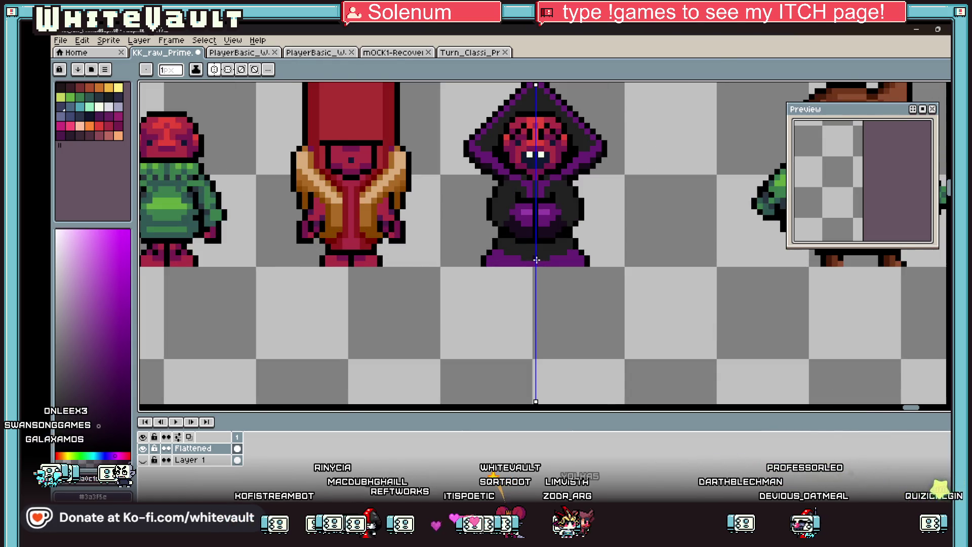
Step: Darken the hem's purple pixels and paint a light purple highlight along it
{"action": "left_click_drag", "start_coordinate": [597, 272], "coordinate": [582, 294]}
{"action": "key", "text": "alt"}
{"action": "left_click", "coordinate": [545, 180], "text": "alt"}
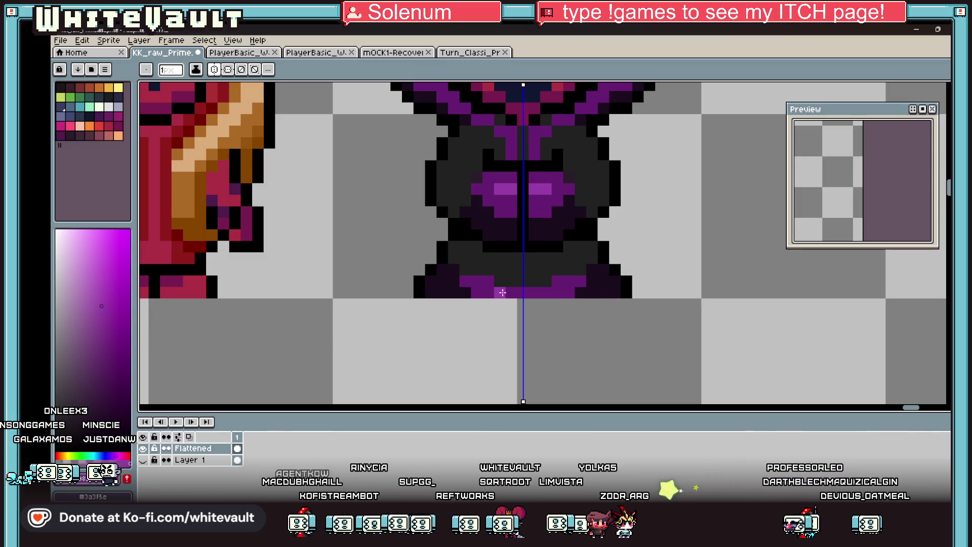
{"action": "mouse_move", "coordinate": [500, 281]}
{"action": "left_mouse_down"}
{"action": "mouse_move", "coordinate": [548, 283]}
{"action": "mouse_move", "coordinate": [582, 271]}
{"action": "left_mouse_up"}
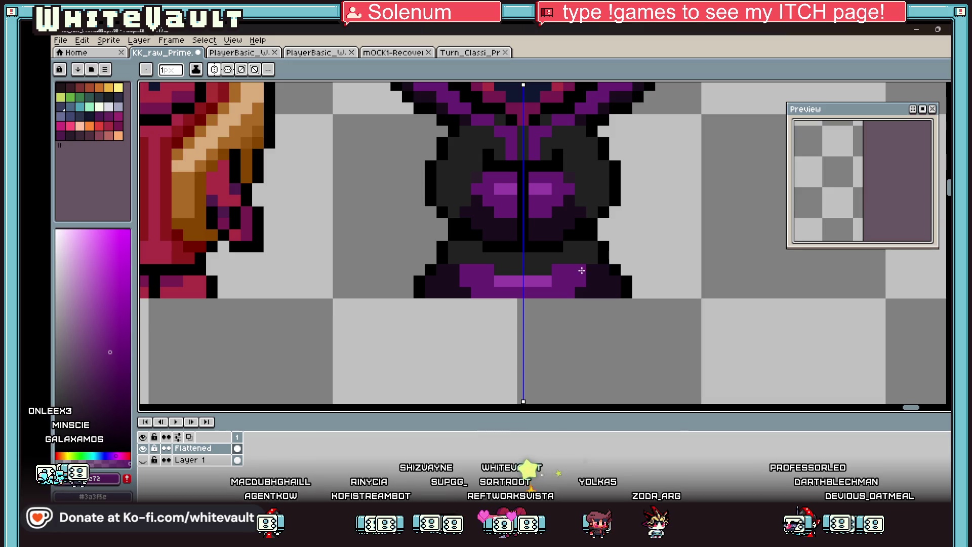
{"action": "scroll", "coordinate": [585, 260], "scroll_direction": "down", "scroll_amount": 5}
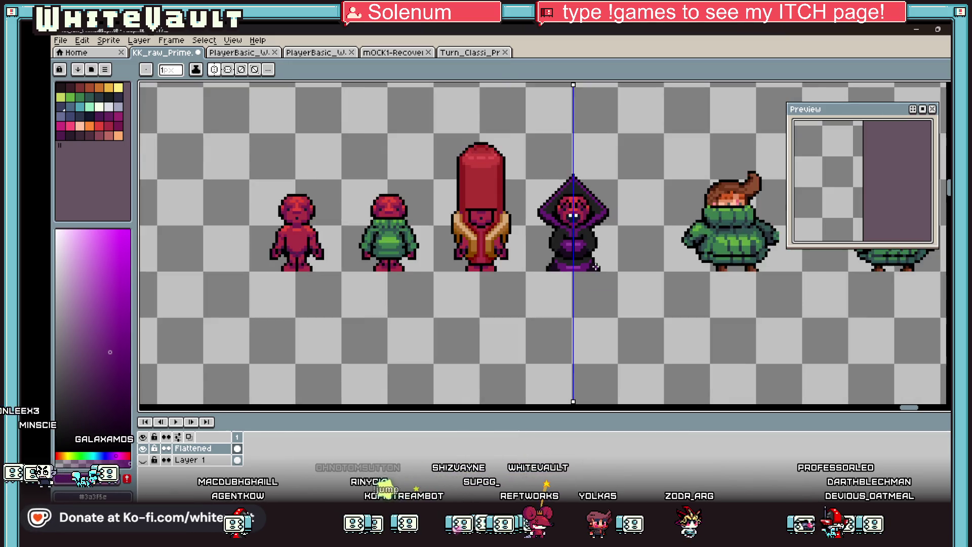
{"action": "scroll", "coordinate": [592, 265], "scroll_direction": "up", "scroll_amount": 1}
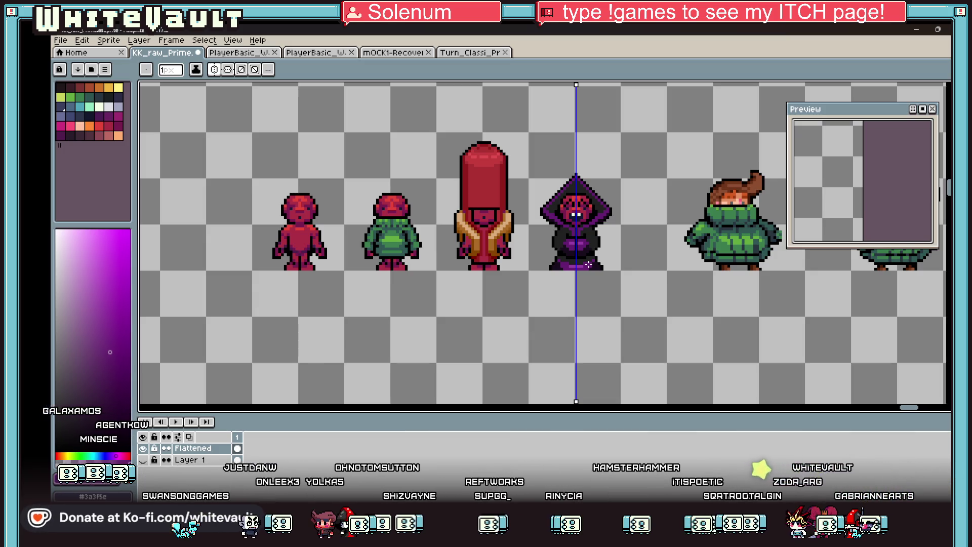
Step: Select the hooded figure's midsection down toward the hem, then drop the selection
{"action": "scroll", "coordinate": [648, 244], "scroll_direction": "up", "scroll_amount": 2}
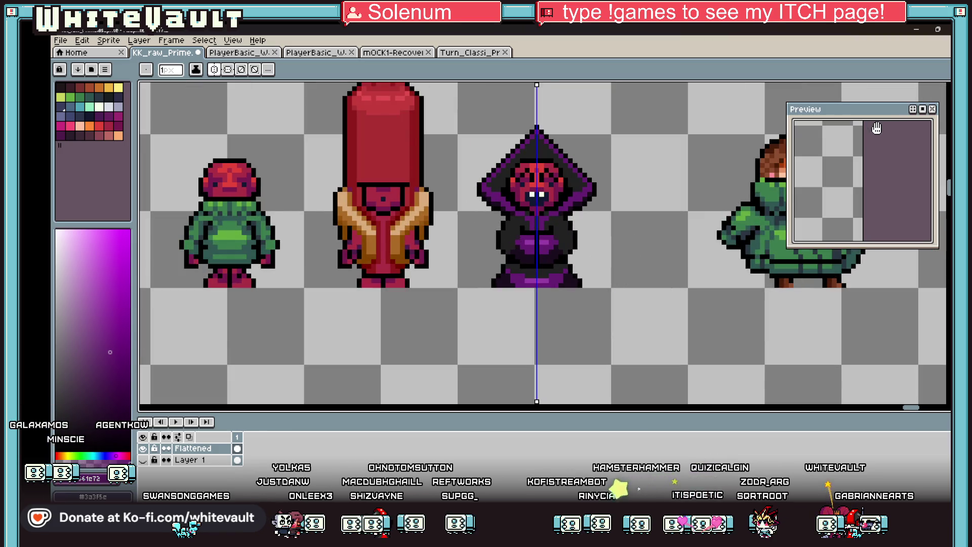
{"action": "key", "text": "m"}
{"action": "scroll", "coordinate": [514, 250], "scroll_direction": "up", "scroll_amount": 1}
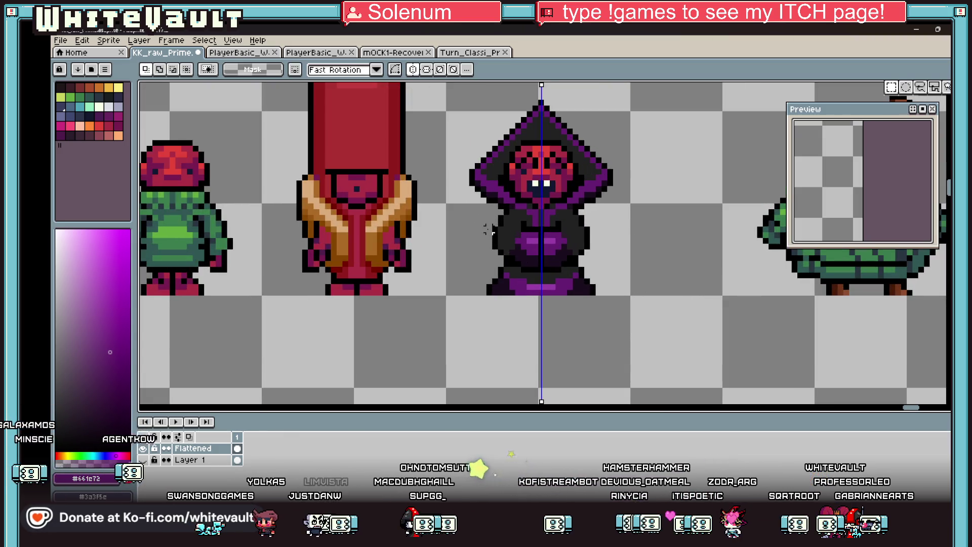
{"action": "left_click_drag", "start_coordinate": [476, 227], "coordinate": [603, 263]}
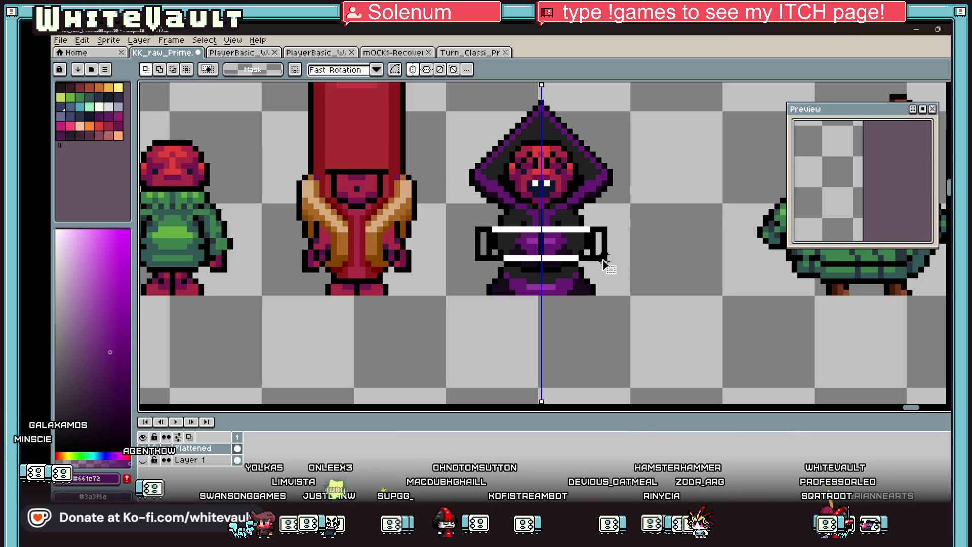
{"action": "scroll", "coordinate": [541, 264], "scroll_direction": "up", "scroll_amount": 1}
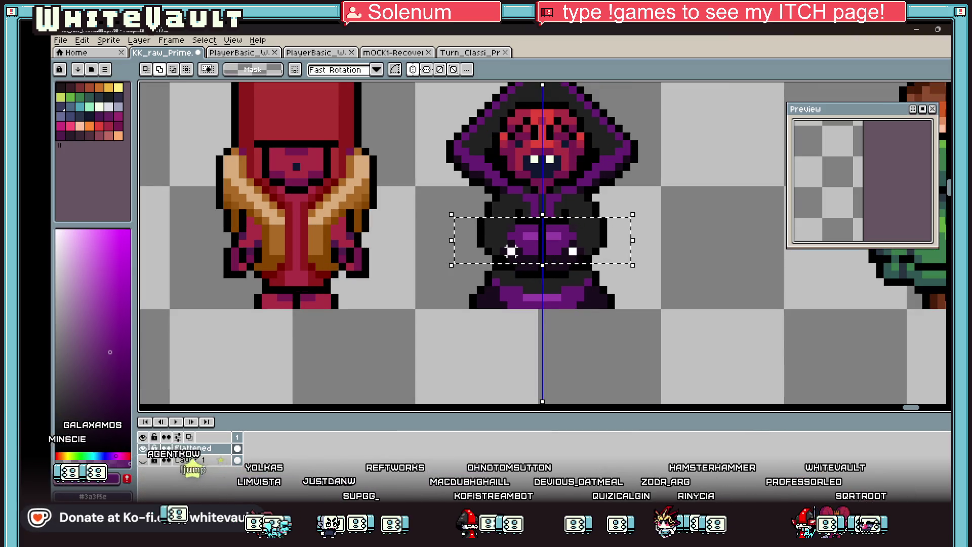
{"action": "mouse_move", "coordinate": [509, 263]}
{"action": "left_mouse_down"}
{"action": "mouse_move", "coordinate": [576, 279]}
{"action": "mouse_move", "coordinate": [571, 270]}
{"action": "left_mouse_up"}
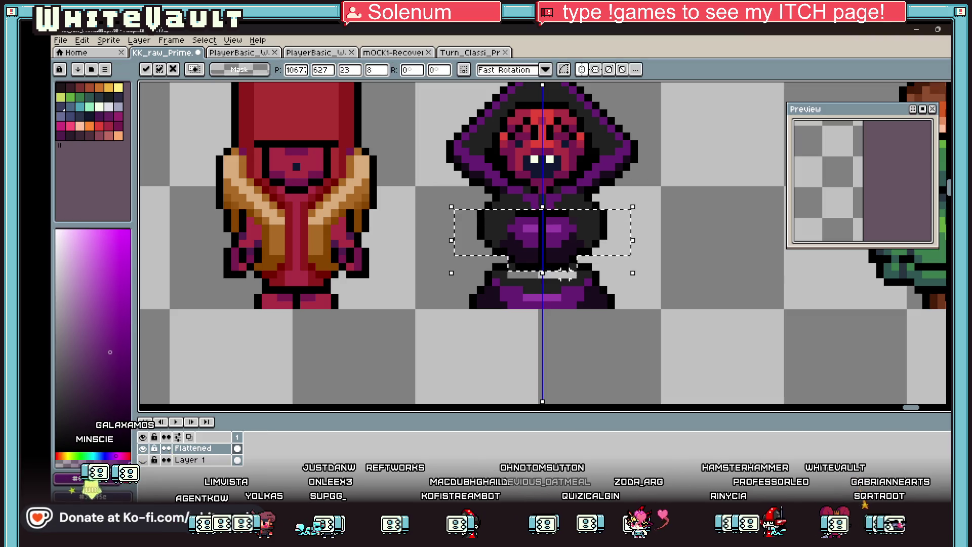
{"action": "key", "text": "ctrl+d"}
Step: Paint near-black from the hood over the light grey strip at the waist
{"action": "key", "text": "i"}
{"action": "left_click", "coordinate": [518, 203]}
{"action": "key", "text": "b"}
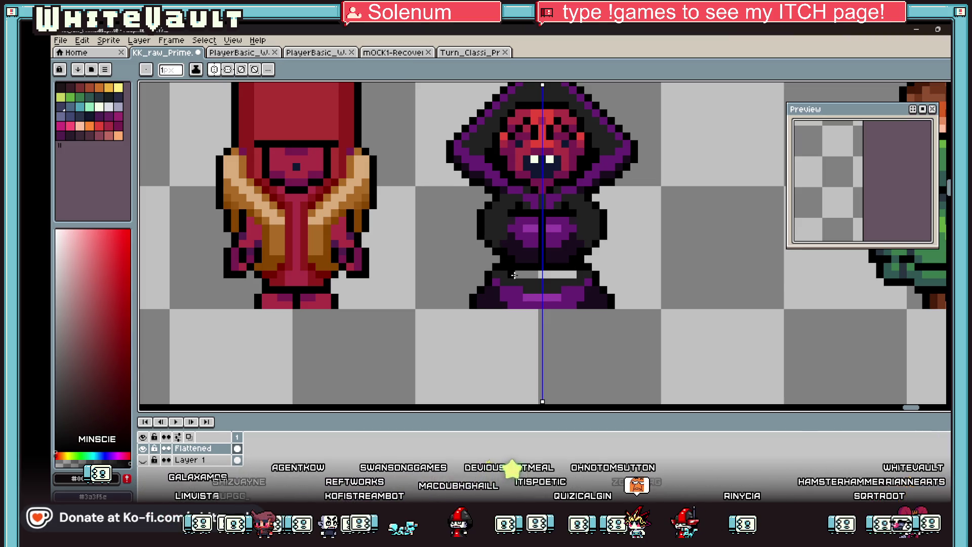
{"action": "left_click_drag", "start_coordinate": [510, 275], "coordinate": [576, 274]}
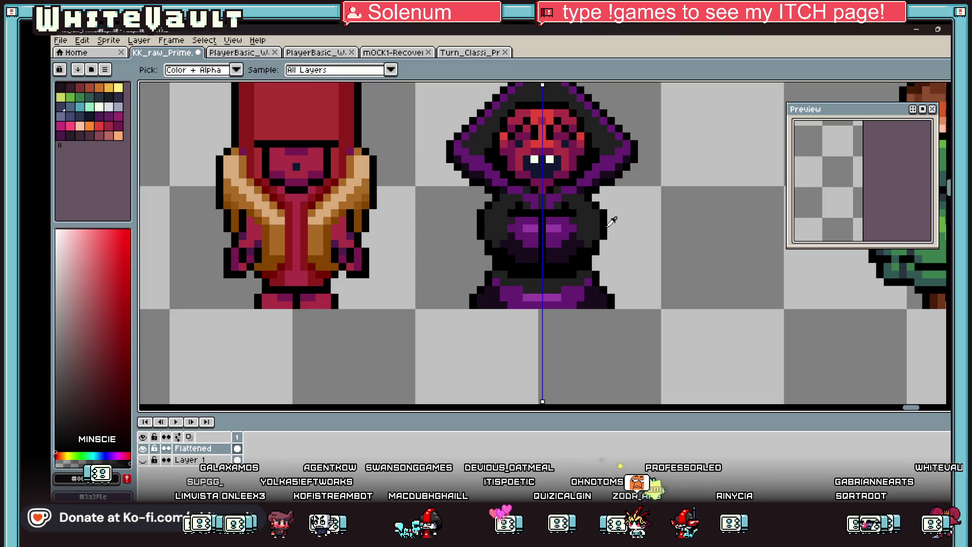
{"action": "scroll", "coordinate": [589, 260], "scroll_direction": "up", "scroll_amount": 3}
{"action": "scroll", "coordinate": [596, 267], "scroll_direction": "down", "scroll_amount": 4}
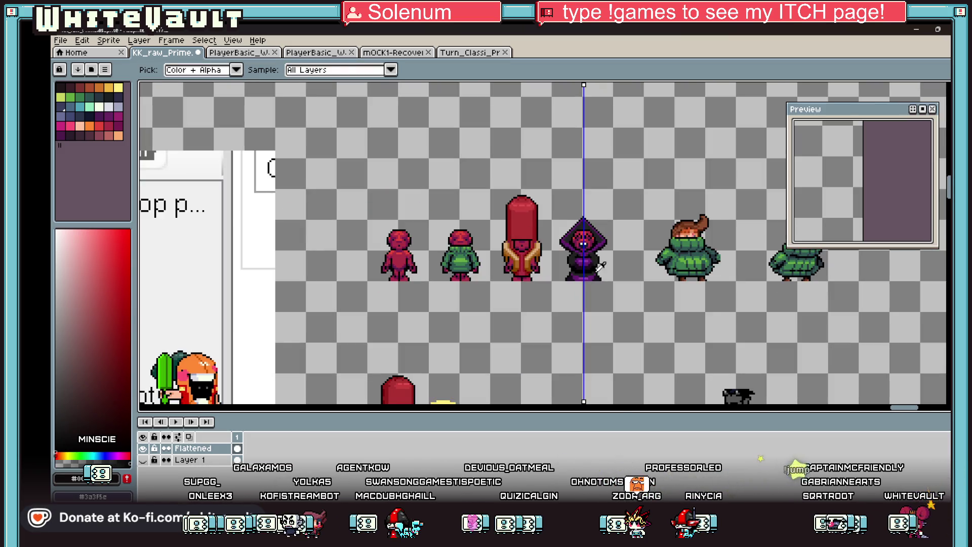
Step: Pick the hood-trim purple and touch up the right hood edge's outline pixel
{"action": "scroll", "coordinate": [599, 267], "scroll_direction": "up", "scroll_amount": 3}
{"action": "left_click", "coordinate": [513, 253], "text": "alt"}
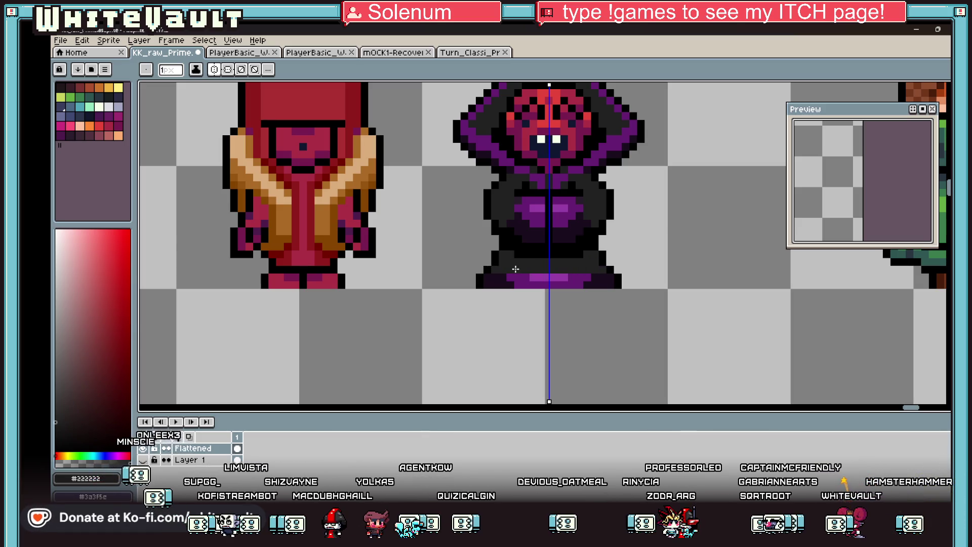
{"action": "scroll", "coordinate": [574, 275], "scroll_direction": "down", "scroll_amount": 3}
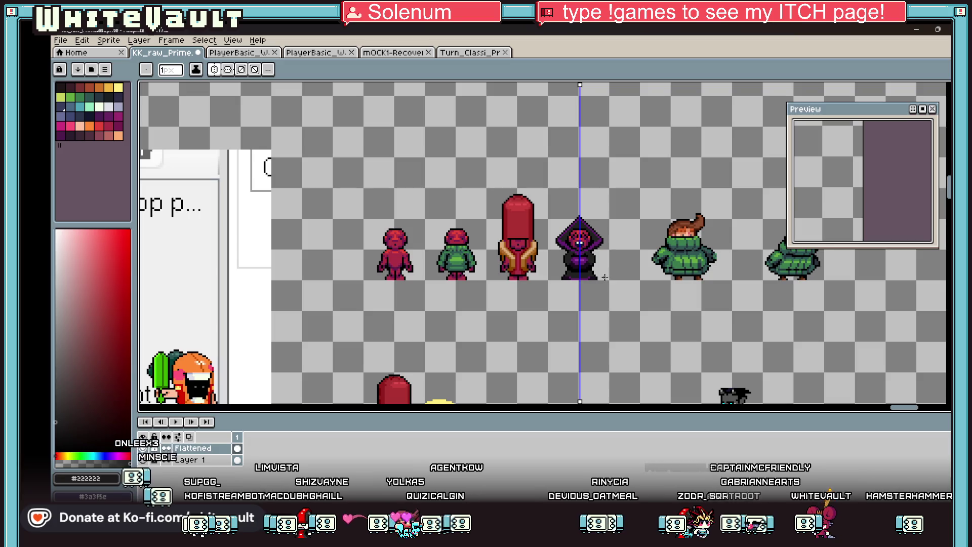
{"action": "scroll", "coordinate": [605, 277], "scroll_direction": "up", "scroll_amount": 1}
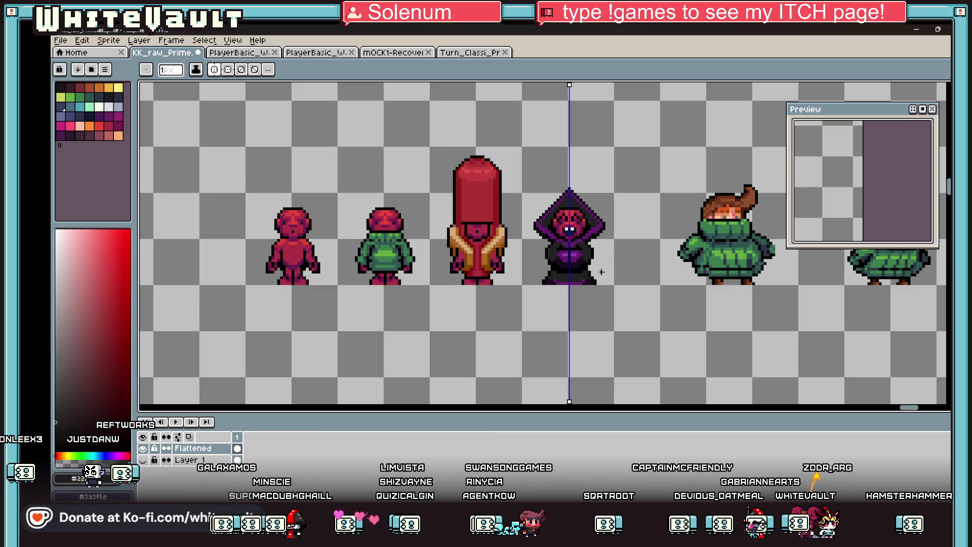
{"action": "scroll", "coordinate": [617, 253], "scroll_direction": "up", "scroll_amount": 2}
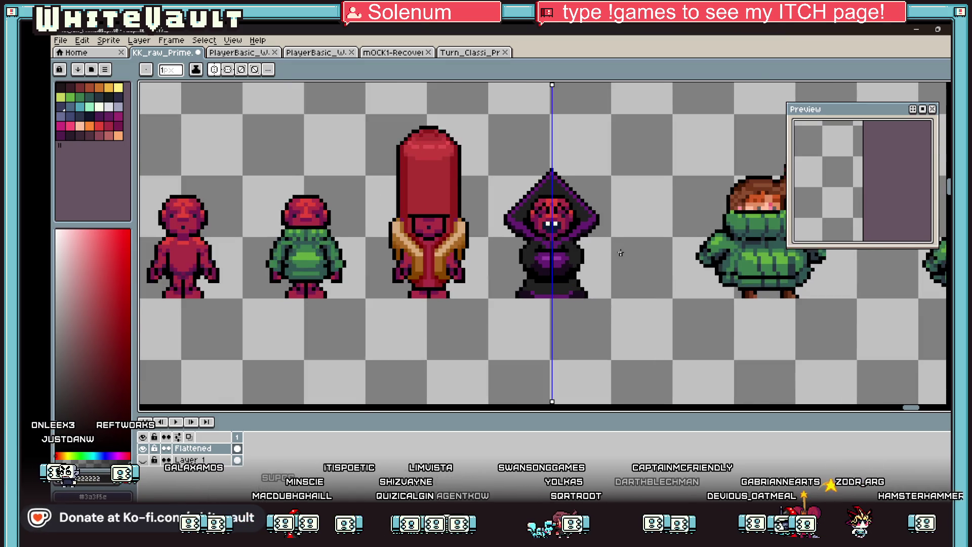
{"action": "key", "text": "i"}
{"action": "scroll", "coordinate": [567, 251], "scroll_direction": "up", "scroll_amount": 1}
{"action": "left_click", "coordinate": [569, 202]}
{"action": "key", "text": "b"}
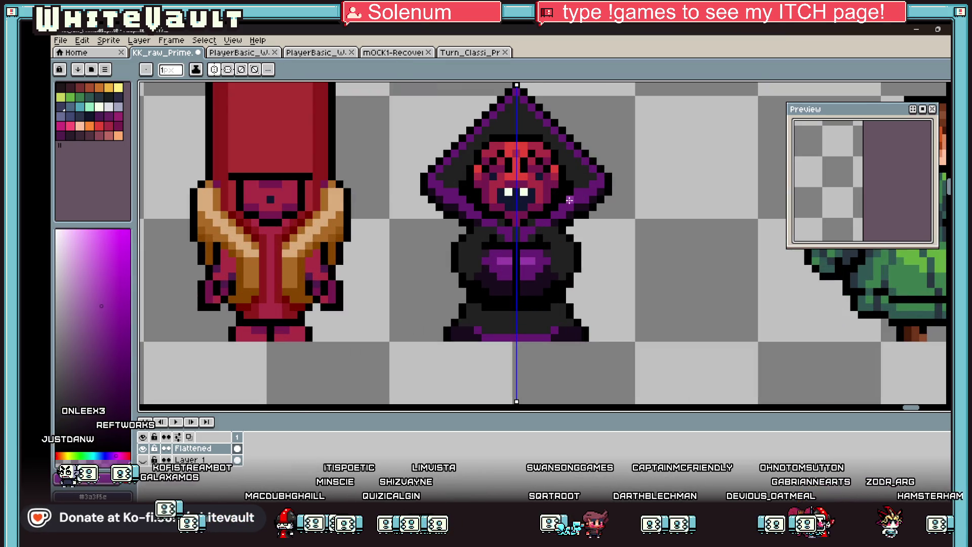
{"action": "scroll", "coordinate": [587, 187], "scroll_direction": "up", "scroll_amount": 1}
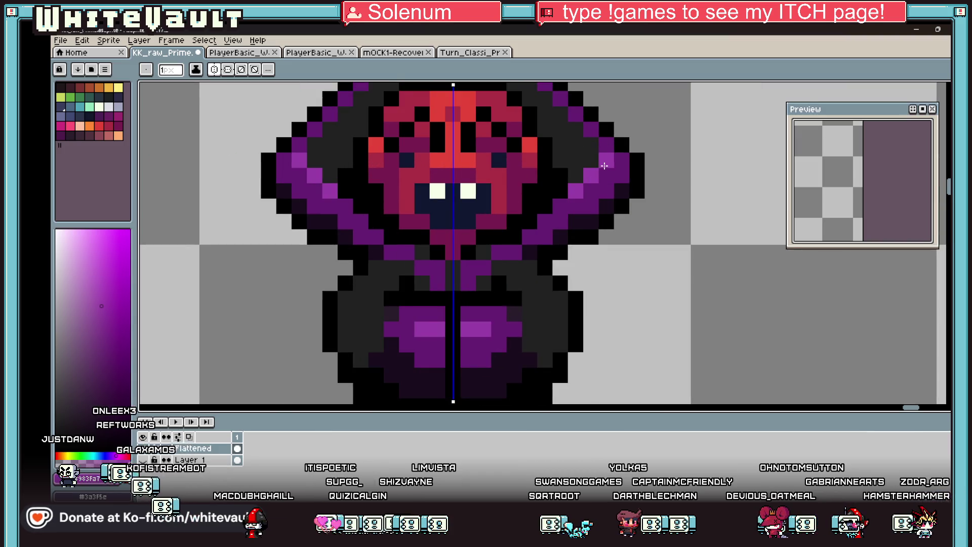
{"action": "scroll", "coordinate": [552, 218], "scroll_direction": "down", "scroll_amount": 3}
{"action": "scroll", "coordinate": [553, 218], "scroll_direction": "down", "scroll_amount": 3}
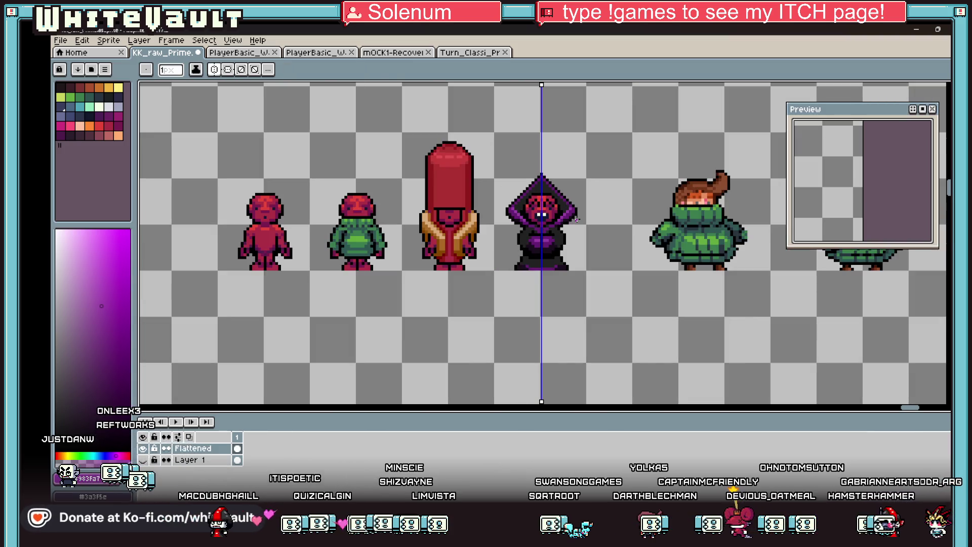
Step: Pick black and blacken three dark-grey hood pixels, mirrored on both sides
{"action": "key", "text": "i"}
{"action": "scroll", "coordinate": [508, 272], "scroll_direction": "up", "scroll_amount": 8}
{"action": "left_click", "coordinate": [508, 273]}
{"action": "key", "text": "b"}
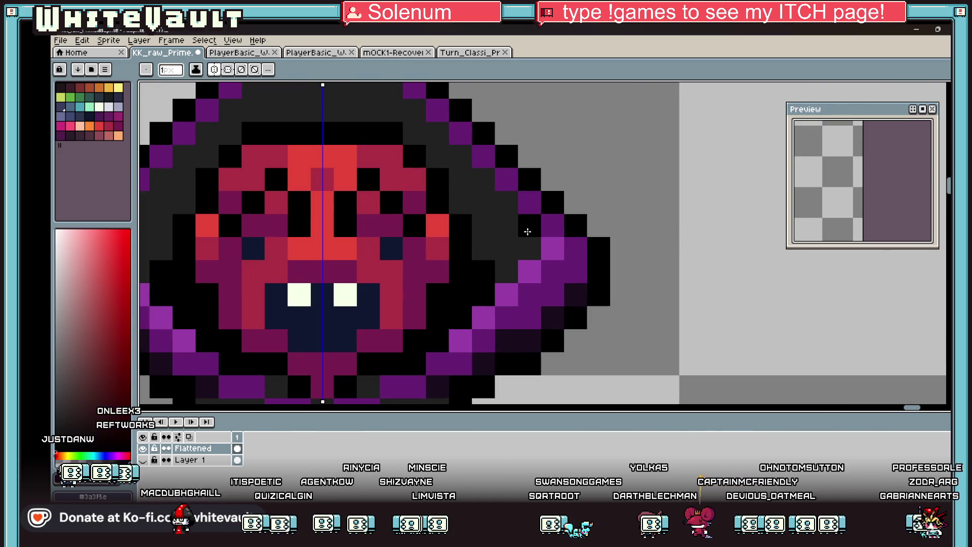
{"action": "left_click", "coordinate": [506, 203]}
{"action": "left_click", "coordinate": [484, 179]}
{"action": "left_click", "coordinate": [529, 248]}
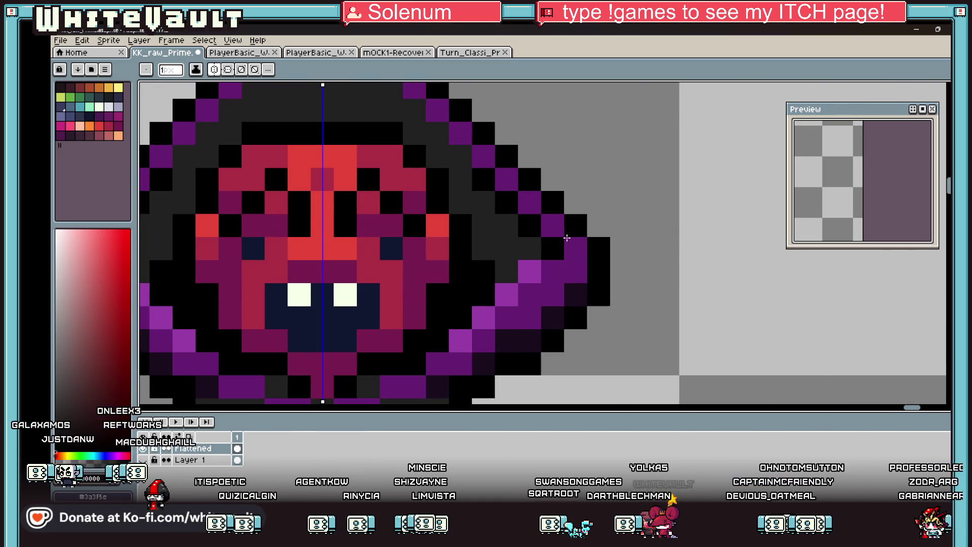
{"action": "scroll", "coordinate": [570, 258], "scroll_direction": "down", "scroll_amount": 4}
{"action": "key", "text": "i"}
{"action": "scroll", "coordinate": [569, 258], "scroll_direction": "up", "scroll_amount": 3}
{"action": "scroll", "coordinate": [570, 258], "scroll_direction": "up", "scroll_amount": 1}
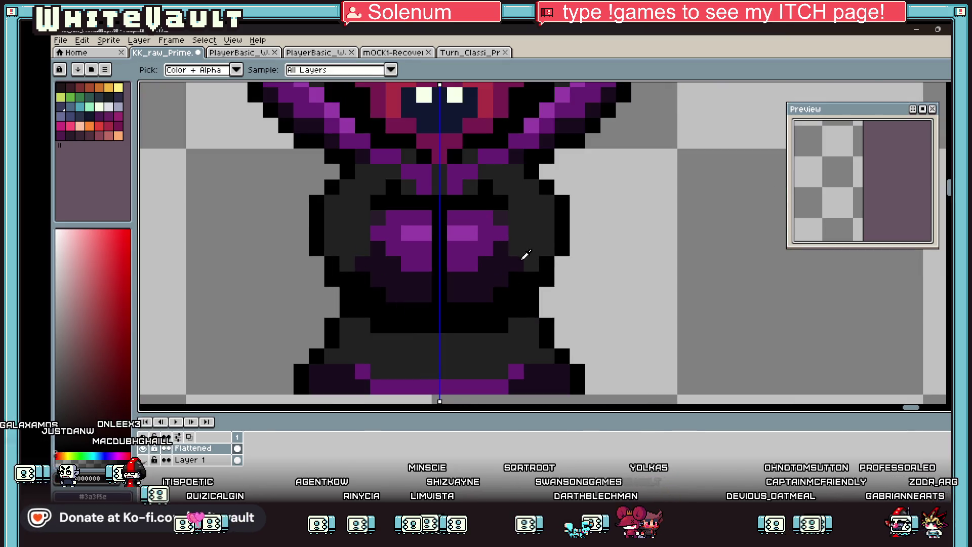
{"action": "key", "text": "b"}
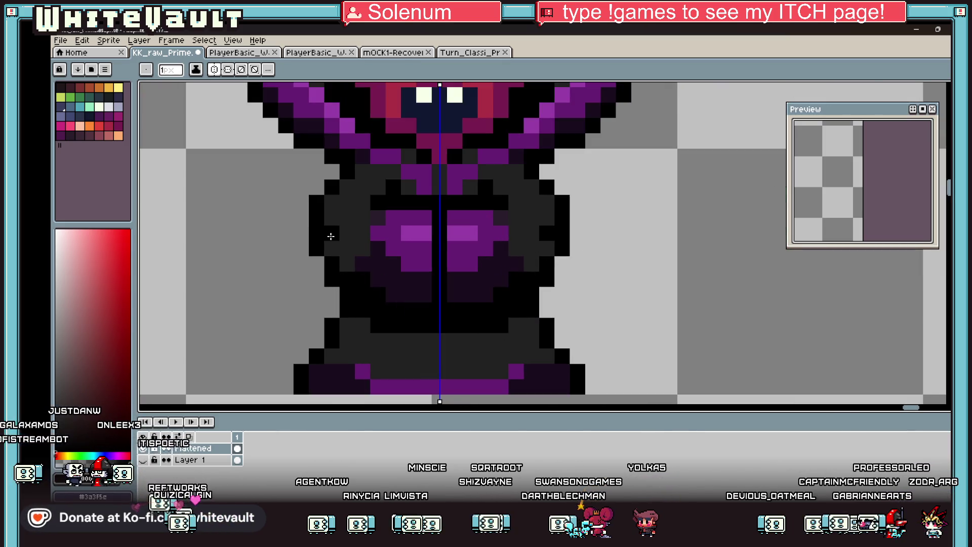
{"action": "scroll", "coordinate": [349, 243], "scroll_direction": "down", "scroll_amount": 4}
{"action": "scroll", "coordinate": [471, 236], "scroll_direction": "up", "scroll_amount": 1}
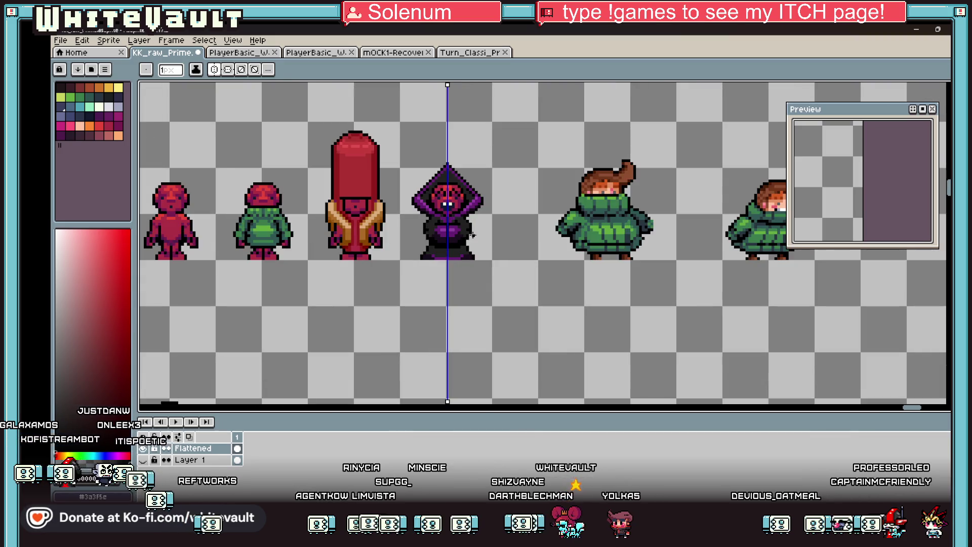
{"action": "scroll", "coordinate": [560, 213], "scroll_direction": "down", "scroll_amount": 3}
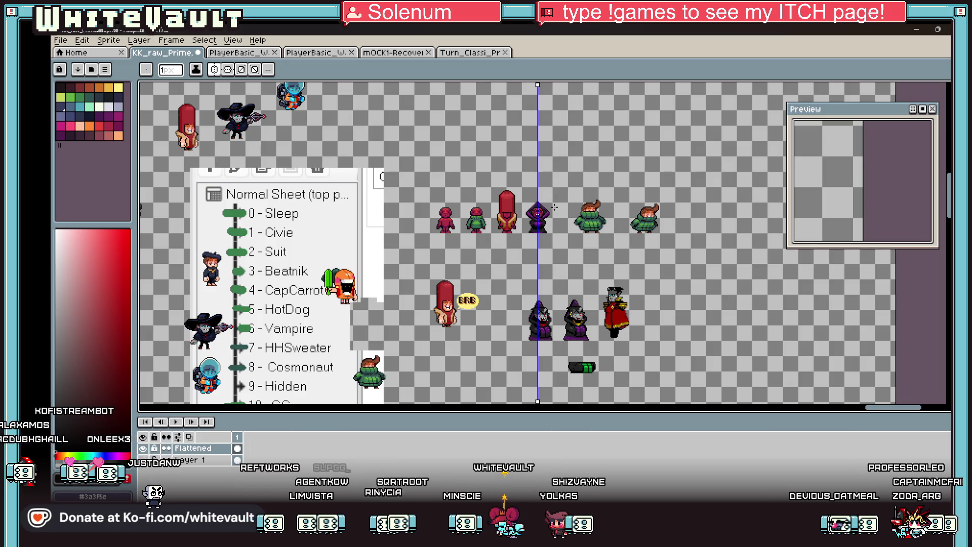
Step: Zoom out, then zoom in on the red-collar and gold-chain hooded sprites below the row
{"action": "scroll", "coordinate": [549, 207], "scroll_direction": "up", "scroll_amount": 1}
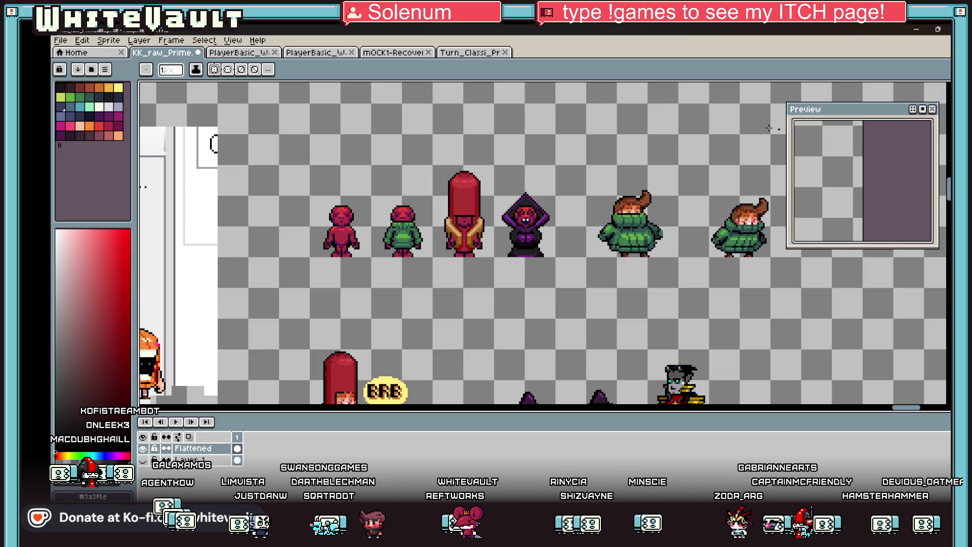
{"action": "scroll", "coordinate": [555, 343], "scroll_direction": "down", "scroll_amount": 4}
{"action": "scroll", "coordinate": [584, 341], "scroll_direction": "up", "scroll_amount": 5}
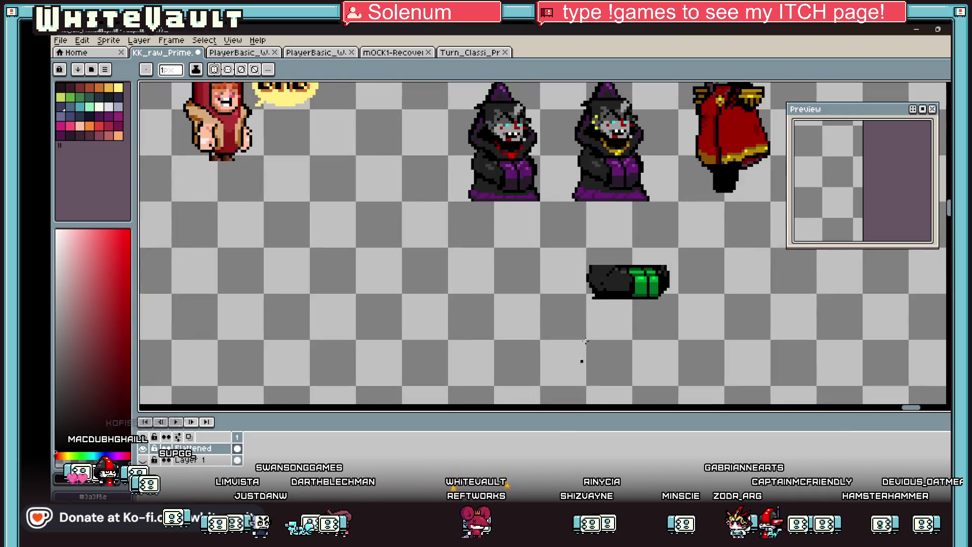
{"action": "scroll", "coordinate": [614, 107], "scroll_direction": "up", "scroll_amount": 1}
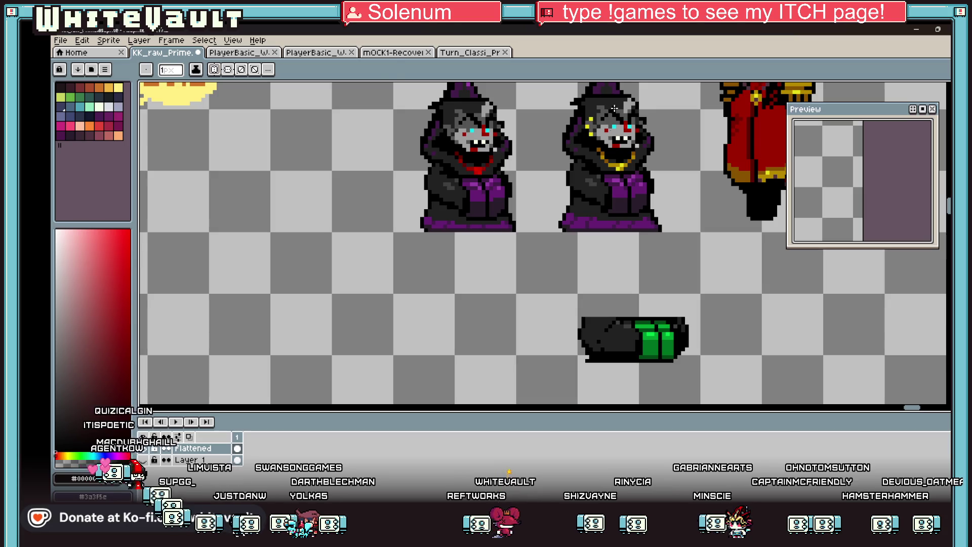
{"action": "key", "text": "i"}
{"action": "scroll", "coordinate": [506, 193], "scroll_direction": "down", "scroll_amount": 4}
{"action": "scroll", "coordinate": [498, 179], "scroll_direction": "up", "scroll_amount": 6}
{"action": "key", "text": "b"}
{"action": "left_click", "coordinate": [498, 179]}
{"action": "scroll", "coordinate": [496, 177], "scroll_direction": "up", "scroll_amount": 1}
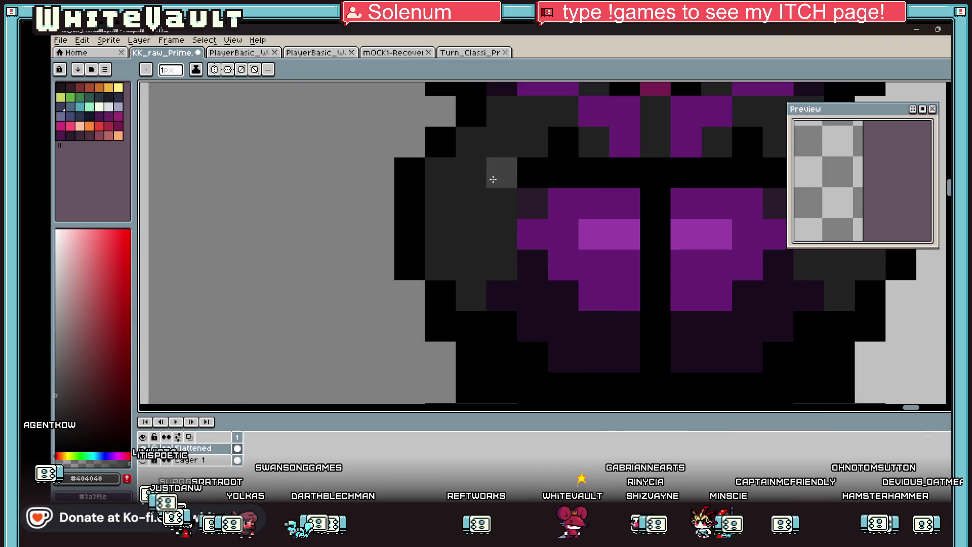
{"action": "scroll", "coordinate": [473, 198], "scroll_direction": "down", "scroll_amount": 2}
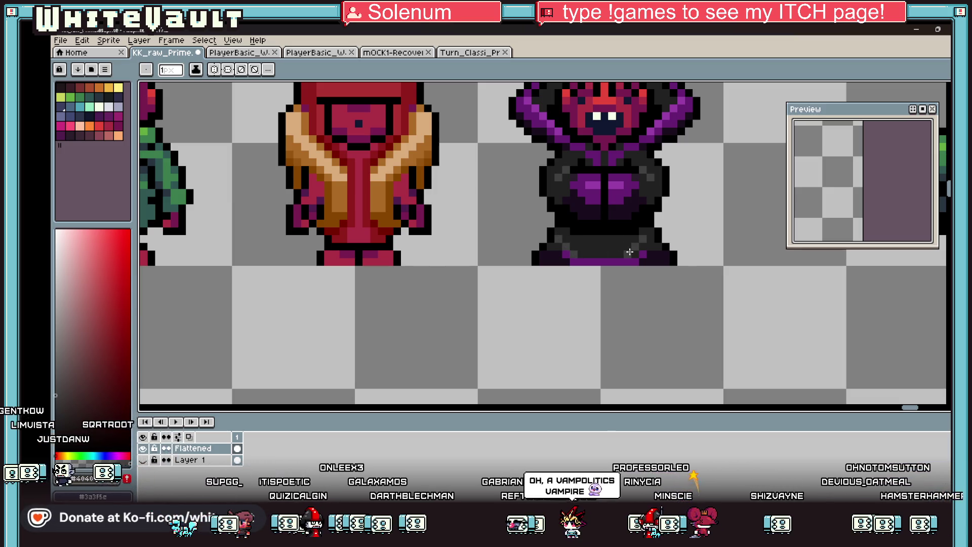
{"action": "scroll", "coordinate": [629, 252], "scroll_direction": "down", "scroll_amount": 3}
{"action": "scroll", "coordinate": [648, 249], "scroll_direction": "up", "scroll_amount": 4}
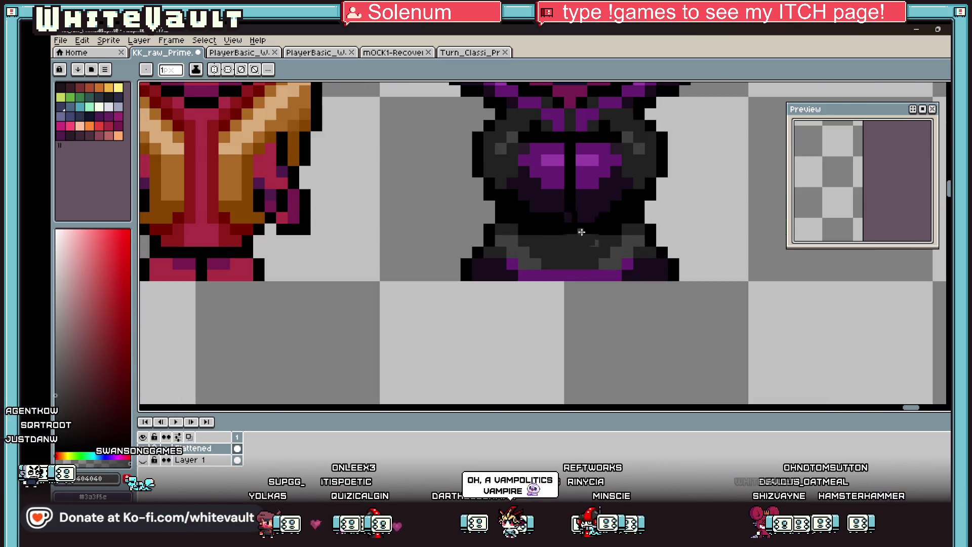
{"action": "scroll", "coordinate": [582, 232], "scroll_direction": "down", "scroll_amount": 3}
{"action": "scroll", "coordinate": [601, 238], "scroll_direction": "up", "scroll_amount": 3}
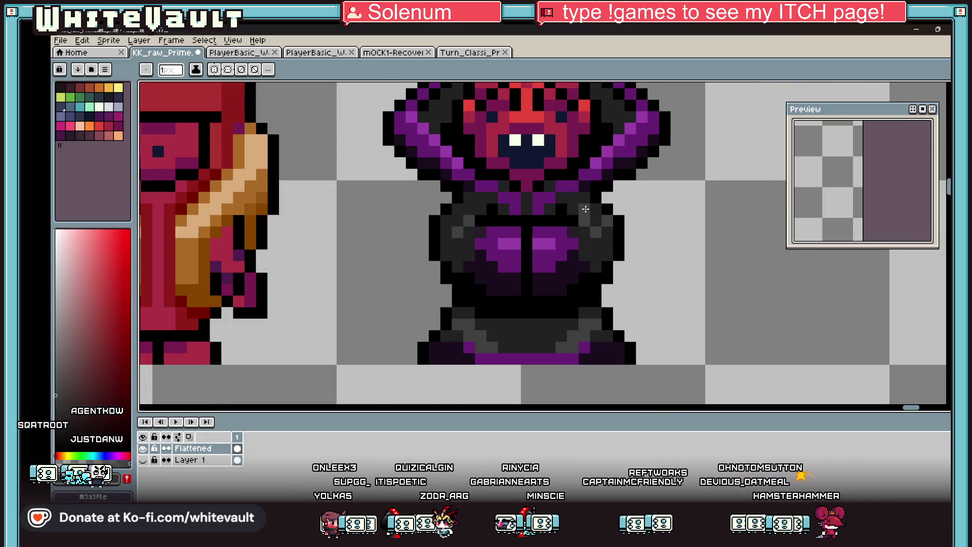
{"action": "key", "text": "alt"}
{"action": "key", "text": "alt"}
{"action": "key", "text": "alt"}
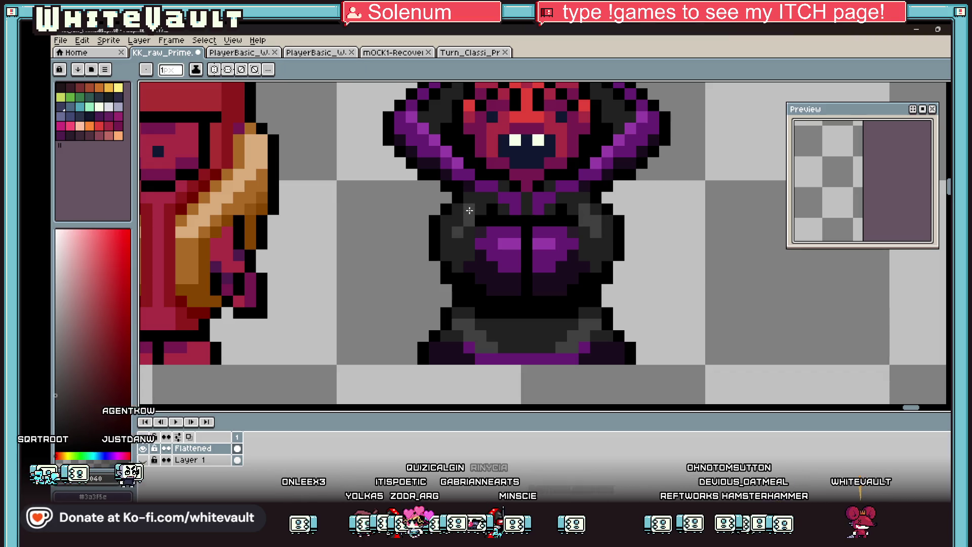
{"action": "scroll", "coordinate": [466, 214], "scroll_direction": "down", "scroll_amount": 3}
{"action": "scroll", "coordinate": [548, 135], "scroll_direction": "up", "scroll_amount": 4}
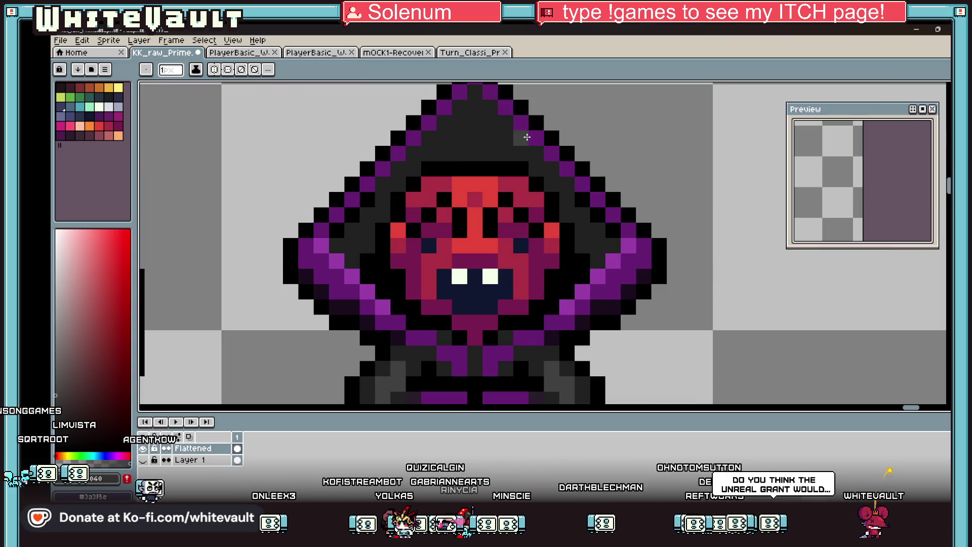
{"action": "left_click_drag", "start_coordinate": [538, 150], "coordinate": [554, 167]}
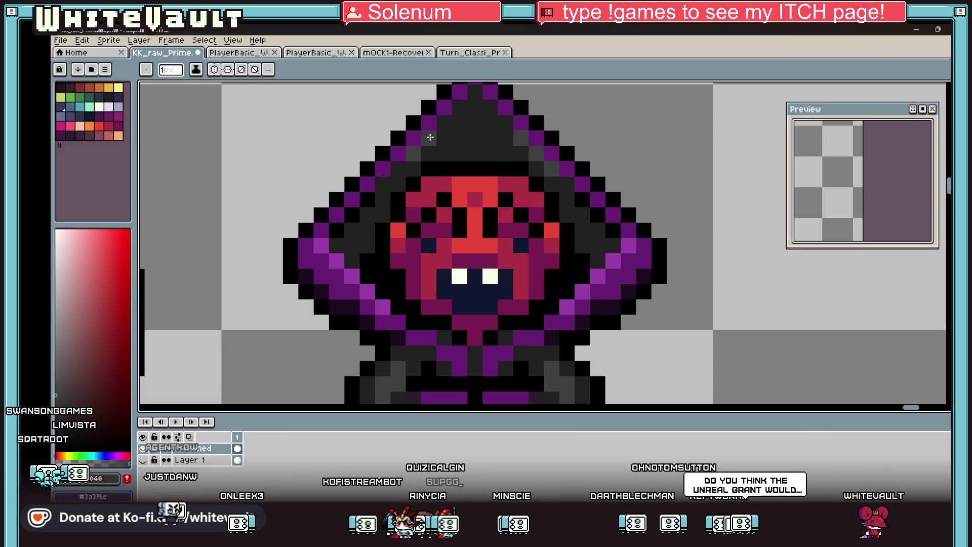
{"action": "scroll", "coordinate": [552, 167], "scroll_direction": "down", "scroll_amount": 5}
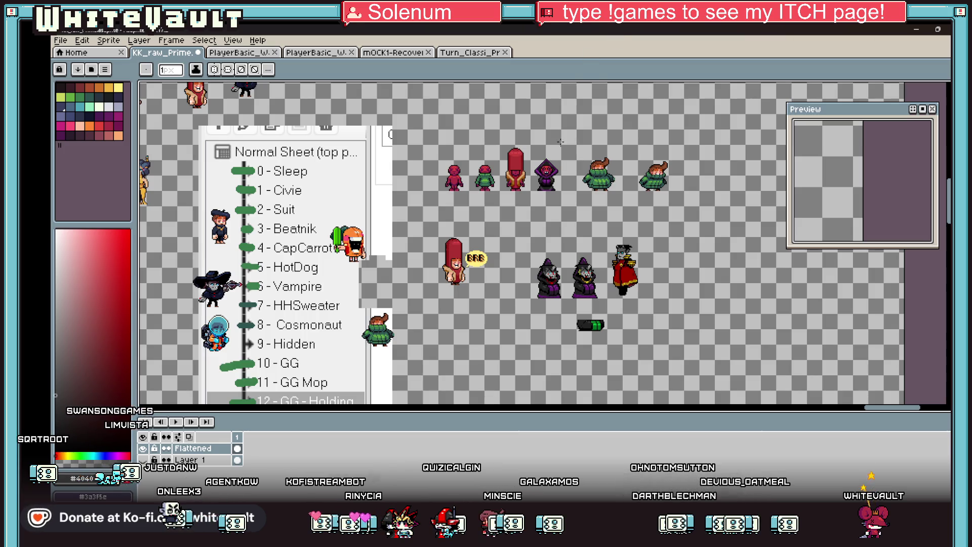
{"action": "scroll", "coordinate": [550, 170], "scroll_direction": "up", "scroll_amount": 5}
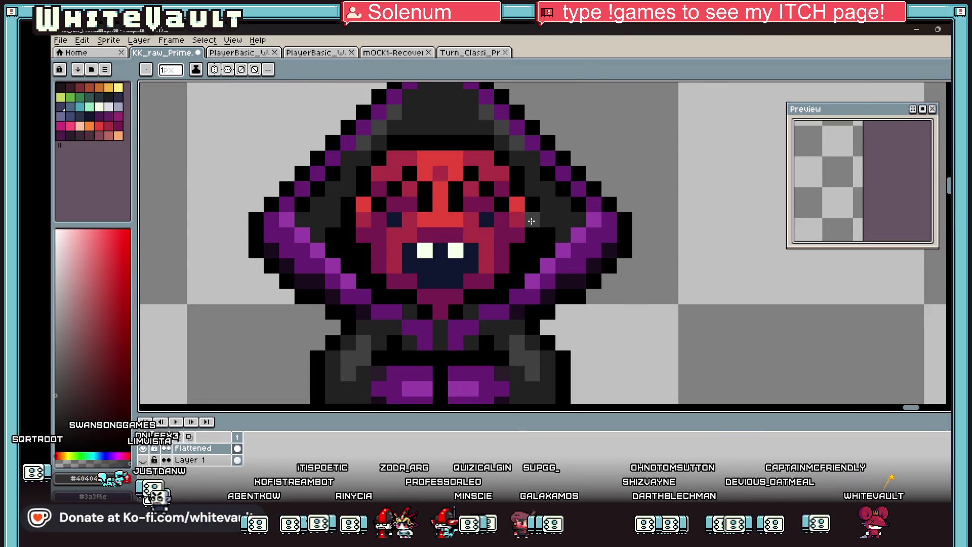
{"action": "scroll", "coordinate": [531, 221], "scroll_direction": "up", "scroll_amount": 1}
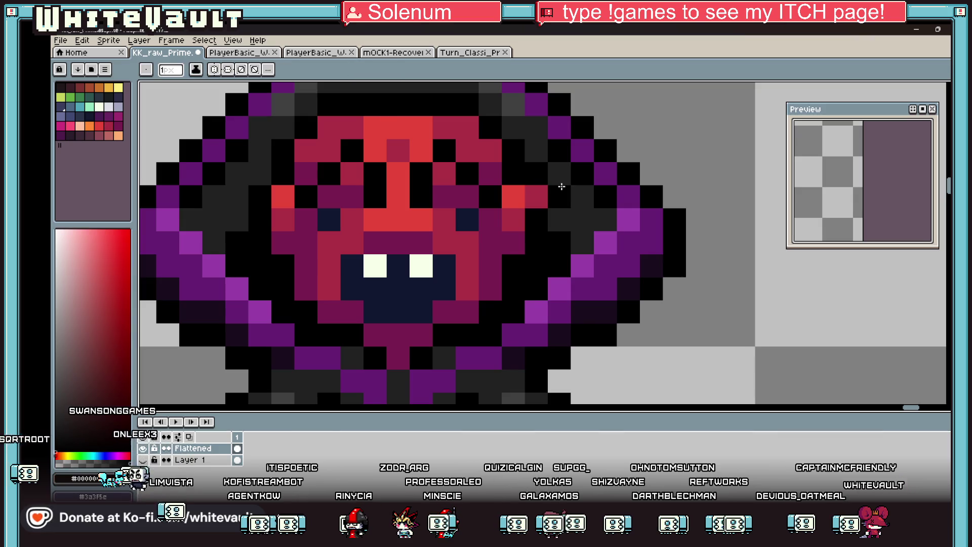
{"action": "left_click", "coordinate": [260, 193], "text": "alt"}
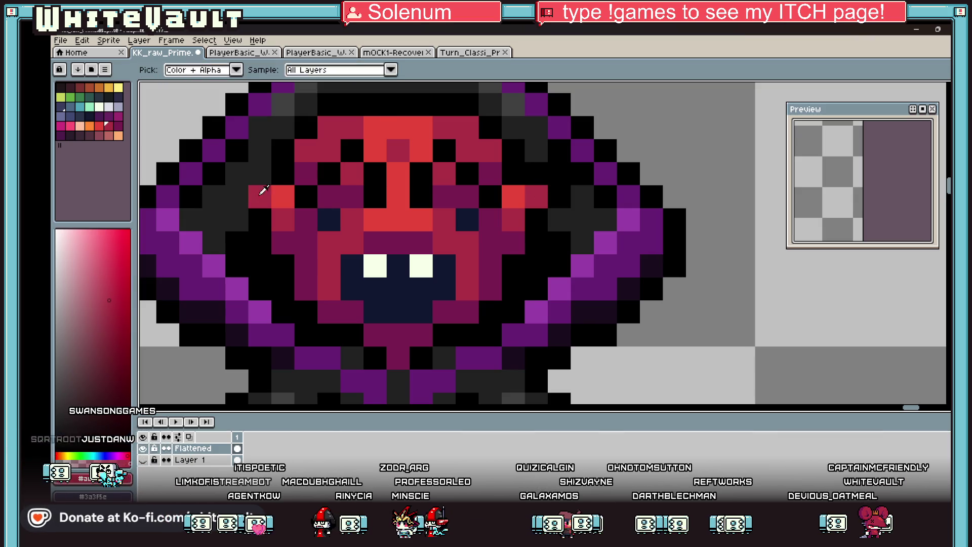
{"action": "scroll", "coordinate": [253, 197], "scroll_direction": "down", "scroll_amount": 5}
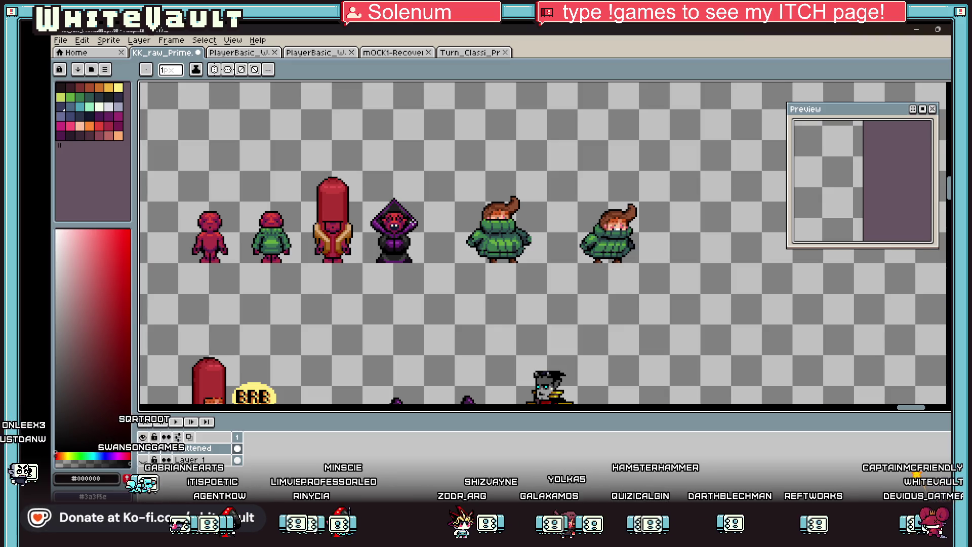
{"action": "scroll", "coordinate": [366, 342], "scroll_direction": "down", "scroll_amount": 2}
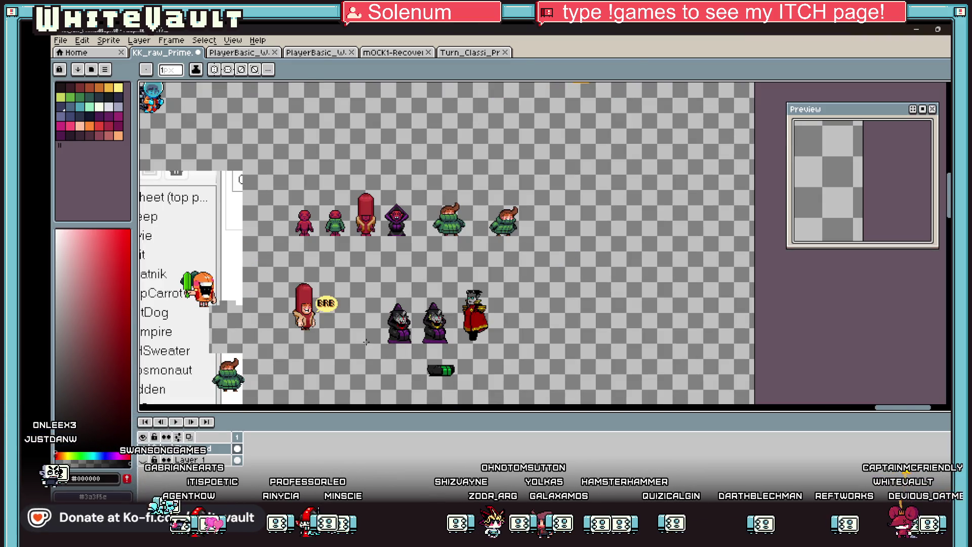
{"action": "left_click_drag", "start_coordinate": [905, 416], "coordinate": [894, 416]}
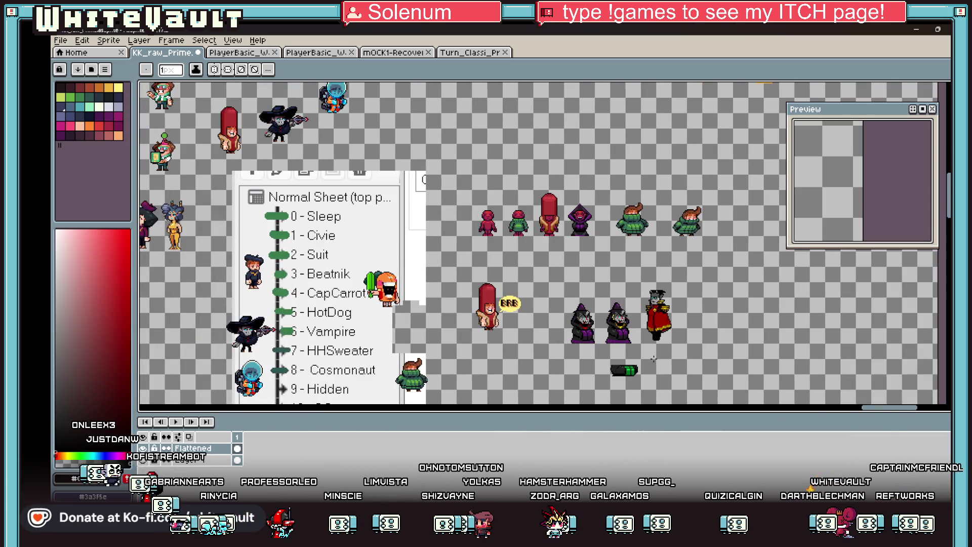
{"action": "scroll", "coordinate": [653, 359], "scroll_direction": "up", "scroll_amount": 2}
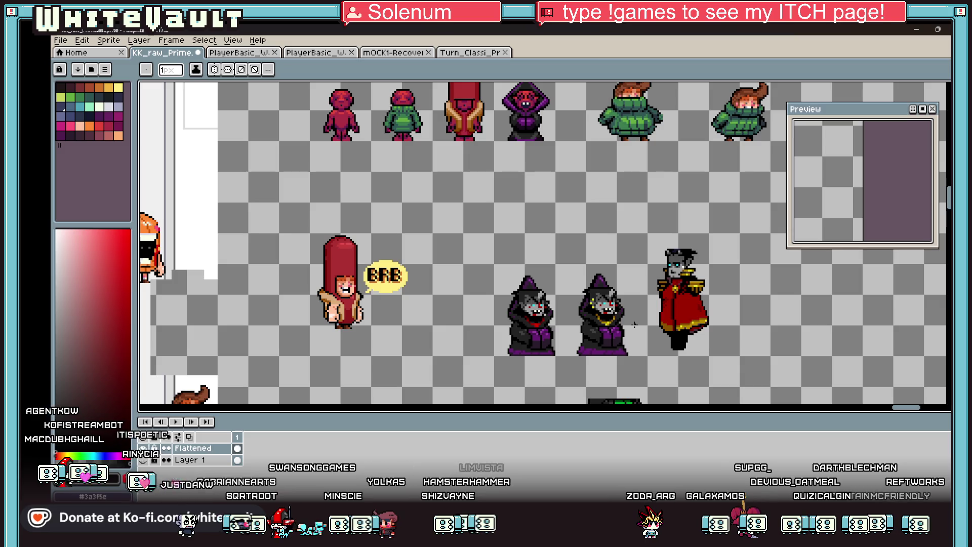
{"action": "scroll", "coordinate": [567, 238], "scroll_direction": "down", "scroll_amount": 2}
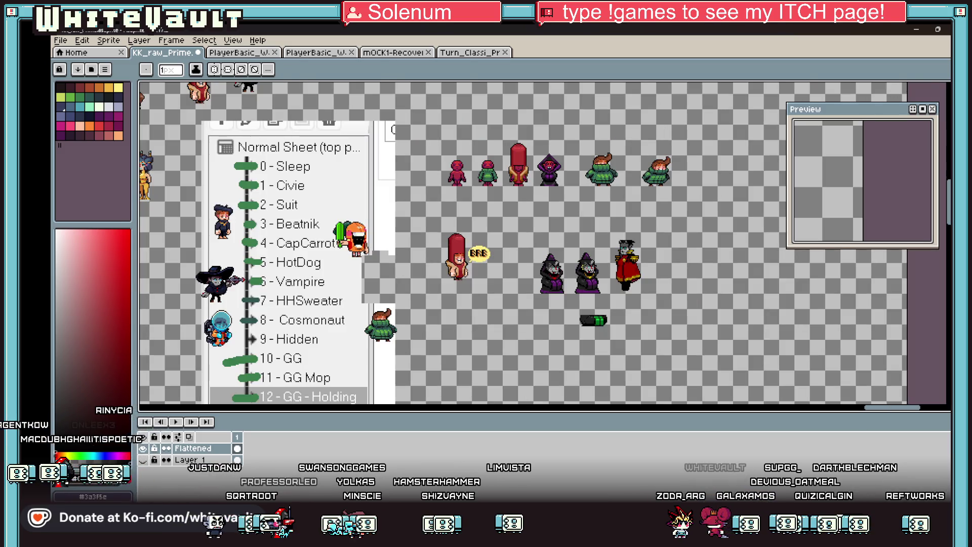
{"action": "key", "text": "shift+q"}
{"action": "scroll", "coordinate": [592, 108], "scroll_direction": "up", "scroll_amount": 1}
{"action": "scroll", "coordinate": [476, 137], "scroll_direction": "up", "scroll_amount": 1}
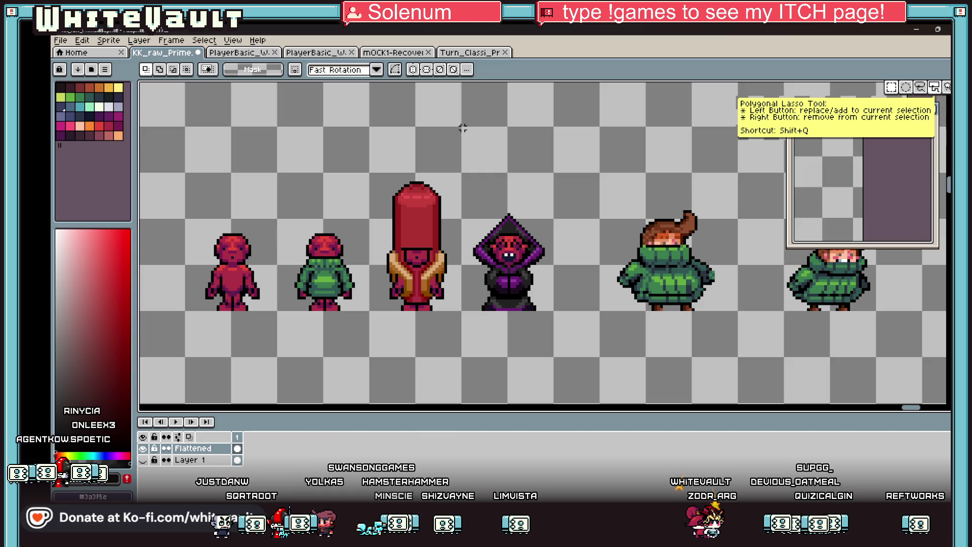
Step: Copy the purple hooded figure into a new 32x48 sprite
{"action": "mouse_move", "coordinate": [459, 174]}
{"action": "left_mouse_down"}
{"action": "mouse_move", "coordinate": [557, 317]}
{"action": "mouse_move", "coordinate": [543, 304]}
{"action": "left_mouse_up"}
{"action": "left_click", "coordinate": [544, 296]}
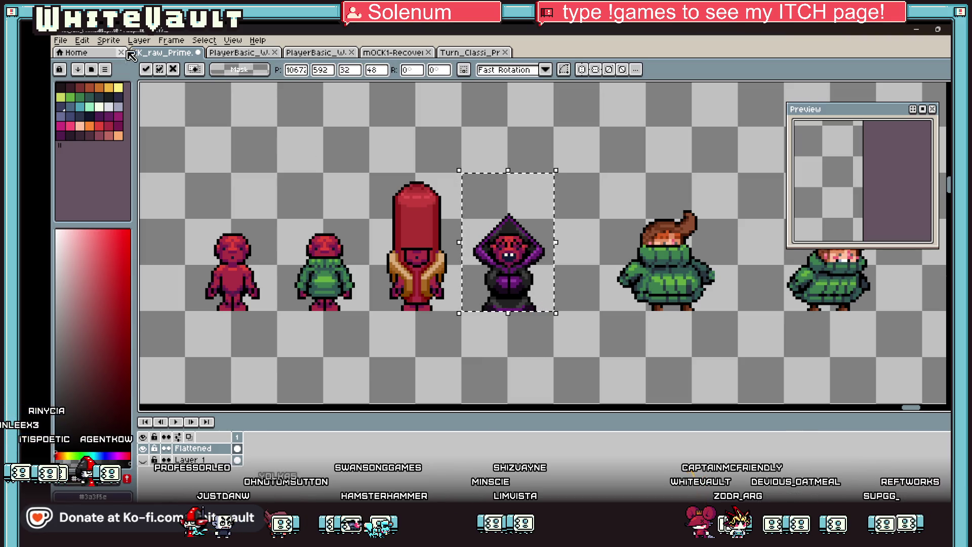
{"action": "left_click", "coordinate": [60, 40]}
{"action": "left_click", "coordinate": [68, 52]}
{"action": "left_click", "coordinate": [467, 364]}
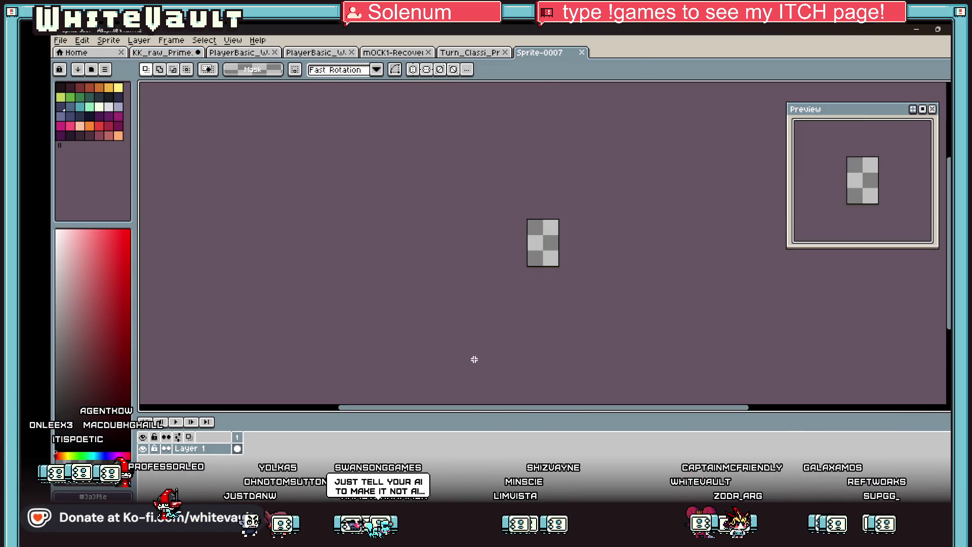
{"action": "key", "text": "ctrl+v"}
Step: Save the new sprite as ChangeRoom_8.png and return to the character sheet
{"action": "left_click", "coordinate": [81, 42]}
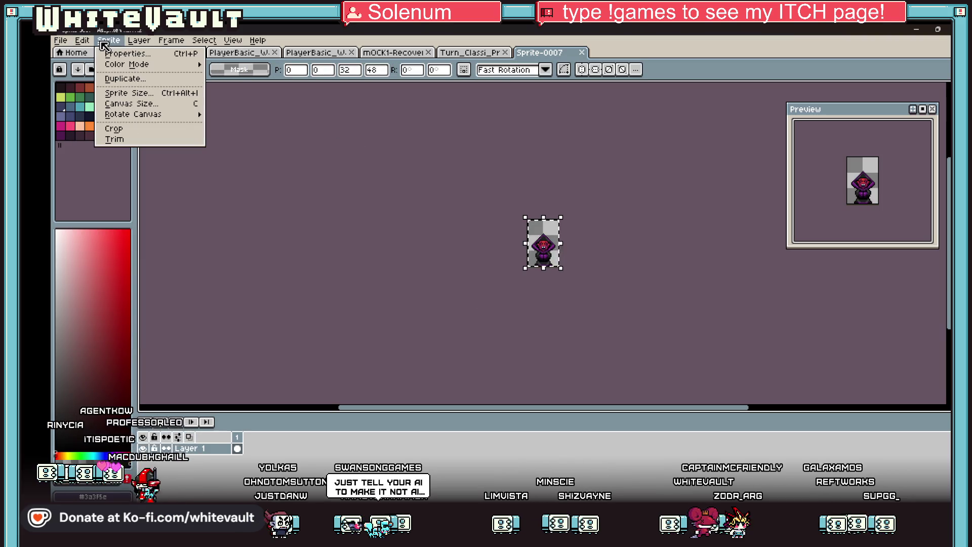
{"action": "mouse_move", "coordinate": [60, 40]}
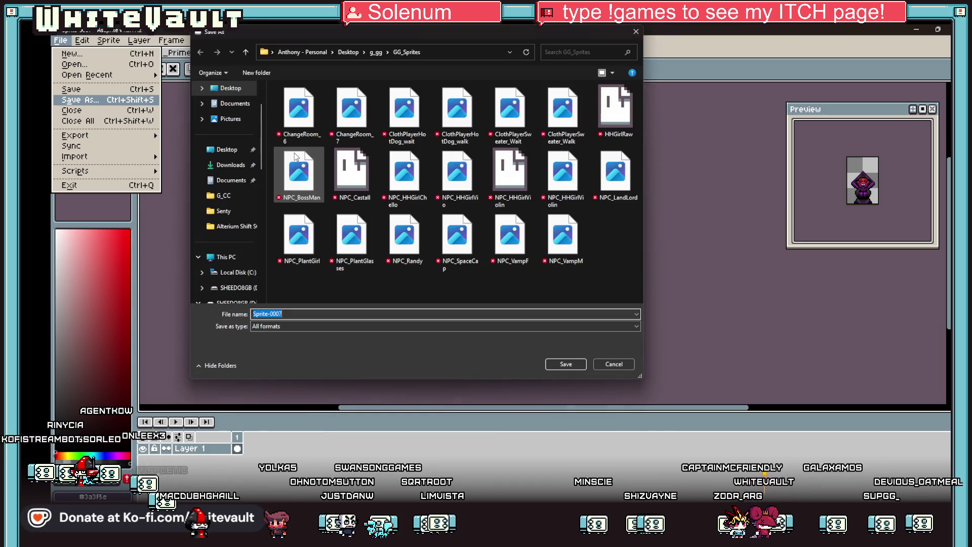
{"action": "left_click", "coordinate": [352, 114]}
{"action": "left_click", "coordinate": [306, 312]}
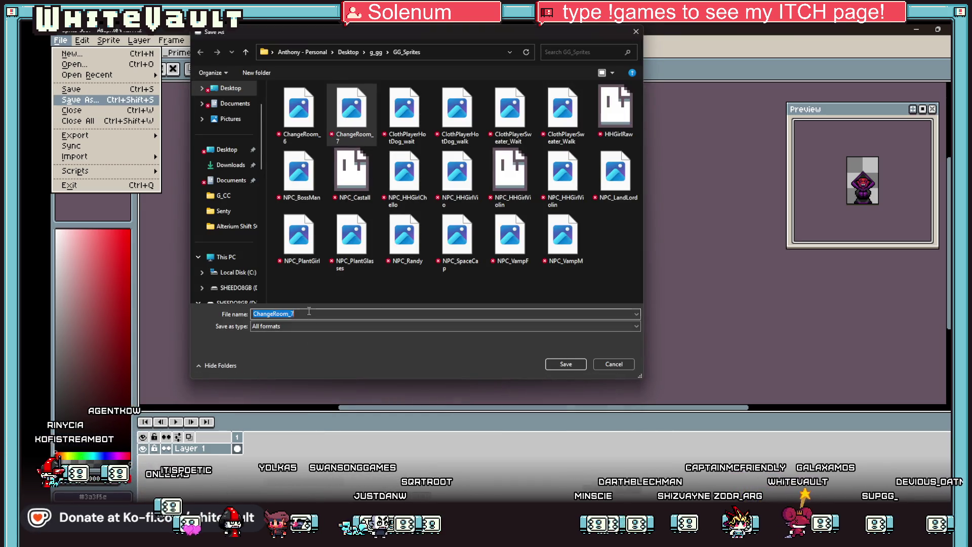
{"action": "key", "text": "BackSpace"}
{"action": "type", "text": "8"}
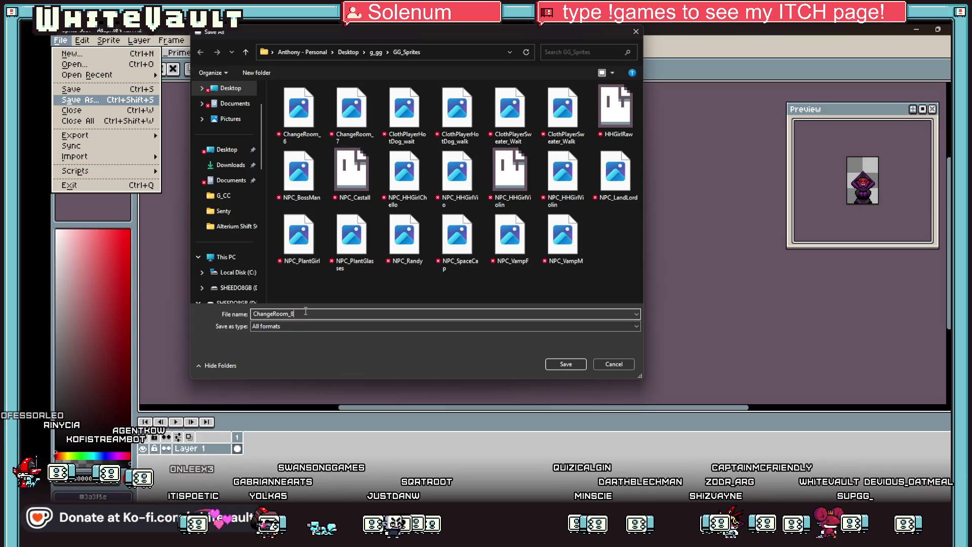
{"action": "left_click", "coordinate": [305, 326]}
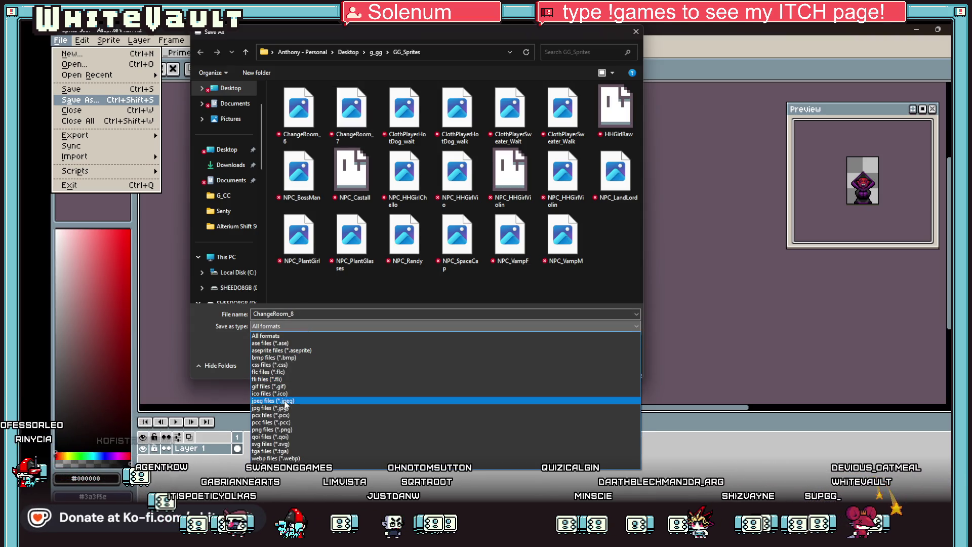
{"action": "left_click", "coordinate": [291, 430]}
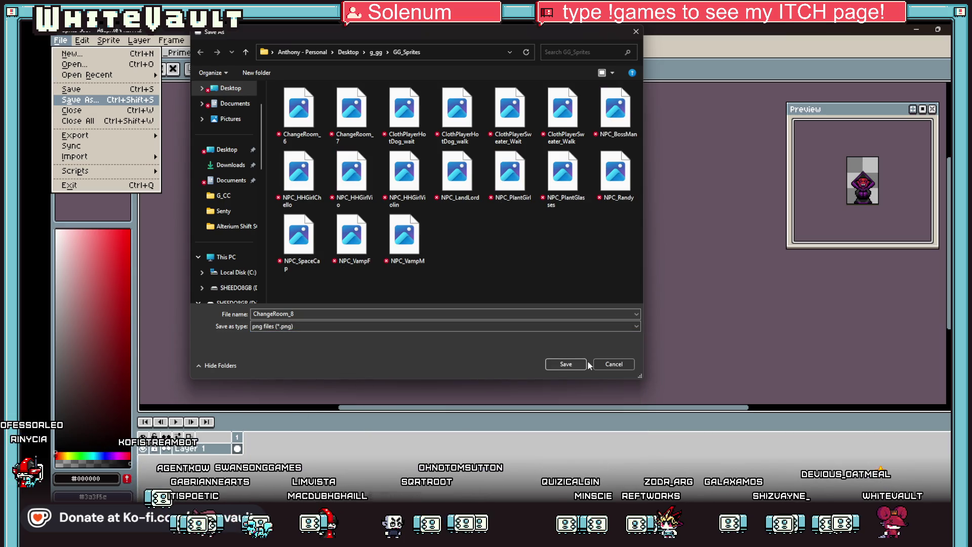
{"action": "left_click", "coordinate": [566, 364]}
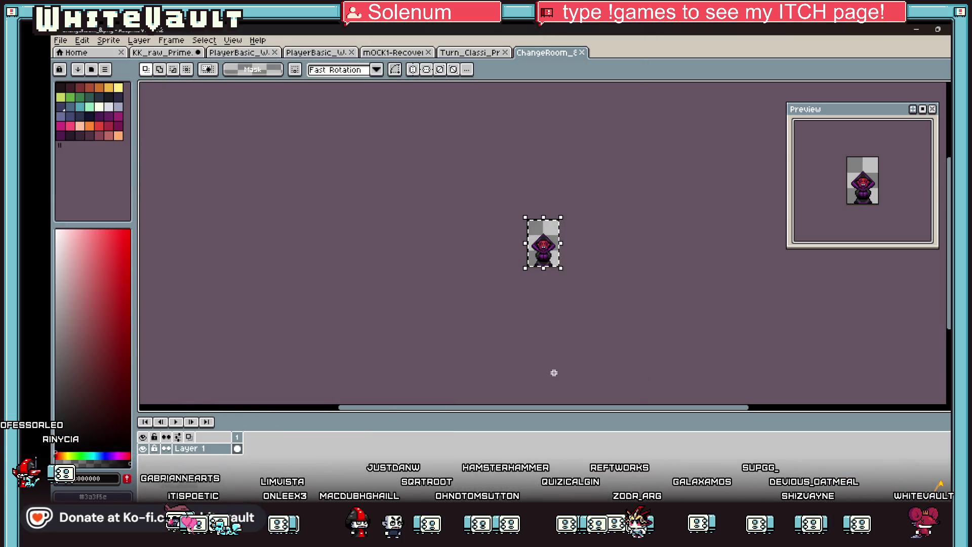
{"action": "left_click", "coordinate": [473, 53]}
{"action": "left_click", "coordinate": [386, 52]}
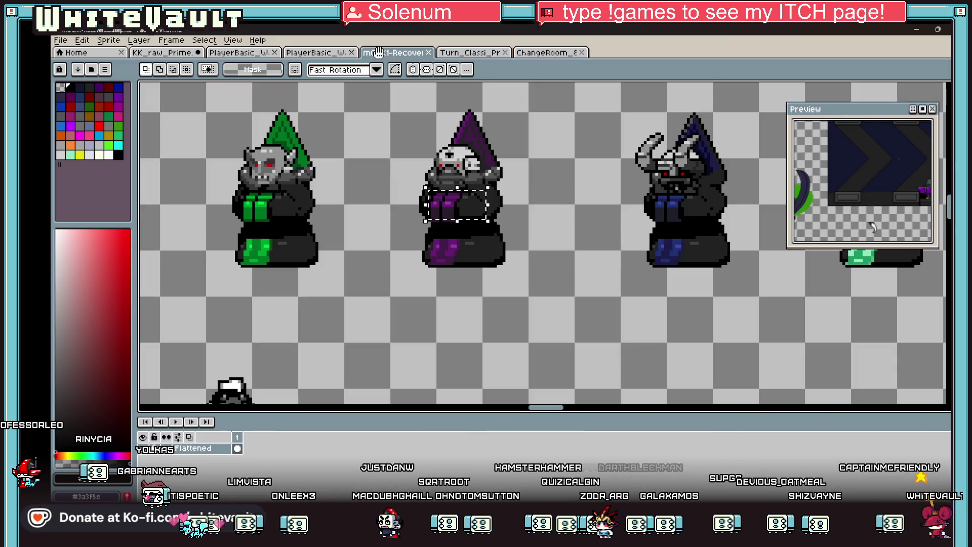
Step: Return to the main sprite sheet and nudge both hooded vampires slightly left
{"action": "left_click", "coordinate": [315, 53]}
{"action": "key", "text": "ctrl+shift+Tab"}
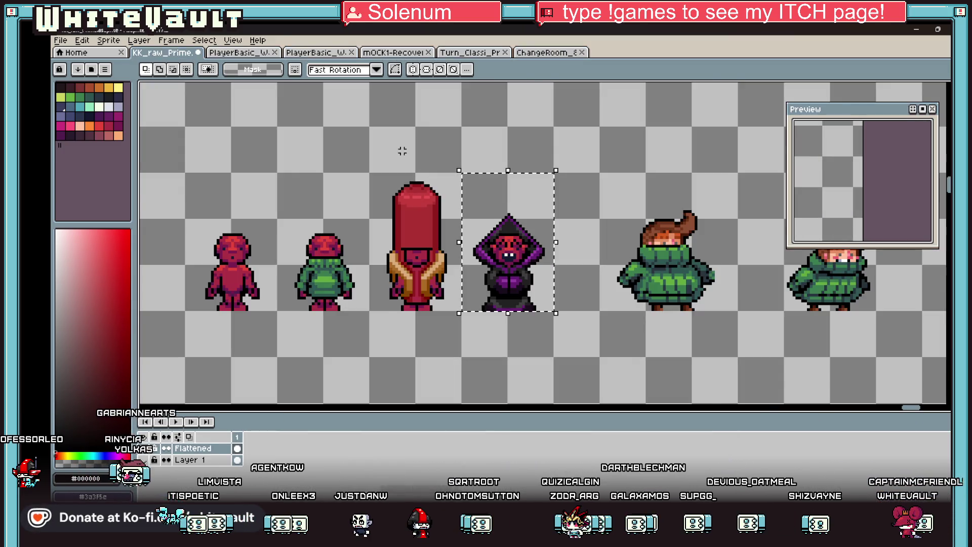
{"action": "key", "text": "ctrl+shift+Tab"}
{"action": "scroll", "coordinate": [607, 322], "scroll_direction": "up", "scroll_amount": 3}
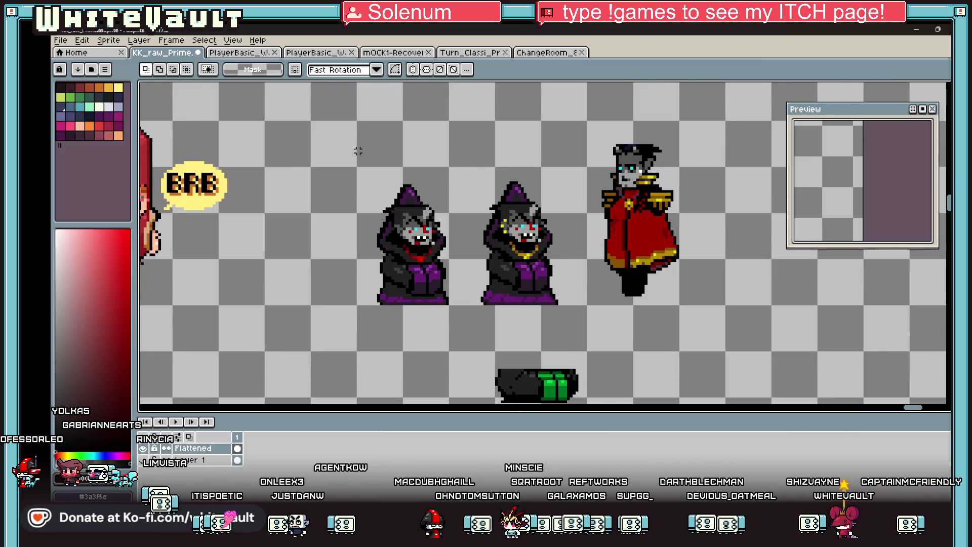
{"action": "left_click_drag", "start_coordinate": [332, 146], "coordinate": [582, 327]}
{"action": "left_click_drag", "start_coordinate": [562, 313], "coordinate": [539, 301]}
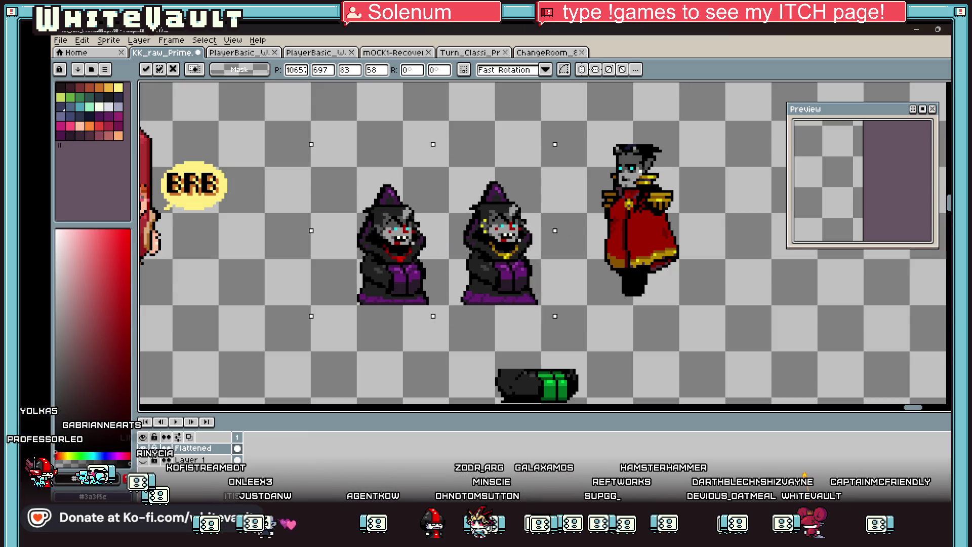
{"action": "key", "text": "Return"}
Step: Select the gold-chain vampire and test a dark-red face pixel, restoring it to light grey
{"action": "left_click_drag", "start_coordinate": [450, 168], "coordinate": [543, 307]}
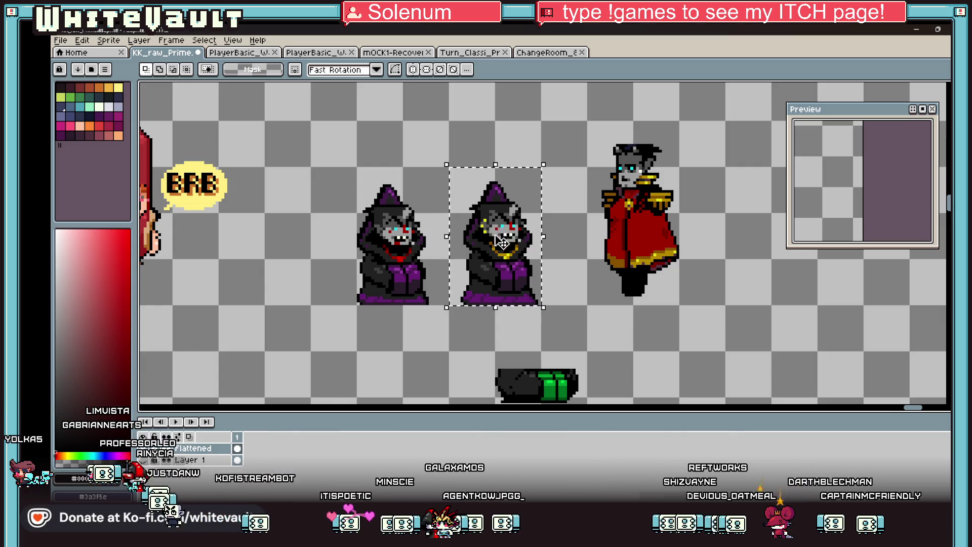
{"action": "scroll", "coordinate": [501, 242], "scroll_direction": "up", "scroll_amount": 5}
{"action": "key", "text": "b"}
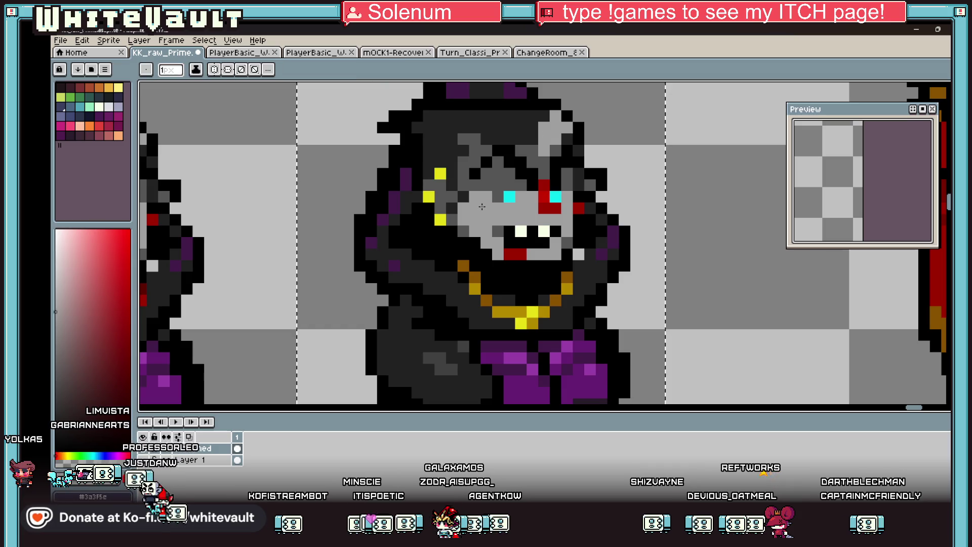
{"action": "left_click", "coordinate": [485, 207]}
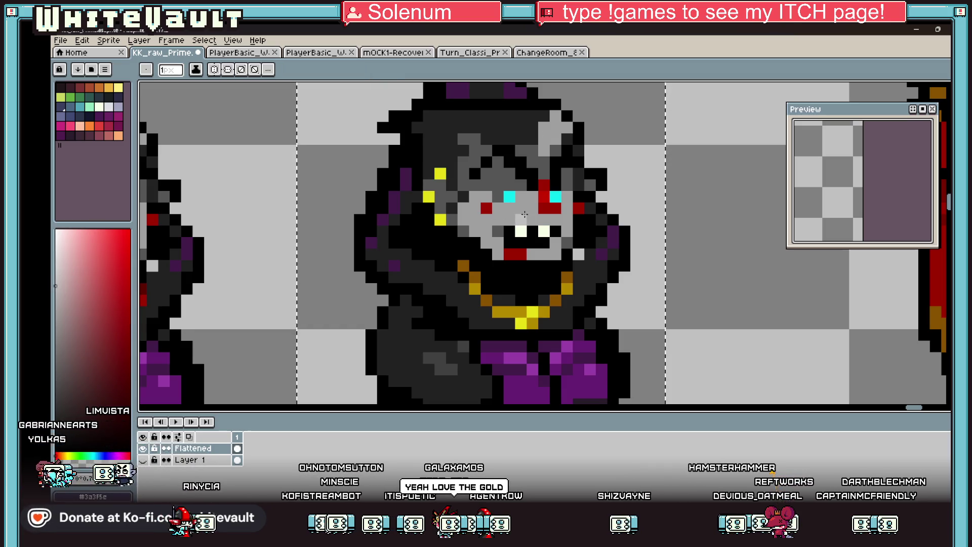
{"action": "left_click", "coordinate": [486, 207]}
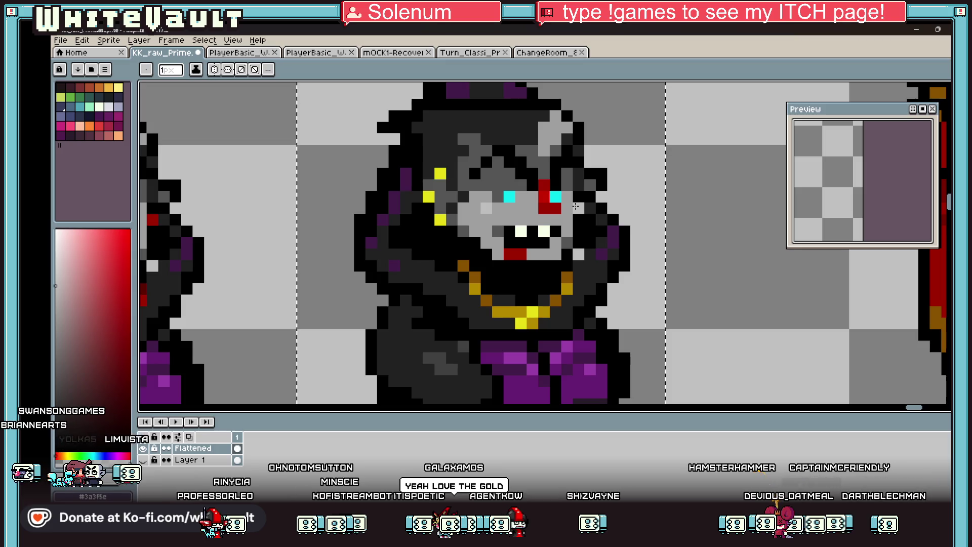
{"action": "scroll", "coordinate": [575, 207], "scroll_direction": "down", "scroll_amount": 4}
{"action": "scroll", "coordinate": [574, 210], "scroll_direction": "up", "scroll_amount": 3}
Step: Repaint the red pixels beside the gold-chain vampire's eye with two purples sampled from the sprite
{"action": "key", "text": "i"}
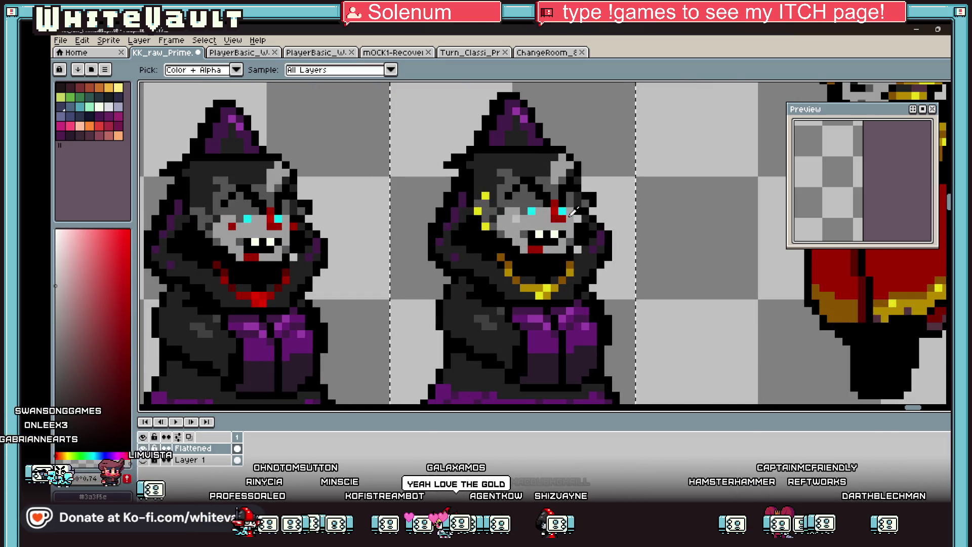
{"action": "scroll", "coordinate": [573, 211], "scroll_direction": "up", "scroll_amount": 2}
{"action": "left_click", "coordinate": [607, 233], "text": "alt"}
{"action": "left_click", "coordinate": [512, 175]}
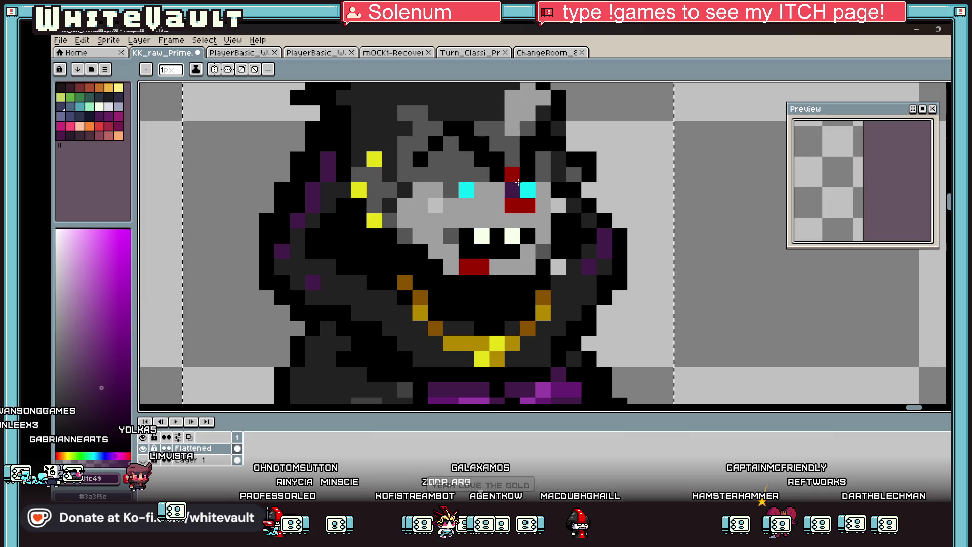
{"action": "left_click", "coordinate": [514, 203]}
{"action": "left_click", "coordinate": [553, 384], "text": "alt"}
{"action": "left_click", "coordinate": [527, 204]}
{"action": "left_click", "coordinate": [517, 195]}
{"action": "scroll", "coordinate": [557, 208], "scroll_direction": "down", "scroll_amount": 6}
{"action": "scroll", "coordinate": [582, 213], "scroll_direction": "down", "scroll_amount": 2}
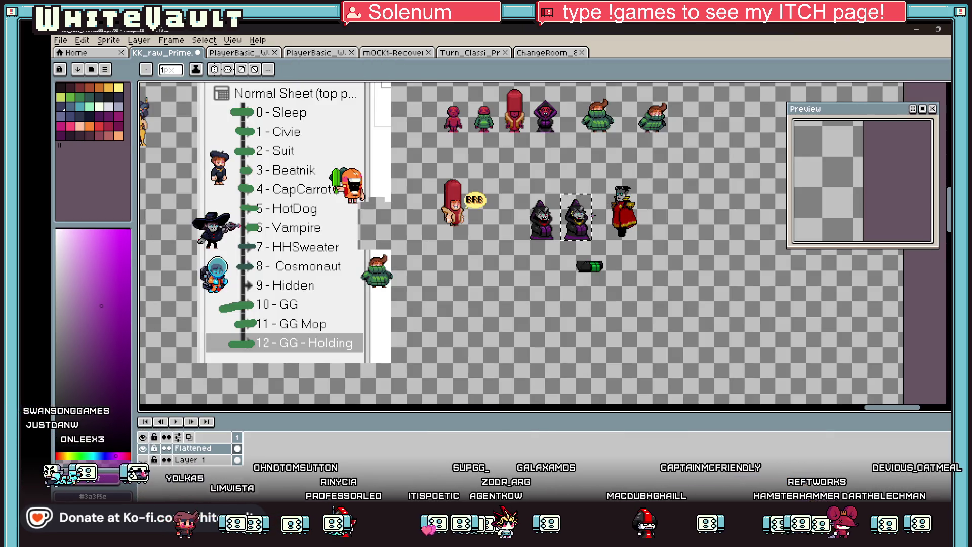
{"action": "scroll", "coordinate": [592, 215], "scroll_direction": "up", "scroll_amount": 1}
Step: Copy the selected gold-chain vampire and paste it into a new 32x48 sprite
{"action": "scroll", "coordinate": [592, 215], "scroll_direction": "up", "scroll_amount": 1}
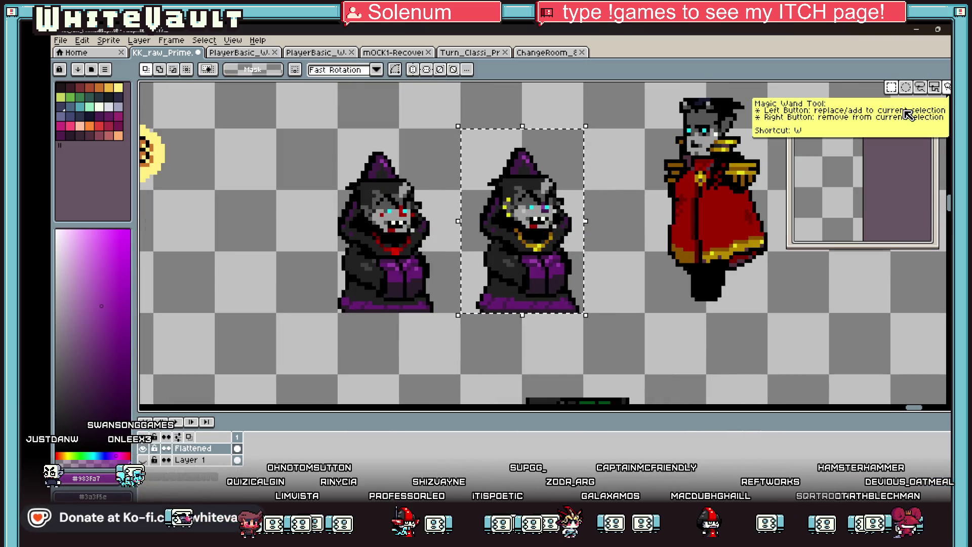
{"action": "key", "text": "ctrl+t"}
{"action": "key", "text": "alt+f"}
{"action": "key", "text": "Return"}
{"action": "left_click", "coordinate": [495, 360]}
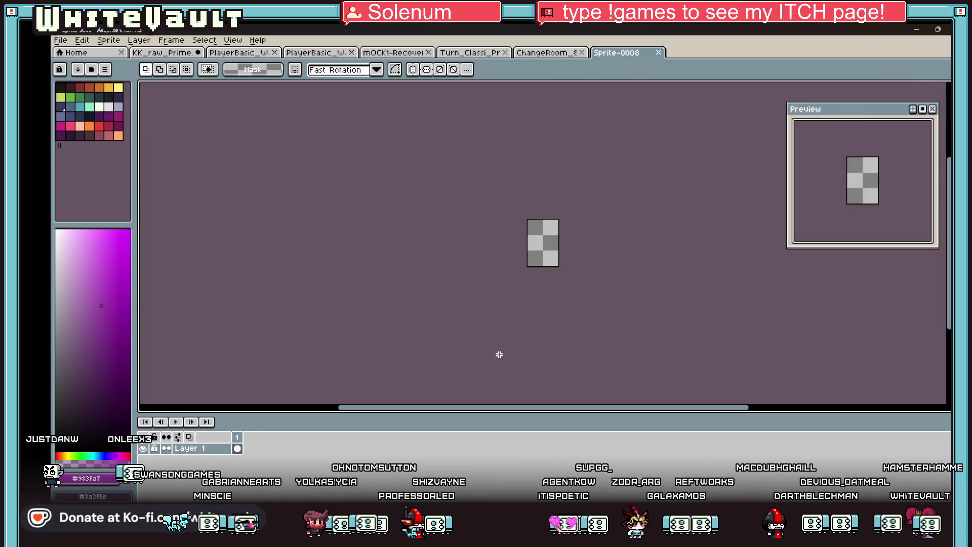
{"action": "key", "text": "ctrl+v"}
{"action": "scroll", "coordinate": [582, 243], "scroll_direction": "up", "scroll_amount": 3}
{"action": "key", "text": "Return"}
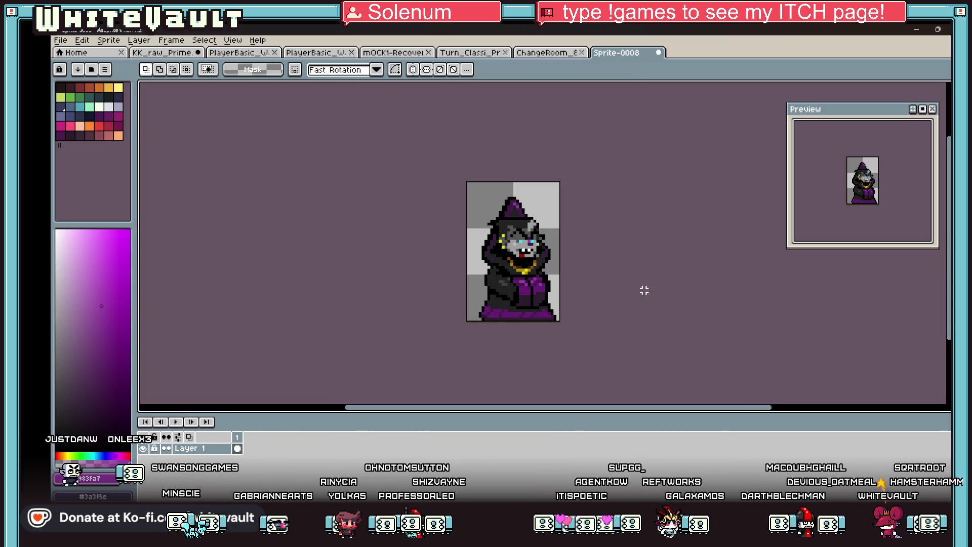
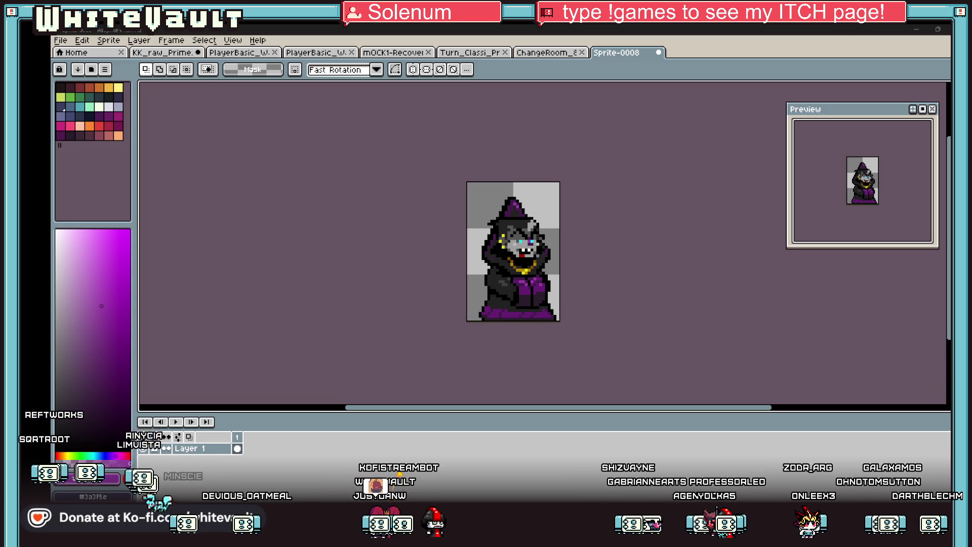
Step: Duplicate the wizard frame three times to make four frames, then go to frame 2
{"action": "scroll", "coordinate": [559, 284], "scroll_direction": "up", "scroll_amount": 3}
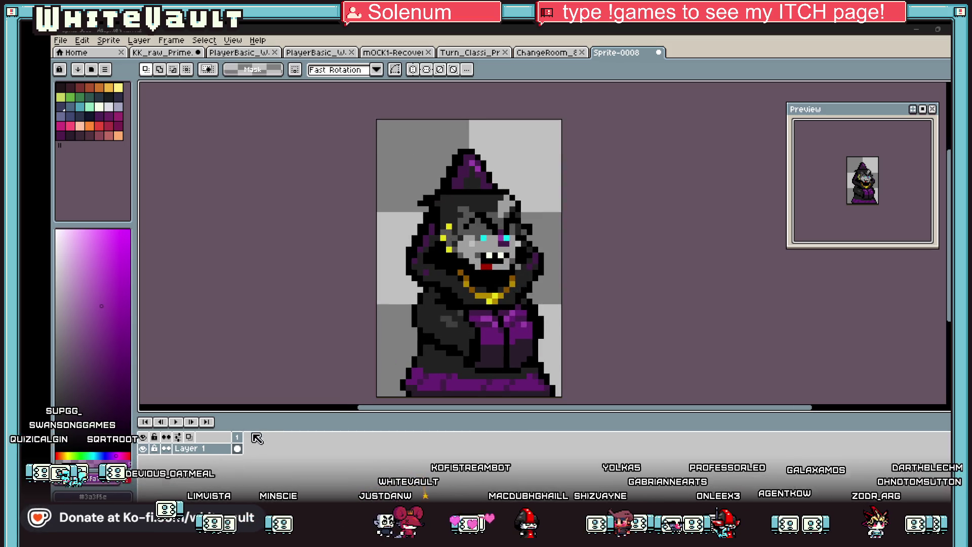
{"action": "key", "text": "alt+n"}
{"action": "key", "text": "alt+n"}
{"action": "key", "text": "alt+n"}
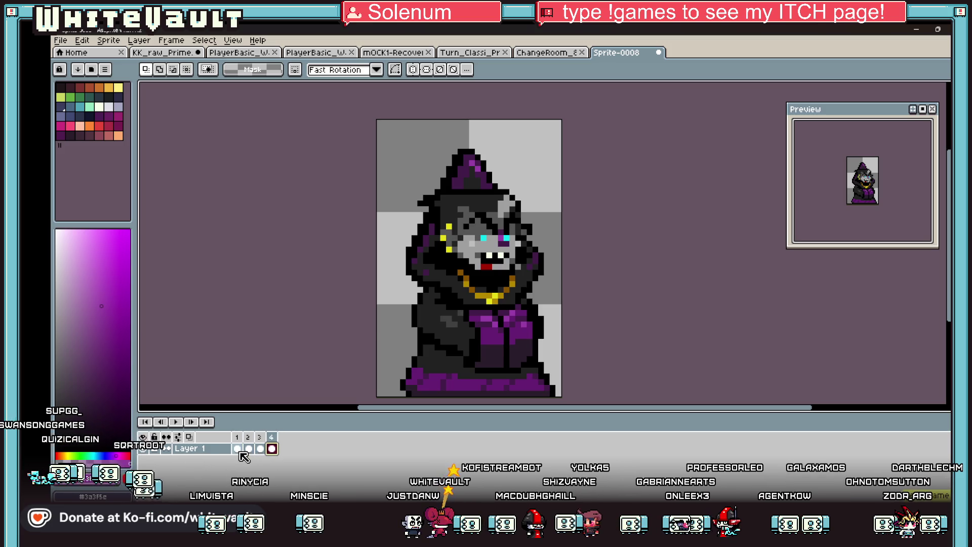
{"action": "left_click", "coordinate": [249, 449]}
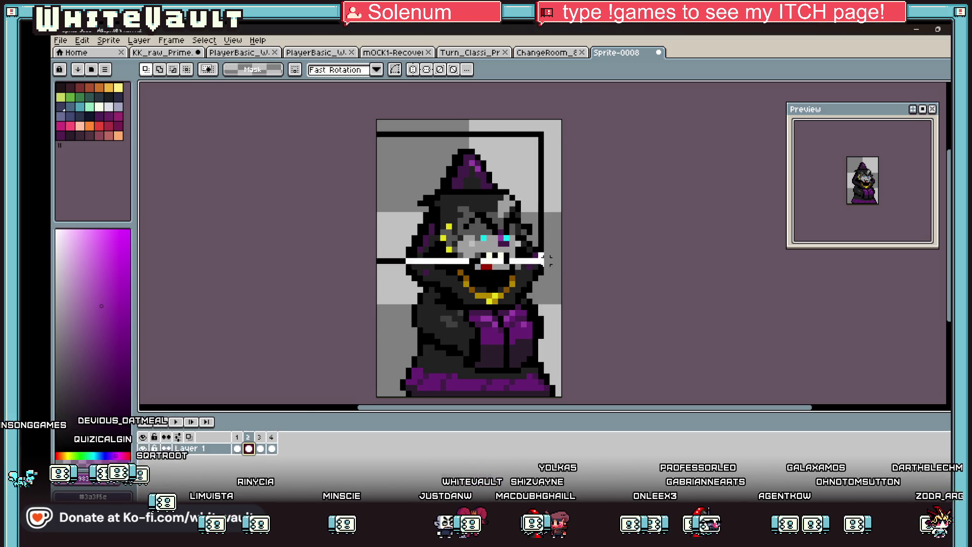
Step: Select frame 2's wizard body, nudge it one pixel right and one down, and commit
{"action": "left_click_drag", "start_coordinate": [587, 324], "coordinate": [585, 336]}
{"action": "scroll", "coordinate": [460, 350], "scroll_direction": "up", "scroll_amount": 3}
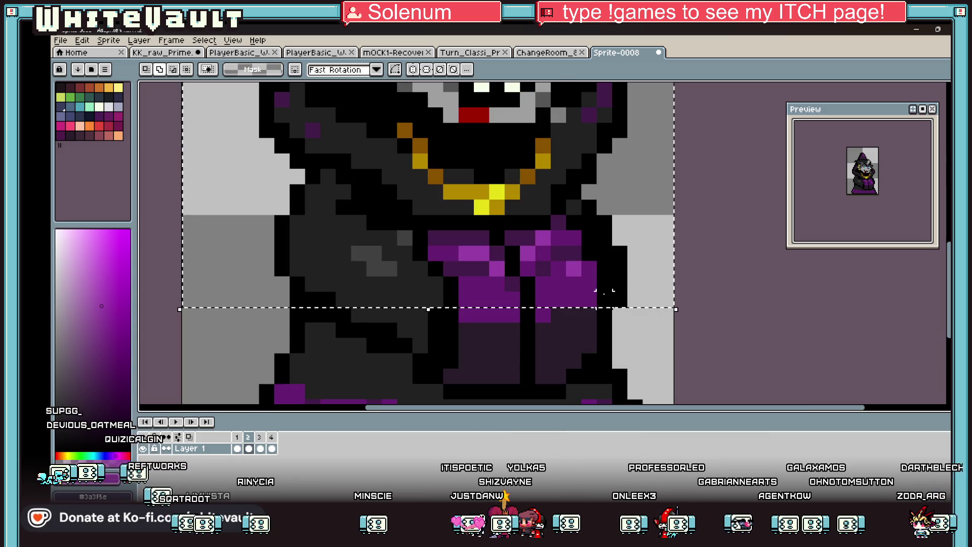
{"action": "left_click_drag", "start_coordinate": [397, 351], "coordinate": [305, 353]}
{"action": "mouse_move", "coordinate": [374, 299]}
{"action": "left_mouse_down"}
{"action": "mouse_move", "coordinate": [650, 347]}
{"action": "mouse_move", "coordinate": [650, 380]}
{"action": "mouse_move", "coordinate": [589, 375]}
{"action": "mouse_move", "coordinate": [596, 383]}
{"action": "left_mouse_up"}
{"action": "scroll", "coordinate": [587, 334], "scroll_direction": "down", "scroll_amount": 1}
{"action": "left_click_drag", "start_coordinate": [475, 270], "coordinate": [603, 313]}
{"action": "key", "text": "Right"}
{"action": "key", "text": "Down"}
{"action": "scroll", "coordinate": [561, 314], "scroll_direction": "down", "scroll_amount": 1}
{"action": "key", "text": "Return"}
Step: Repaint the stray light grey robe pixels with sampled dark grey, then sample black
{"action": "scroll", "coordinate": [448, 273], "scroll_direction": "up", "scroll_amount": 3}
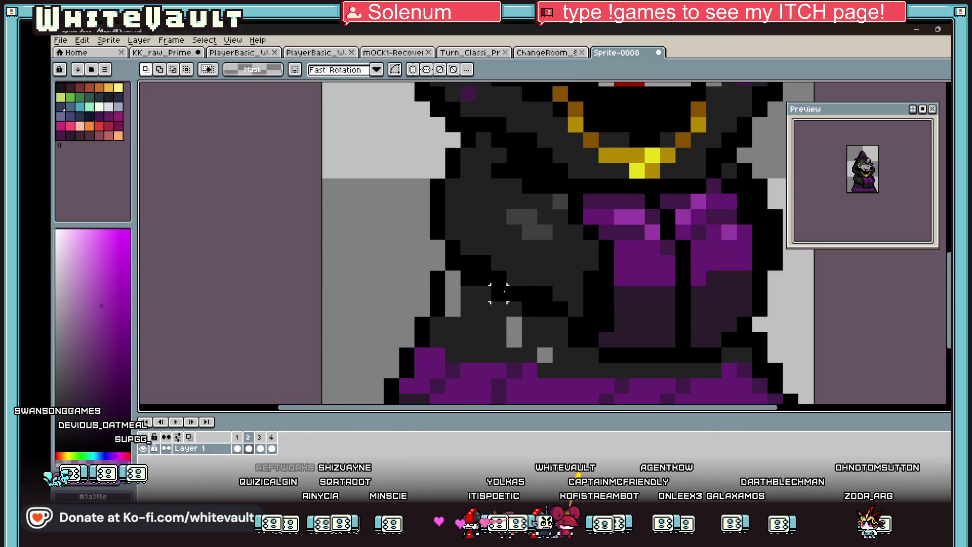
{"action": "key", "text": "i"}
{"action": "left_click", "coordinate": [453, 294]}
{"action": "left_click", "coordinate": [412, 282], "text": "alt"}
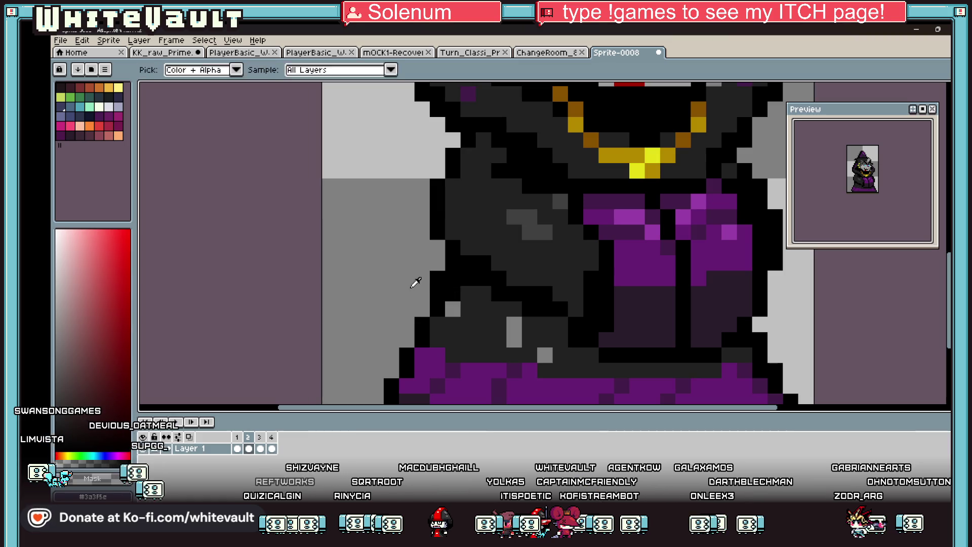
{"action": "left_click", "coordinate": [437, 278]}
{"action": "left_click", "coordinate": [468, 309], "text": "alt"}
{"action": "left_click", "coordinate": [452, 309]}
{"action": "left_click", "coordinate": [514, 339]}
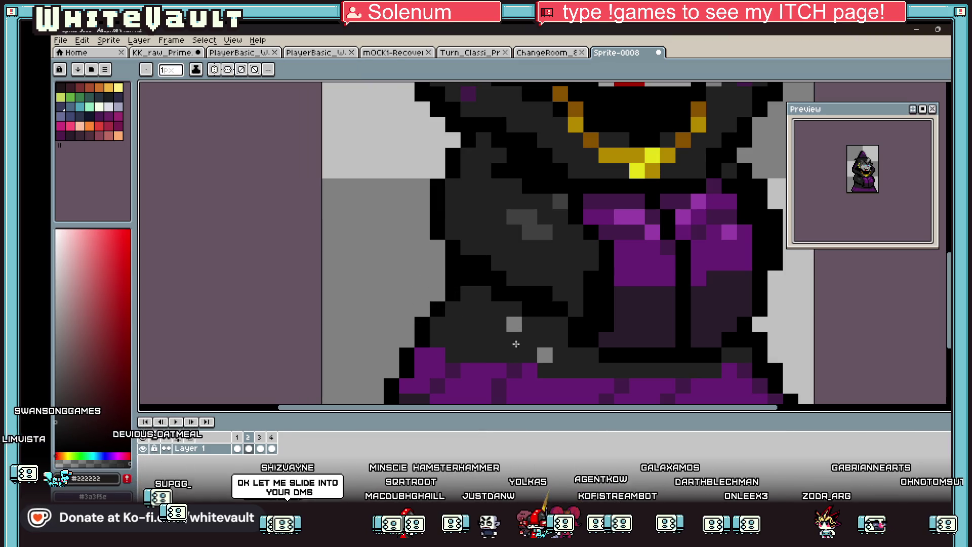
{"action": "left_click", "coordinate": [514, 324]}
{"action": "left_click", "coordinate": [542, 354]}
{"action": "left_click", "coordinate": [455, 281], "text": "alt"}
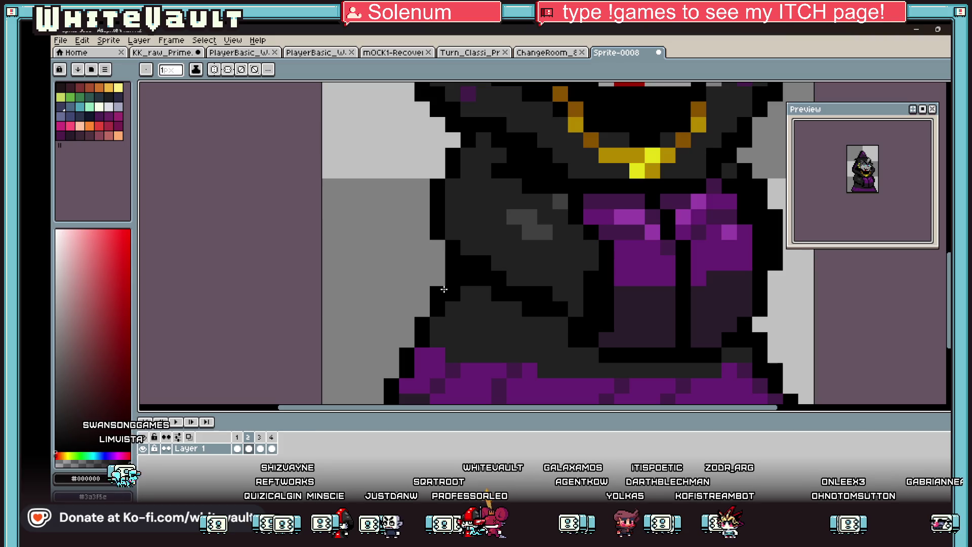
Step: Compare frame 2 against a neighbouring frame, then return to frame 2
{"action": "scroll", "coordinate": [684, 251], "scroll_direction": "down", "scroll_amount": 3}
{"action": "scroll", "coordinate": [684, 251], "scroll_direction": "up", "scroll_amount": 1}
{"action": "left_click", "coordinate": [236, 449]}
{"action": "left_click", "coordinate": [249, 449]}
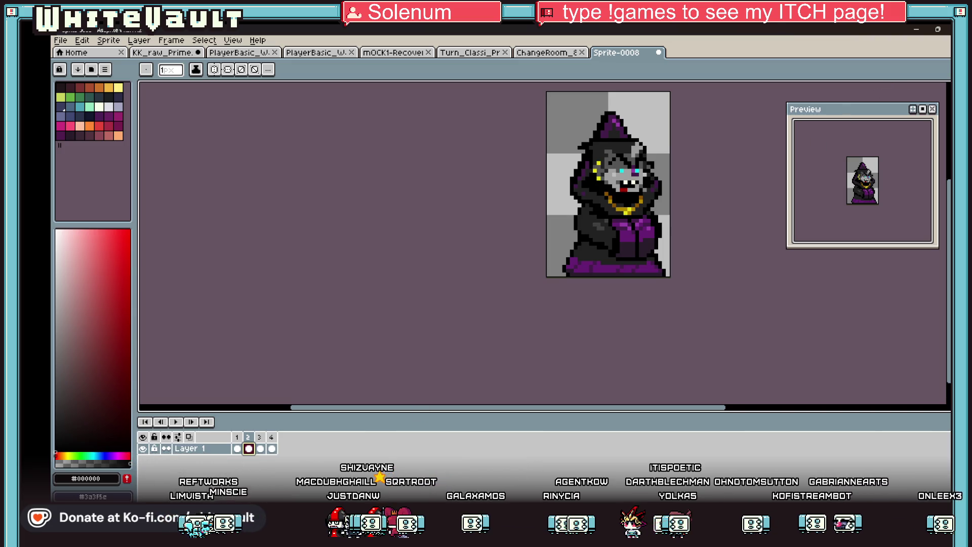
{"action": "left_click", "coordinate": [891, 87]}
Step: Adjust the bottom-right robe section, drop it in place, and darken a grey robe pixel
{"action": "scroll", "coordinate": [670, 258], "scroll_direction": "up", "scroll_amount": 1}
{"action": "mouse_move", "coordinate": [633, 262]}
{"action": "left_mouse_down"}
{"action": "mouse_move", "coordinate": [670, 284]}
{"action": "mouse_move", "coordinate": [501, 287]}
{"action": "mouse_move", "coordinate": [557, 285]}
{"action": "left_mouse_up"}
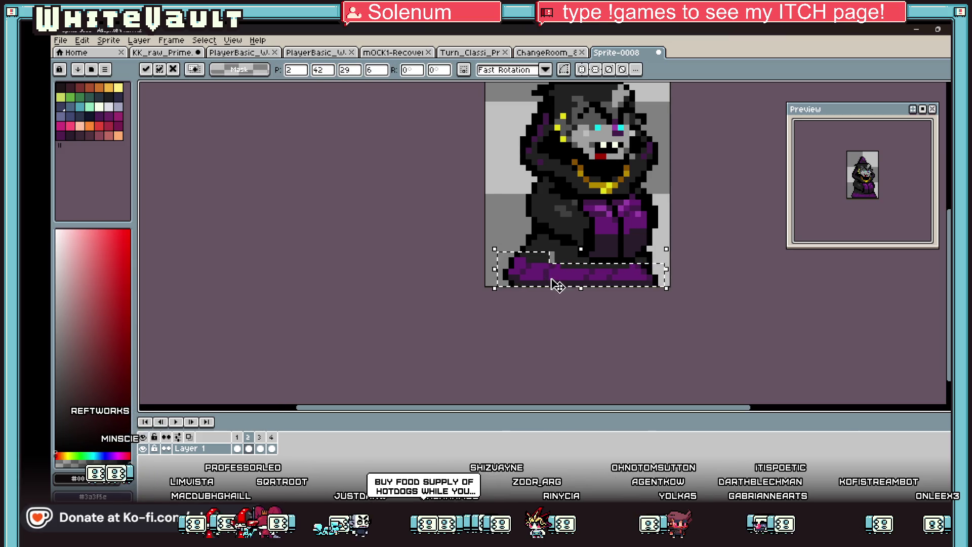
{"action": "scroll", "coordinate": [570, 261], "scroll_direction": "up", "scroll_amount": 1}
{"action": "key", "text": "ctrl+d"}
{"action": "key", "text": "alt"}
{"action": "left_click", "coordinate": [534, 258]}
Step: Compare neighbouring frames, then add a new frame after frame 3
{"action": "scroll", "coordinate": [605, 261], "scroll_direction": "down", "scroll_amount": 2}
{"action": "key", "text": "Left"}
{"action": "key", "text": "Right"}
{"action": "key", "text": "alt"}
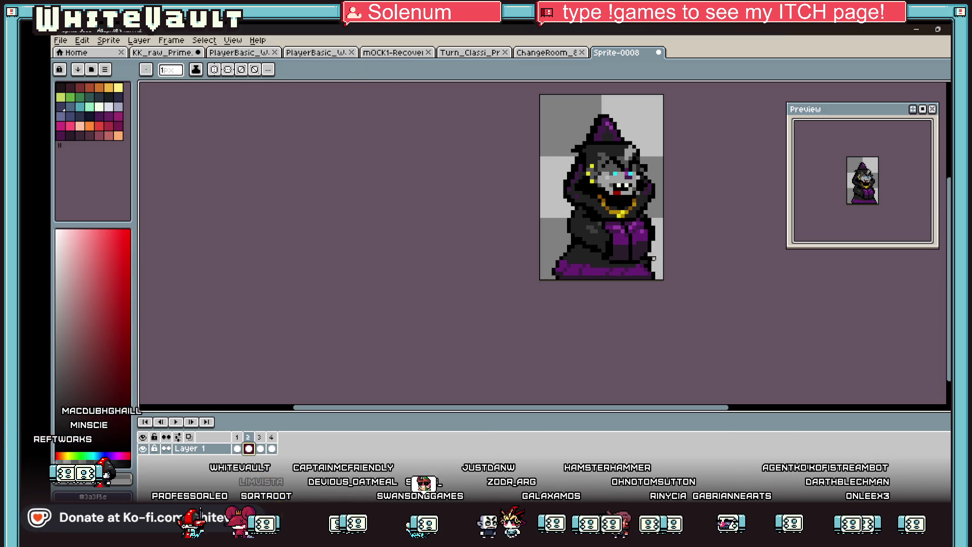
{"action": "scroll", "coordinate": [654, 258], "scroll_direction": "down", "scroll_amount": 1}
{"action": "left_click", "coordinate": [265, 448]}
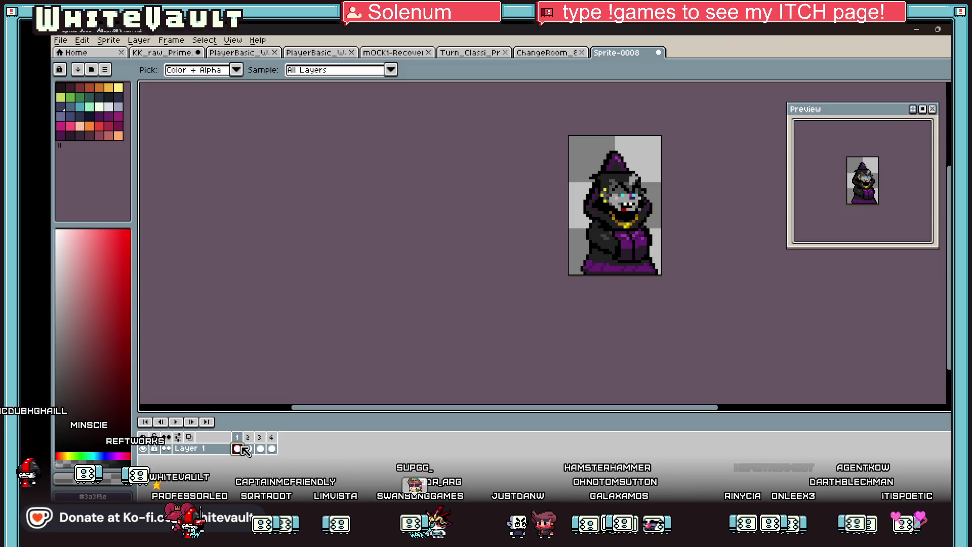
{"action": "right_click", "coordinate": [250, 439]}
{"action": "left_click", "coordinate": [268, 452]}
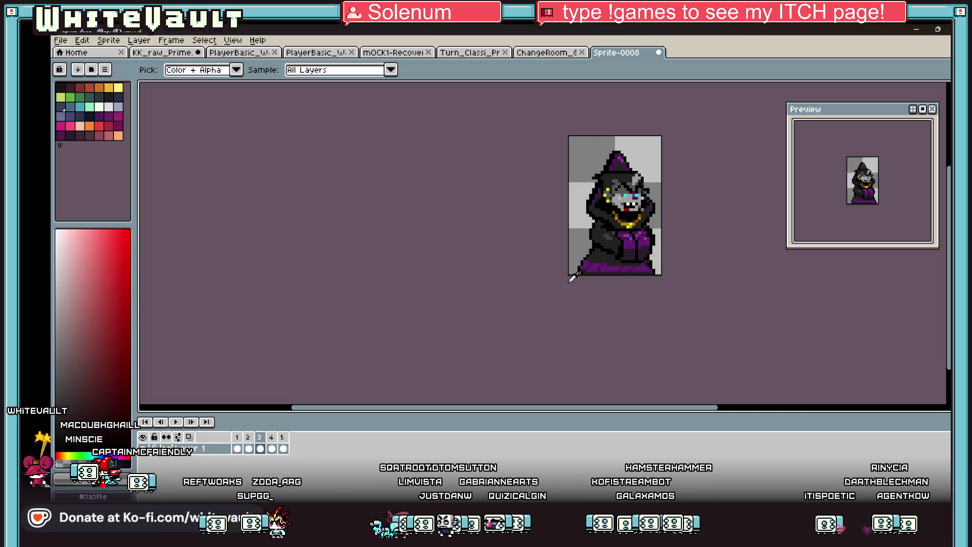
Step: On frame 2, raise the front robe block below the necklace by one pixel
{"action": "left_click", "coordinate": [248, 448]}
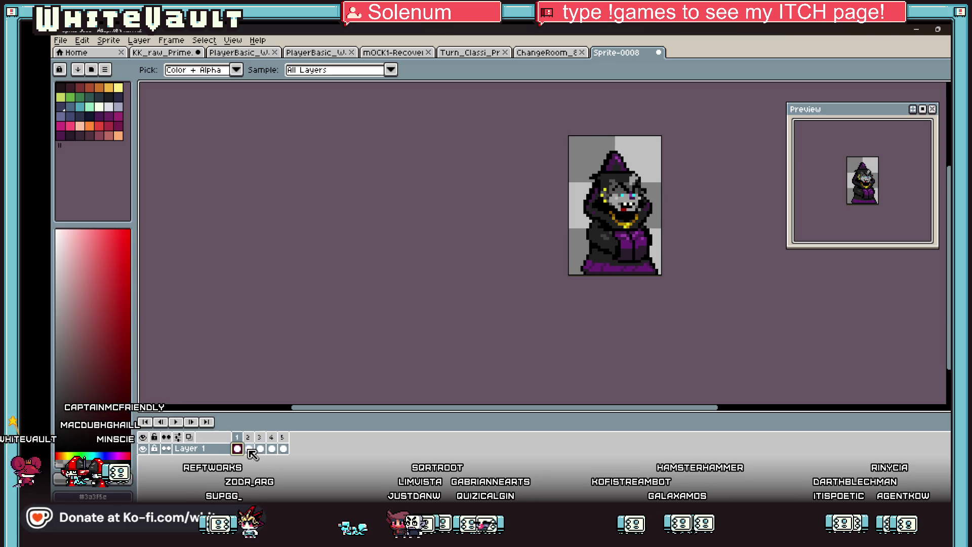
{"action": "key", "text": "m"}
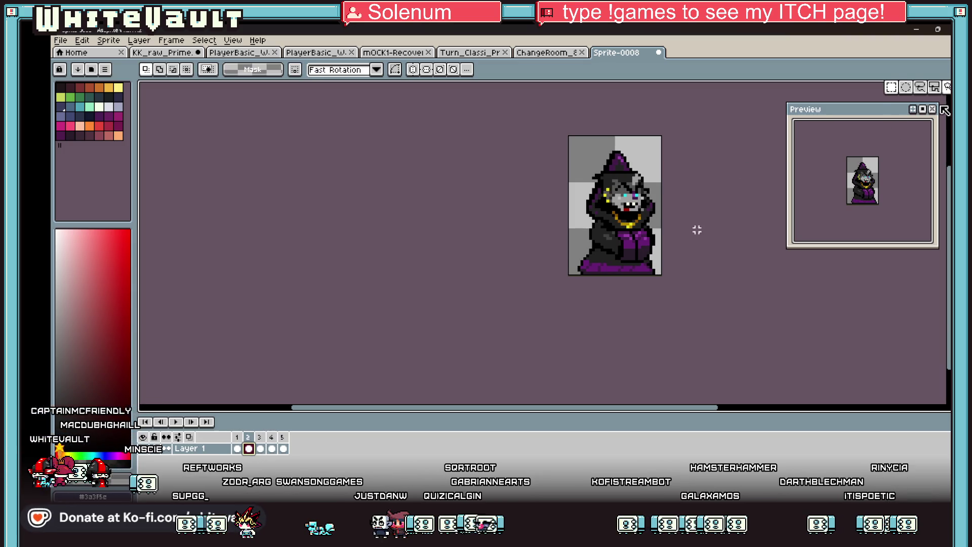
{"action": "scroll", "coordinate": [640, 246], "scroll_direction": "up", "scroll_amount": 2}
{"action": "left_click_drag", "start_coordinate": [592, 215], "coordinate": [644, 282]}
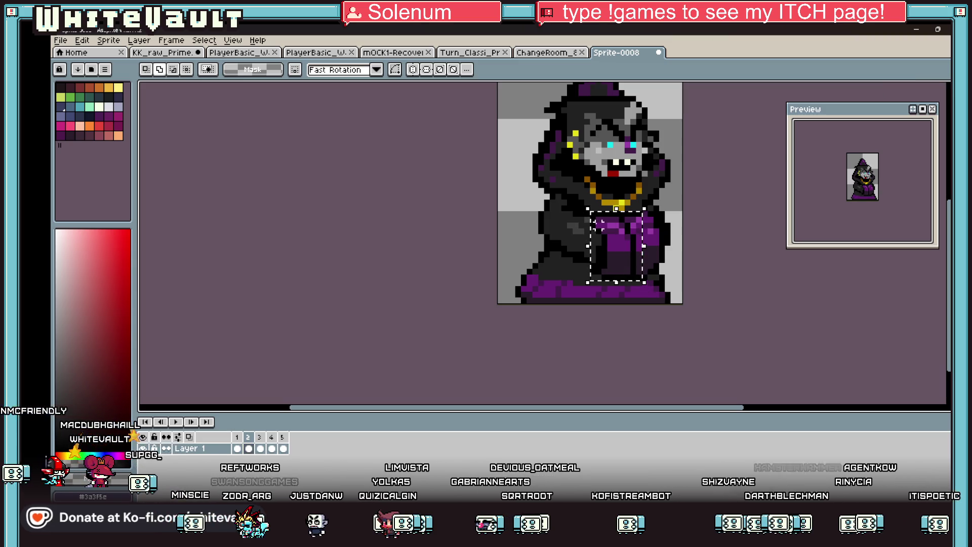
{"action": "key", "text": "Up"}
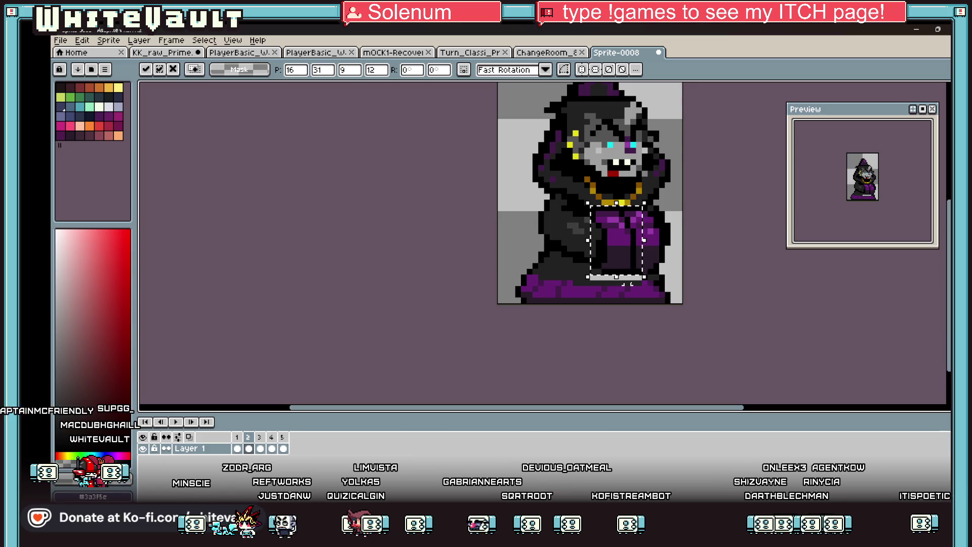
{"action": "key", "text": "ctrl+d"}
{"action": "scroll", "coordinate": [579, 276], "scroll_direction": "up", "scroll_amount": 2}
Step: Compare frame 2 with frame 1, select the whole sprite, and step ahead to frame 5
{"action": "key", "text": "g"}
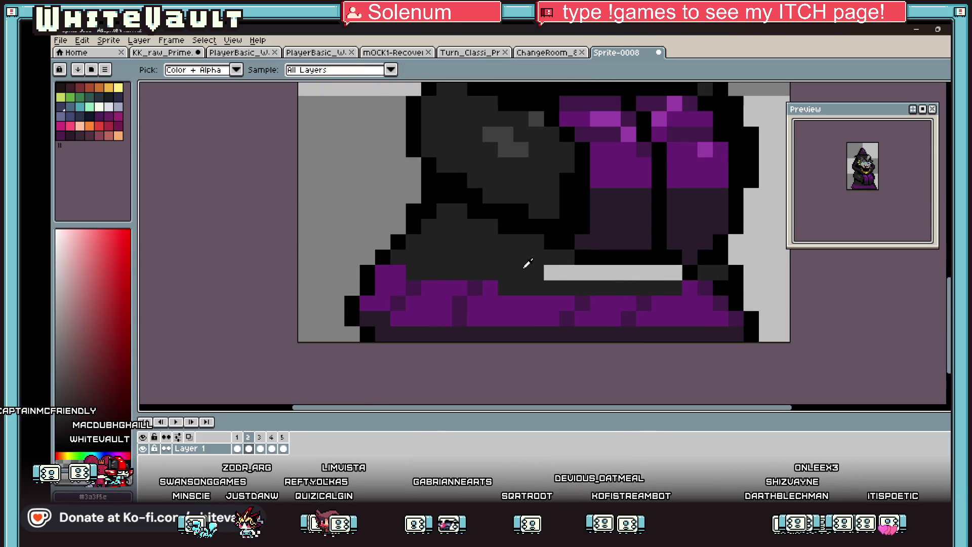
{"action": "scroll", "coordinate": [565, 269], "scroll_direction": "down", "scroll_amount": 2}
{"action": "left_click", "coordinate": [237, 448]}
{"action": "left_click", "coordinate": [249, 449]}
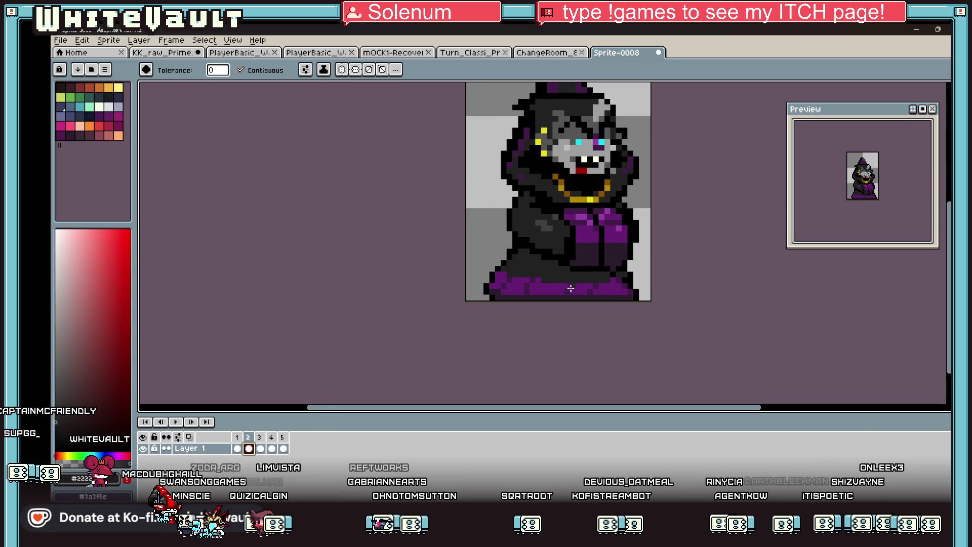
{"action": "scroll", "coordinate": [570, 287], "scroll_direction": "down", "scroll_amount": 1}
{"action": "left_click", "coordinate": [946, 76]}
{"action": "scroll", "coordinate": [610, 203], "scroll_direction": "down", "scroll_amount": 1}
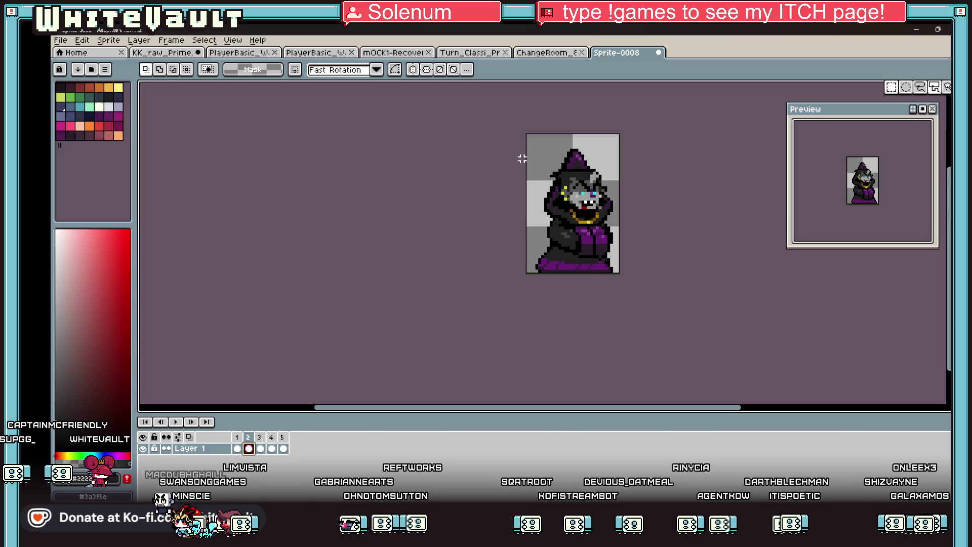
{"action": "key", "text": "ctrl+a"}
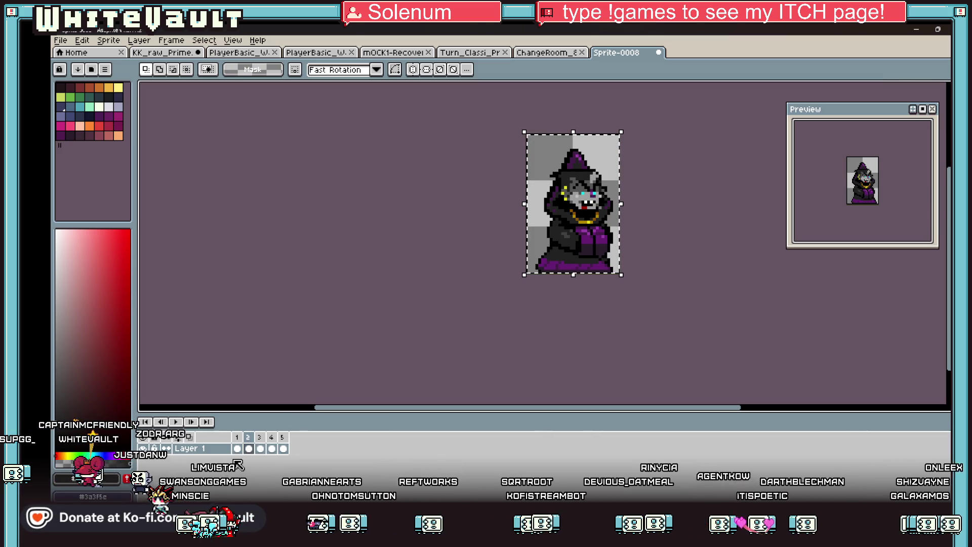
{"action": "left_click", "coordinate": [260, 449]}
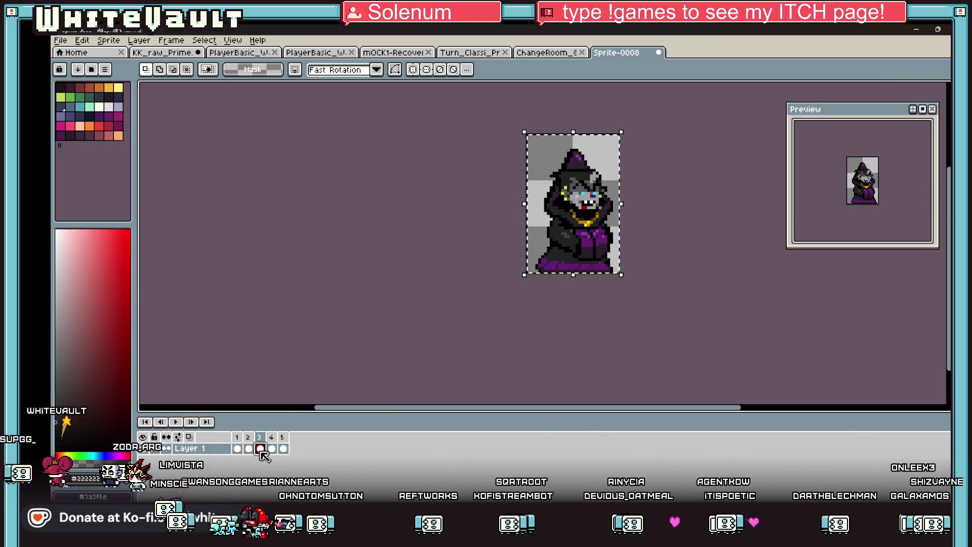
{"action": "key", "text": "Right"}
{"action": "key", "text": "Right"}
{"action": "right_click", "coordinate": [283, 436]}
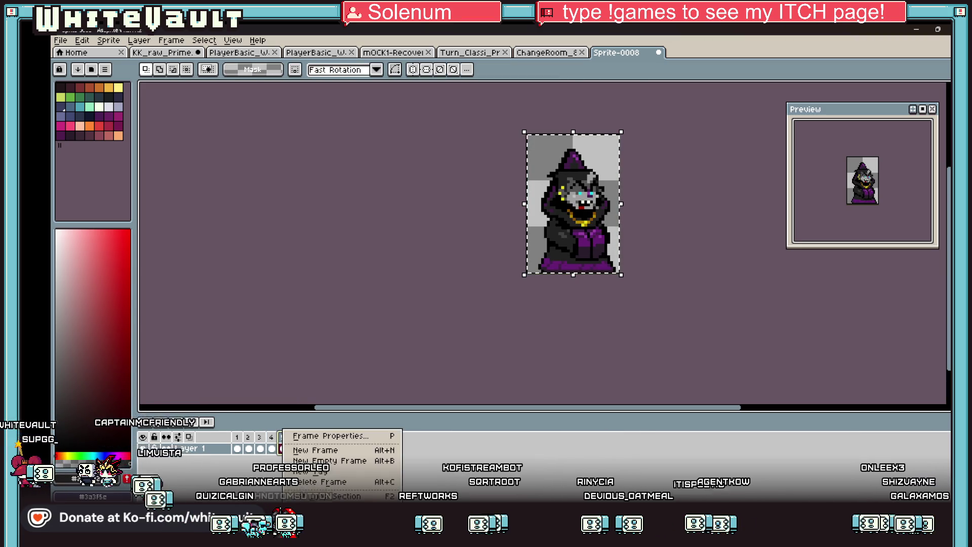
Step: Delete the extra frame 5 and play the animation preview, checking frames 1 and 3
{"action": "left_click", "coordinate": [299, 480]}
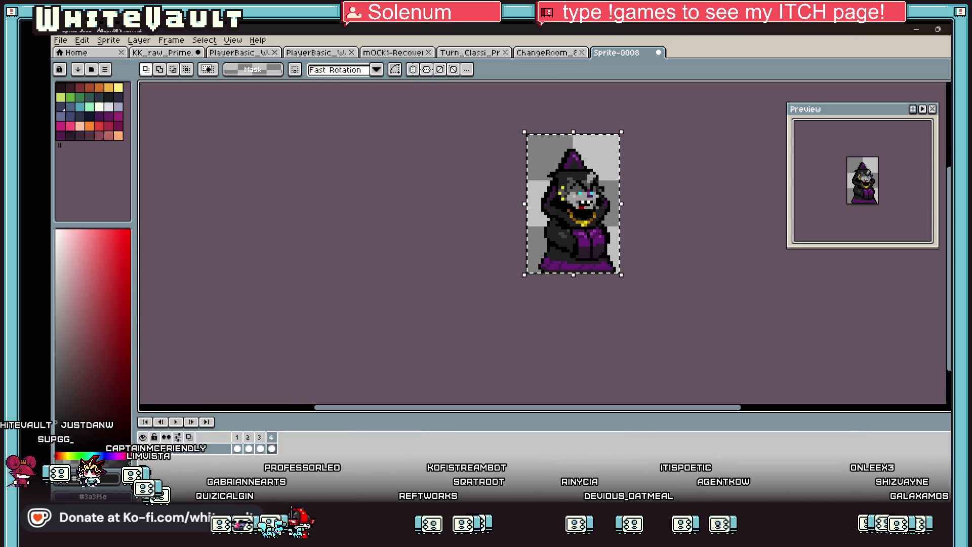
{"action": "left_click", "coordinate": [249, 449]}
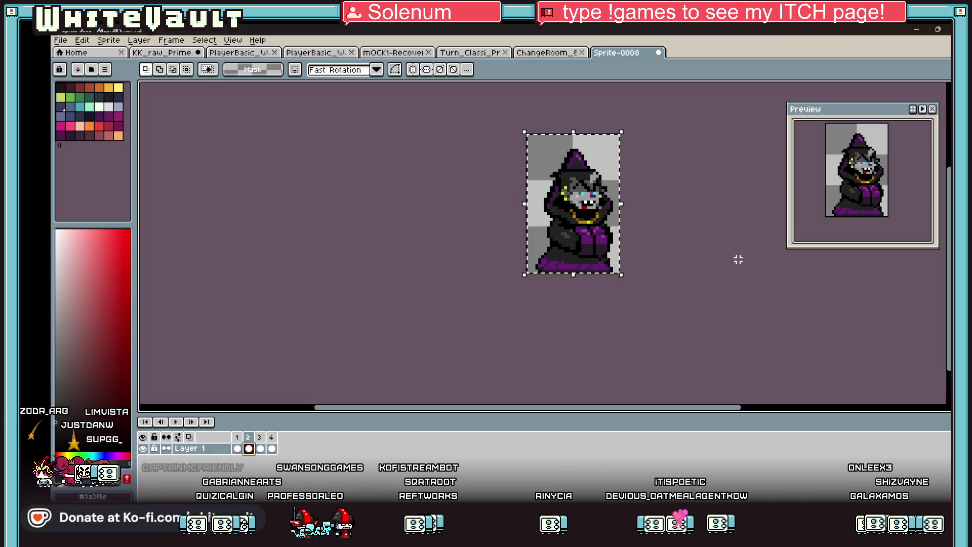
{"action": "left_click", "coordinate": [921, 108]}
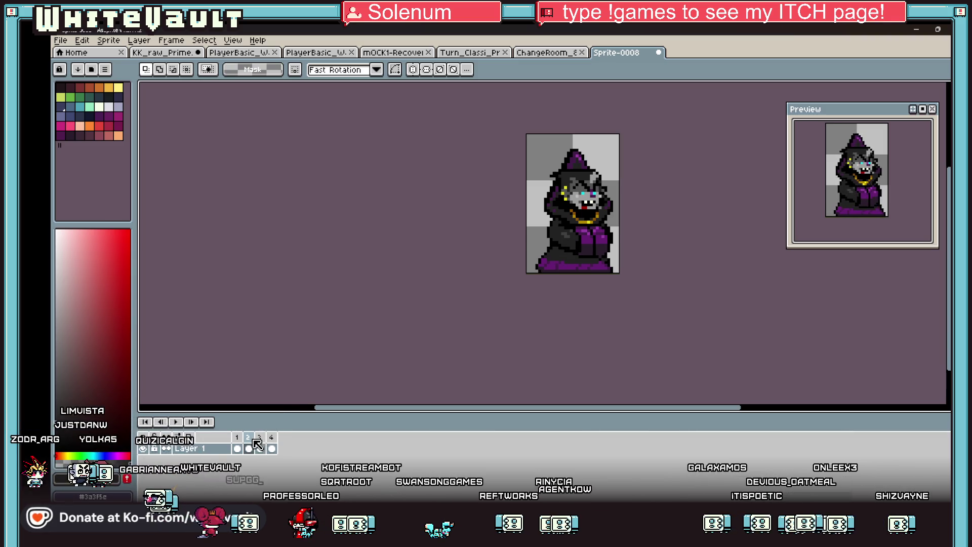
{"action": "left_click", "coordinate": [237, 448]}
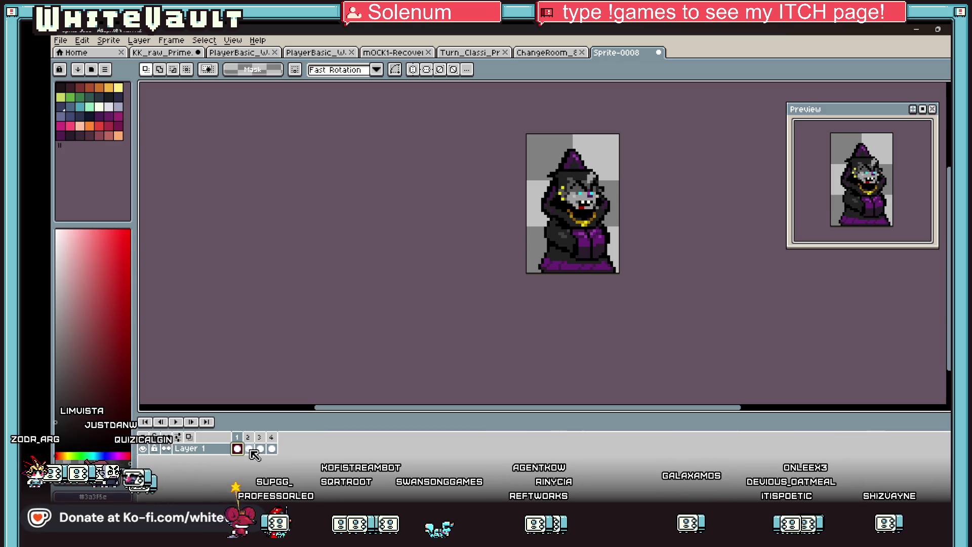
{"action": "left_click", "coordinate": [261, 448]}
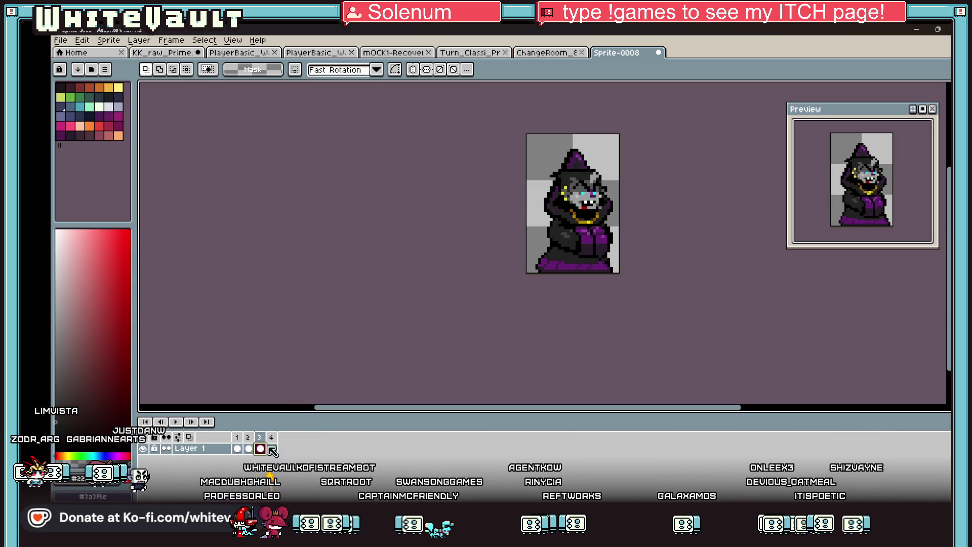
Step: Shift frame 2's whole wizard sprite one pixel left and commit it
{"action": "left_click_drag", "start_coordinate": [652, 260], "coordinate": [652, 258]}
{"action": "left_click", "coordinate": [237, 448]}
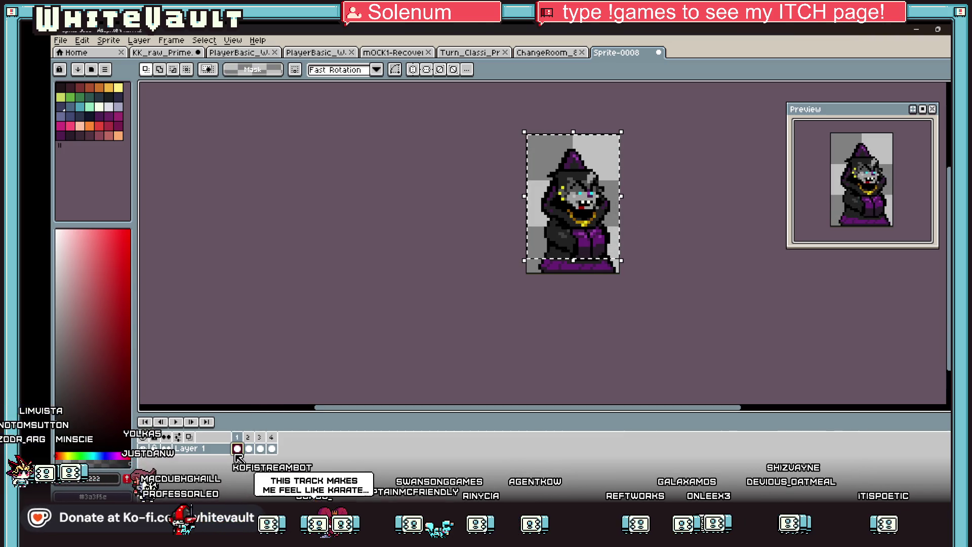
{"action": "key", "text": "Right"}
{"action": "key", "text": "Right"}
{"action": "key", "text": "Right"}
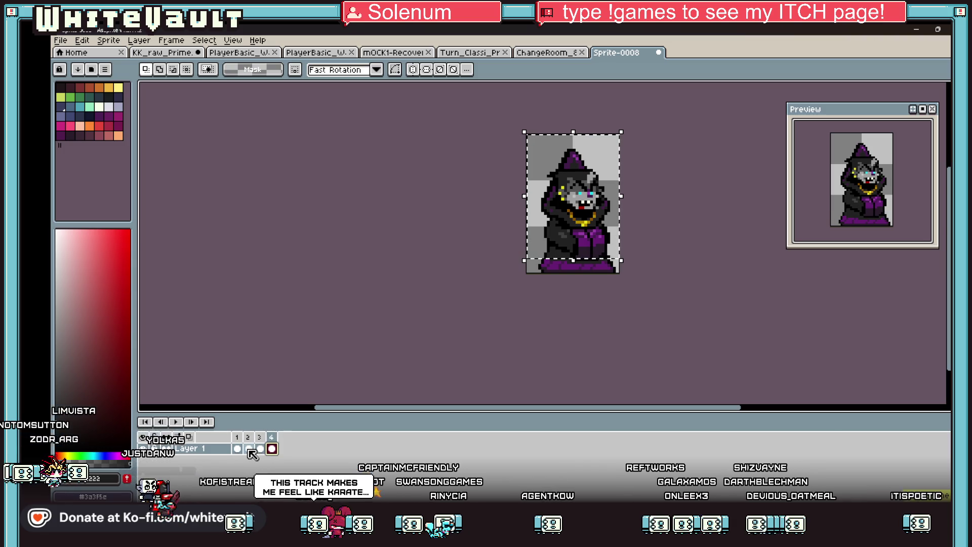
{"action": "left_click", "coordinate": [249, 449]}
{"action": "key", "text": "ctrl+t"}
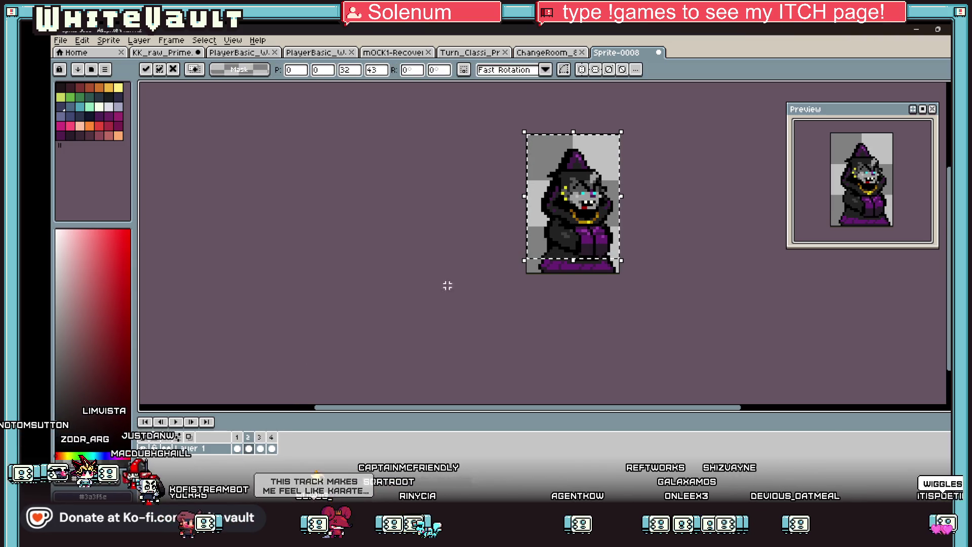
{"action": "key", "text": "Left"}
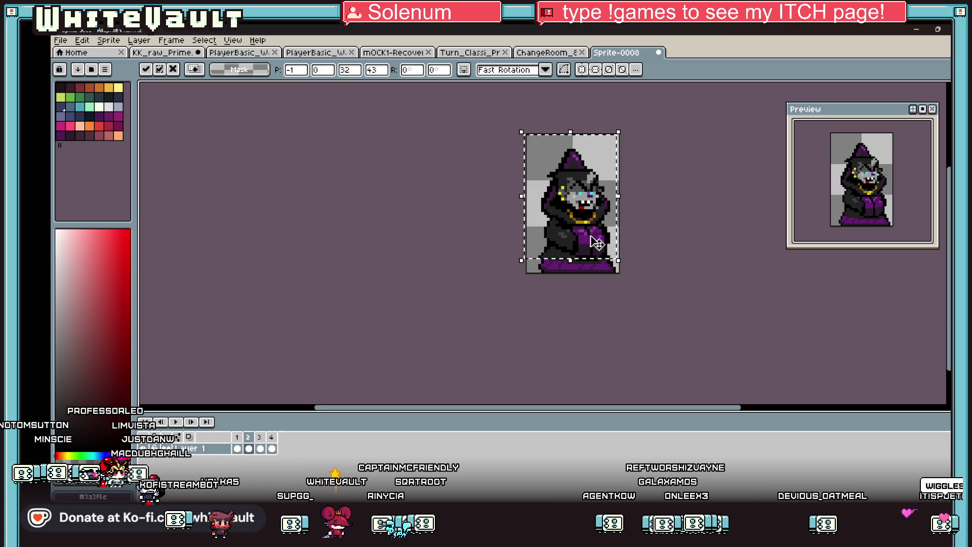
{"action": "left_click", "coordinate": [651, 250]}
Step: Check frames 3 and 4, undo the last move, and return to frame 2
{"action": "left_click", "coordinate": [259, 449]}
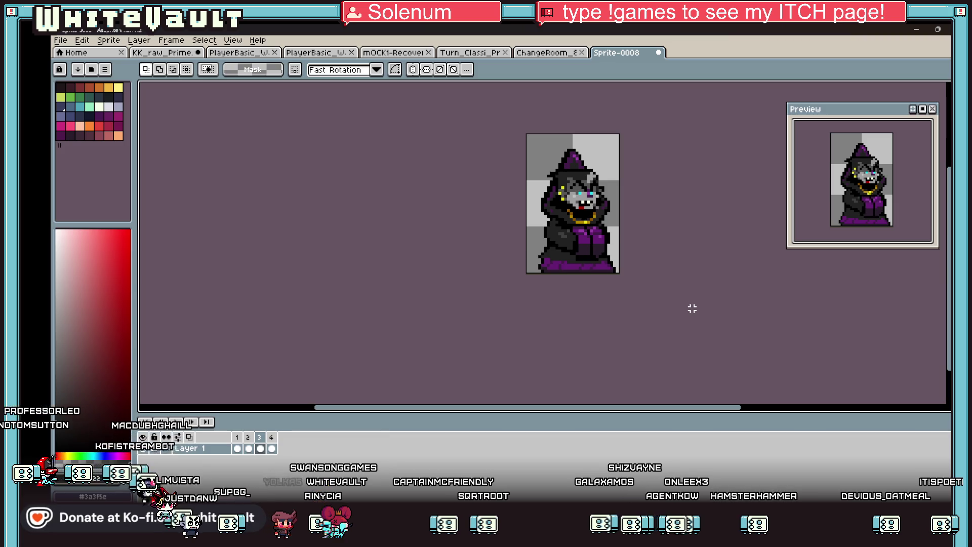
{"action": "key", "text": "ctrl+z"}
{"action": "left_click", "coordinate": [271, 448]}
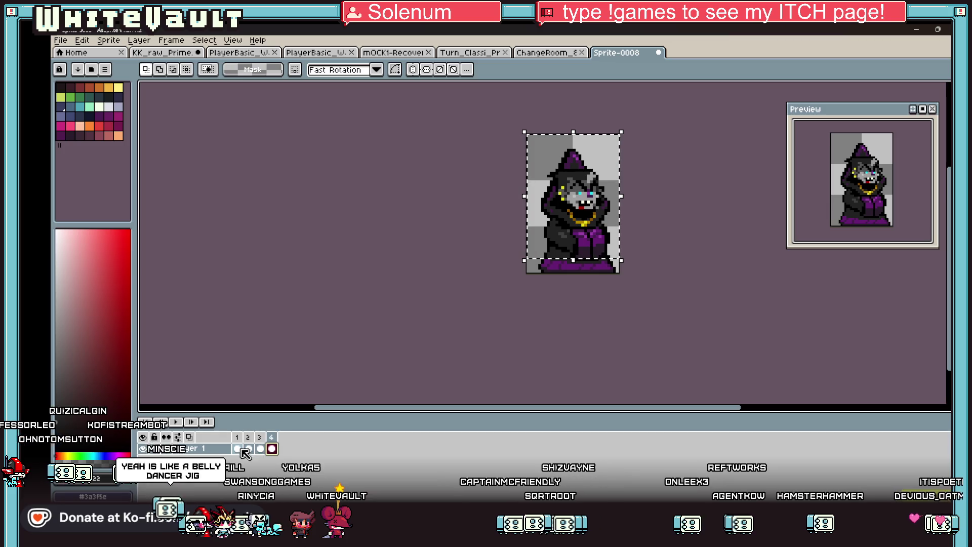
{"action": "left_click", "coordinate": [247, 449]}
{"action": "scroll", "coordinate": [561, 211], "scroll_direction": "up", "scroll_amount": 2}
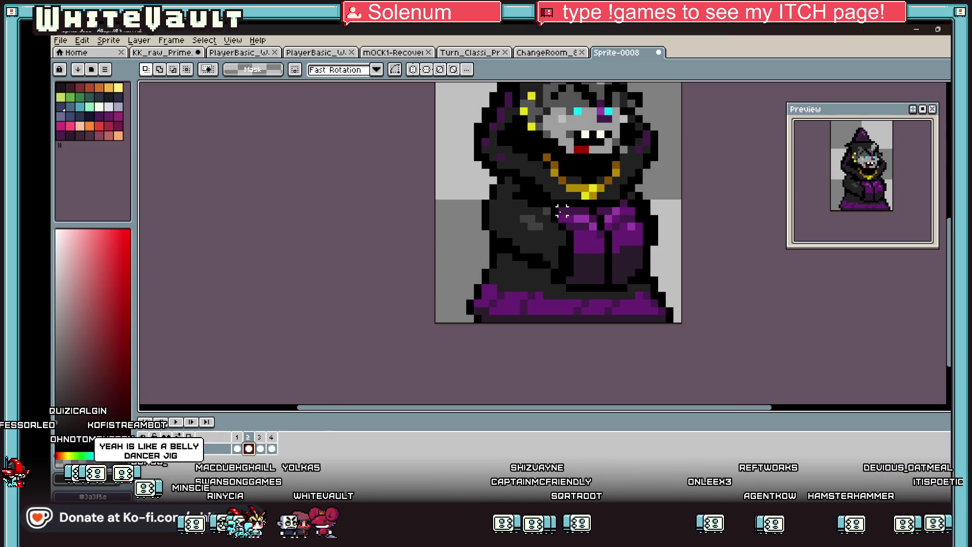
Step: Select frame 2's purple robe, nudge it up one pixel, and deselect
{"action": "left_click_drag", "start_coordinate": [551, 198], "coordinate": [629, 293]}
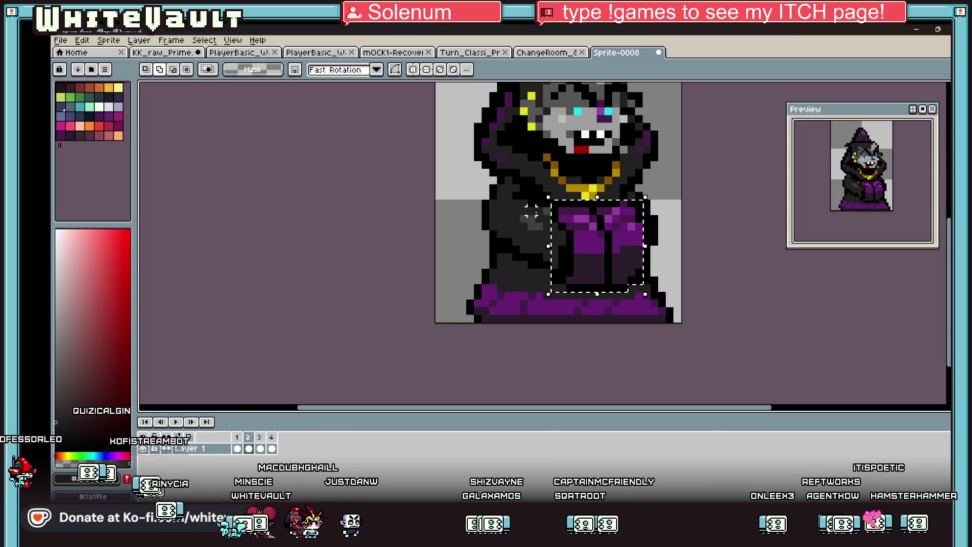
{"action": "left_click_drag", "start_coordinate": [540, 197], "coordinate": [582, 294]}
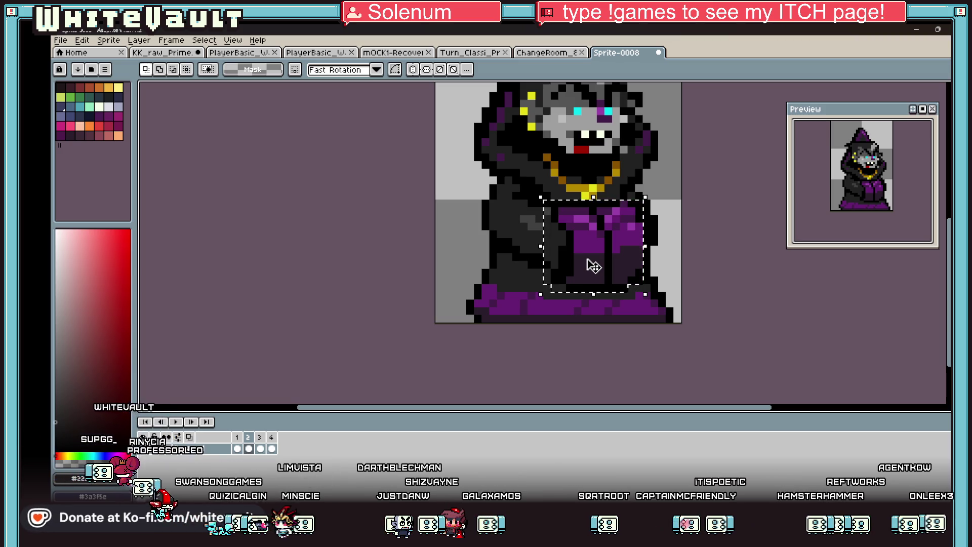
{"action": "key", "text": "Up"}
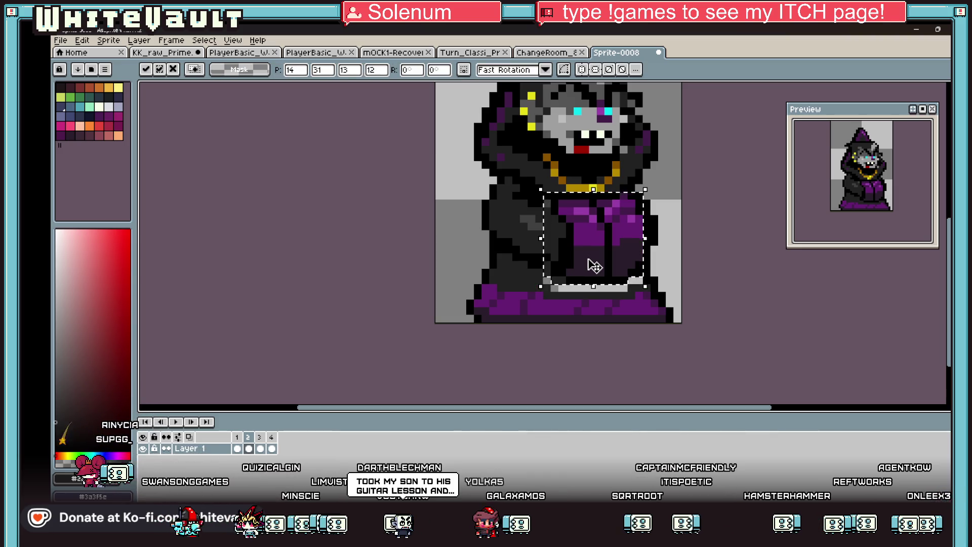
{"action": "key", "text": "ctrl+d"}
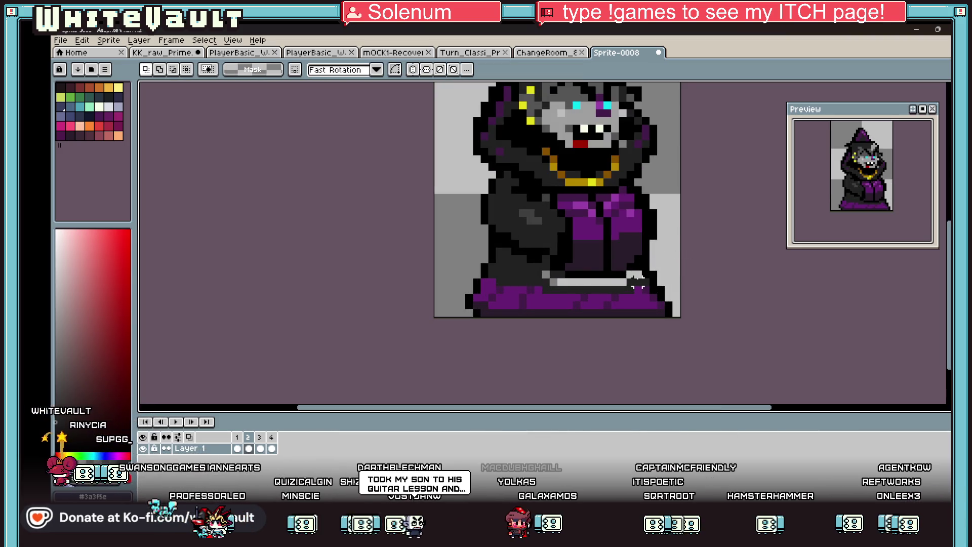
Step: Bucket-fill the exposed light-grey strip under the robe with dark grey
{"action": "key", "text": "g"}
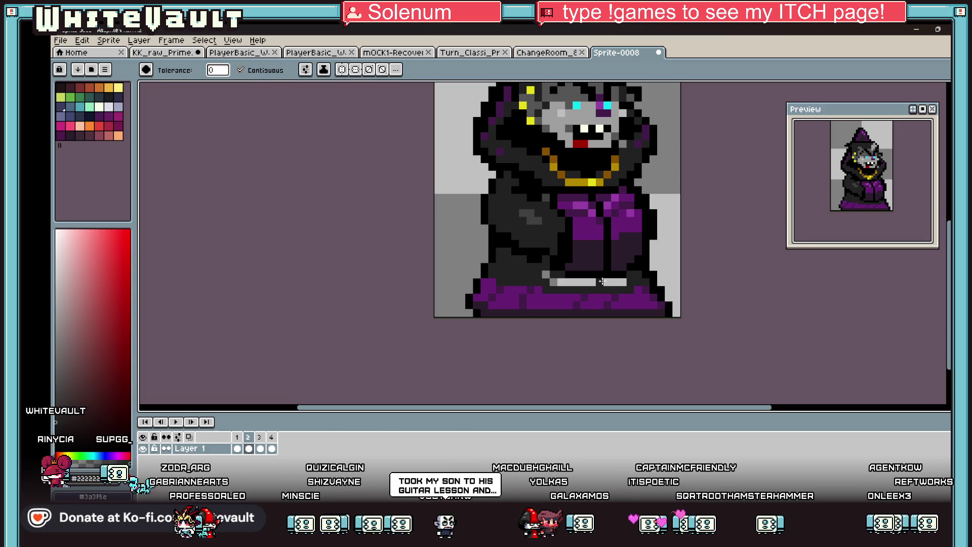
{"action": "left_click", "coordinate": [601, 281]}
{"action": "left_click", "coordinate": [545, 271]}
{"action": "scroll", "coordinate": [551, 283], "scroll_direction": "down", "scroll_amount": 6}
{"action": "scroll", "coordinate": [558, 317], "scroll_direction": "up", "scroll_amount": 3}
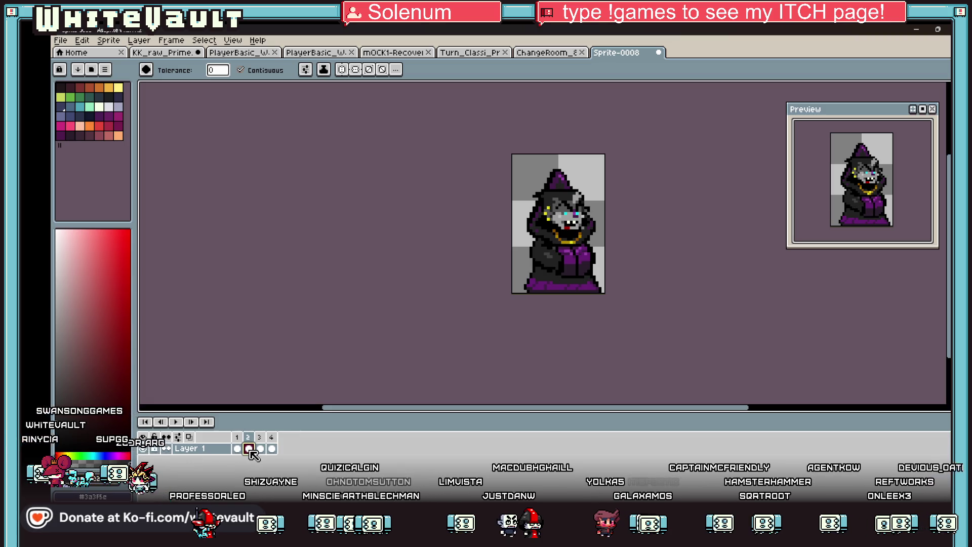
Step: Switch to the Pencil and eyedropper, then view frame 3 to compare the robe
{"action": "key", "text": "b"}
{"action": "scroll", "coordinate": [548, 261], "scroll_direction": "up", "scroll_amount": 4}
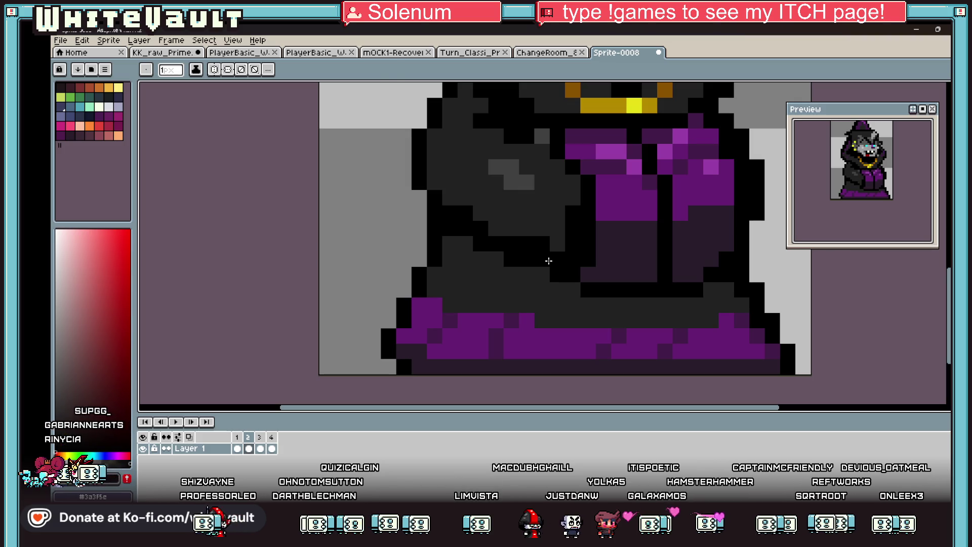
{"action": "key", "text": "i"}
{"action": "scroll", "coordinate": [548, 260], "scroll_direction": "down", "scroll_amount": 4}
{"action": "scroll", "coordinate": [552, 255], "scroll_direction": "up", "scroll_amount": 4}
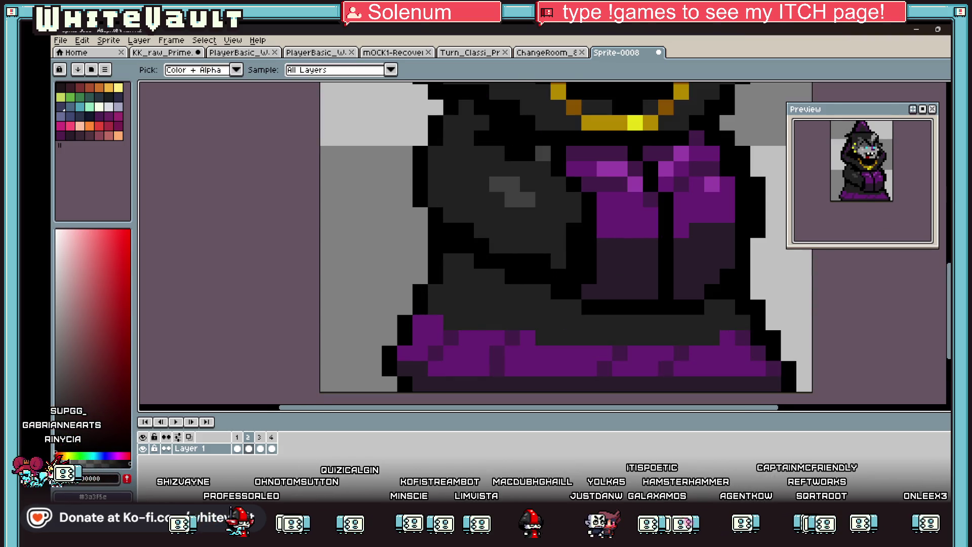
{"action": "left_click", "coordinate": [260, 449]}
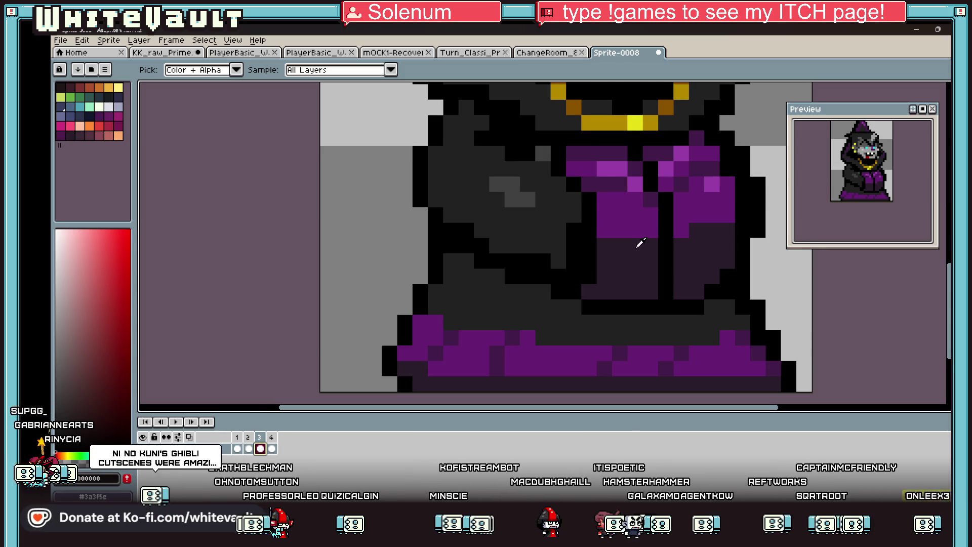
{"action": "scroll", "coordinate": [640, 243], "scroll_direction": "down", "scroll_amount": 4}
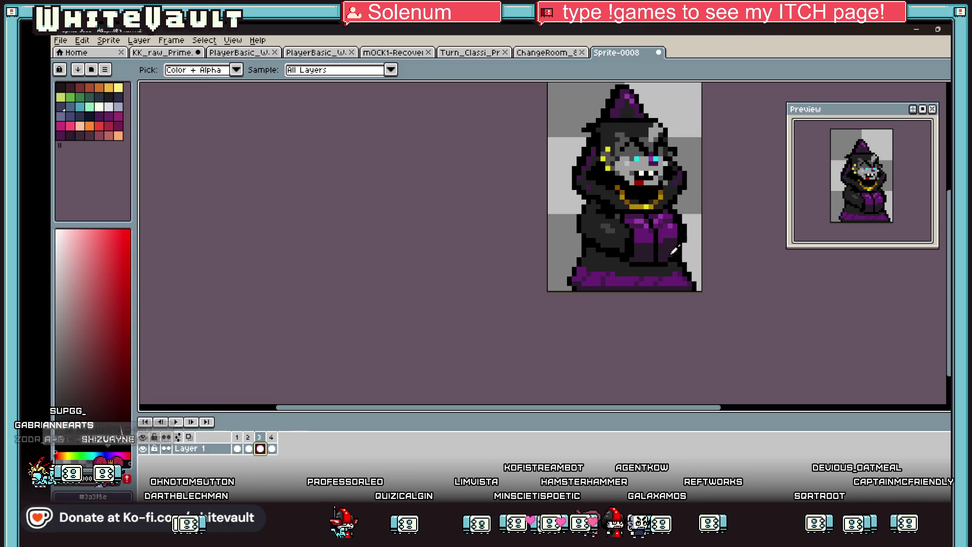
Step: Step through frames 1, 3 and 4 to compare, then select frame 2
{"action": "left_click", "coordinate": [237, 449]}
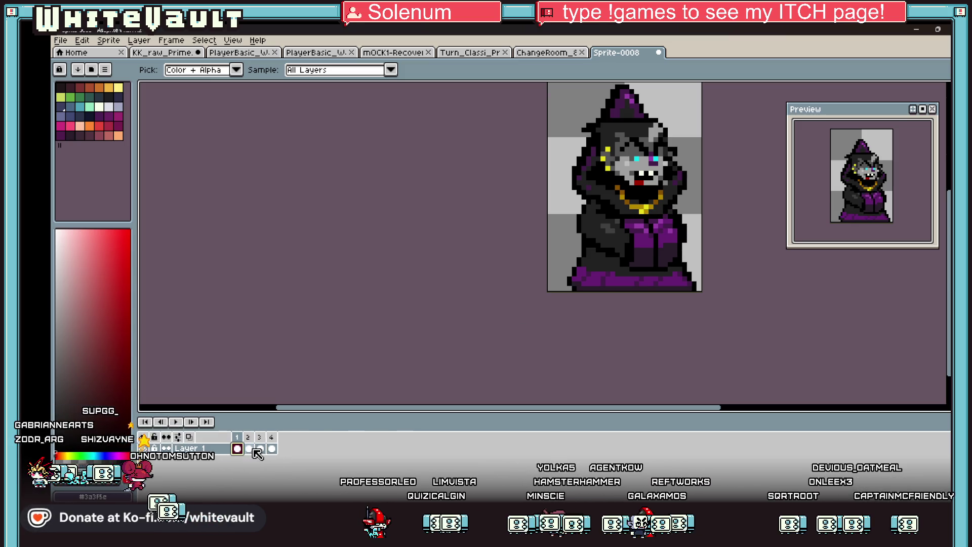
{"action": "left_click", "coordinate": [260, 449]}
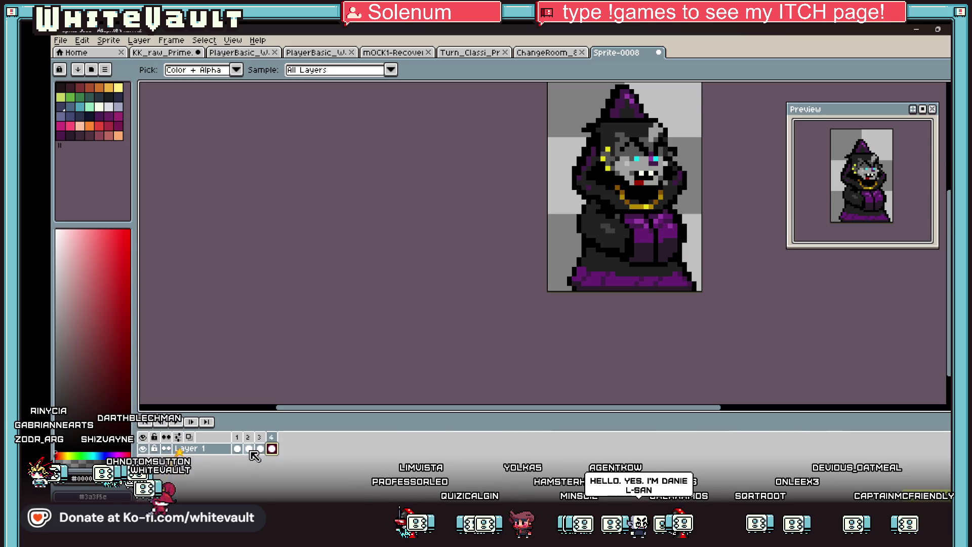
{"action": "left_click", "coordinate": [240, 448]}
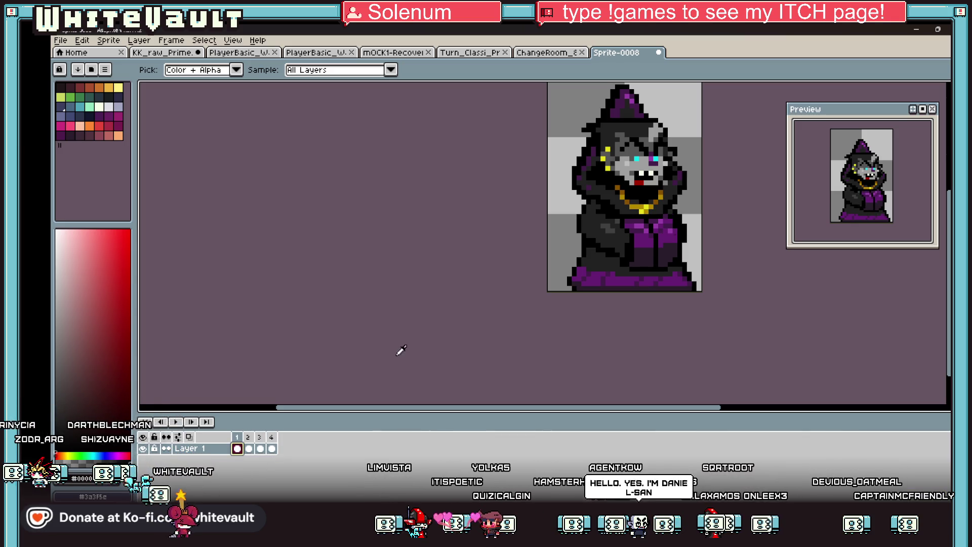
{"action": "scroll", "coordinate": [678, 233], "scroll_direction": "down", "scroll_amount": 2}
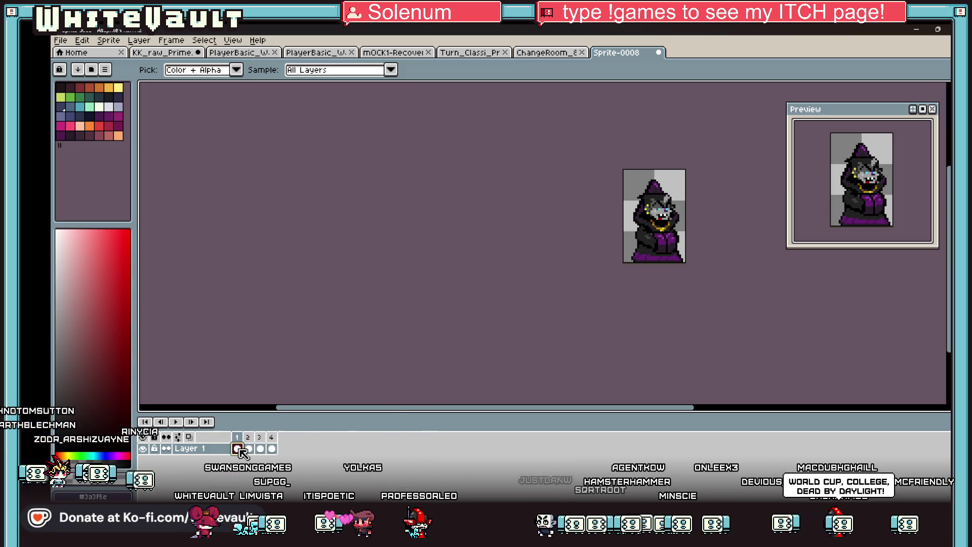
{"action": "key", "text": "Left"}
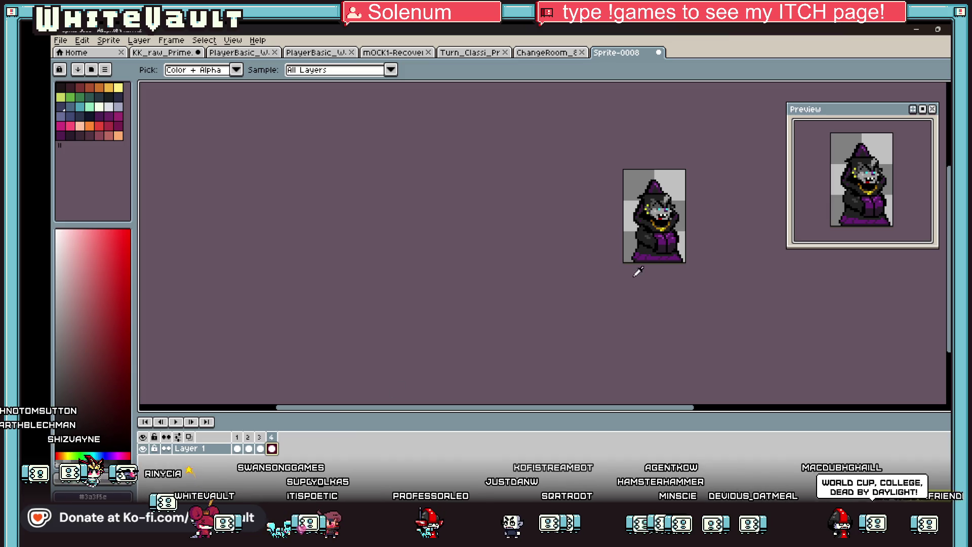
{"action": "scroll", "coordinate": [700, 203], "scroll_direction": "up", "scroll_amount": 2}
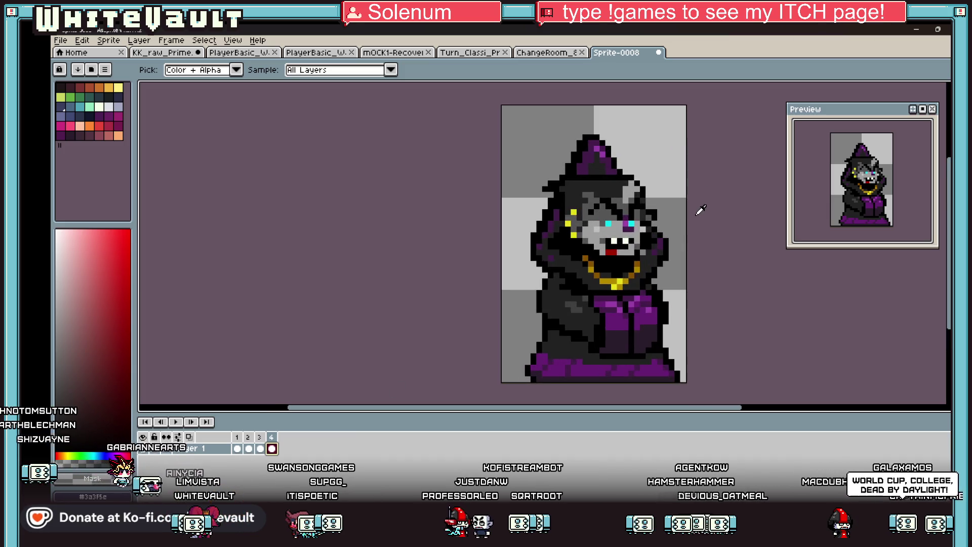
{"action": "scroll", "coordinate": [700, 209], "scroll_direction": "down", "scroll_amount": 1}
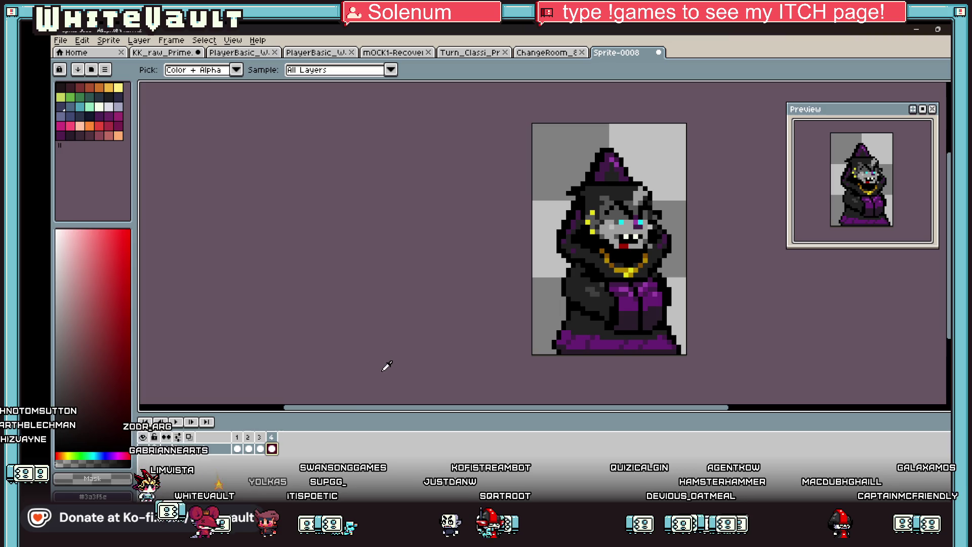
{"action": "left_click", "coordinate": [250, 448]}
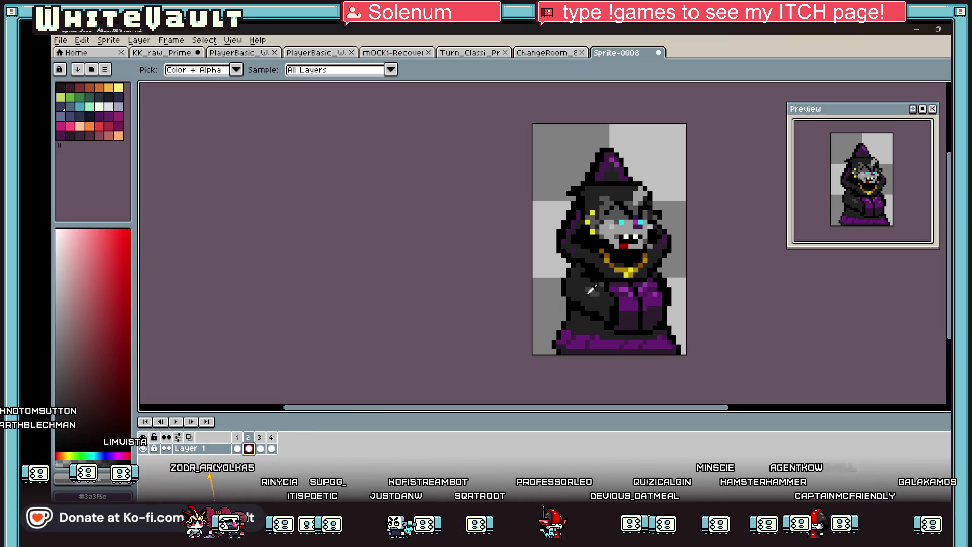
Step: Paint the row under the wizard's teeth grey and add red mouth pixels
{"action": "scroll", "coordinate": [632, 255], "scroll_direction": "up", "scroll_amount": 1}
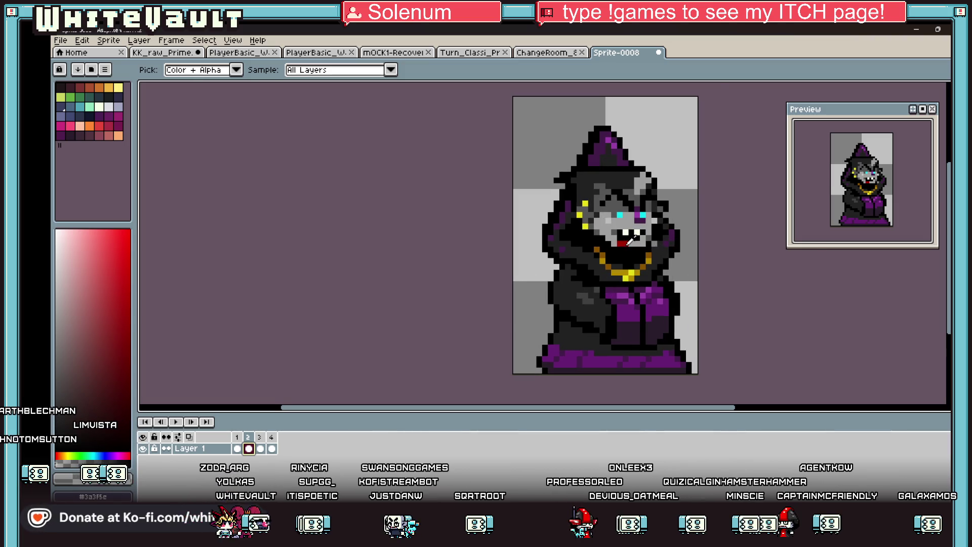
{"action": "scroll", "coordinate": [630, 241], "scroll_direction": "up", "scroll_amount": 2}
{"action": "mouse_move", "coordinate": [620, 222]}
{"action": "left_mouse_down"}
{"action": "mouse_move", "coordinate": [661, 223]}
{"action": "mouse_move", "coordinate": [625, 239]}
{"action": "left_mouse_up"}
{"action": "left_click", "coordinate": [617, 236], "text": "alt"}
{"action": "left_click", "coordinate": [612, 223]}
{"action": "left_click", "coordinate": [625, 223]}
{"action": "left_click", "coordinate": [640, 238], "text": "alt"}
{"action": "scroll", "coordinate": [672, 236], "scroll_direction": "down", "scroll_amount": 4}
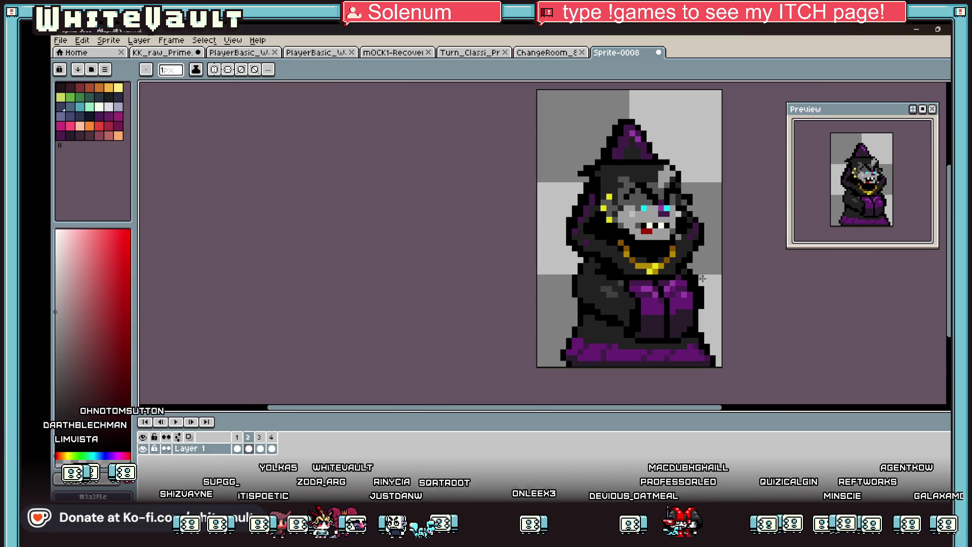
{"action": "scroll", "coordinate": [702, 279], "scroll_direction": "down", "scroll_amount": 1}
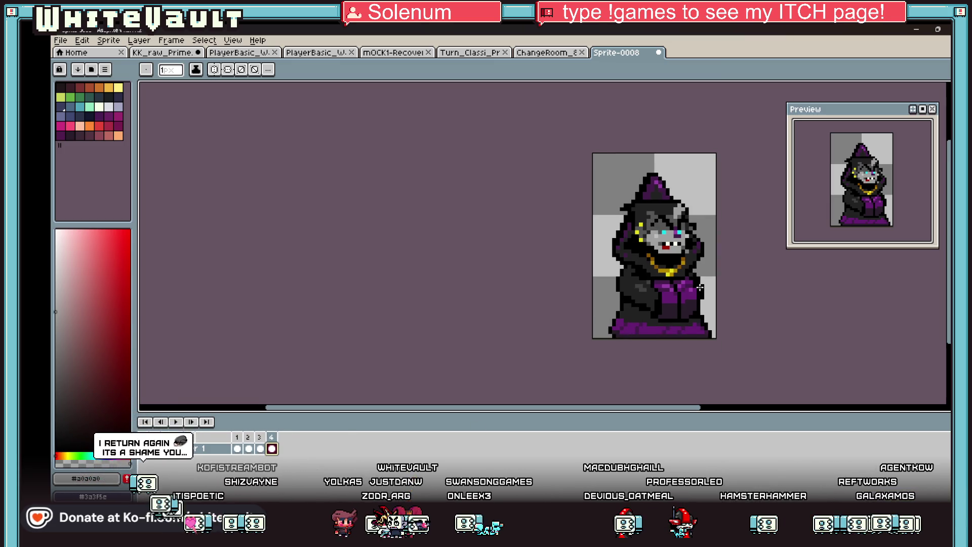
Step: Copy frame 4's full wizard, clear frame 1, and paste it in place there
{"action": "key", "text": "m"}
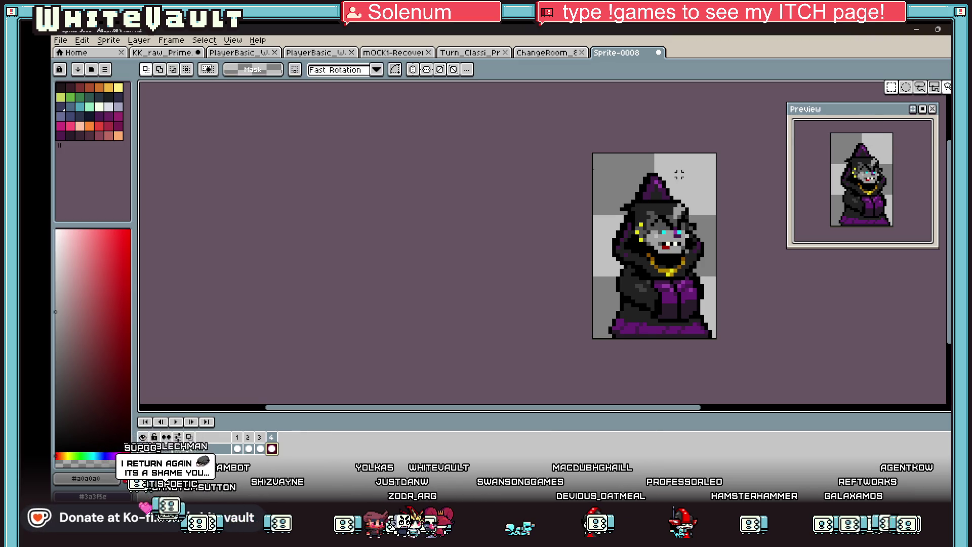
{"action": "key", "text": "ctrl+a"}
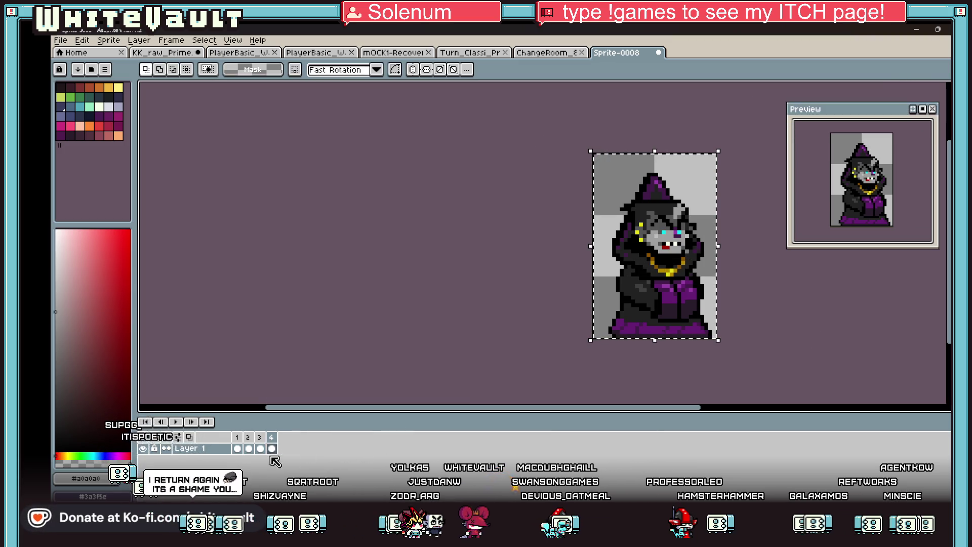
{"action": "left_click", "coordinate": [237, 449]}
{"action": "key", "text": "Delete"}
{"action": "key", "text": "ctrl+v"}
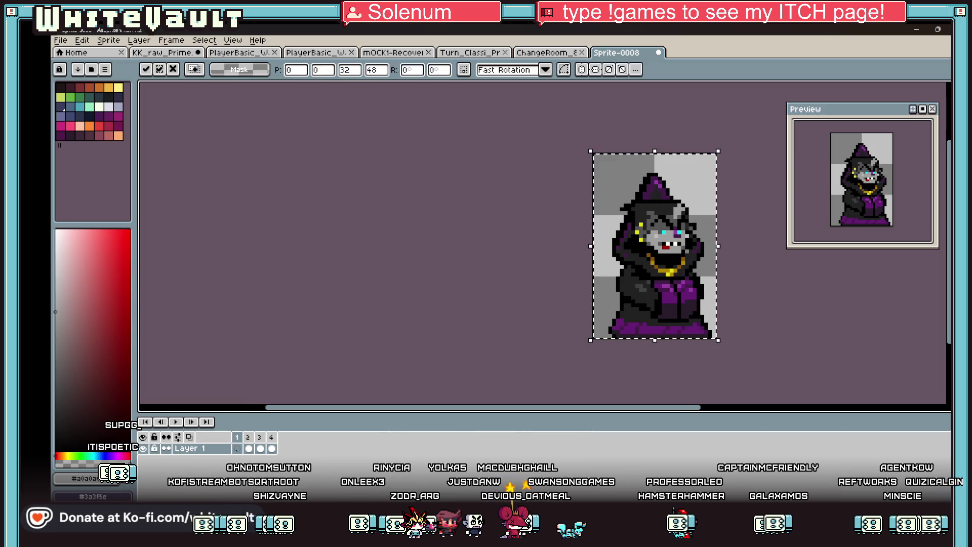
{"action": "left_click", "coordinate": [801, 328]}
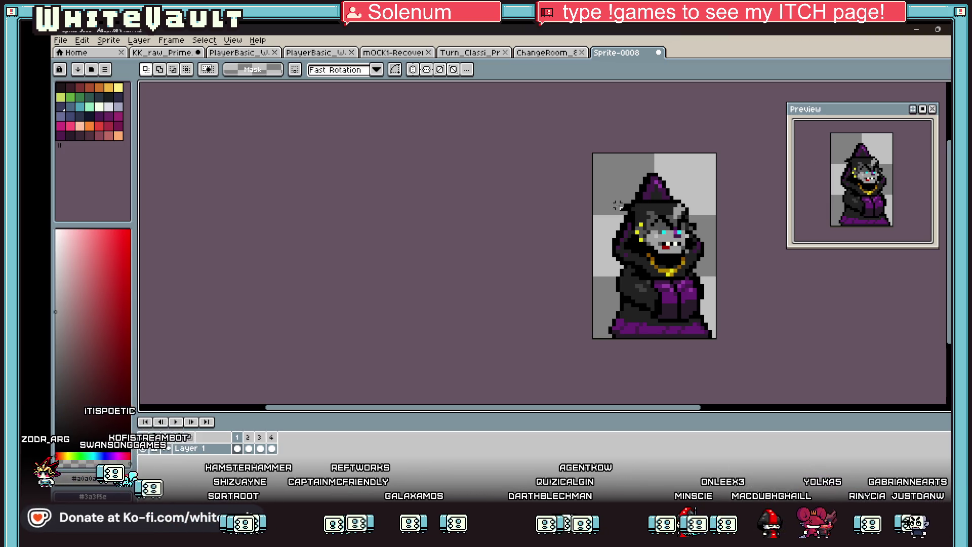
Step: Delete the selected purple robe front from Layer 1, then add Layer 2 above it
{"action": "scroll", "coordinate": [665, 251], "scroll_direction": "down", "scroll_amount": 2}
{"action": "scroll", "coordinate": [723, 254], "scroll_direction": "up", "scroll_amount": 1}
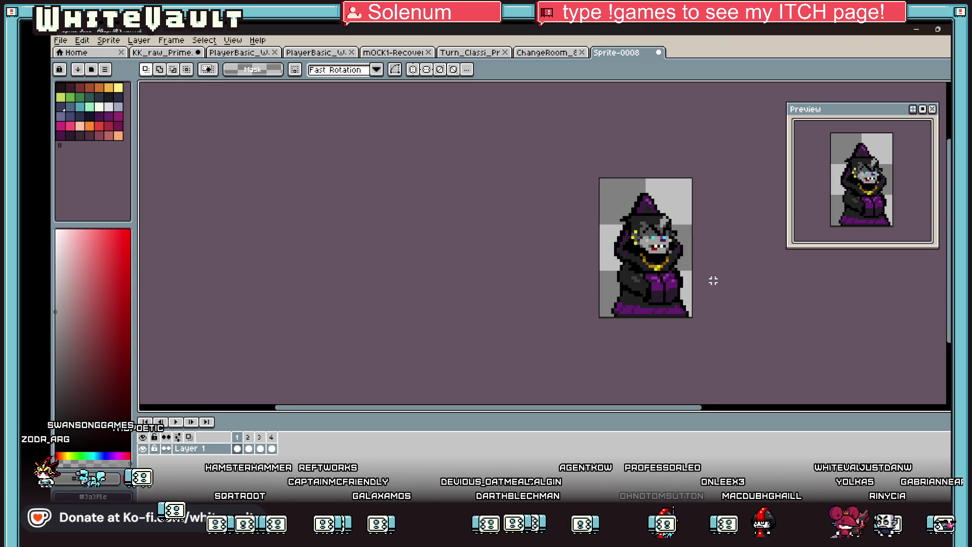
{"action": "scroll", "coordinate": [713, 280], "scroll_direction": "up", "scroll_amount": 1}
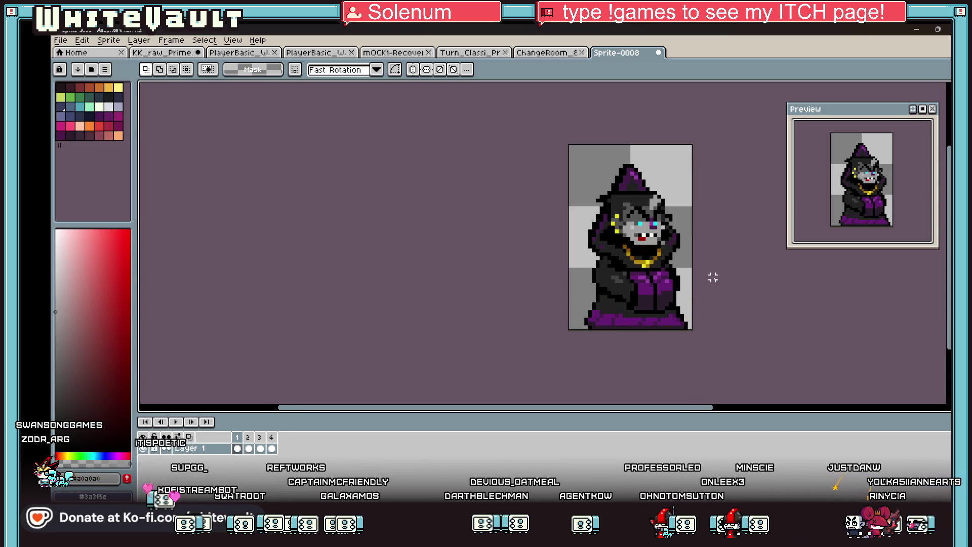
{"action": "scroll", "coordinate": [711, 326], "scroll_direction": "up", "scroll_amount": 2}
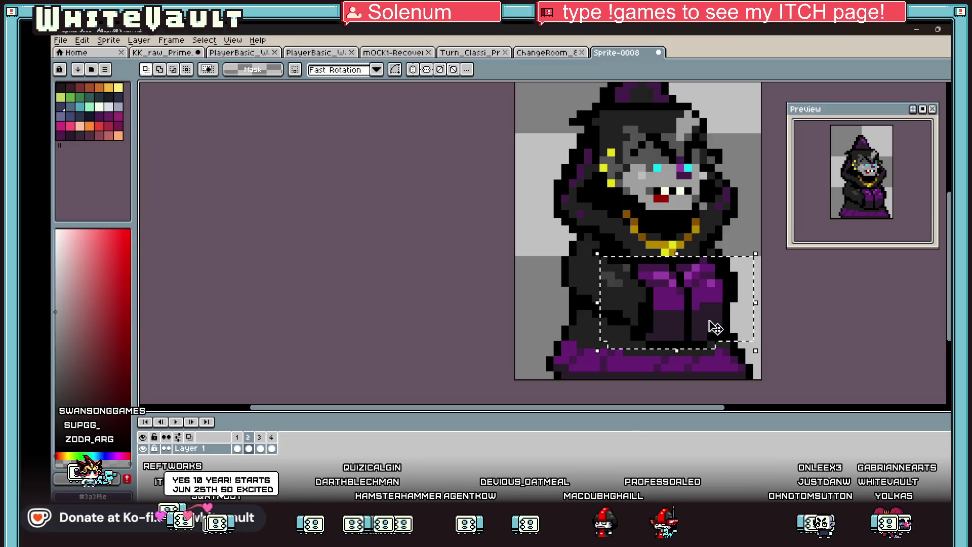
{"action": "left_click_drag", "start_coordinate": [711, 317], "coordinate": [710, 275]}
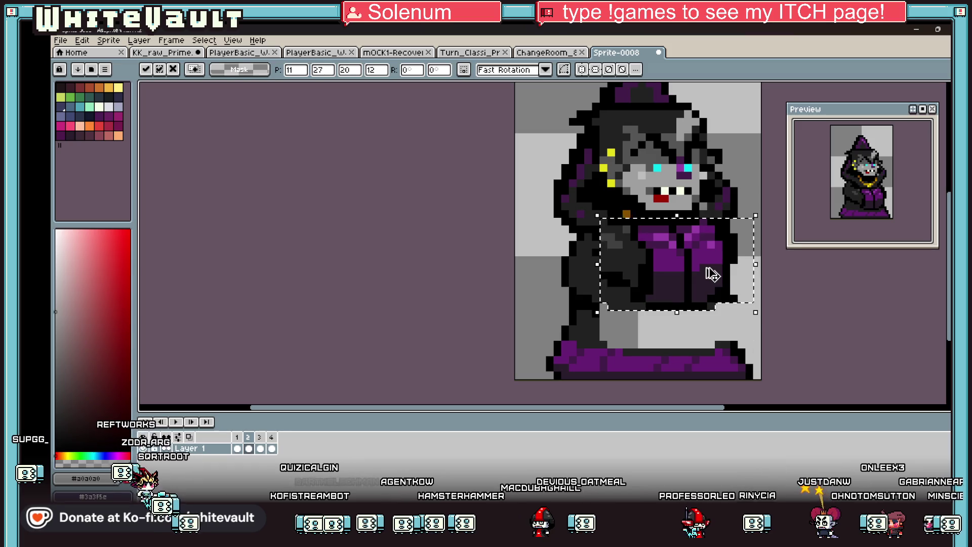
{"action": "key", "text": "Escape"}
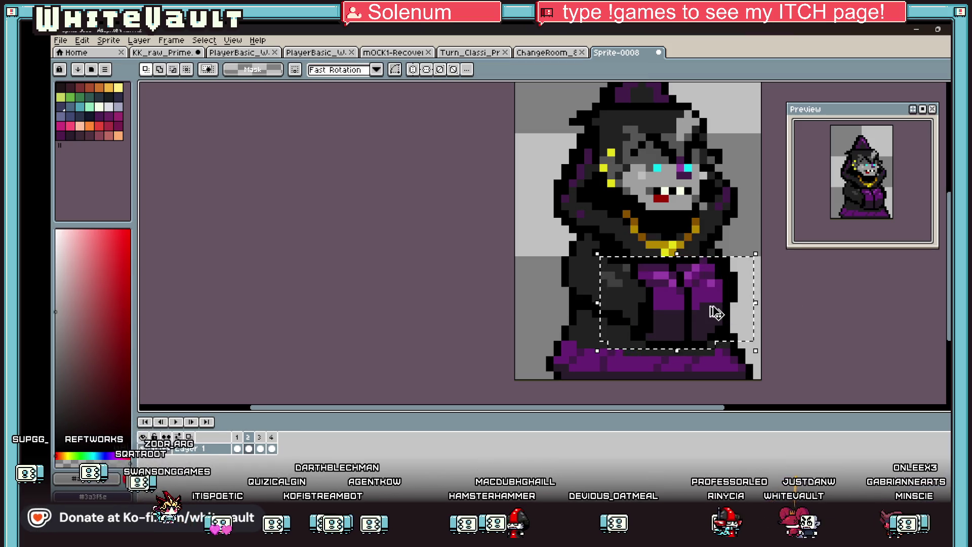
{"action": "key", "text": "Delete"}
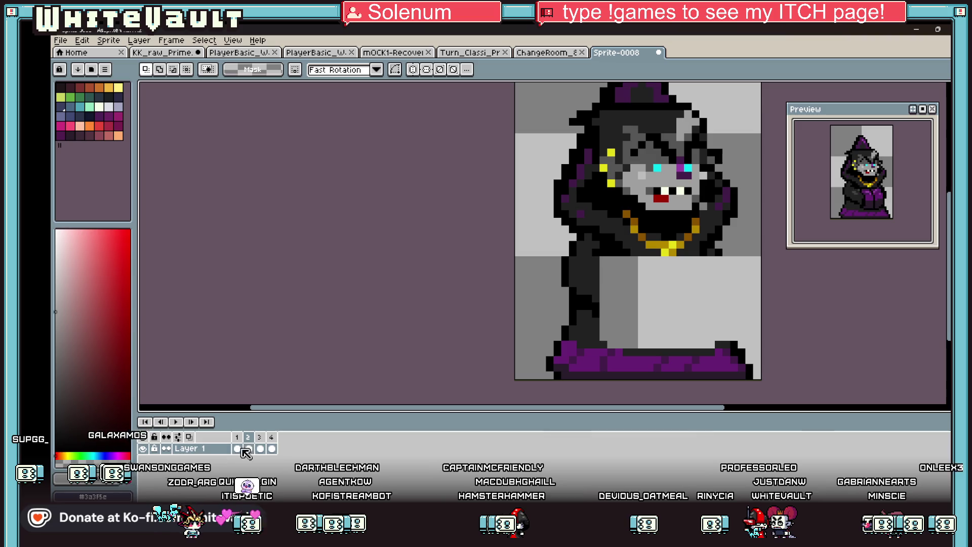
{"action": "right_click", "coordinate": [213, 456]}
{"action": "left_click", "coordinate": [313, 431]}
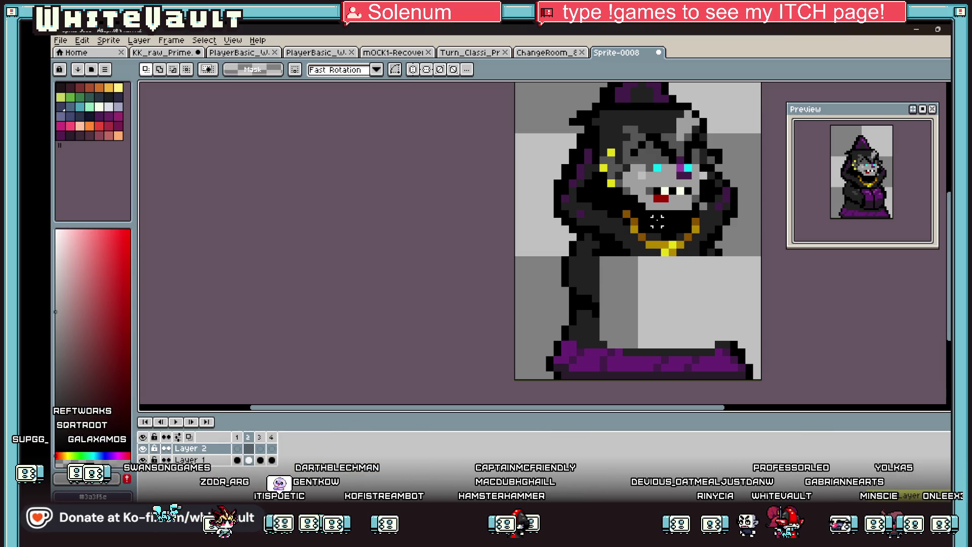
Step: Paste the copied robe onto Layer 2, shift it up about 3 pixels, and commit it
{"action": "scroll", "coordinate": [654, 232], "scroll_direction": "up", "scroll_amount": 1}
{"action": "key", "text": "ctrl+v"}
{"action": "mouse_move", "coordinate": [733, 330]}
{"action": "left_mouse_down"}
{"action": "mouse_move", "coordinate": [720, 254]}
{"action": "mouse_move", "coordinate": [729, 244]}
{"action": "left_mouse_up"}
{"action": "scroll", "coordinate": [726, 239], "scroll_direction": "down", "scroll_amount": 5}
{"action": "key", "text": "Return"}
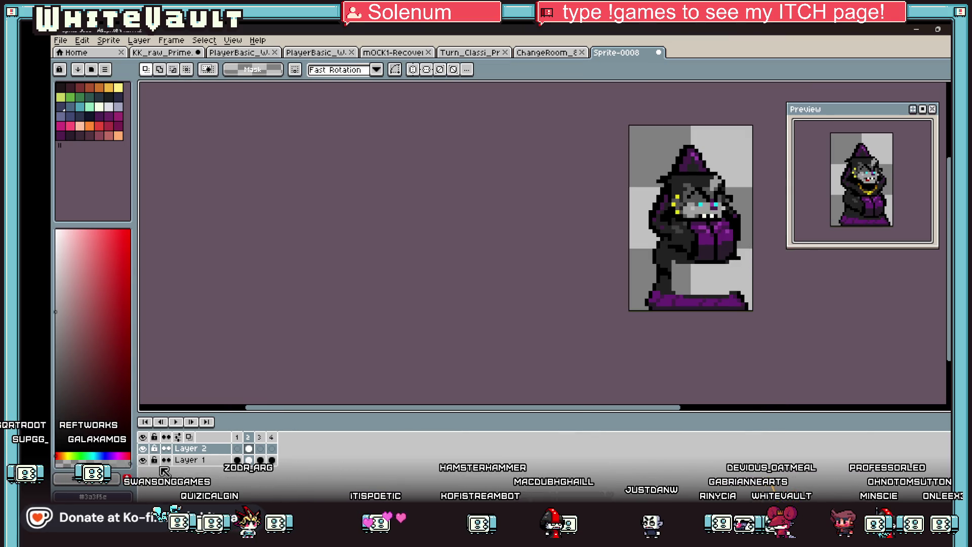
Step: On Layer 1, select the face around the eyes and nudge it down one pixel
{"action": "left_click", "coordinate": [248, 459]}
{"action": "scroll", "coordinate": [679, 186], "scroll_direction": "up", "scroll_amount": 1}
{"action": "mouse_move", "coordinate": [639, 158]}
{"action": "left_mouse_down"}
{"action": "mouse_move", "coordinate": [759, 195]}
{"action": "mouse_move", "coordinate": [786, 216]}
{"action": "left_mouse_up"}
{"action": "mouse_move", "coordinate": [691, 194]}
{"action": "left_mouse_down"}
{"action": "mouse_move", "coordinate": [743, 216]}
{"action": "mouse_move", "coordinate": [738, 229]}
{"action": "left_mouse_up"}
{"action": "key", "text": "ctrl+d"}
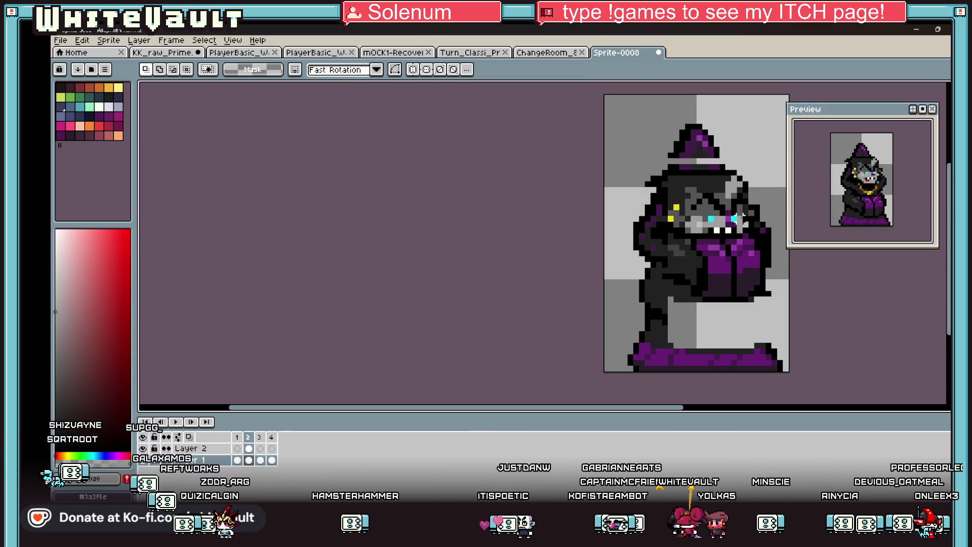
Step: Shrink the sprite in the animation preview and toggle playback to check the changes
{"action": "scroll", "coordinate": [739, 235], "scroll_direction": "up", "scroll_amount": 1}
{"action": "key", "text": "i"}
{"action": "scroll", "coordinate": [741, 231], "scroll_direction": "up", "scroll_amount": 1}
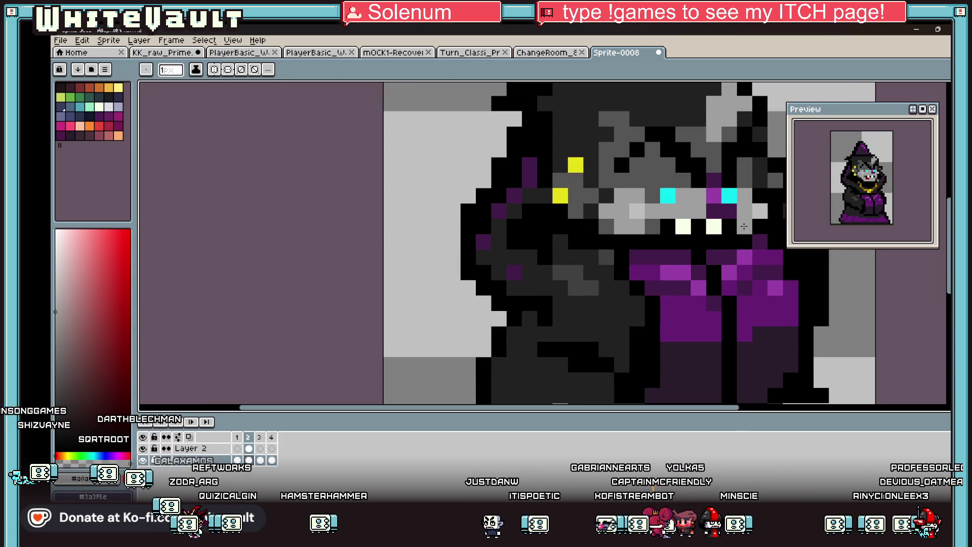
{"action": "left_click", "coordinate": [912, 109]}
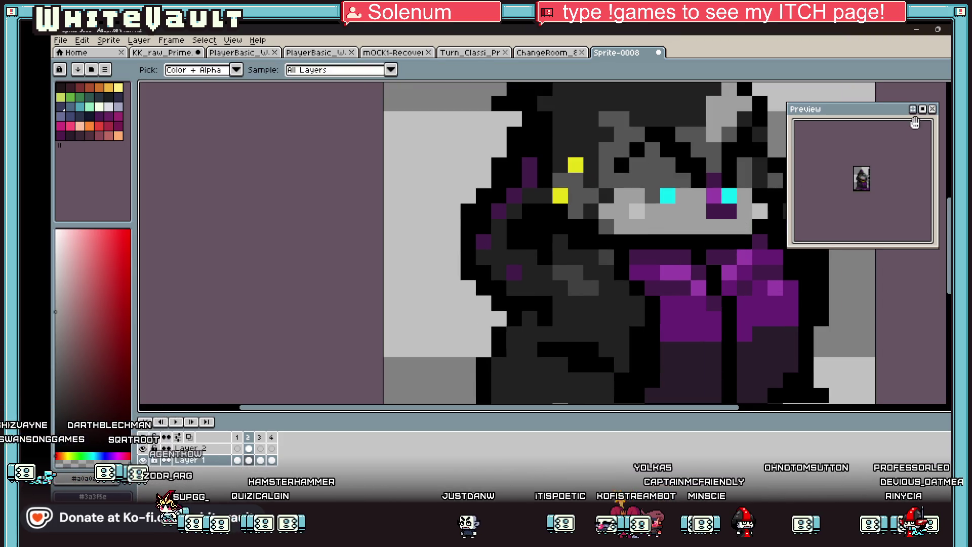
{"action": "left_click", "coordinate": [922, 109]}
{"action": "scroll", "coordinate": [678, 239], "scroll_direction": "down", "scroll_amount": 4}
{"action": "scroll", "coordinate": [636, 161], "scroll_direction": "up", "scroll_amount": 4}
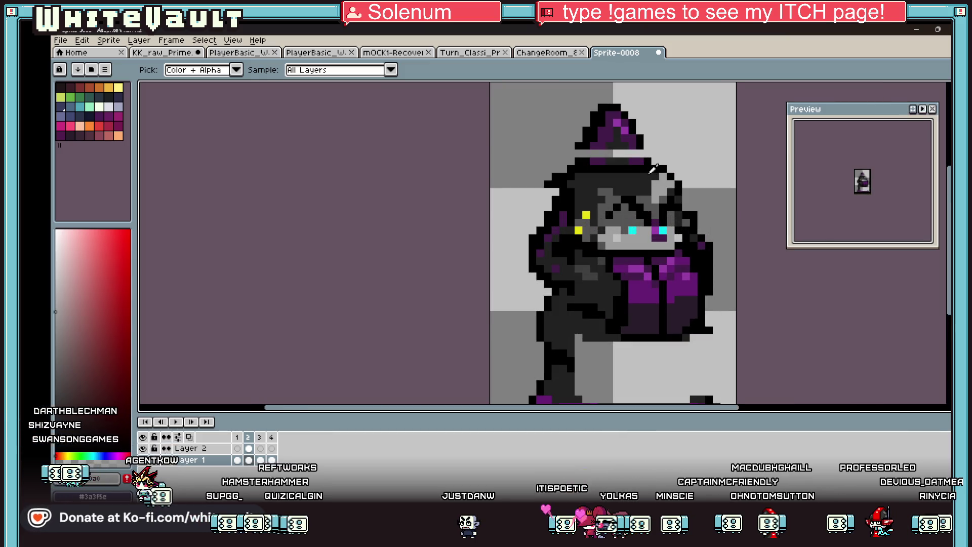
Step: Paint the hat band dark with purple pixels at its left and right ends
{"action": "key", "text": "b"}
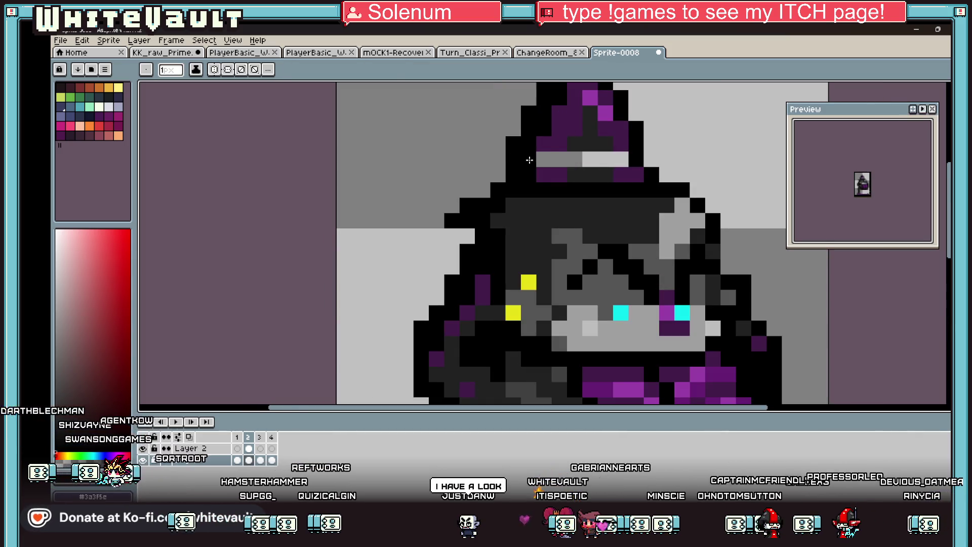
{"action": "left_click", "coordinate": [551, 159]}
{"action": "left_click", "coordinate": [620, 160]}
{"action": "left_click_drag", "start_coordinate": [608, 160], "coordinate": [572, 159]}
{"action": "scroll", "coordinate": [642, 211], "scroll_direction": "down", "scroll_amount": 3}
Step: On Layer 2's frame 2, repaint the robe's right side, blacken the orange and dark pixels, and reshape the edge below
{"action": "key", "text": "i"}
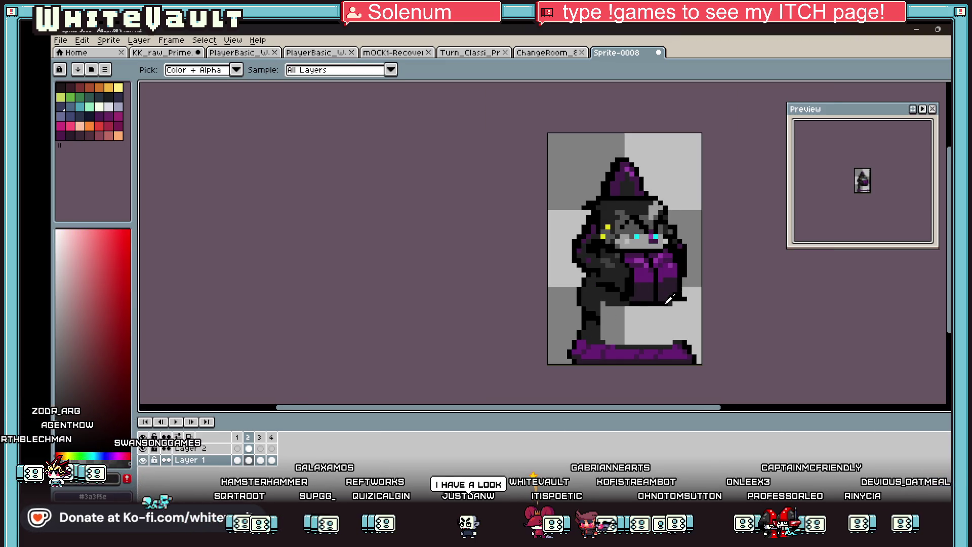
{"action": "scroll", "coordinate": [632, 262], "scroll_direction": "up", "scroll_amount": 3}
{"action": "left_click", "coordinate": [250, 448]}
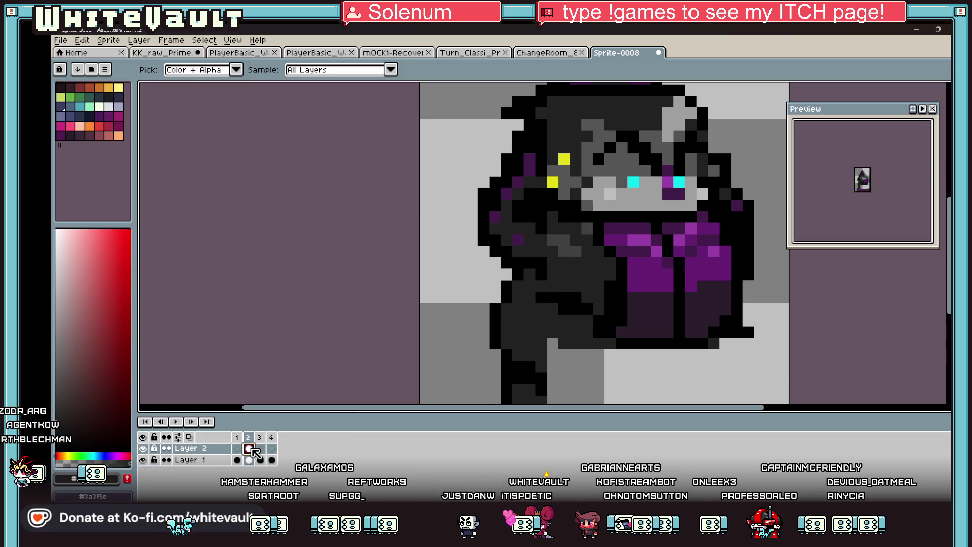
{"action": "key", "text": "b"}
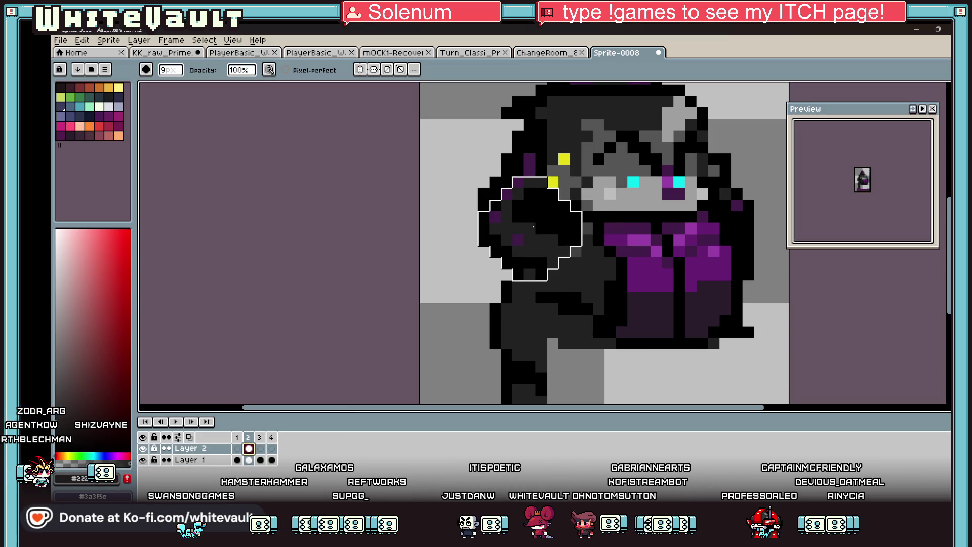
{"action": "mouse_move", "coordinate": [541, 246]}
{"action": "left_mouse_down"}
{"action": "mouse_move", "coordinate": [754, 229]}
{"action": "mouse_move", "coordinate": [725, 240]}
{"action": "mouse_move", "coordinate": [755, 275]}
{"action": "mouse_move", "coordinate": [775, 275]}
{"action": "left_mouse_up"}
{"action": "scroll", "coordinate": [727, 320], "scroll_direction": "up", "scroll_amount": 2}
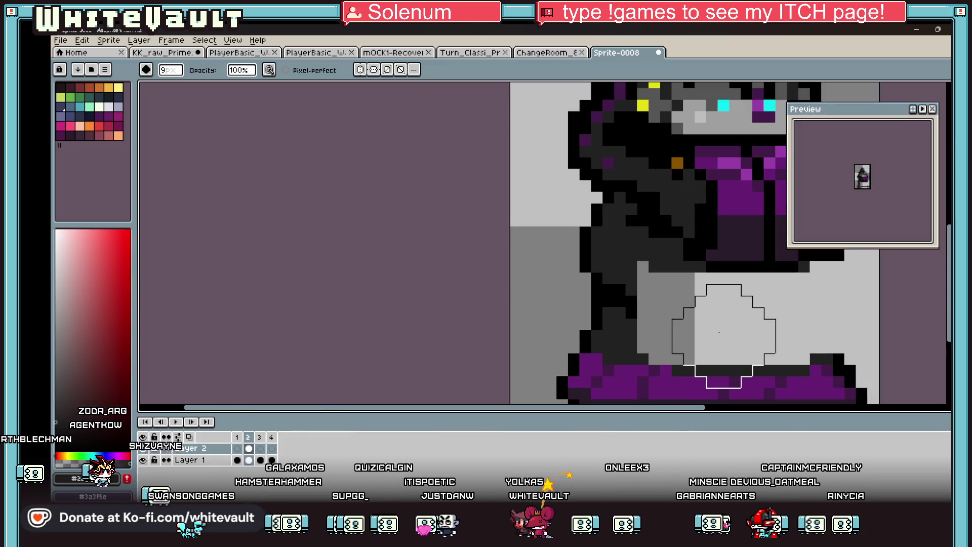
{"action": "key", "text": "alt"}
{"action": "left_click", "coordinate": [702, 150], "text": "alt"}
{"action": "left_click_drag", "start_coordinate": [677, 163], "coordinate": [633, 209]}
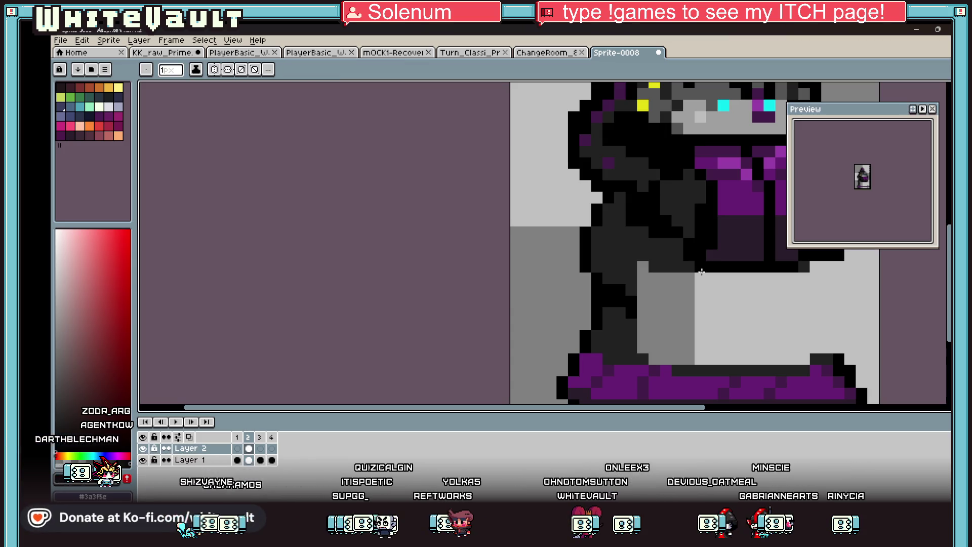
{"action": "left_click_drag", "start_coordinate": [701, 272], "coordinate": [636, 292]}
{"action": "scroll", "coordinate": [816, 287], "scroll_direction": "down", "scroll_amount": 4}
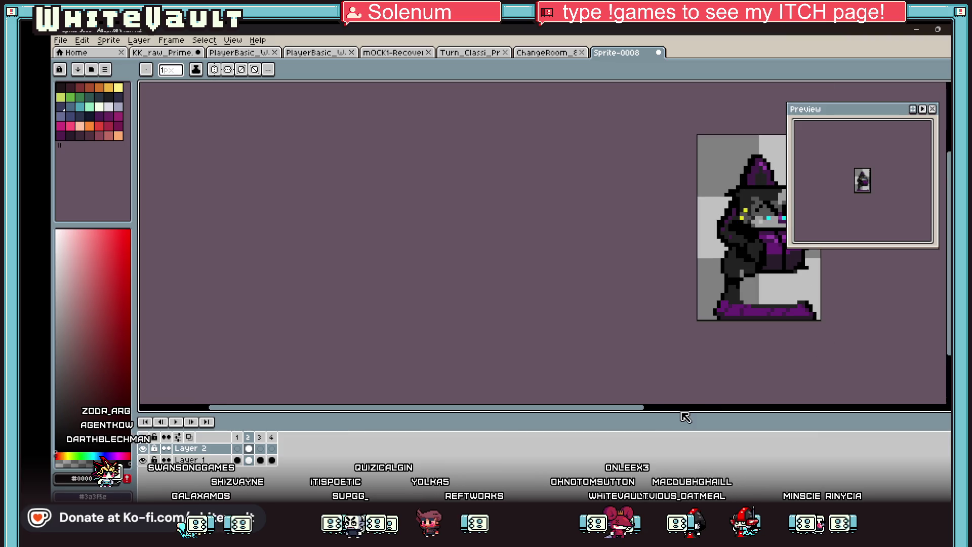
Step: Outline the robe's right edge in black, first with a 2 px brush, then a 1 px pencil
{"action": "left_click_drag", "start_coordinate": [642, 407], "coordinate": [729, 403]}
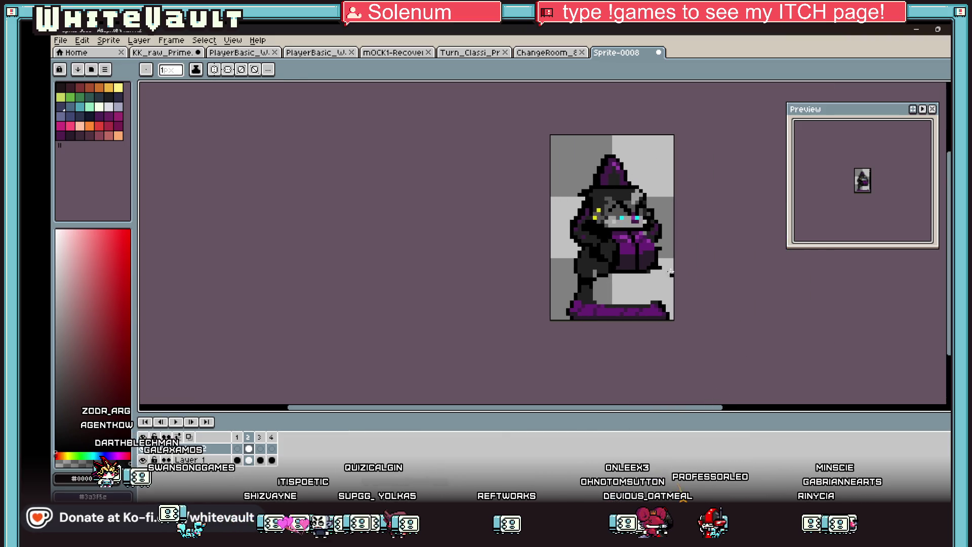
{"action": "scroll", "coordinate": [651, 279], "scroll_direction": "up", "scroll_amount": 1}
{"action": "key", "text": "i"}
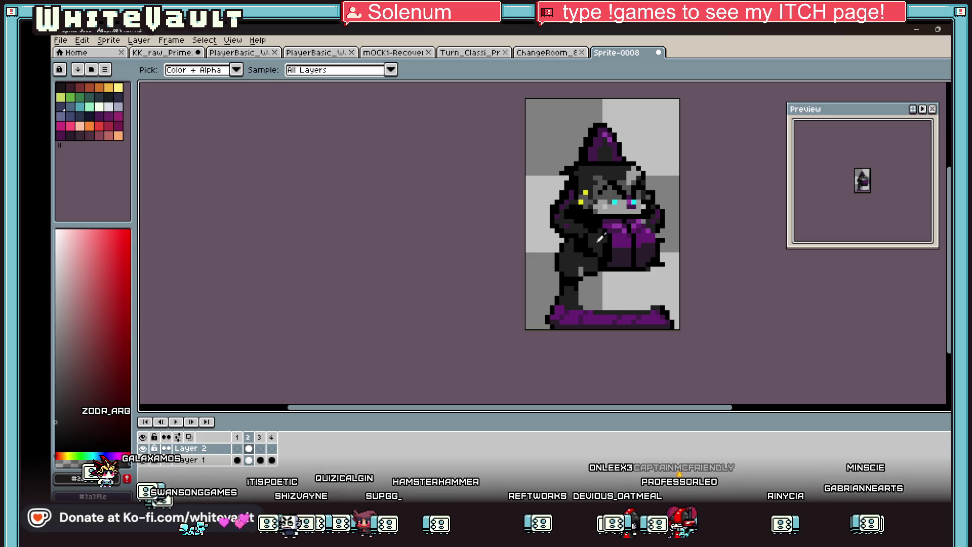
{"action": "key", "text": "b"}
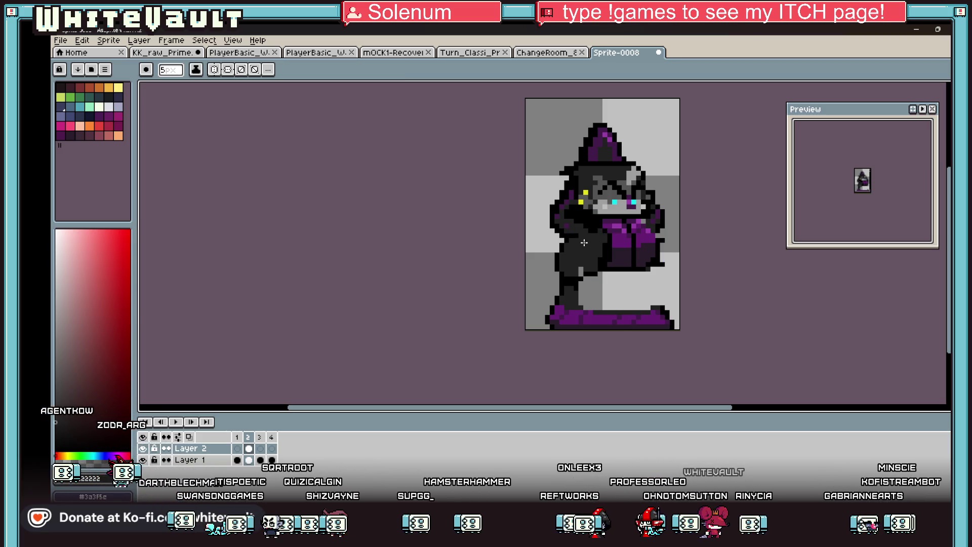
{"action": "key", "text": "minus"}
{"action": "key", "text": "minus"}
{"action": "key", "text": "minus"}
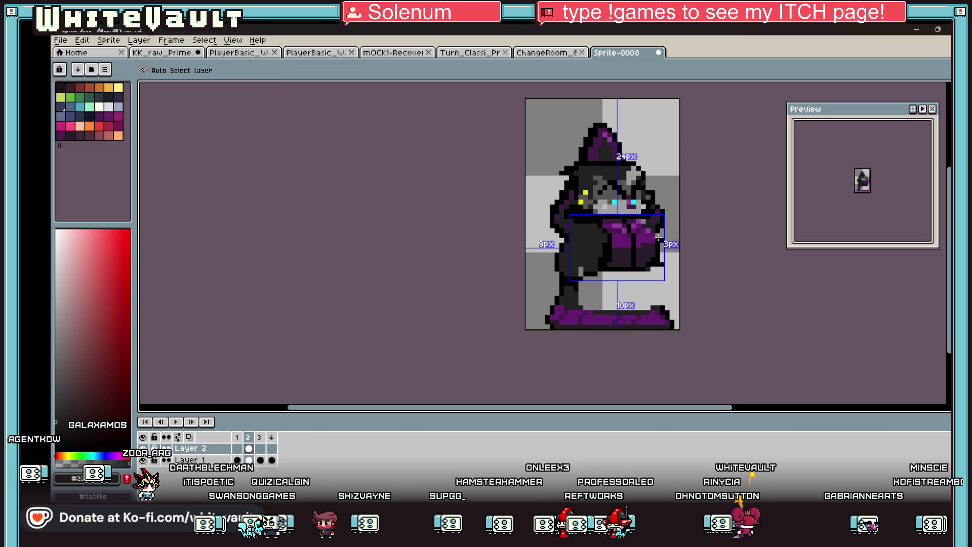
{"action": "left_click_drag", "start_coordinate": [657, 237], "coordinate": [667, 262]}
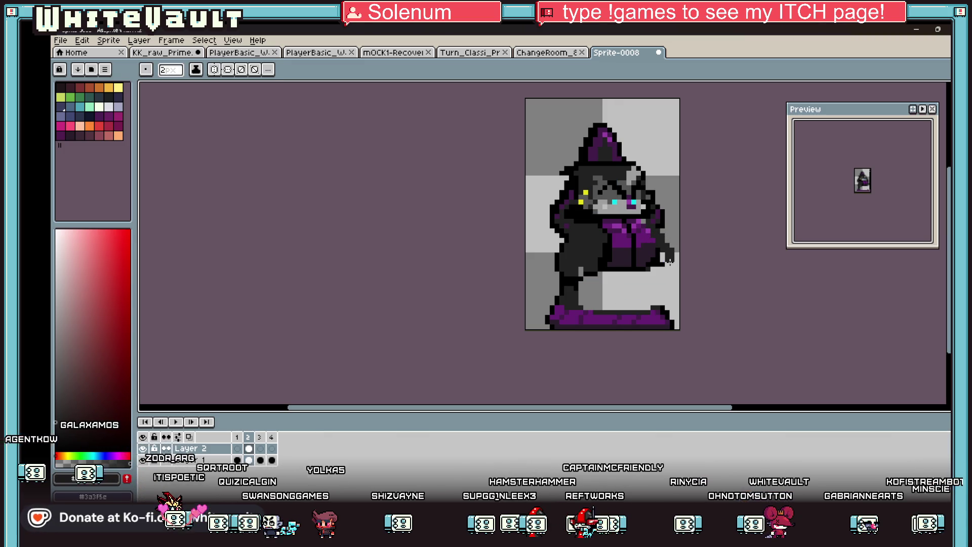
{"action": "scroll", "coordinate": [666, 256], "scroll_direction": "up", "scroll_amount": 1}
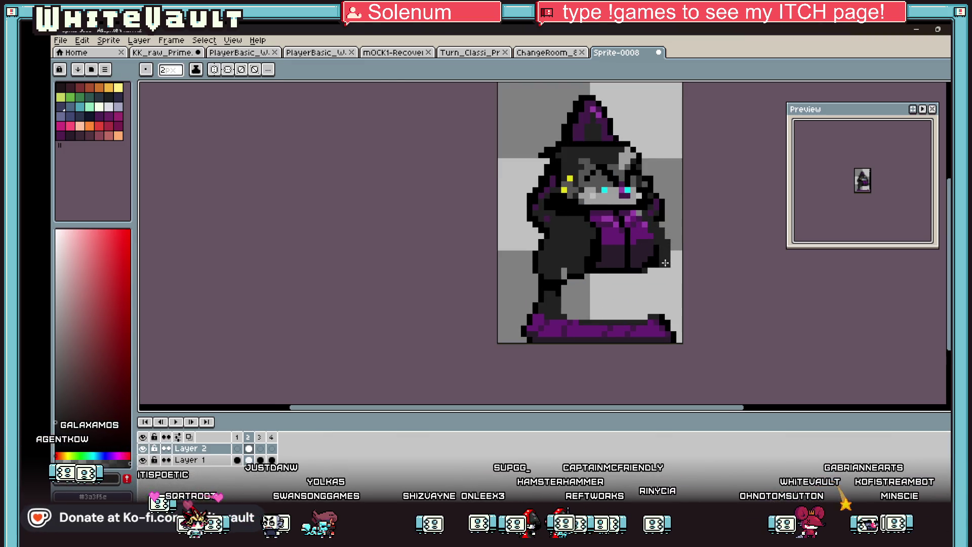
{"action": "key", "text": "i"}
{"action": "key", "text": "b"}
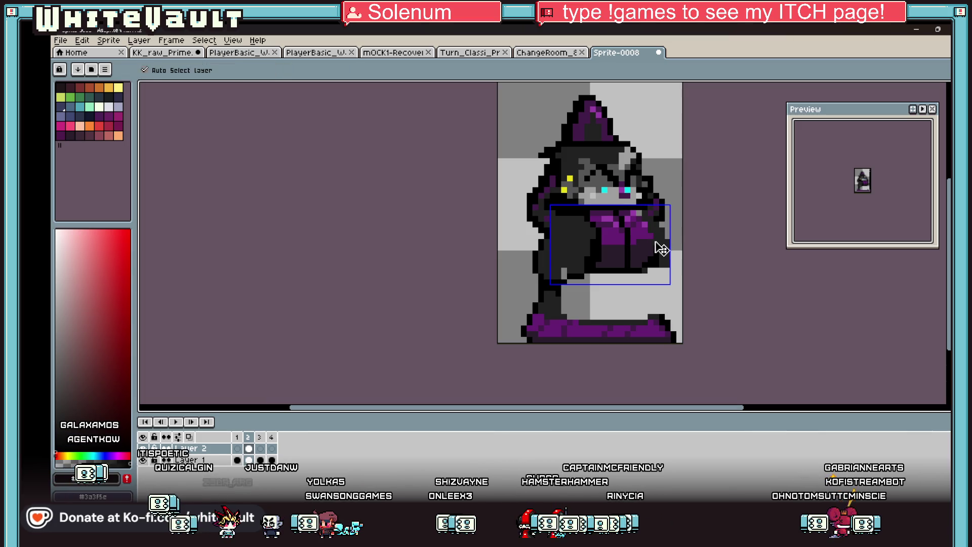
{"action": "scroll", "coordinate": [653, 236], "scroll_direction": "up", "scroll_amount": 3}
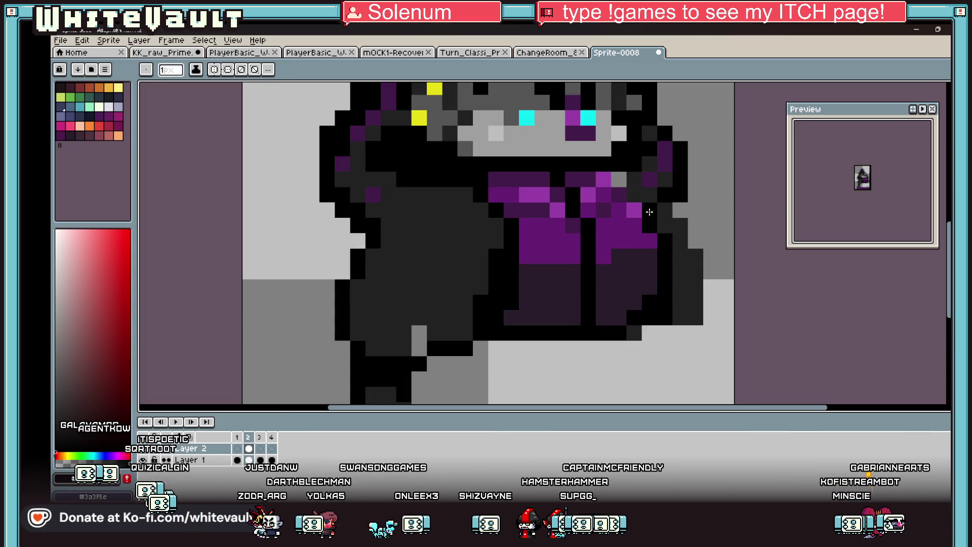
{"action": "scroll", "coordinate": [564, 239], "scroll_direction": "down", "scroll_amount": 4}
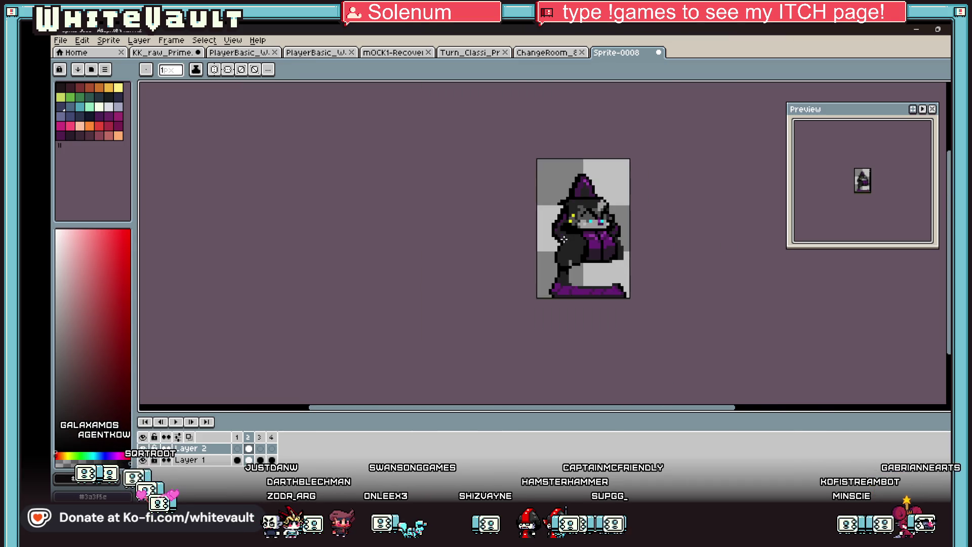
{"action": "scroll", "coordinate": [568, 239], "scroll_direction": "up", "scroll_amount": 5}
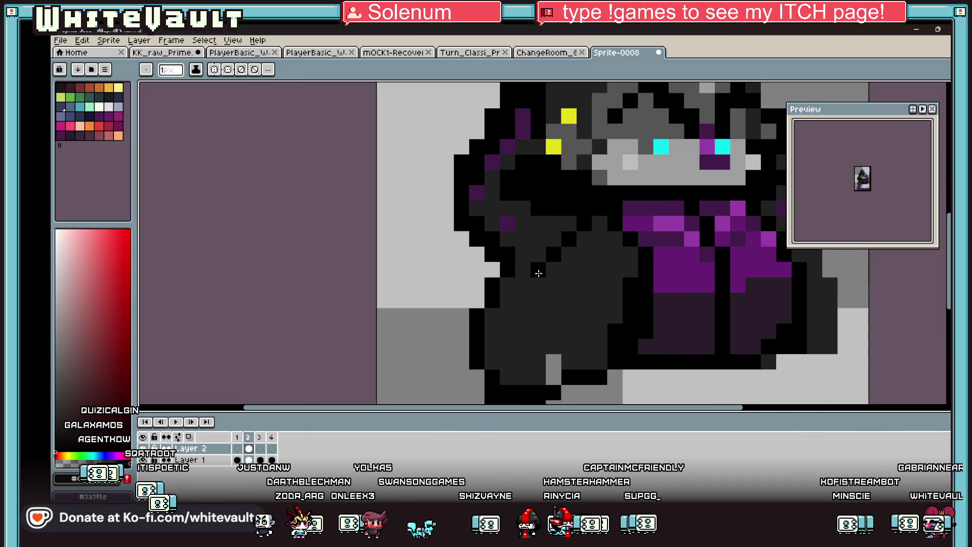
{"action": "scroll", "coordinate": [586, 260], "scroll_direction": "down", "scroll_amount": 4}
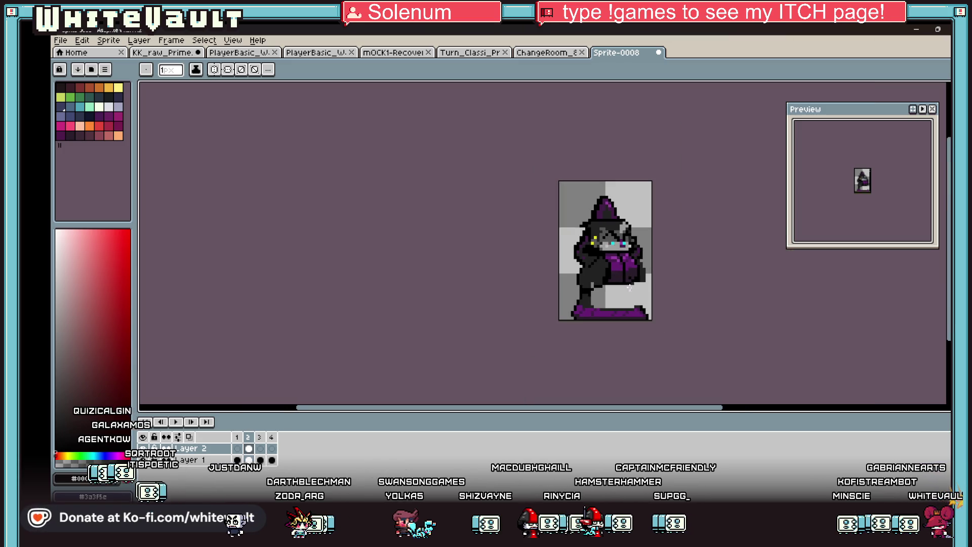
{"action": "scroll", "coordinate": [647, 284], "scroll_direction": "up", "scroll_amount": 2}
{"action": "scroll", "coordinate": [647, 283], "scroll_direction": "up", "scroll_amount": 1}
{"action": "left_click_drag", "start_coordinate": [657, 298], "coordinate": [651, 214]}
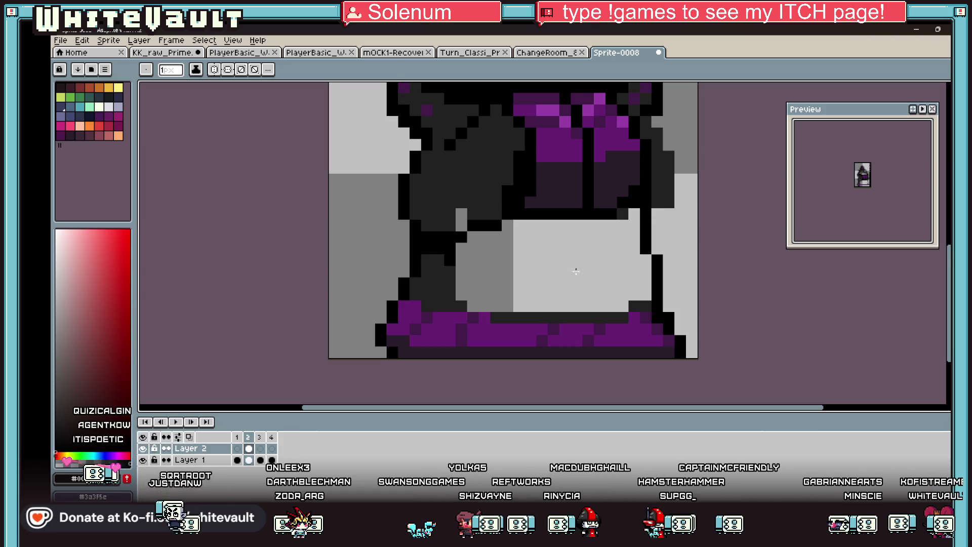
Step: Undo a stray full-canvas fill, cover a light pixel, and draw a black line below the robe
{"action": "key", "text": "g"}
{"action": "left_click", "coordinate": [495, 268]}
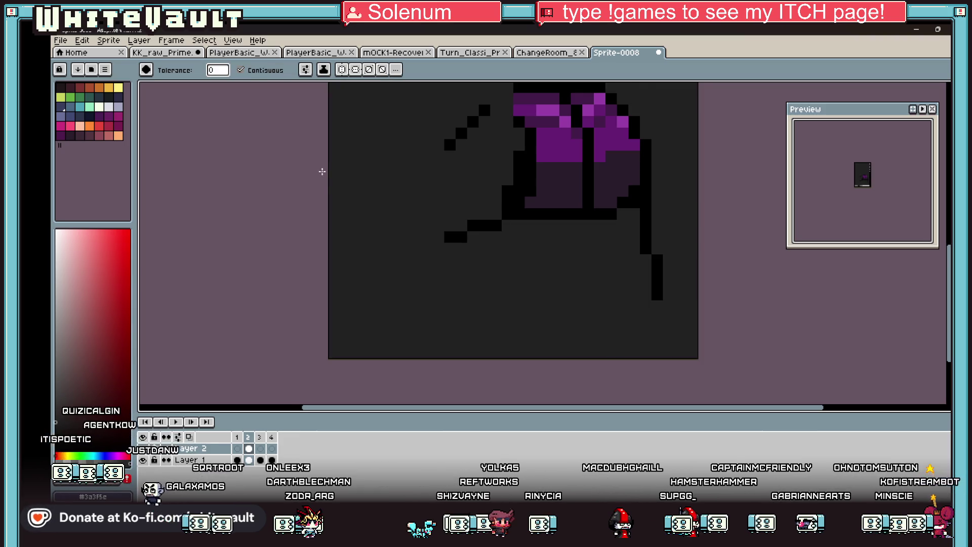
{"action": "key", "text": "ctrl+z"}
{"action": "key", "text": "b"}
{"action": "left_click", "coordinate": [461, 225]}
{"action": "left_click", "coordinate": [455, 256], "text": "alt"}
{"action": "mouse_move", "coordinate": [455, 256]}
{"action": "left_mouse_down"}
{"action": "mouse_move", "coordinate": [555, 232]}
{"action": "mouse_move", "coordinate": [647, 255]}
{"action": "left_mouse_up"}
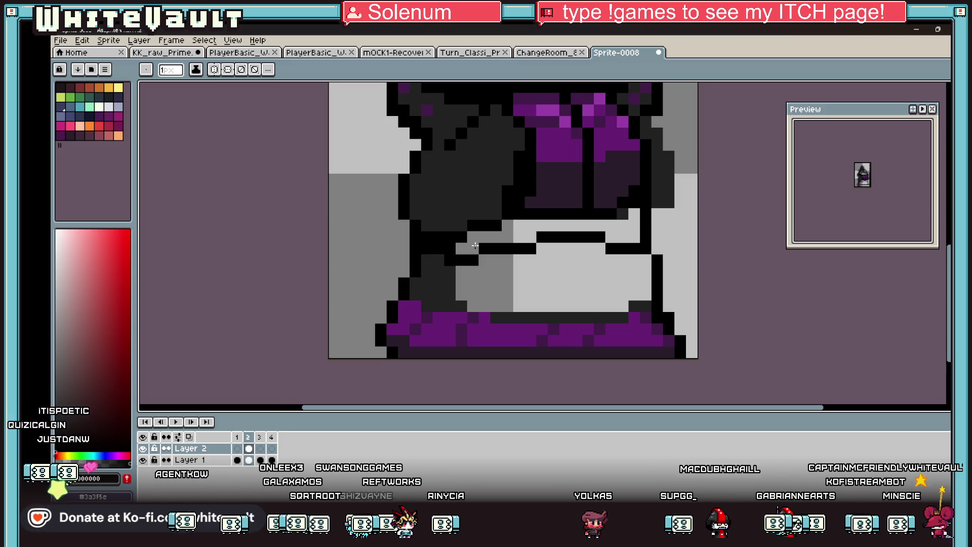
Step: Merge Layer 2 down into Layer 1 and flood-fill the gap below the robe dark
{"action": "right_click", "coordinate": [220, 448]}
{"action": "left_click", "coordinate": [238, 458]}
{"action": "key", "text": "g"}
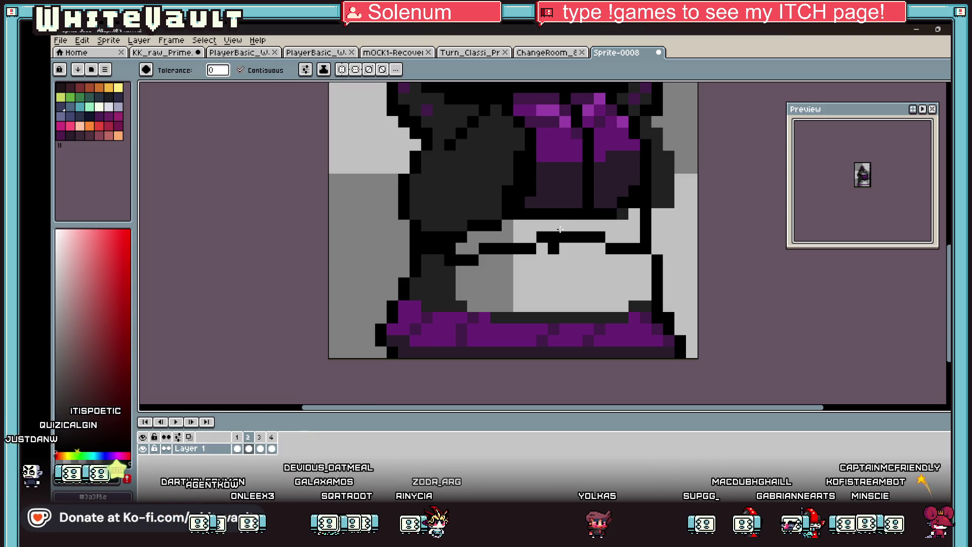
{"action": "left_click", "coordinate": [593, 251]}
{"action": "left_click", "coordinate": [605, 275]}
{"action": "scroll", "coordinate": [630, 249], "scroll_direction": "down", "scroll_amount": 3}
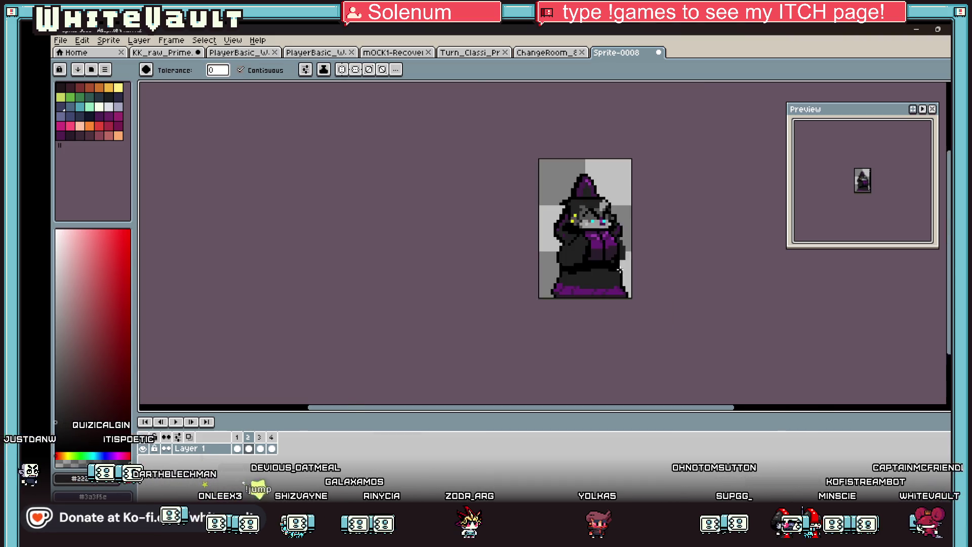
Step: On Layer 1's frame 2, add black pixels to start the outline on the sleeve's right edge
{"action": "key", "text": "i"}
{"action": "scroll", "coordinate": [630, 249], "scroll_direction": "up", "scroll_amount": 3}
{"action": "left_click", "coordinate": [249, 449]}
{"action": "scroll", "coordinate": [608, 282], "scroll_direction": "up", "scroll_amount": 2}
{"action": "key", "text": "b"}
{"action": "left_click", "coordinate": [629, 219]}
{"action": "left_click", "coordinate": [629, 212], "text": "alt"}
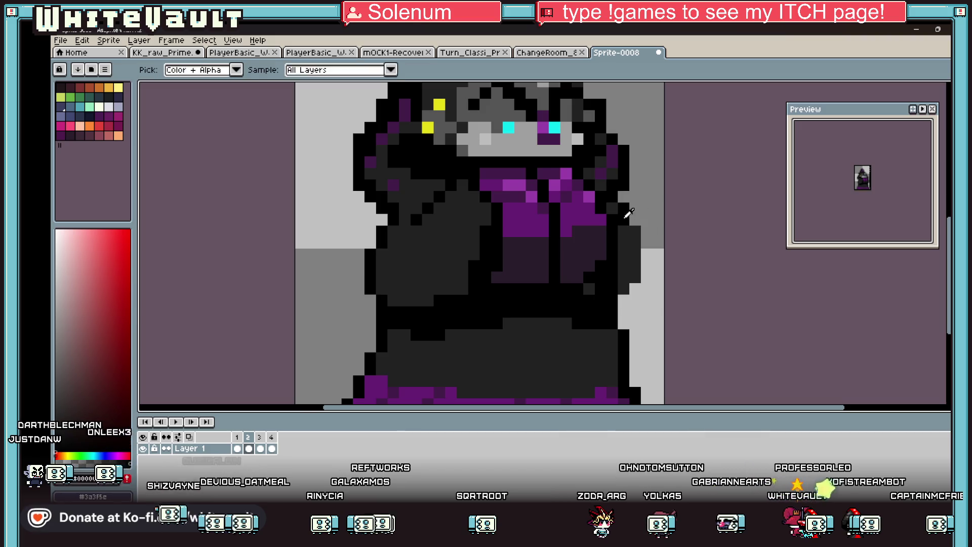
Step: Draw black pixels down the sleeve's right edge
{"action": "left_click_drag", "start_coordinate": [636, 228], "coordinate": [635, 270]}
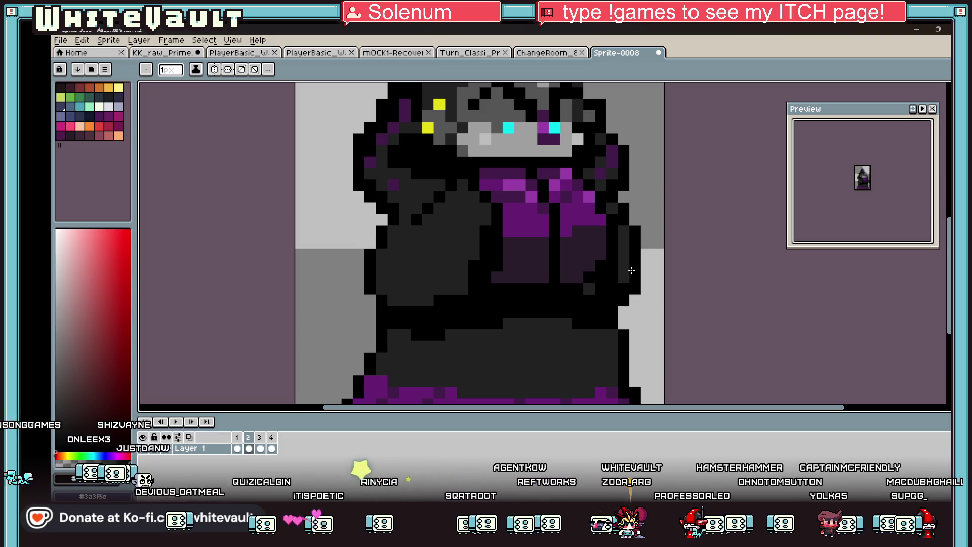
{"action": "scroll", "coordinate": [664, 250], "scroll_direction": "down", "scroll_amount": 3}
{"action": "scroll", "coordinate": [656, 276], "scroll_direction": "up", "scroll_amount": 1}
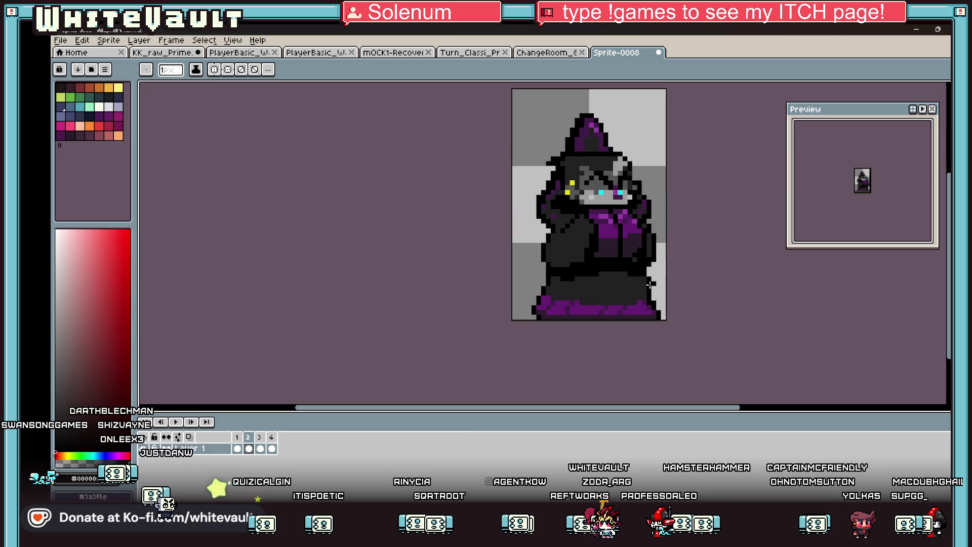
{"action": "scroll", "coordinate": [650, 252], "scroll_direction": "up", "scroll_amount": 2}
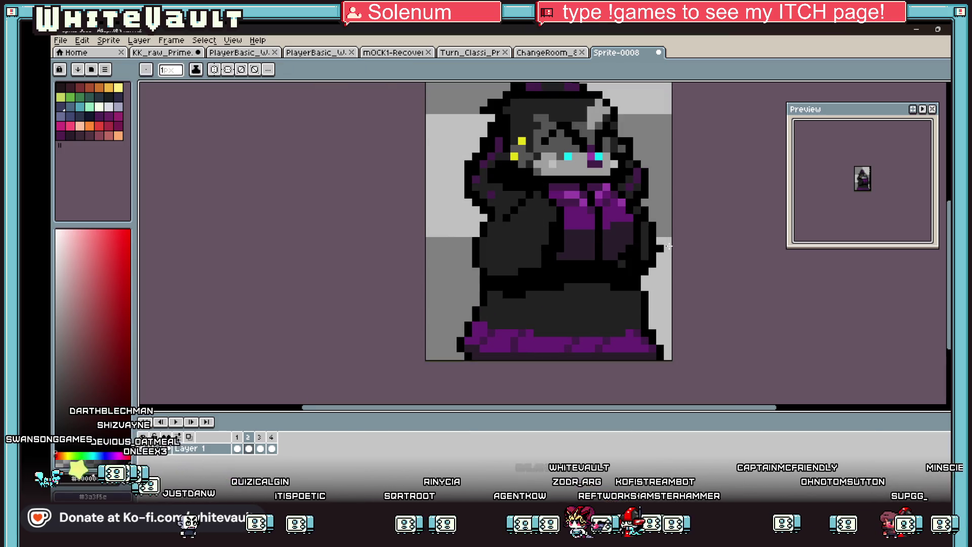
{"action": "scroll", "coordinate": [659, 248], "scroll_direction": "up", "scroll_amount": 2}
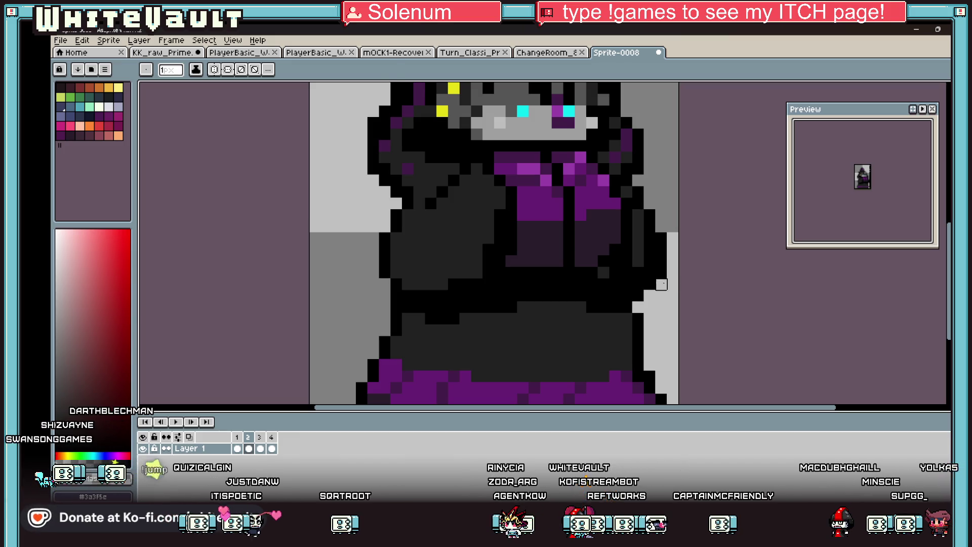
Step: Sample the dark purple and a neutral grey from the sprite with the eyedropper
{"action": "key", "text": "i"}
{"action": "scroll", "coordinate": [661, 229], "scroll_direction": "down", "scroll_amount": 5}
{"action": "scroll", "coordinate": [658, 243], "scroll_direction": "down", "scroll_amount": 1}
{"action": "scroll", "coordinate": [658, 256], "scroll_direction": "up", "scroll_amount": 4}
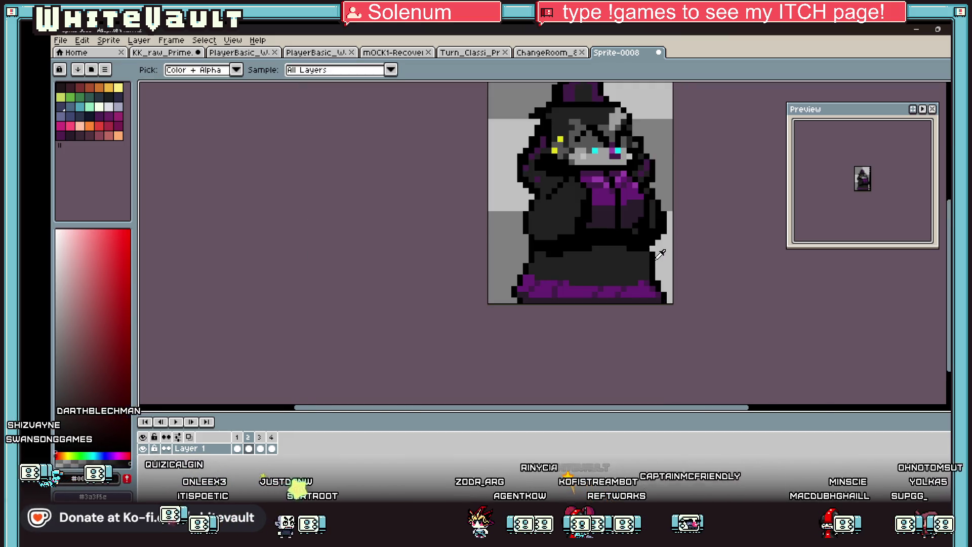
{"action": "scroll", "coordinate": [657, 253], "scroll_direction": "up", "scroll_amount": 2}
{"action": "scroll", "coordinate": [619, 282], "scroll_direction": "down", "scroll_amount": 3}
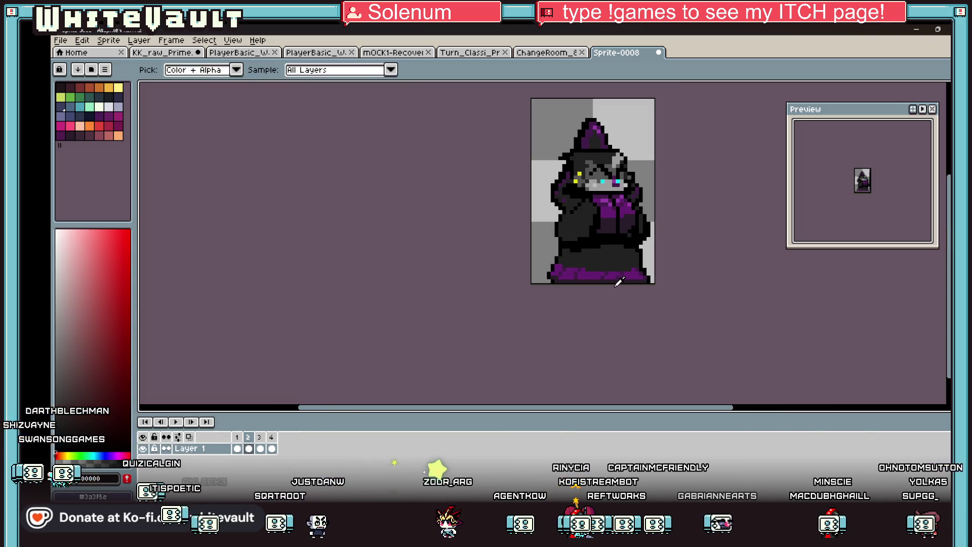
{"action": "scroll", "coordinate": [577, 191], "scroll_direction": "up", "scroll_amount": 3}
{"action": "scroll", "coordinate": [579, 189], "scroll_direction": "down", "scroll_amount": 3}
{"action": "scroll", "coordinate": [567, 197], "scroll_direction": "up", "scroll_amount": 3}
{"action": "left_click", "coordinate": [566, 198]}
{"action": "key", "text": "b"}
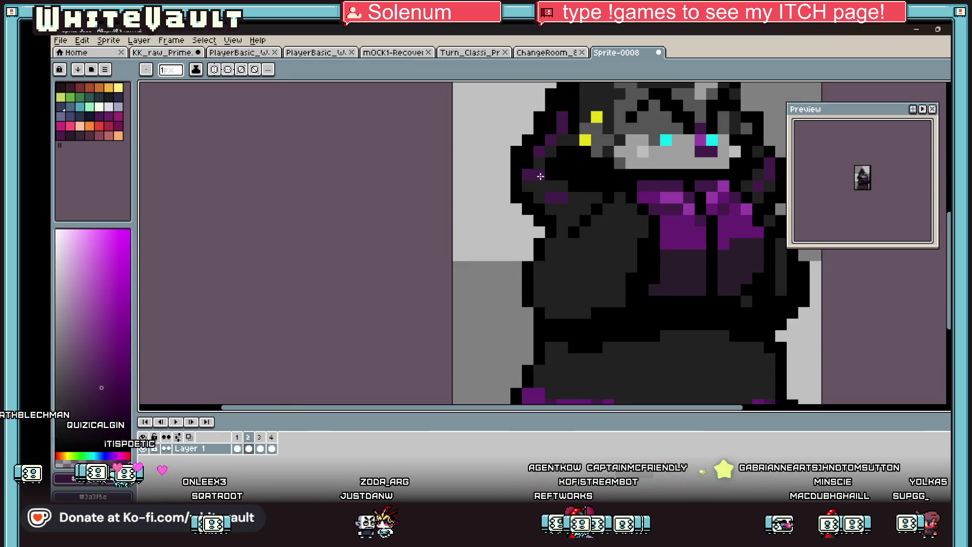
{"action": "left_click", "coordinate": [526, 172], "text": "alt"}
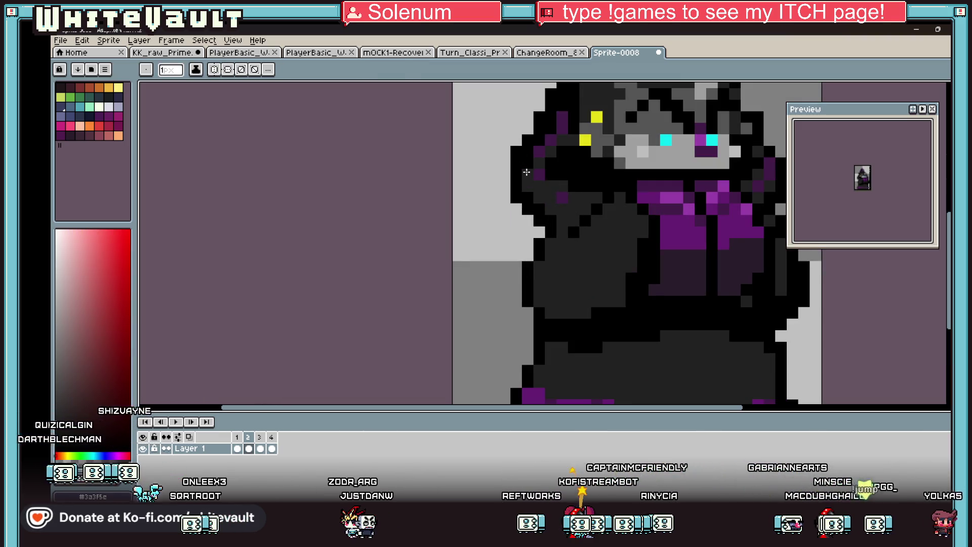
{"action": "scroll", "coordinate": [547, 197], "scroll_direction": "down", "scroll_amount": 3}
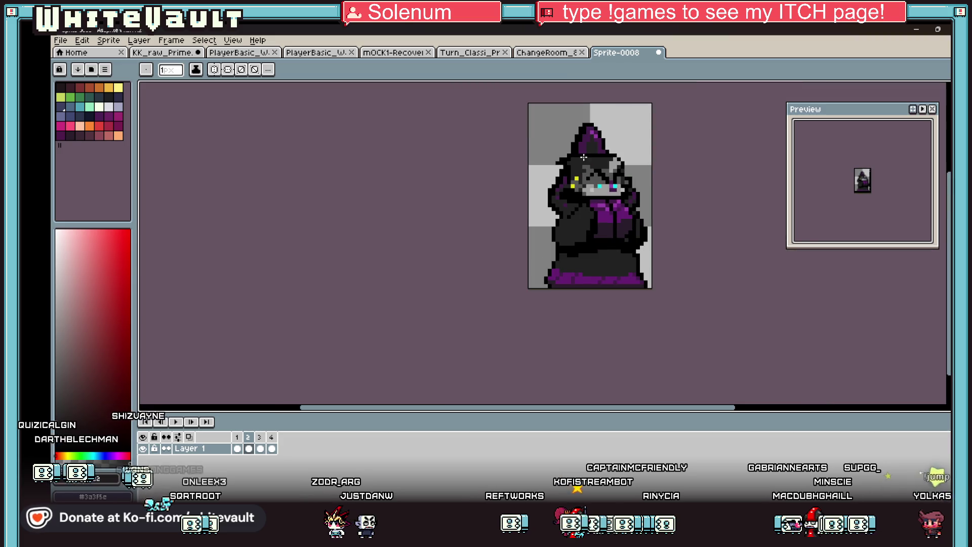
{"action": "left_click", "coordinate": [237, 448]}
{"action": "left_click", "coordinate": [249, 448]}
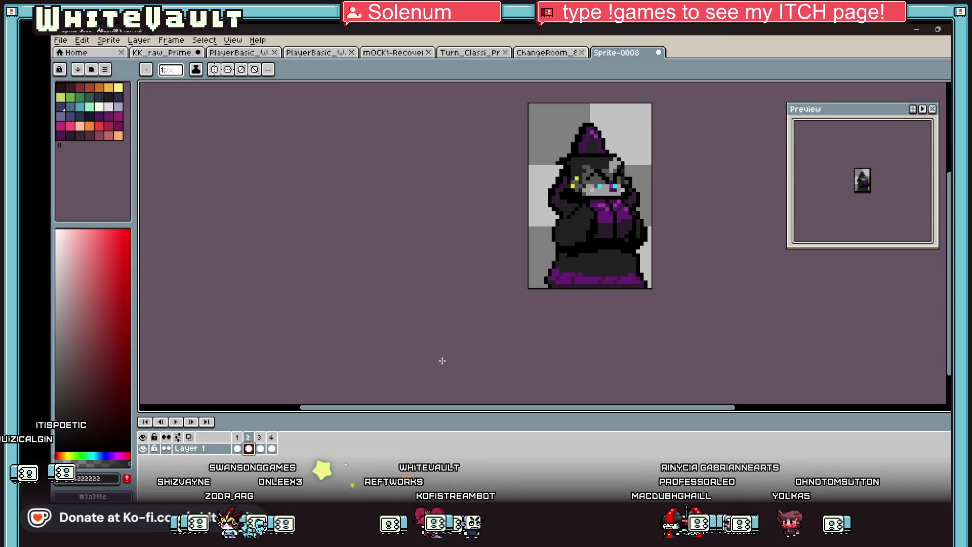
{"action": "key", "text": "Left"}
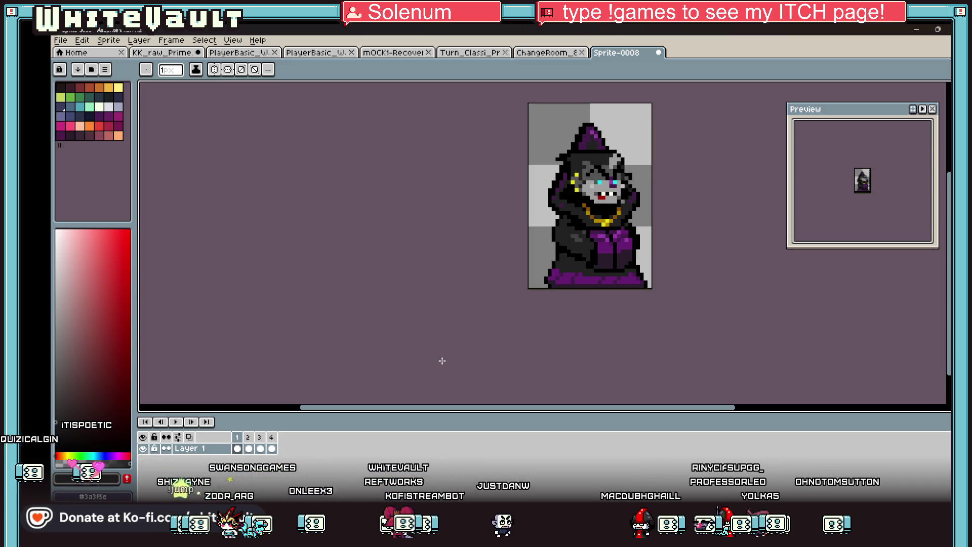
{"action": "key", "text": "Right"}
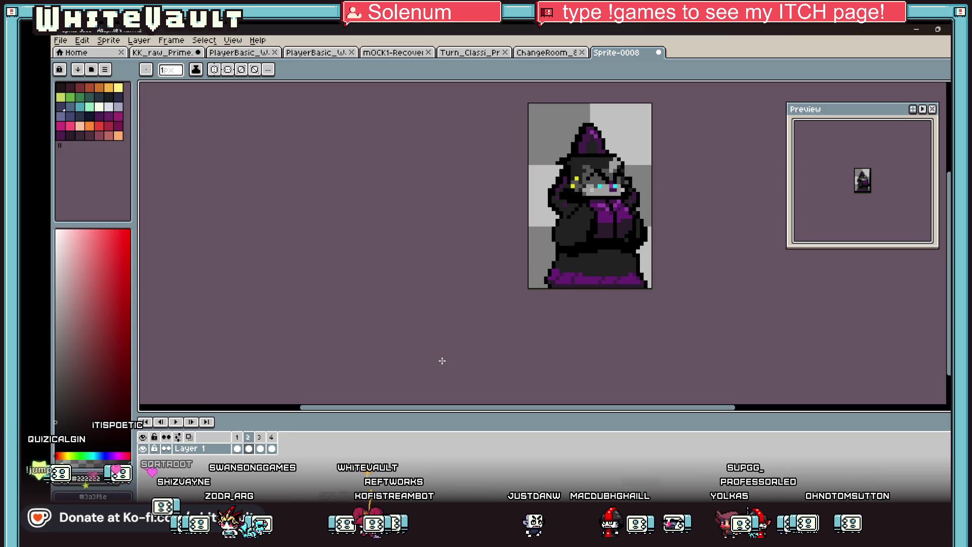
{"action": "key", "text": "Left"}
{"action": "key", "text": "Right"}
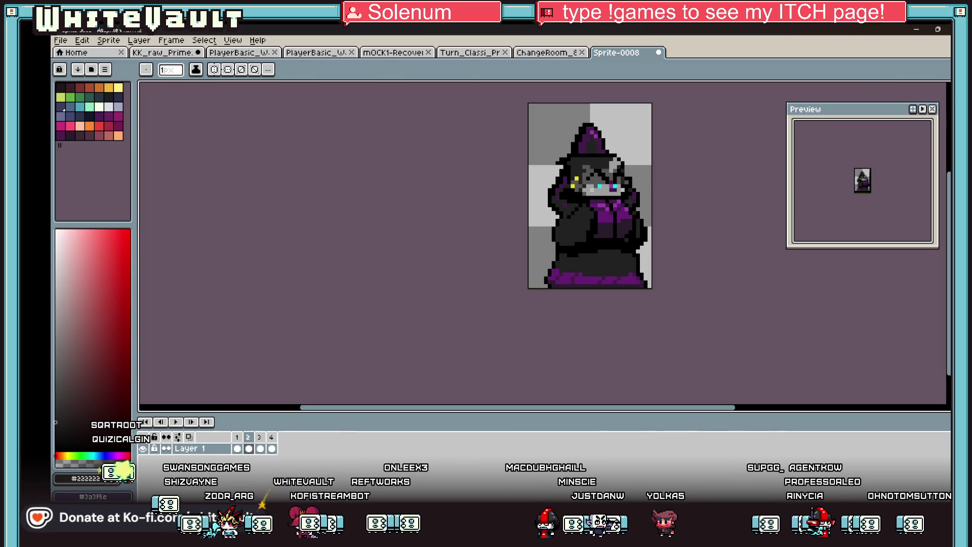
{"action": "key", "text": "m"}
{"action": "scroll", "coordinate": [617, 126], "scroll_direction": "up", "scroll_amount": 1}
Step: Try selecting the sprite's top third, then clear it and return to frame 2
{"action": "left_click_drag", "start_coordinate": [503, 100], "coordinate": [663, 161]}
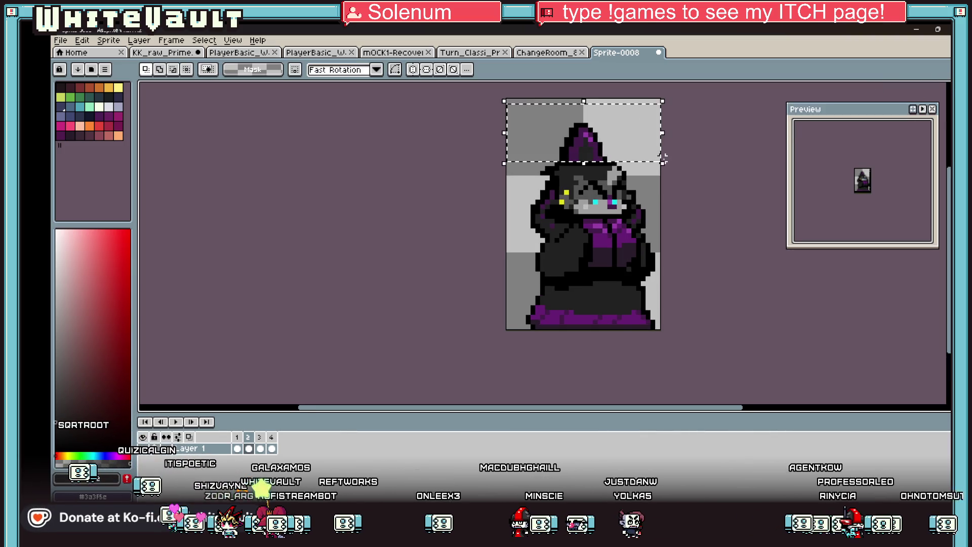
{"action": "left_click", "coordinate": [742, 151]}
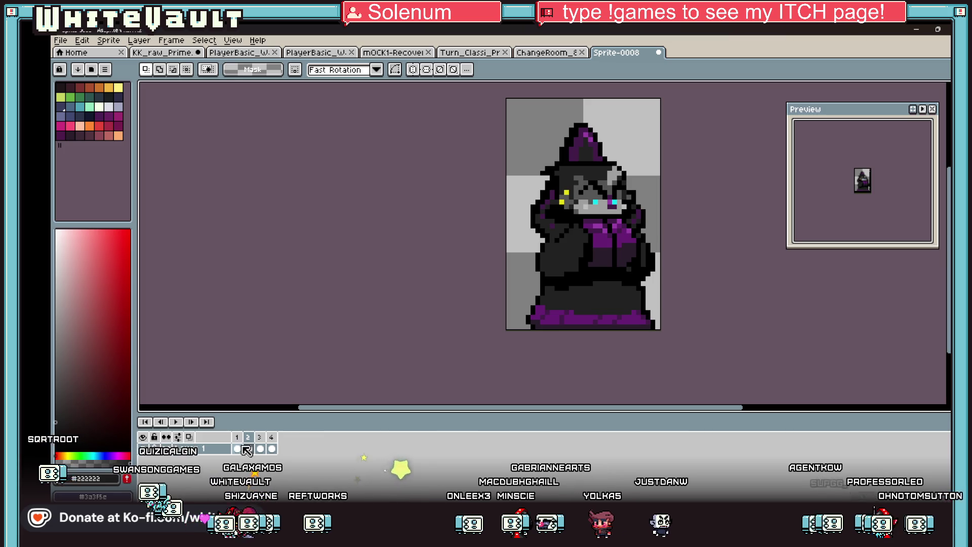
{"action": "key", "text": "Left"}
{"action": "left_click", "coordinate": [249, 449]}
Step: Select the hat plus the areas left of the hood and right of the face, then deselect
{"action": "mouse_move", "coordinate": [533, 96]}
{"action": "left_mouse_down"}
{"action": "mouse_move", "coordinate": [623, 138]}
{"action": "mouse_move", "coordinate": [638, 159]}
{"action": "left_mouse_up"}
{"action": "mouse_move", "coordinate": [511, 185]}
{"action": "left_mouse_down"}
{"action": "mouse_move", "coordinate": [552, 227]}
{"action": "mouse_move", "coordinate": [545, 237]}
{"action": "left_mouse_up"}
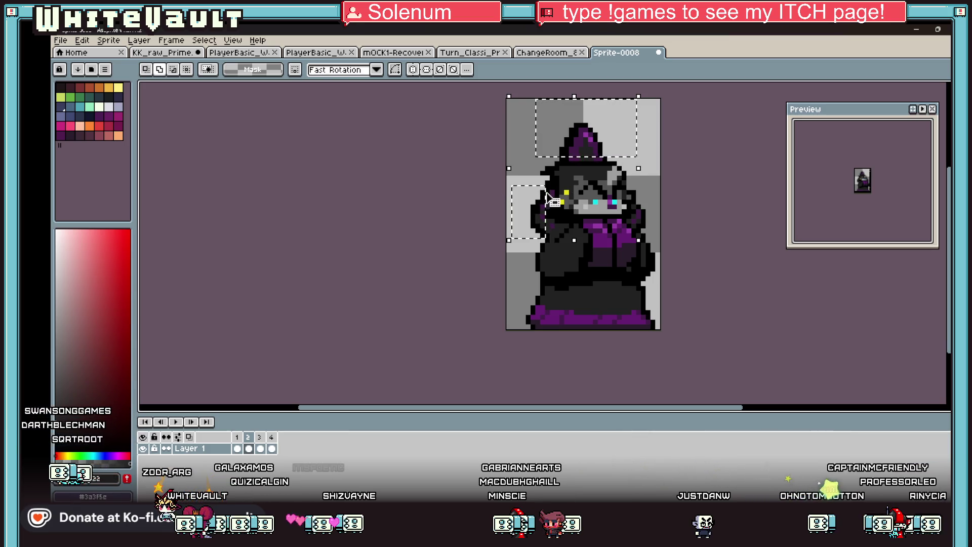
{"action": "scroll", "coordinate": [661, 201], "scroll_direction": "up", "scroll_amount": 1}
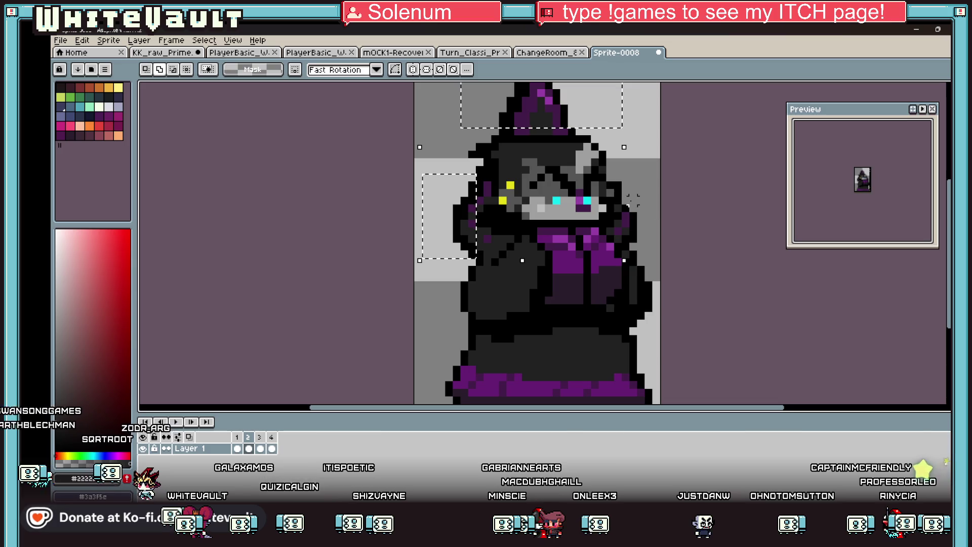
{"action": "left_click_drag", "start_coordinate": [622, 197], "coordinate": [660, 228]}
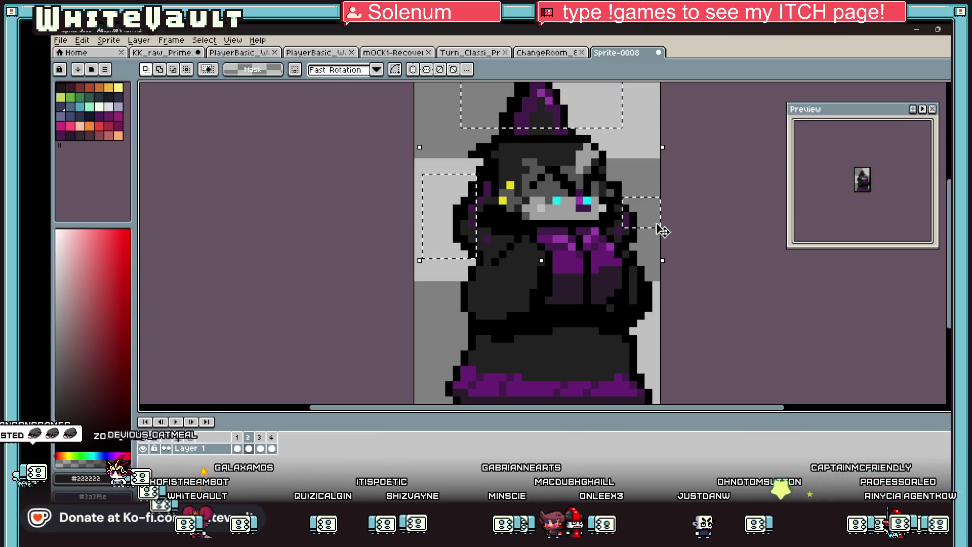
{"action": "key", "text": "ctrl+d"}
Step: Check another frame, return to frame 2, and select the entire sprite with Ctrl+A
{"action": "scroll", "coordinate": [849, 191], "scroll_direction": "up", "scroll_amount": 2}
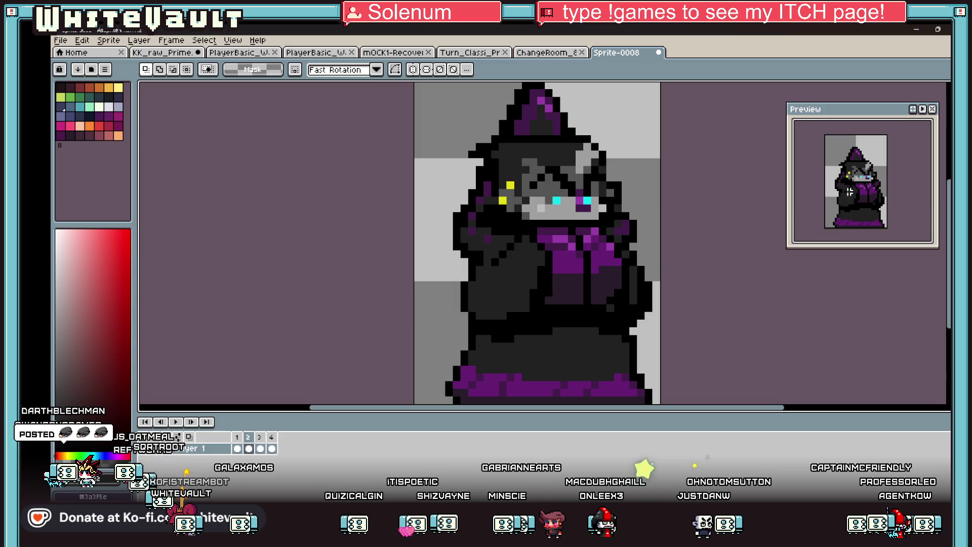
{"action": "left_click", "coordinate": [258, 448]}
{"action": "left_click", "coordinate": [250, 447]}
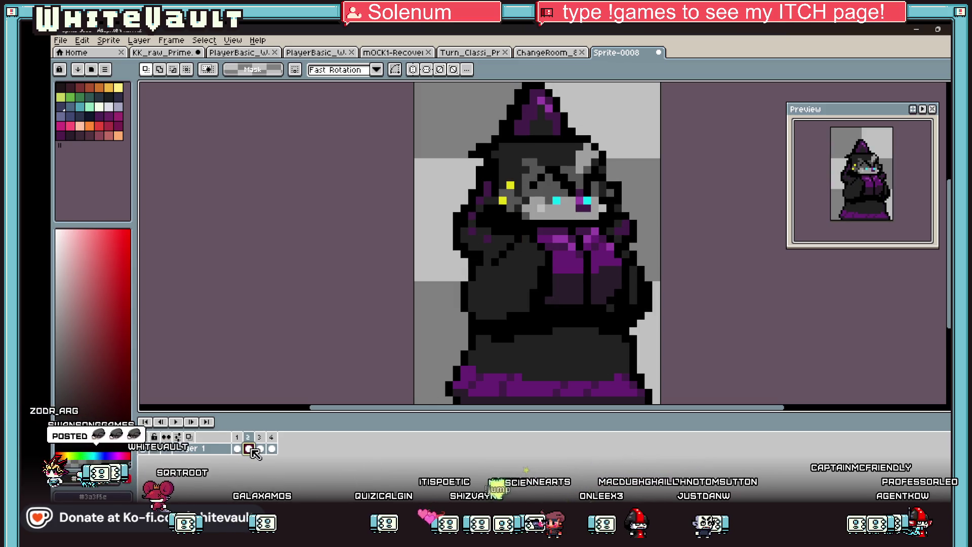
{"action": "scroll", "coordinate": [493, 301], "scroll_direction": "down", "scroll_amount": 4}
{"action": "key", "text": "ctrl+a"}
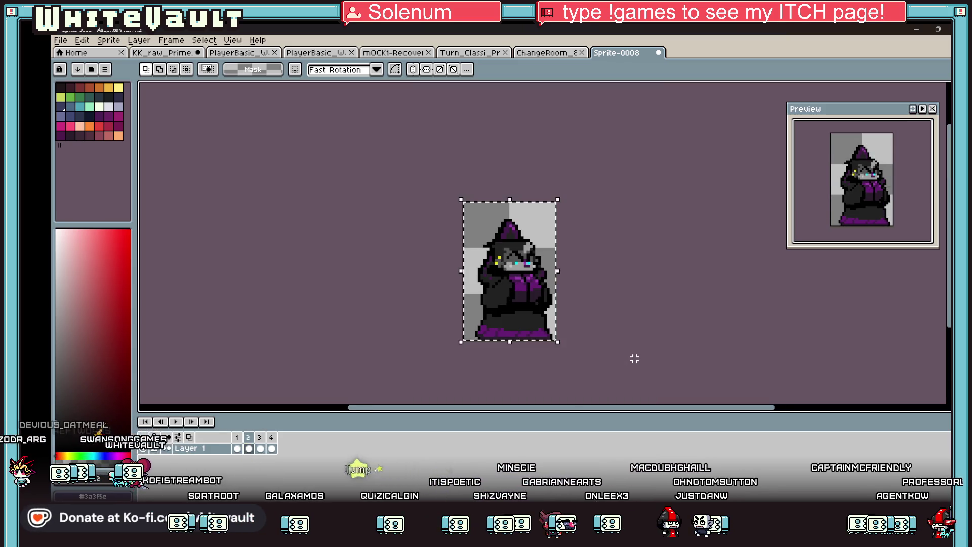
{"action": "left_click", "coordinate": [61, 40]}
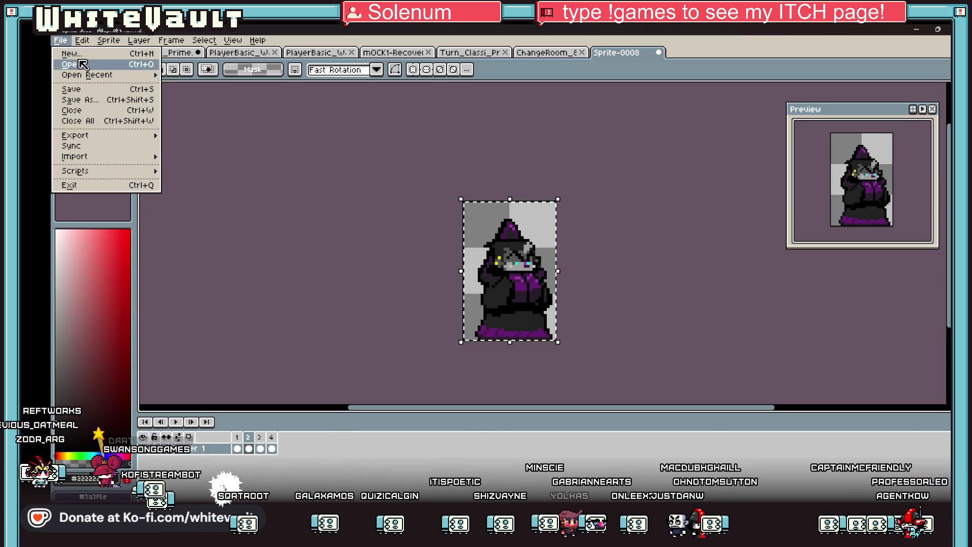
Step: Create a new sprite, paste the copied wizard in place, and drop the selection
{"action": "left_click", "coordinate": [82, 54]}
{"action": "left_click", "coordinate": [482, 364]}
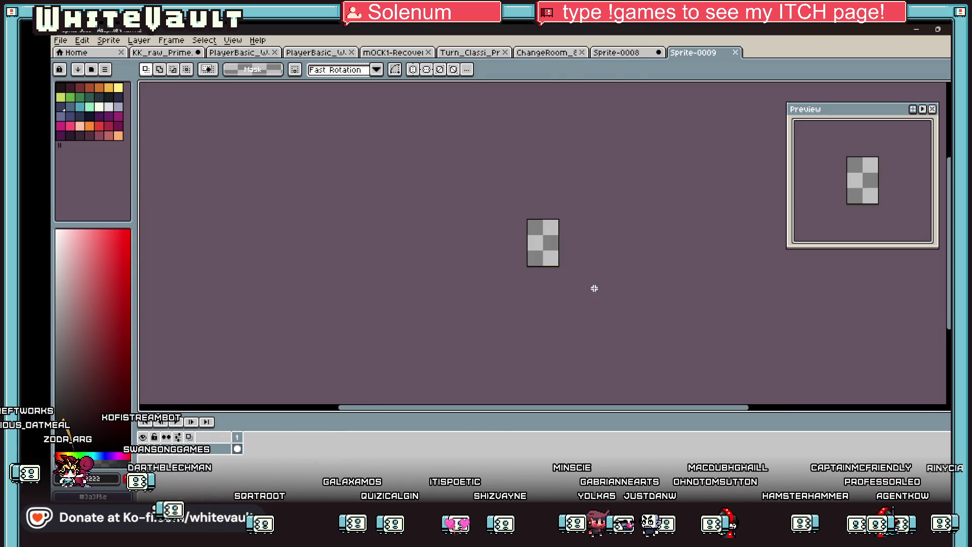
{"action": "key", "text": "ctrl+v"}
{"action": "scroll", "coordinate": [597, 251], "scroll_direction": "up", "scroll_amount": 3}
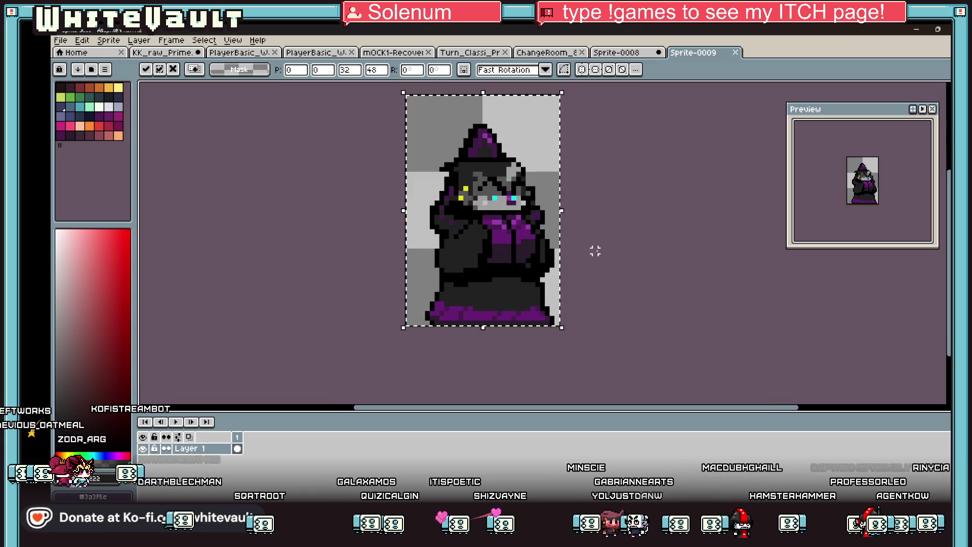
{"action": "key", "text": "alt+n"}
{"action": "key", "text": "alt+n"}
{"action": "key", "text": "alt+n"}
{"action": "left_click", "coordinate": [248, 448]}
{"action": "key", "text": "ctrl+d"}
{"action": "scroll", "coordinate": [485, 202], "scroll_direction": "up", "scroll_amount": 1}
Step: Recolour the eye area, darkening the cyan eye pixel and the grey pixels around it
{"action": "key", "text": "i"}
{"action": "scroll", "coordinate": [501, 202], "scroll_direction": "up", "scroll_amount": 2}
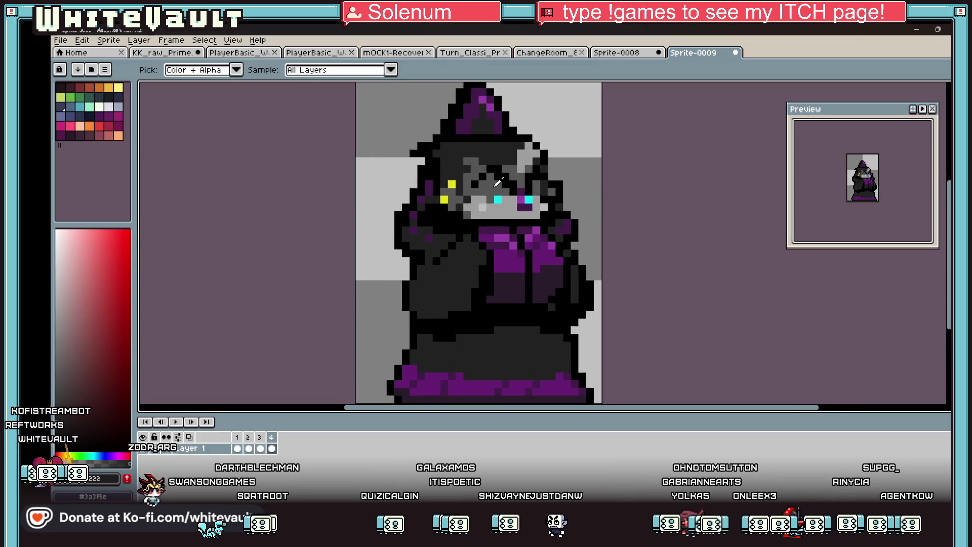
{"action": "key", "text": "b"}
{"action": "left_click", "coordinate": [502, 210]}
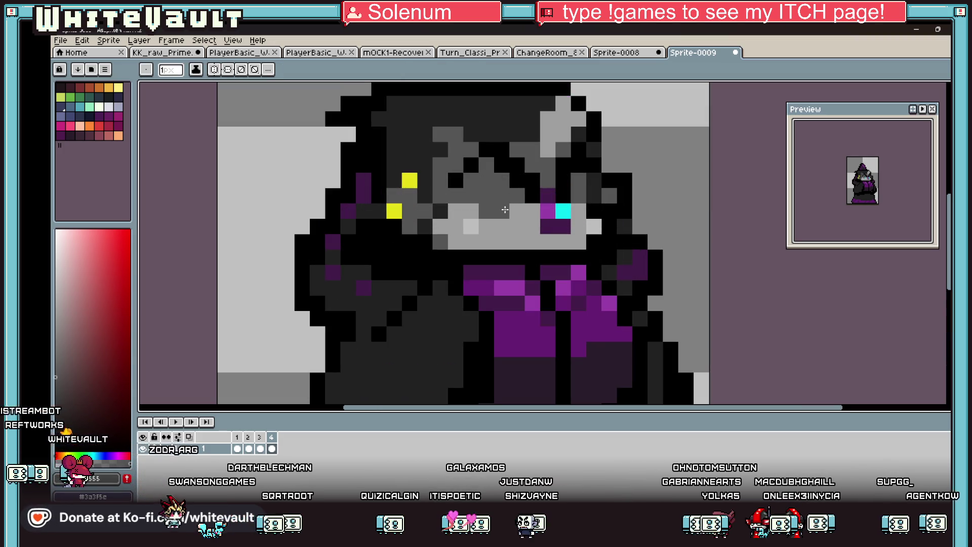
{"action": "left_click", "coordinate": [563, 211]}
{"action": "left_click", "coordinate": [502, 210]}
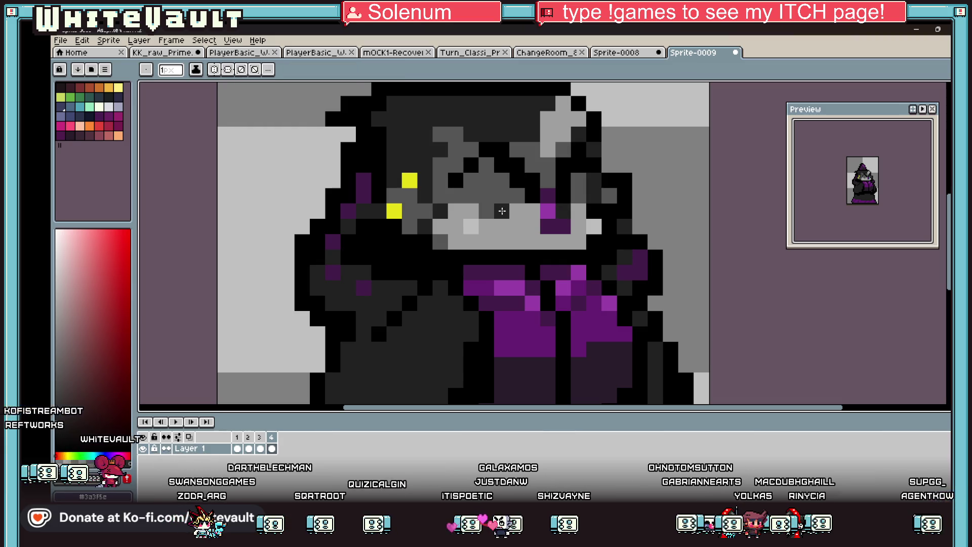
{"action": "left_click", "coordinate": [486, 211]}
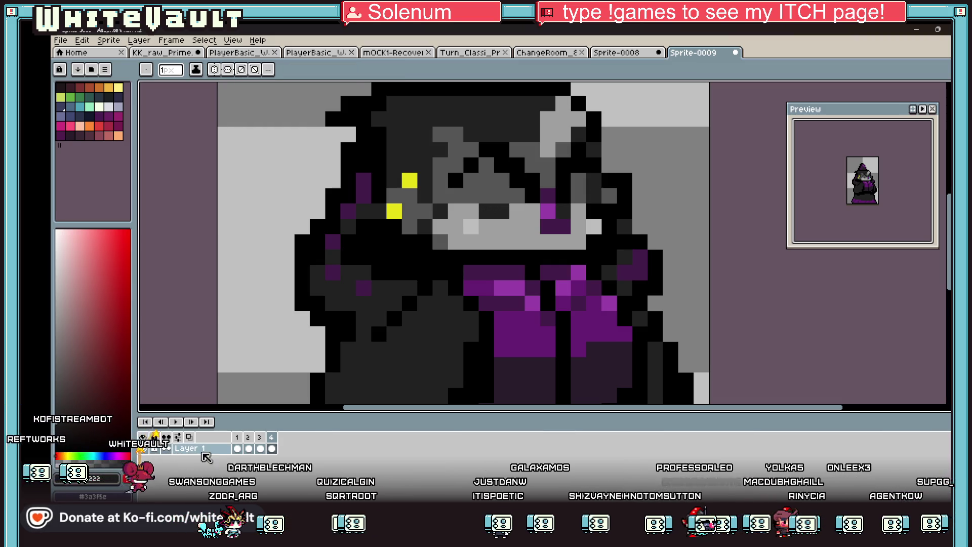
Step: On frame 4, rework the face, darkening some grey pixels and turning black ones grey
{"action": "left_click", "coordinate": [260, 449]}
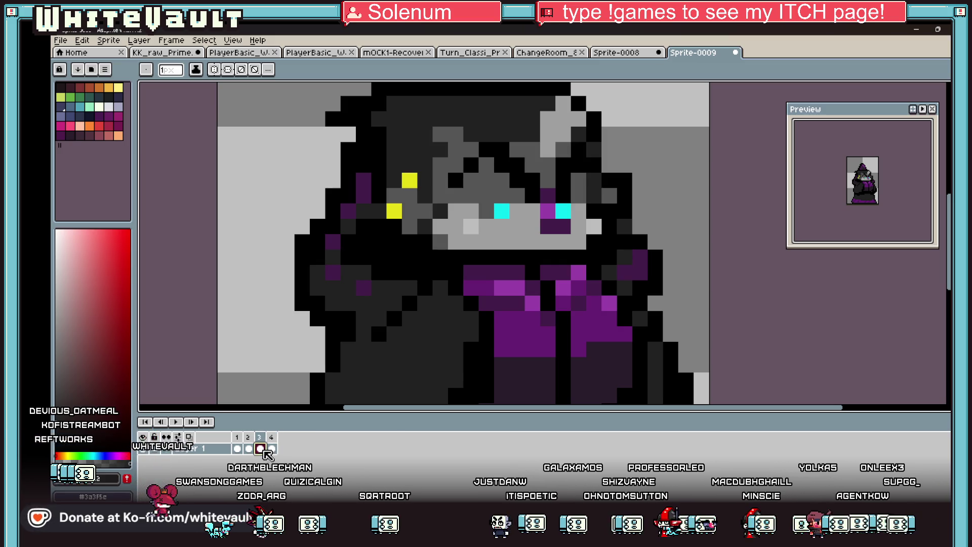
{"action": "left_click", "coordinate": [272, 448]}
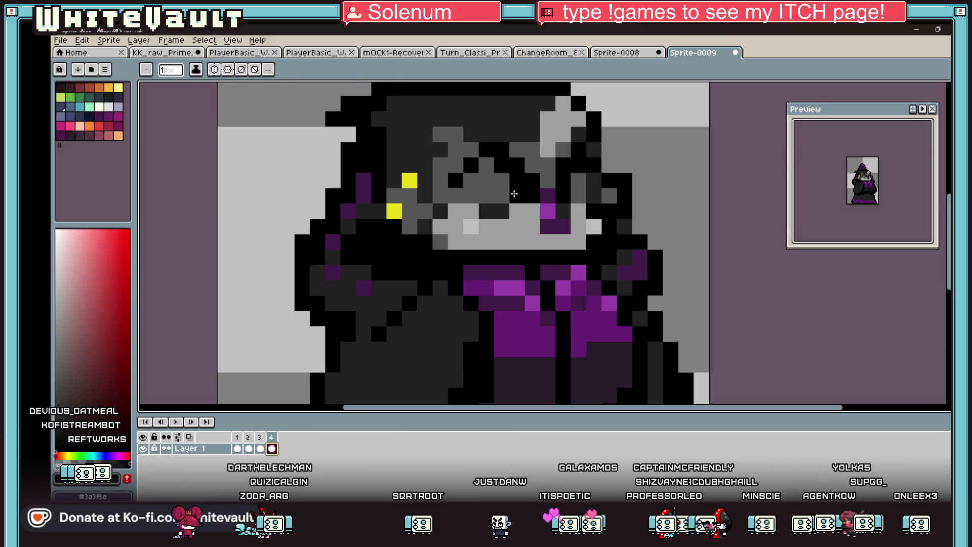
{"action": "left_click_drag", "start_coordinate": [501, 182], "coordinate": [464, 180]}
{"action": "left_click", "coordinate": [486, 165]}
{"action": "left_click", "coordinate": [546, 164], "text": "alt"}
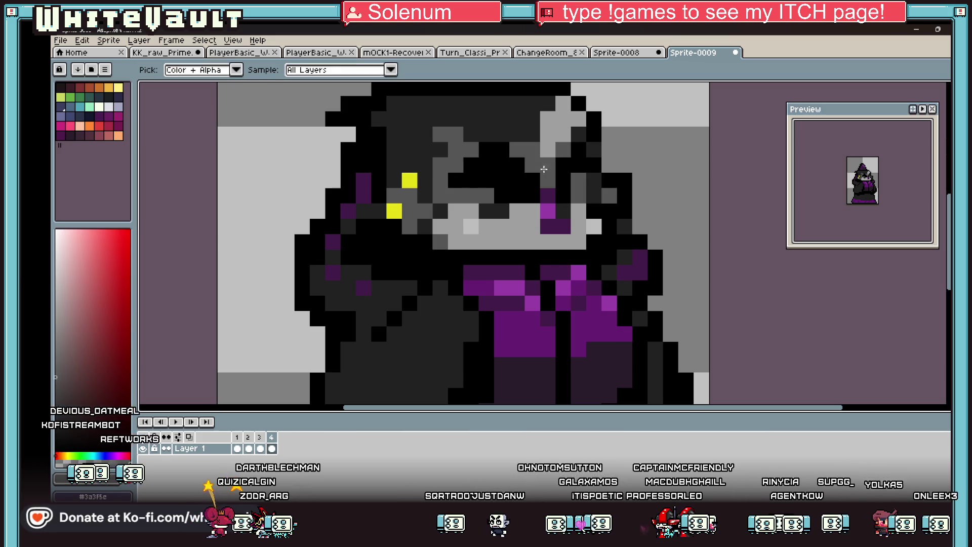
{"action": "mouse_move", "coordinate": [524, 180]}
{"action": "left_mouse_down"}
{"action": "mouse_move", "coordinate": [516, 164]}
{"action": "mouse_move", "coordinate": [489, 162]}
{"action": "mouse_move", "coordinate": [501, 150]}
{"action": "left_mouse_up"}
{"action": "left_click", "coordinate": [488, 162]}
{"action": "left_click", "coordinate": [471, 164]}
Step: Paint cyan eye pixels on frame 1 and play the animation in the preview
{"action": "key", "text": "alt"}
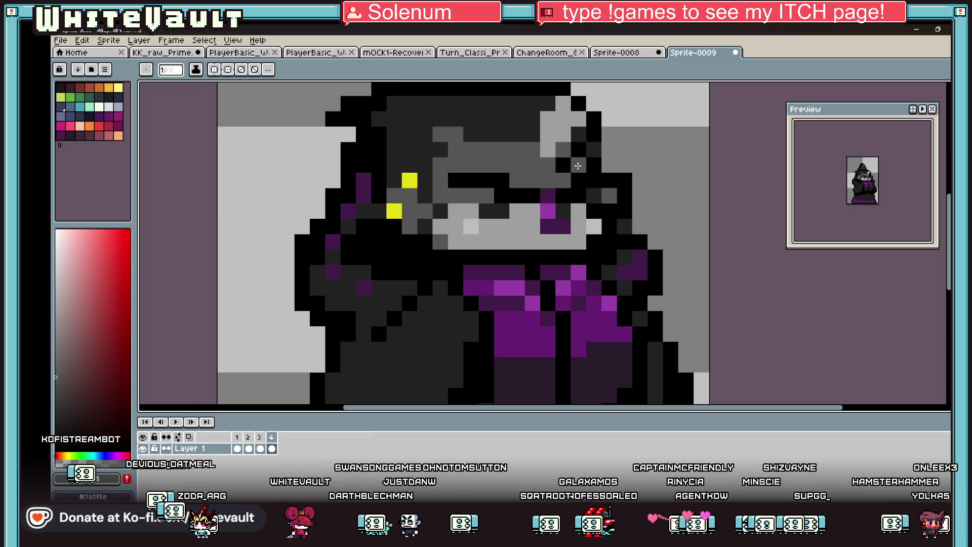
{"action": "key", "text": "alt"}
{"action": "scroll", "coordinate": [593, 217], "scroll_direction": "down", "scroll_amount": 3}
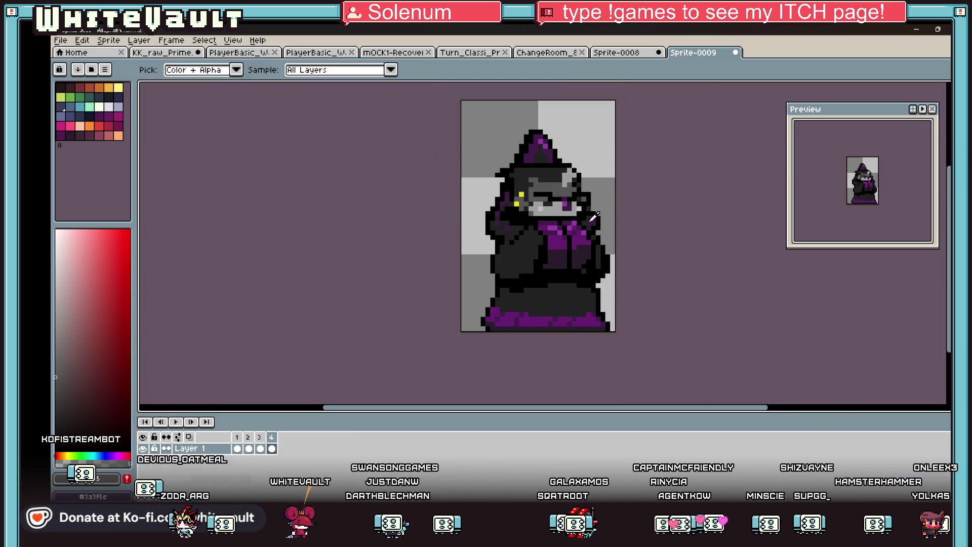
{"action": "left_click", "coordinate": [261, 448]}
{"action": "left_click", "coordinate": [272, 449]}
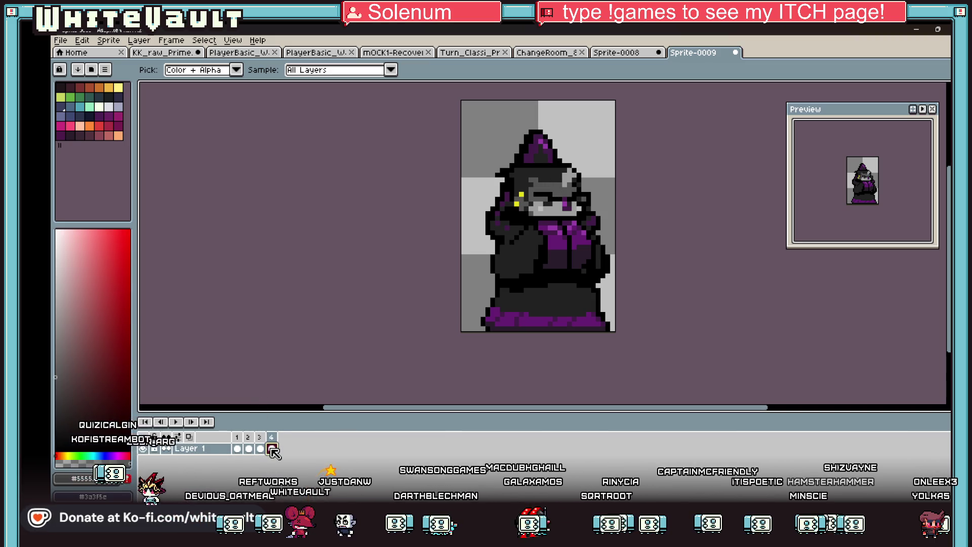
{"action": "left_click", "coordinate": [237, 448]}
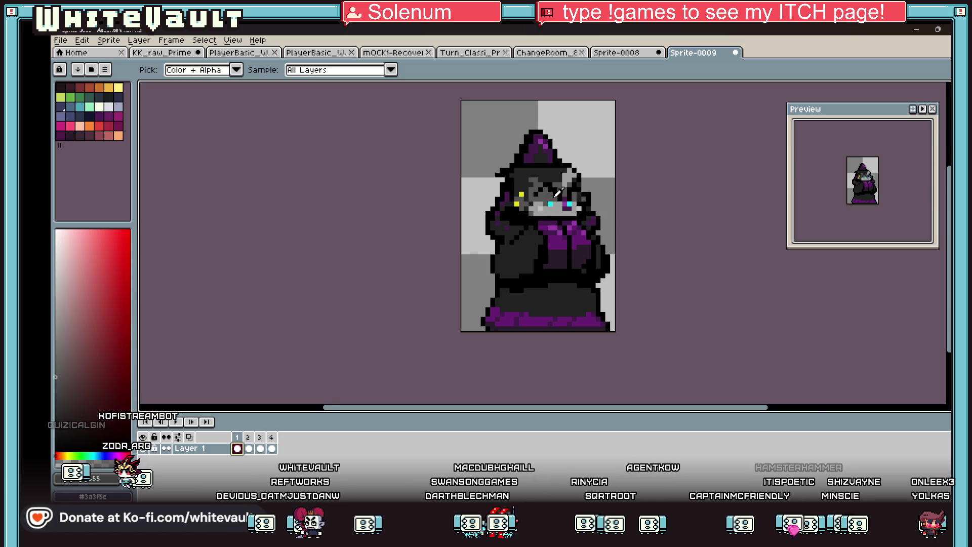
{"action": "scroll", "coordinate": [557, 197], "scroll_direction": "up", "scroll_amount": 3}
{"action": "left_click", "coordinate": [590, 211], "text": "alt"}
{"action": "left_click", "coordinate": [579, 200]}
{"action": "left_click", "coordinate": [545, 200]}
{"action": "scroll", "coordinate": [604, 256], "scroll_direction": "down", "scroll_amount": 4}
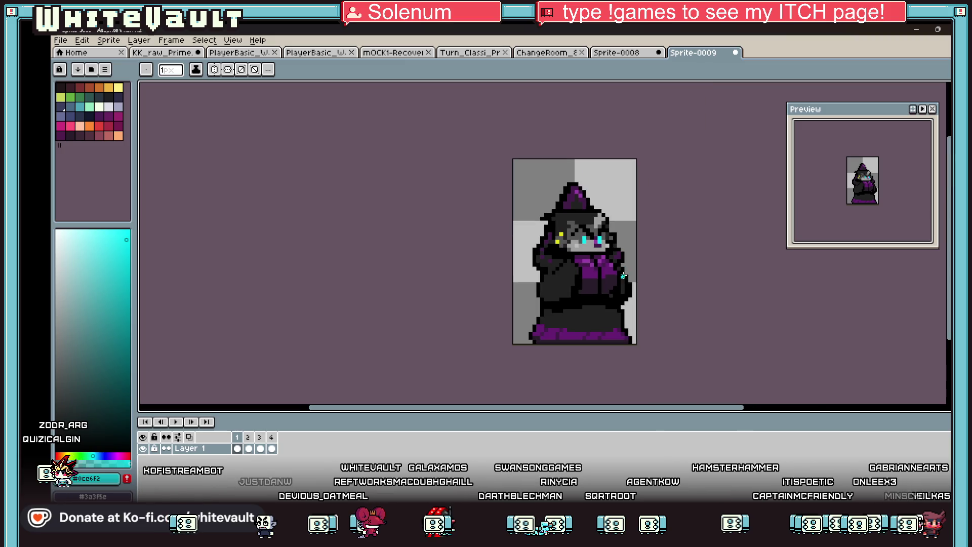
{"action": "scroll", "coordinate": [858, 145], "scroll_direction": "up", "scroll_amount": 3}
{"action": "left_click", "coordinate": [922, 108]}
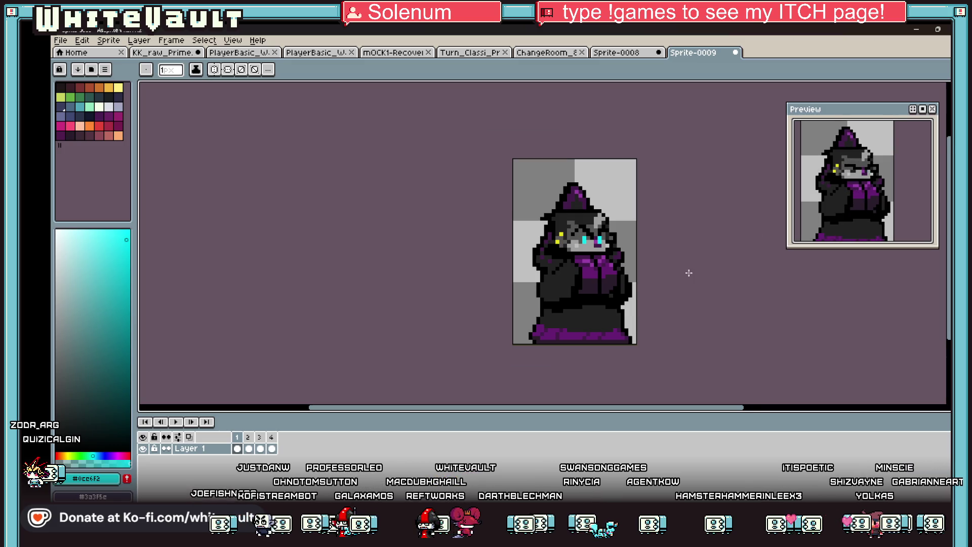
{"action": "scroll", "coordinate": [685, 271], "scroll_direction": "up", "scroll_amount": 1}
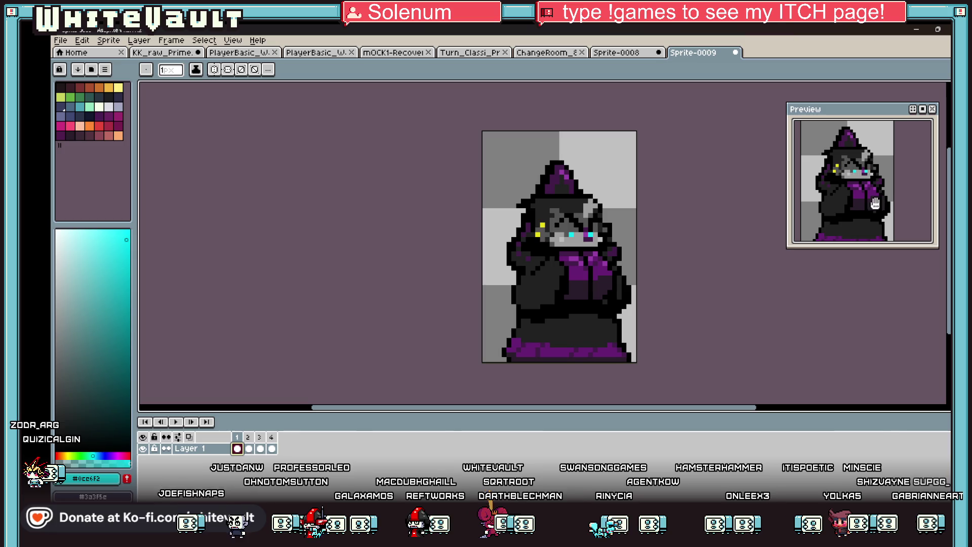
Step: Review frames 3 and 4 of the animation, then return to frame 1
{"action": "left_click", "coordinate": [260, 448]}
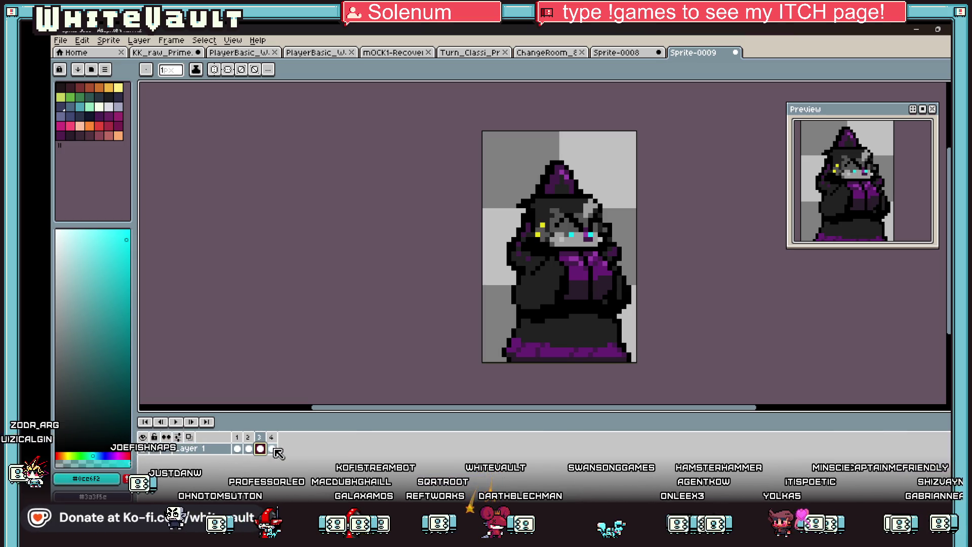
{"action": "left_click", "coordinate": [272, 448]}
{"action": "key", "text": "Right"}
{"action": "left_click", "coordinate": [571, 253]}
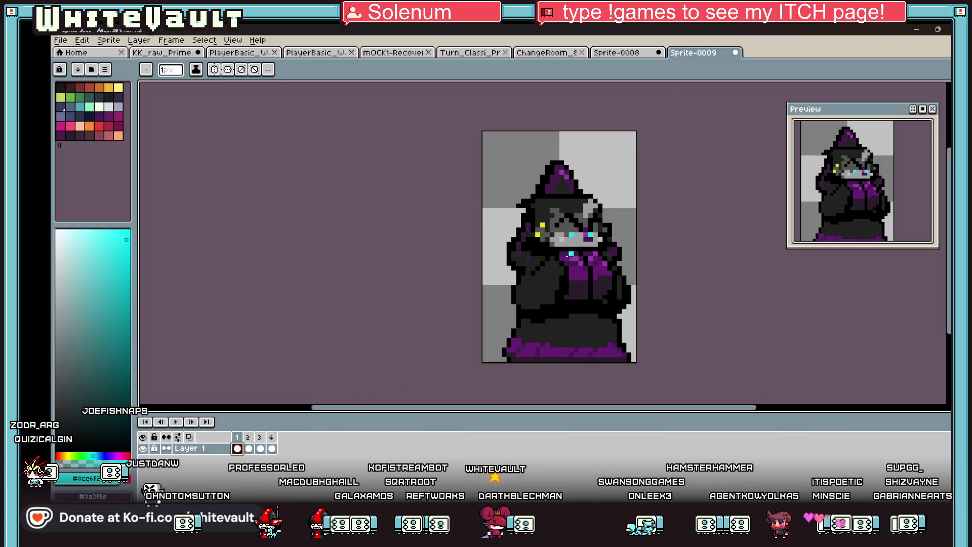
Step: Pick the face's dark grey and paint it over an eye and a chin pixel
{"action": "scroll", "coordinate": [572, 232], "scroll_direction": "up", "scroll_amount": 2}
{"action": "key", "text": "i"}
{"action": "scroll", "coordinate": [575, 223], "scroll_direction": "up", "scroll_amount": 2}
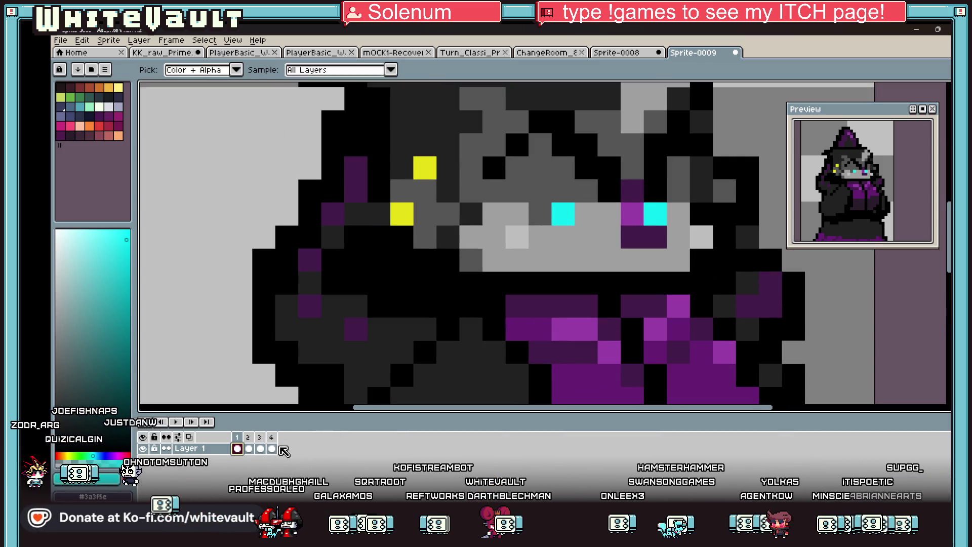
{"action": "left_click", "coordinate": [550, 182]}
{"action": "key", "text": "b"}
{"action": "left_click_drag", "start_coordinate": [563, 214], "coordinate": [588, 214]}
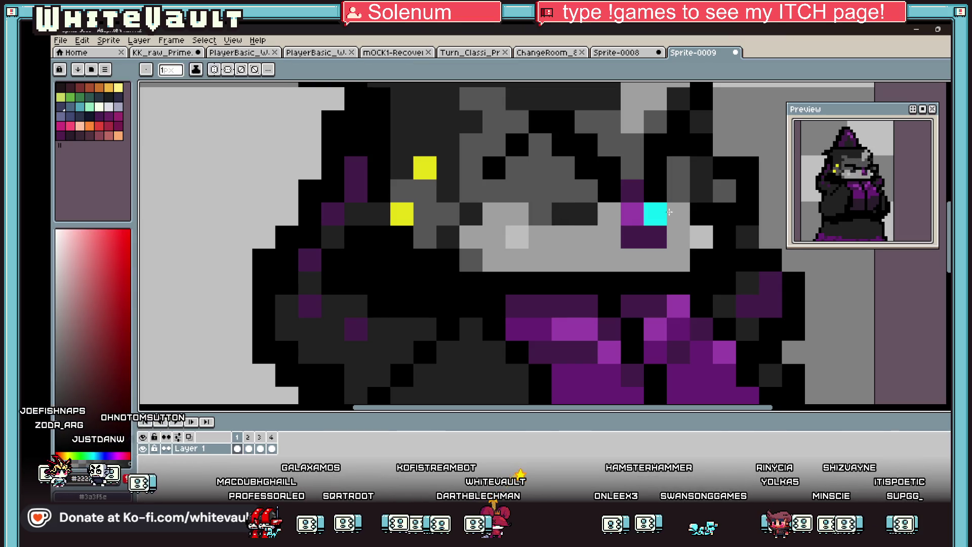
{"action": "left_click", "coordinate": [654, 212]}
{"action": "left_click", "coordinate": [672, 264]}
Step: Undo the eye and chin edits to restore the cyan eyes
{"action": "key", "text": "ctrl+z"}
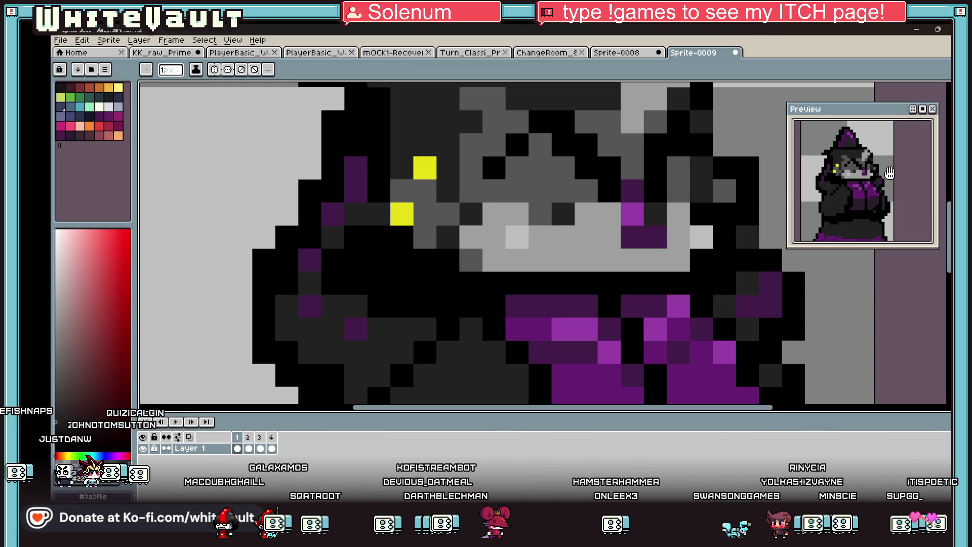
{"action": "scroll", "coordinate": [890, 173], "scroll_direction": "down", "scroll_amount": 1}
{"action": "key", "text": "ctrl+z"}
{"action": "key", "text": "ctrl+z"}
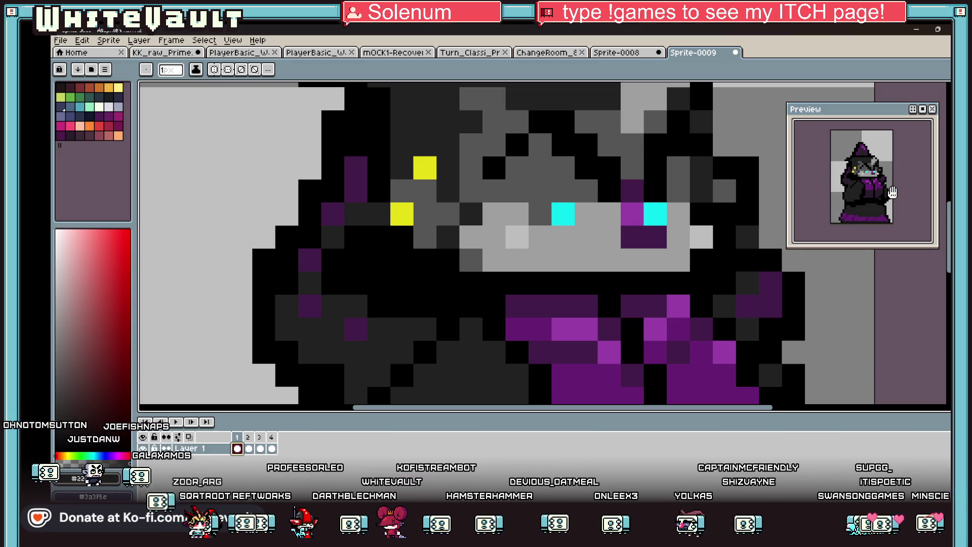
{"action": "scroll", "coordinate": [581, 163], "scroll_direction": "down", "scroll_amount": 5}
{"action": "scroll", "coordinate": [705, 173], "scroll_direction": "down", "scroll_amount": 2}
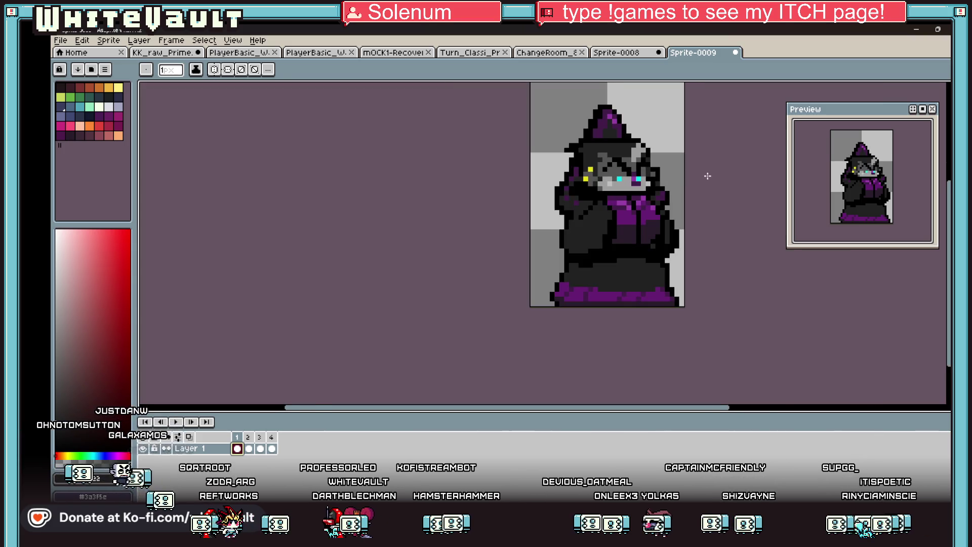
{"action": "scroll", "coordinate": [652, 217], "scroll_direction": "up", "scroll_amount": 1}
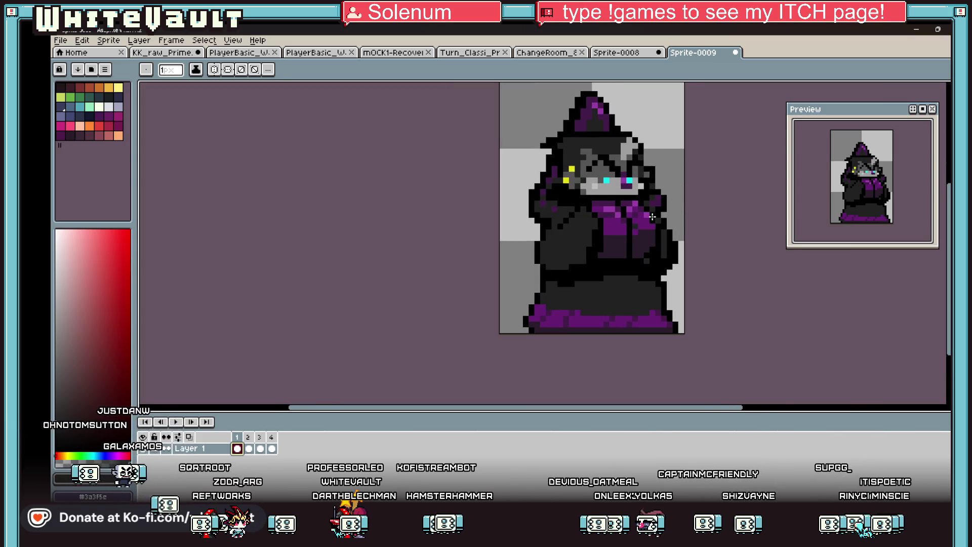
Step: In frame 1, repaint the face pixels around the eyes and the hood above them in dark grey and grey
{"action": "left_click", "coordinate": [272, 448]}
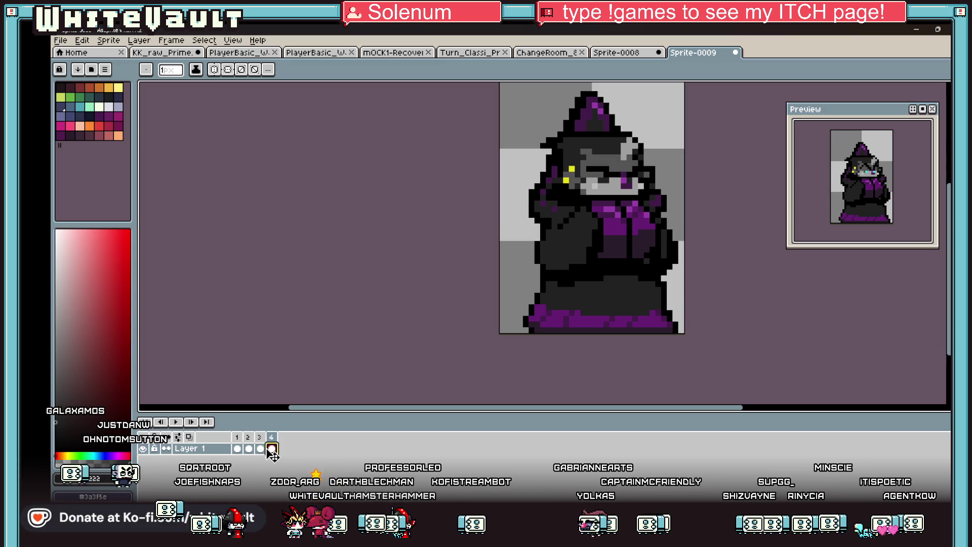
{"action": "left_click", "coordinate": [238, 449]}
{"action": "scroll", "coordinate": [624, 162], "scroll_direction": "up", "scroll_amount": 5}
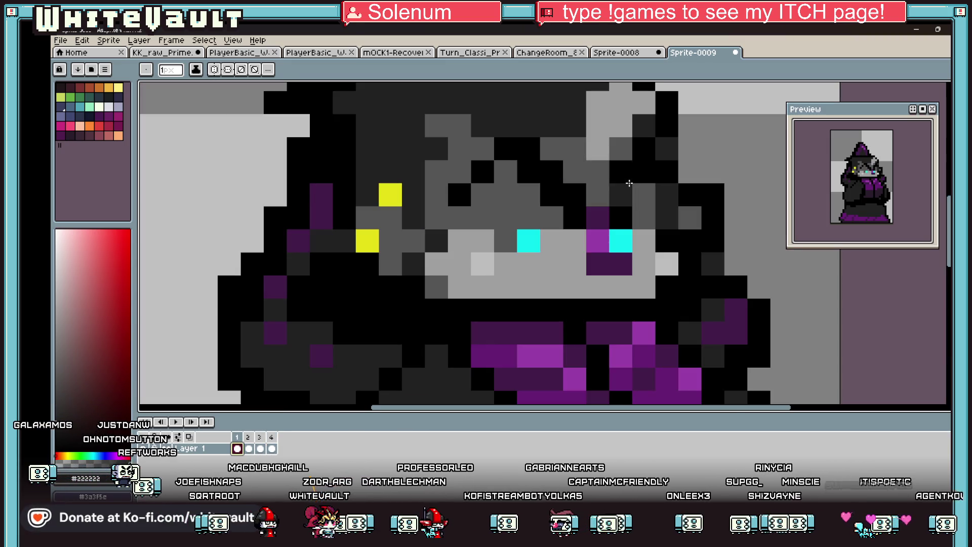
{"action": "left_click", "coordinate": [528, 194]}
{"action": "left_click", "coordinate": [551, 217]}
{"action": "left_click", "coordinate": [574, 172], "text": "alt"}
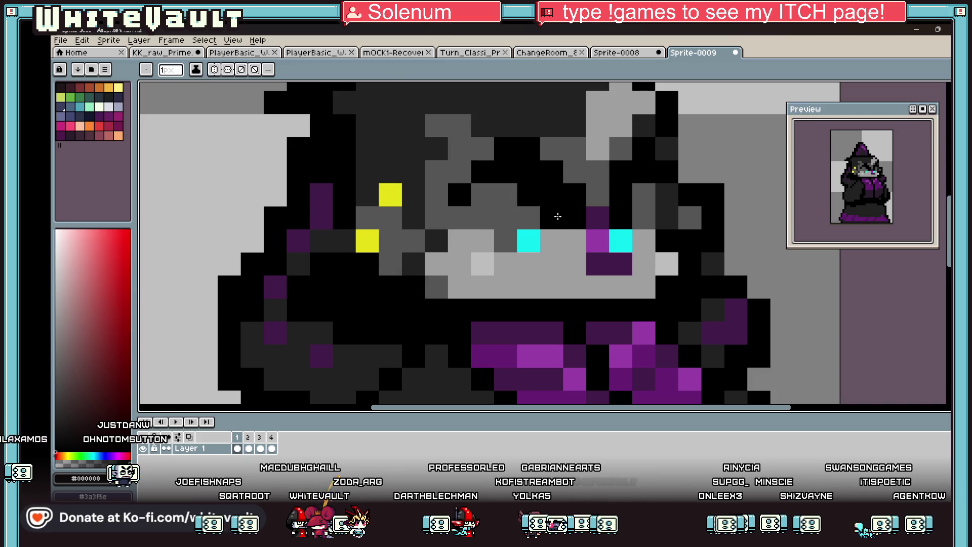
{"action": "left_click", "coordinate": [575, 194]}
{"action": "mouse_move", "coordinate": [551, 172]}
{"action": "left_mouse_down"}
{"action": "mouse_move", "coordinate": [526, 148]}
{"action": "mouse_move", "coordinate": [505, 149]}
{"action": "left_mouse_up"}
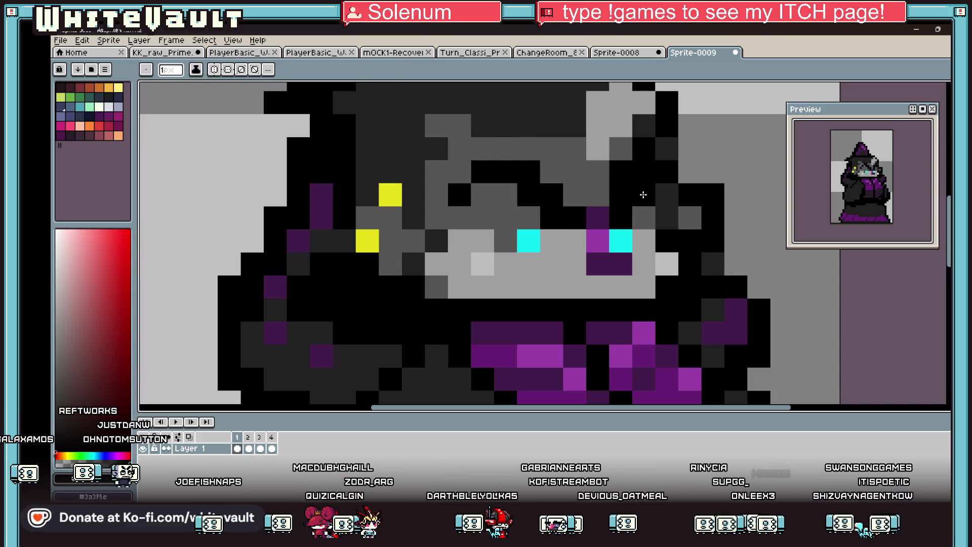
{"action": "left_click", "coordinate": [593, 171], "text": "alt"}
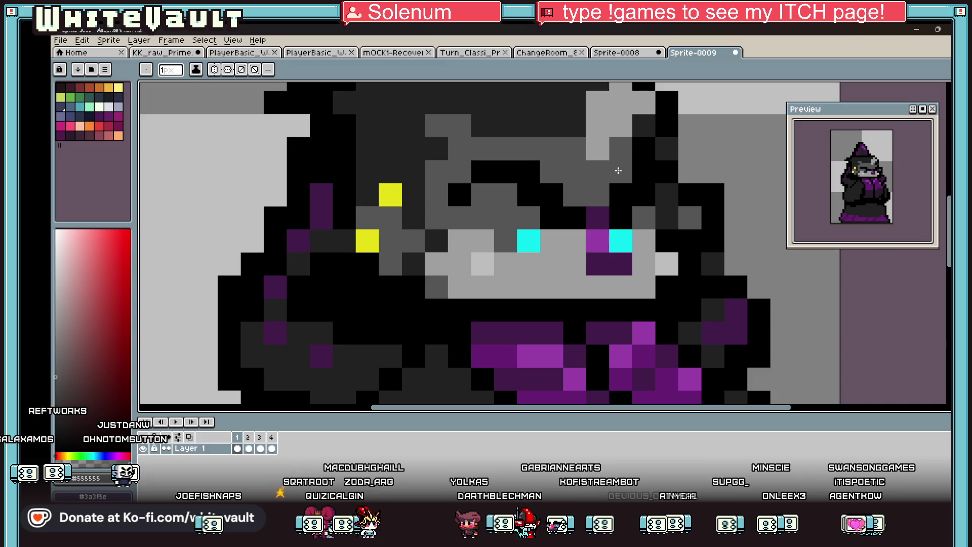
Step: Zoom out and compare frames 2 and 3, ending on frame 2
{"action": "scroll", "coordinate": [868, 182], "scroll_direction": "down", "scroll_amount": 2}
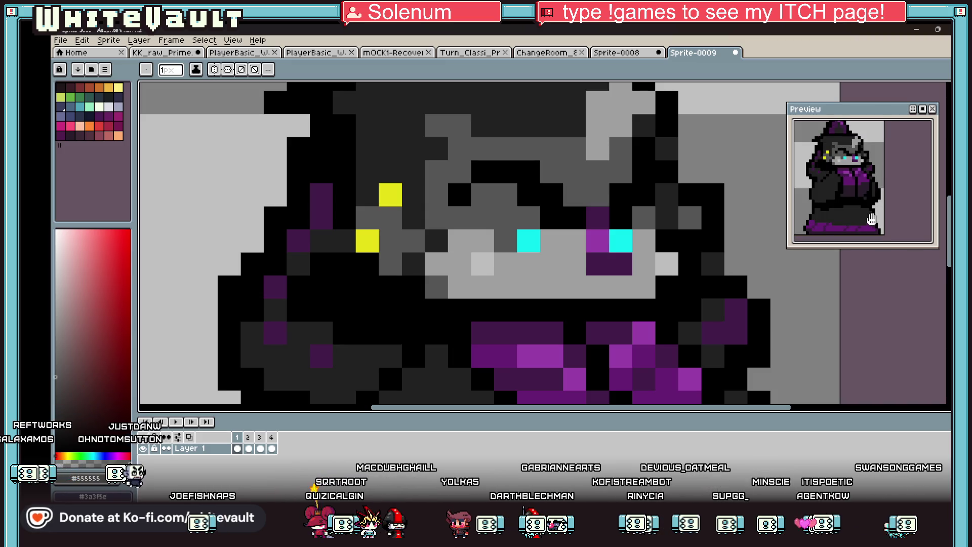
{"action": "scroll", "coordinate": [883, 187], "scroll_direction": "down", "scroll_amount": 2}
{"action": "scroll", "coordinate": [583, 387], "scroll_direction": "down", "scroll_amount": 4}
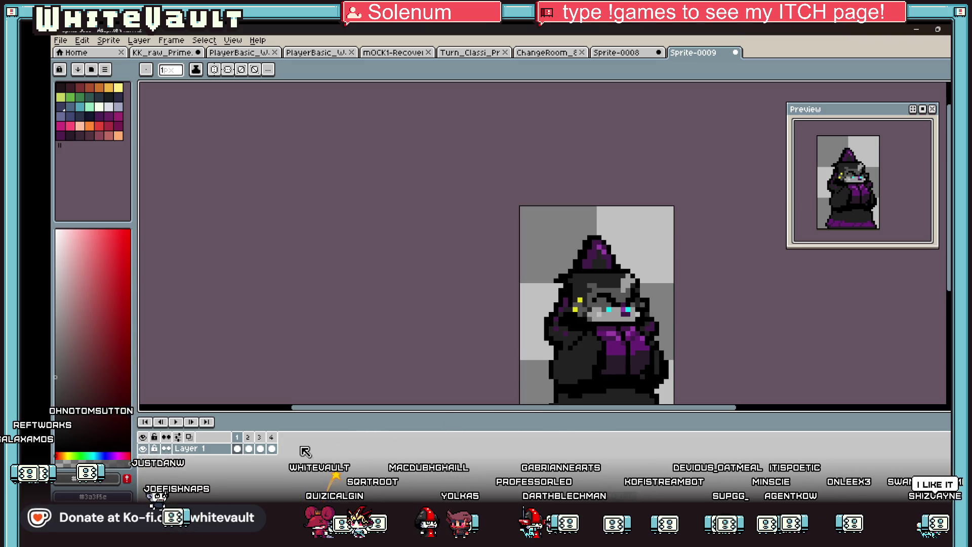
{"action": "left_click", "coordinate": [249, 449]}
{"action": "left_click", "coordinate": [261, 449]}
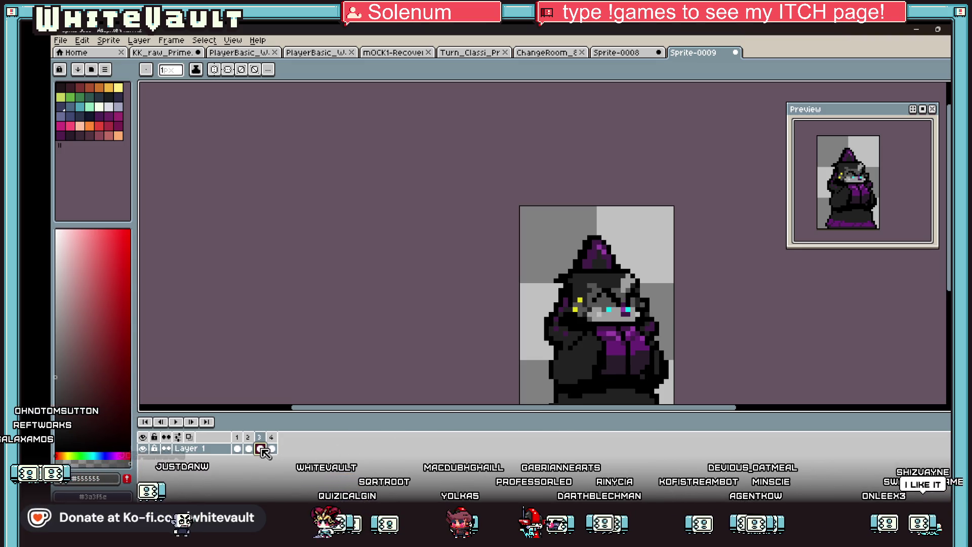
{"action": "left_click", "coordinate": [249, 449]}
Step: In frame 2, select the cloak's chest and both arms and raise them one pixel
{"action": "key", "text": "w"}
{"action": "scroll", "coordinate": [583, 264], "scroll_direction": "up", "scroll_amount": 2}
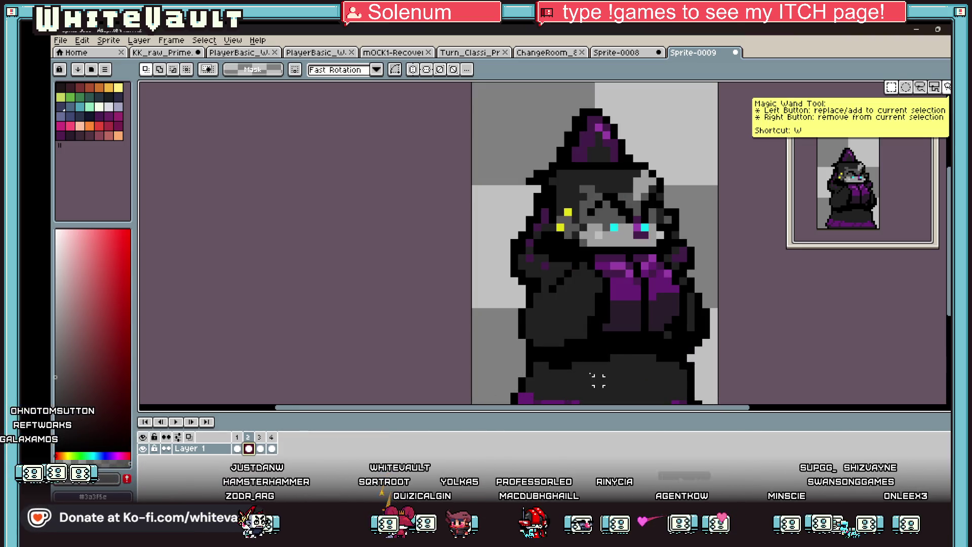
{"action": "left_click_drag", "start_coordinate": [579, 245], "coordinate": [658, 356]}
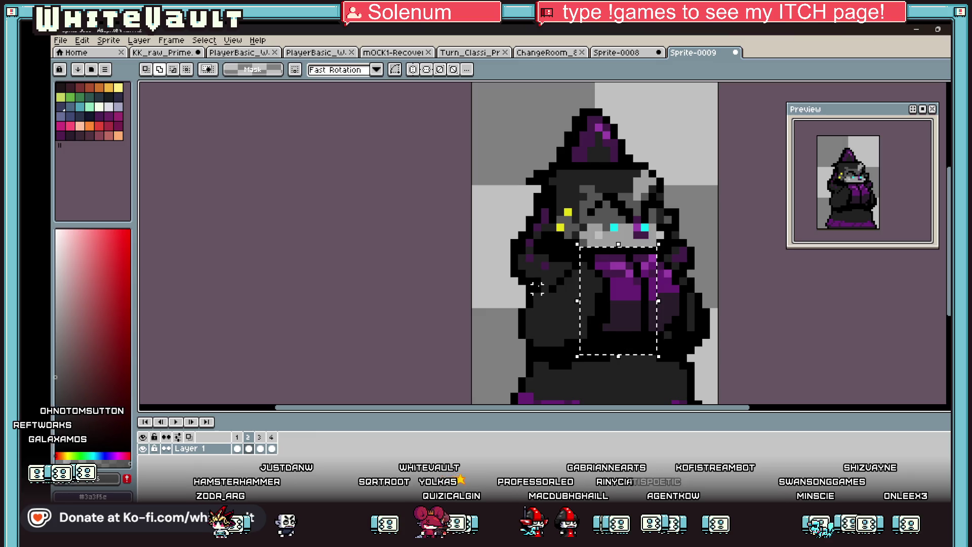
{"action": "mouse_move", "coordinate": [549, 263]}
{"action": "left_mouse_down"}
{"action": "mouse_move", "coordinate": [704, 347]}
{"action": "mouse_move", "coordinate": [652, 347]}
{"action": "mouse_move", "coordinate": [672, 355]}
{"action": "left_mouse_up"}
{"action": "left_click_drag", "start_coordinate": [705, 282], "coordinate": [633, 357]}
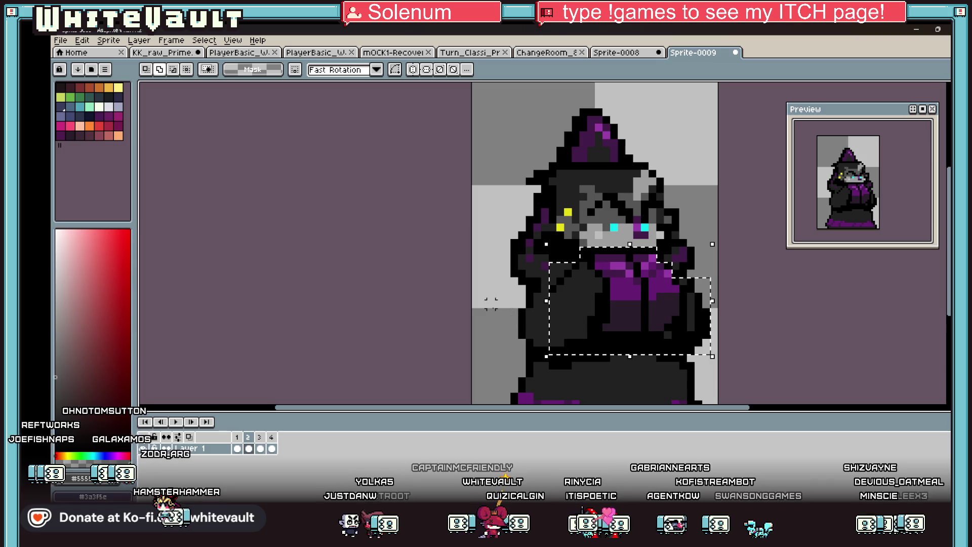
{"action": "left_click_drag", "start_coordinate": [504, 293], "coordinate": [614, 348]}
{"action": "key", "text": "ctrl+d"}
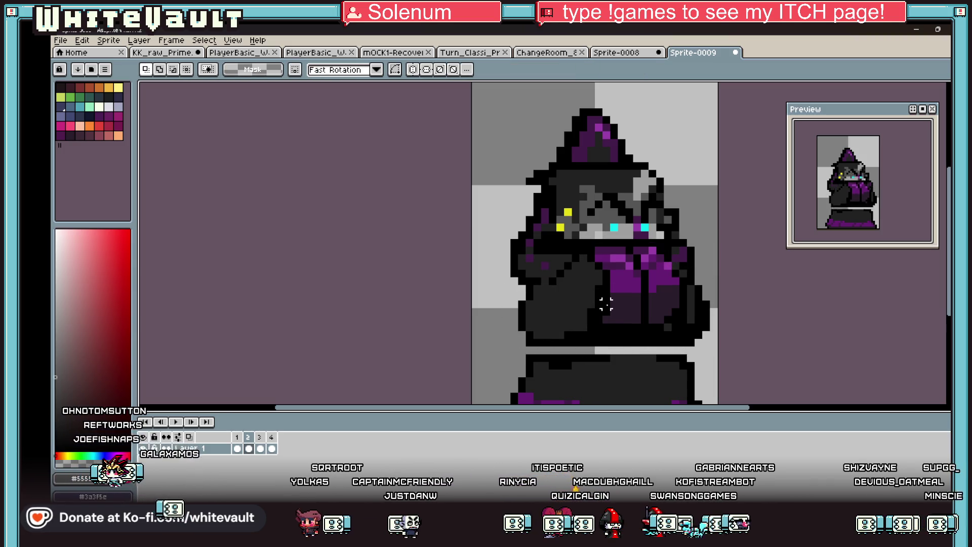
Step: In frame 3, select both arms and nudge them up one pixel
{"action": "left_click", "coordinate": [261, 448]}
{"action": "left_click_drag", "start_coordinate": [508, 282], "coordinate": [573, 356]}
{"action": "left_click_drag", "start_coordinate": [714, 273], "coordinate": [691, 352]}
{"action": "key", "text": "ctrl+d"}
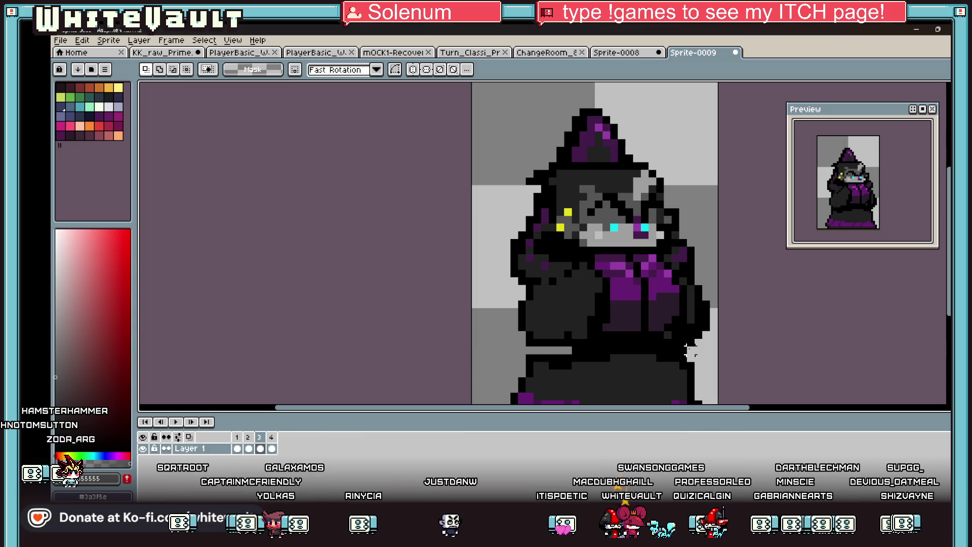
{"action": "left_click_drag", "start_coordinate": [911, 174], "coordinate": [839, 204]}
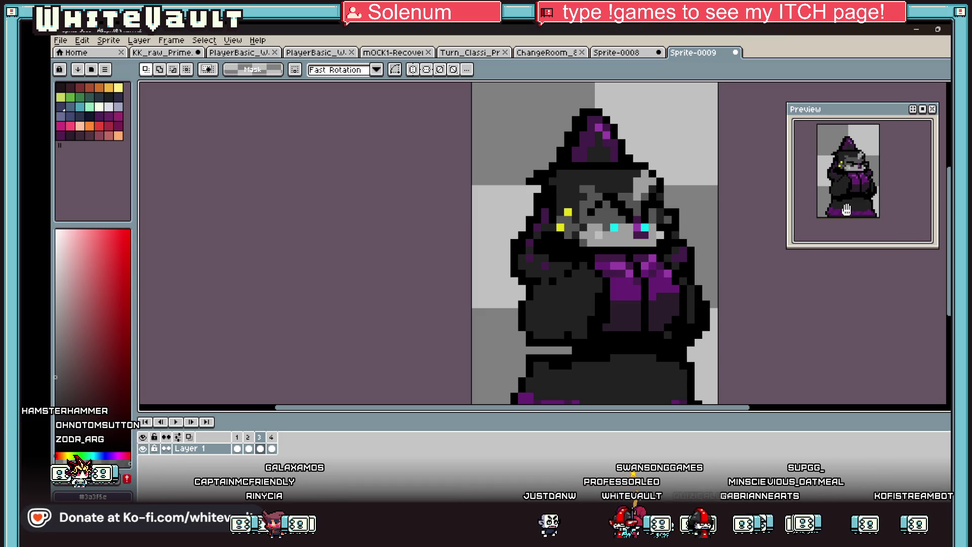
Step: Compare frames 2 and 3, then nudge frame 2's cloak and hands down one pixel
{"action": "left_click", "coordinate": [249, 448]}
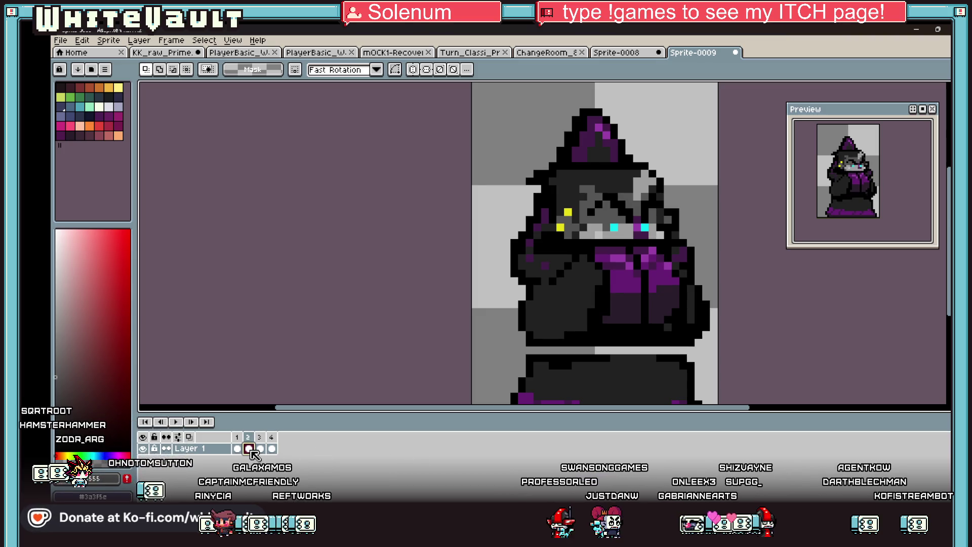
{"action": "left_click", "coordinate": [256, 448]}
{"action": "left_click", "coordinate": [253, 449]}
{"action": "key", "text": "Down"}
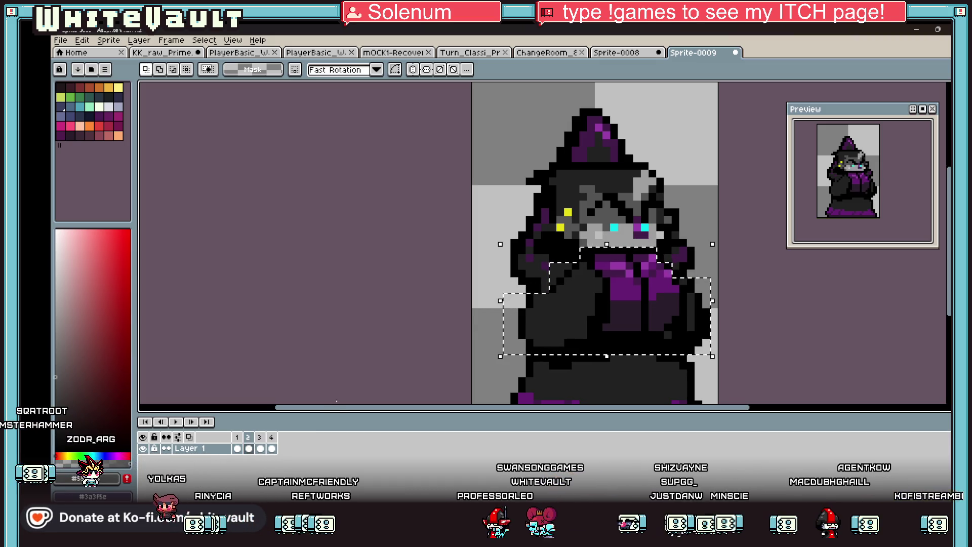
Step: In frame 4, lower the wizard's head one pixel, then undo it
{"action": "left_click", "coordinate": [272, 448]}
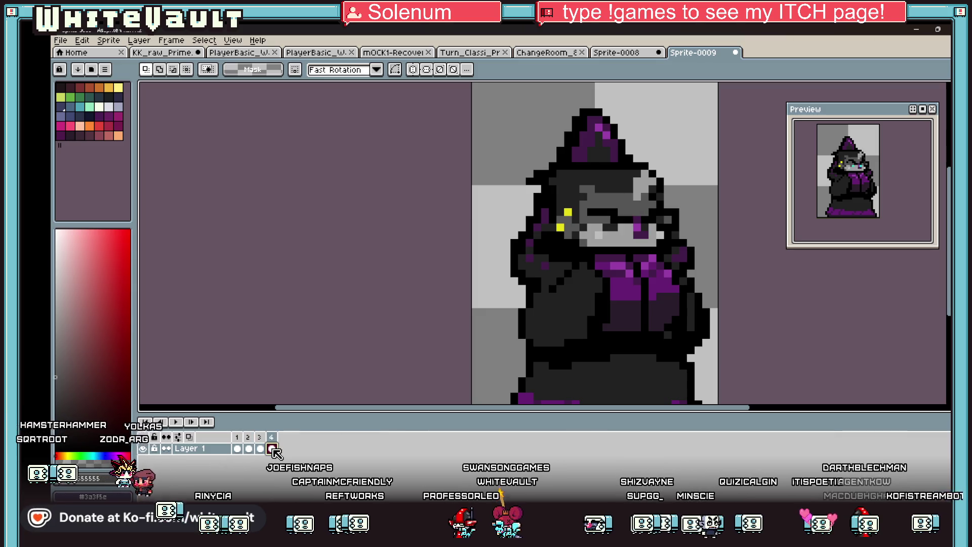
{"action": "mouse_move", "coordinate": [526, 163]}
{"action": "left_mouse_down"}
{"action": "mouse_move", "coordinate": [656, 201]}
{"action": "mouse_move", "coordinate": [709, 238]}
{"action": "left_mouse_up"}
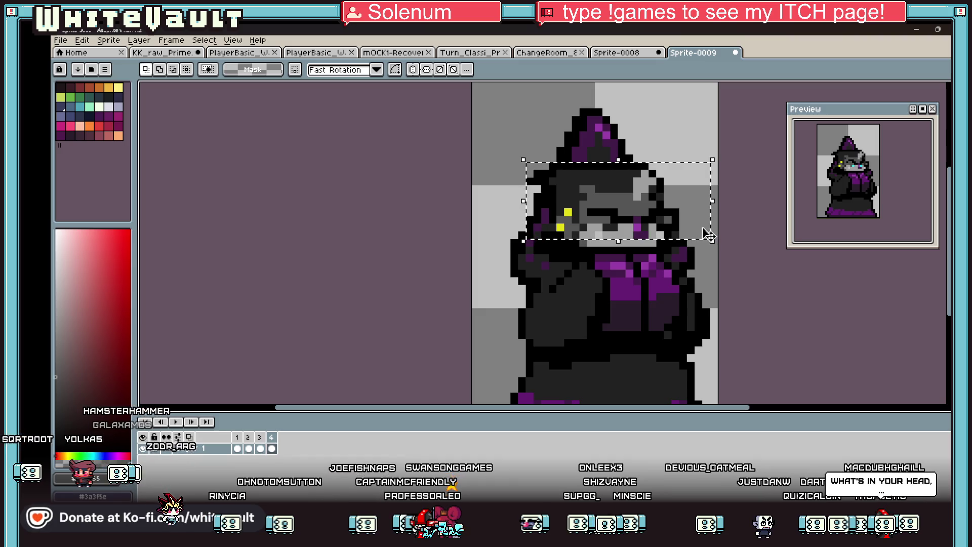
{"action": "key", "text": "Down"}
{"action": "key", "text": "ctrl+d"}
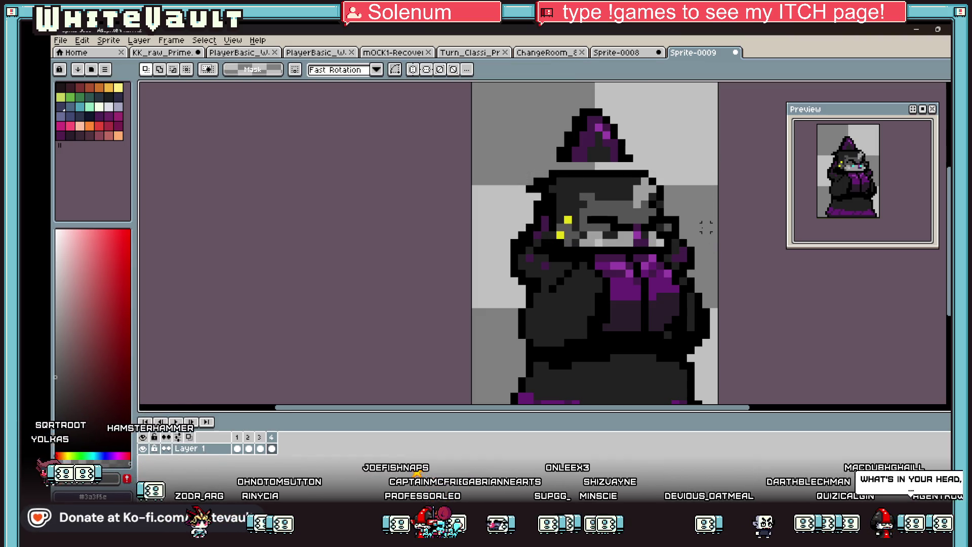
{"action": "key", "text": "ctrl+z"}
{"action": "key", "text": "ctrl+z"}
{"action": "key", "text": "ctrl+d"}
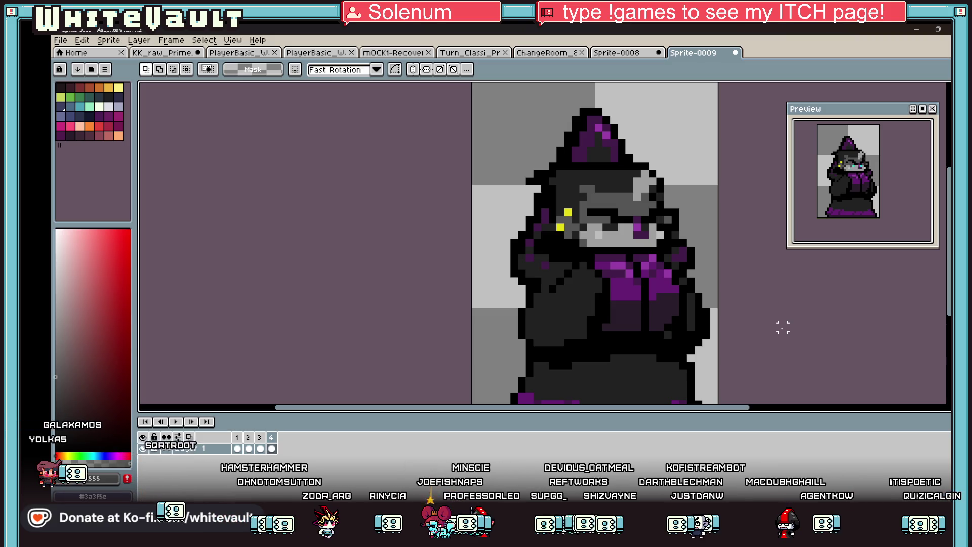
Step: Zoom in on the wizard's face, switching between Eyedropper and Pencil
{"action": "scroll", "coordinate": [719, 243], "scroll_direction": "down", "scroll_amount": 2}
{"action": "scroll", "coordinate": [691, 193], "scroll_direction": "up", "scroll_amount": 1}
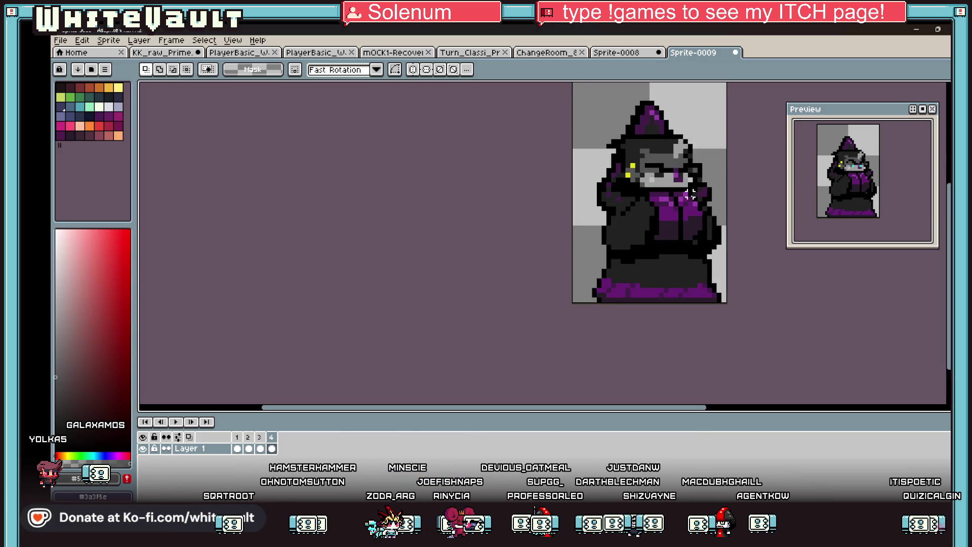
{"action": "scroll", "coordinate": [718, 160], "scroll_direction": "up", "scroll_amount": 2}
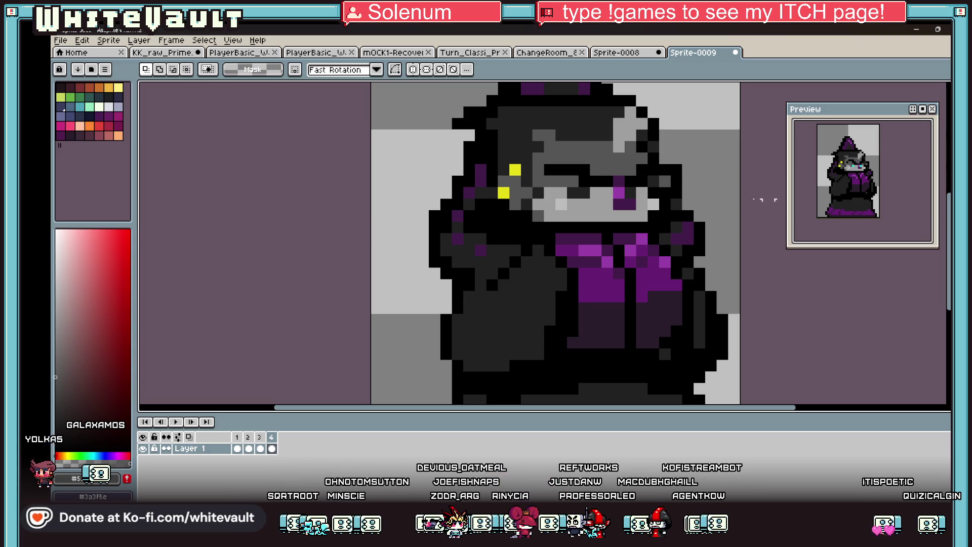
{"action": "scroll", "coordinate": [870, 167], "scroll_direction": "up", "scroll_amount": 3}
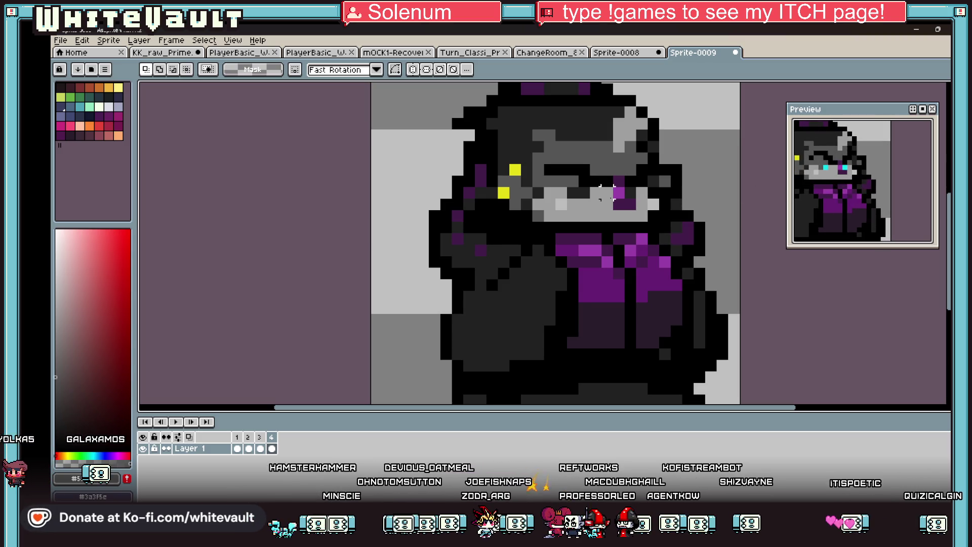
{"action": "key", "text": "i"}
{"action": "key", "text": "b"}
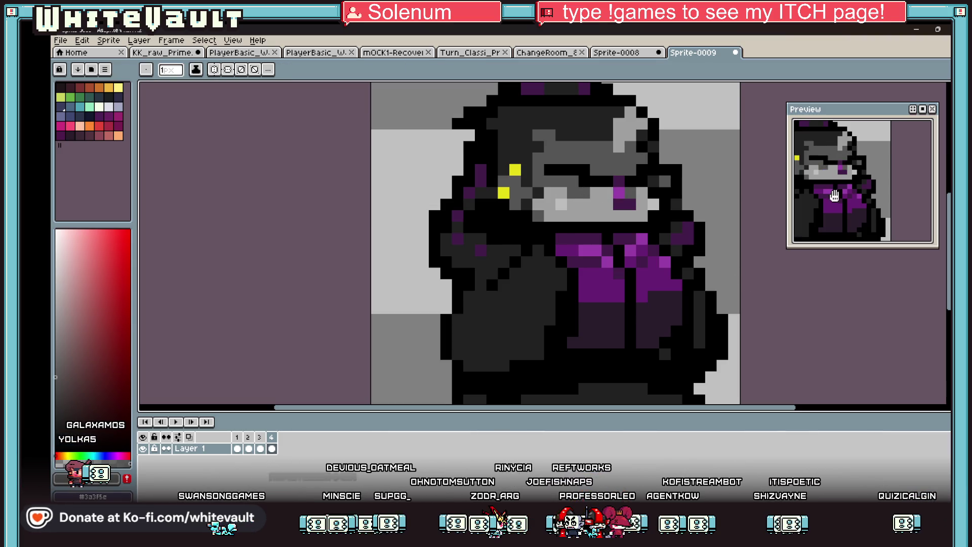
Step: Zoom back out and drag the Discord browser window onto the screen
{"action": "scroll", "coordinate": [848, 189], "scroll_direction": "down", "scroll_amount": 3}
{"action": "key", "text": "i"}
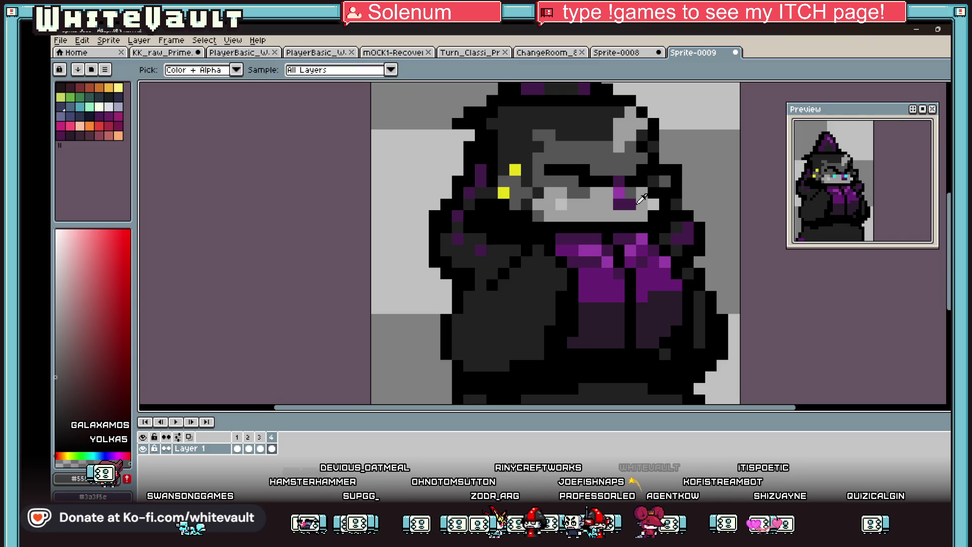
{"action": "scroll", "coordinate": [633, 198], "scroll_direction": "down", "scroll_amount": 3}
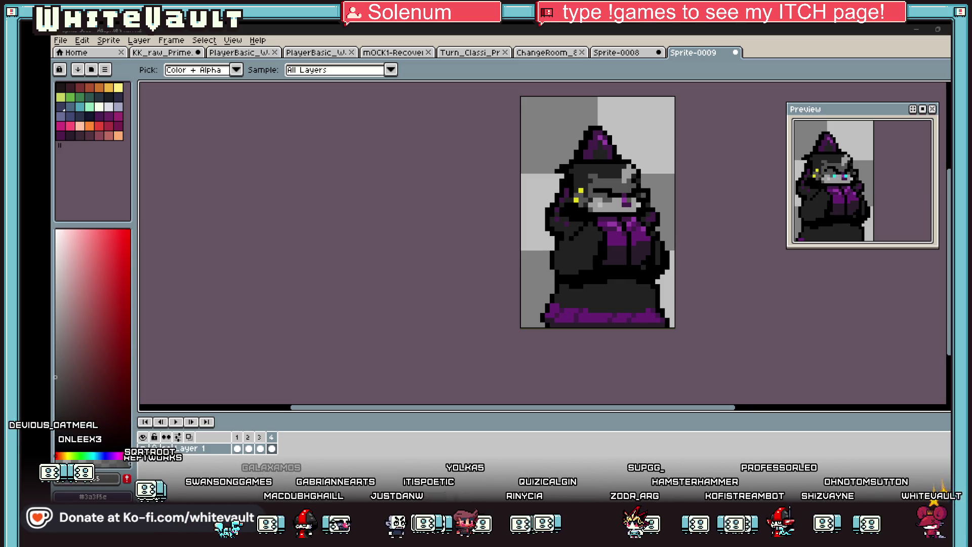
{"action": "left_click_drag", "start_coordinate": [971, 51], "coordinate": [455, 49]}
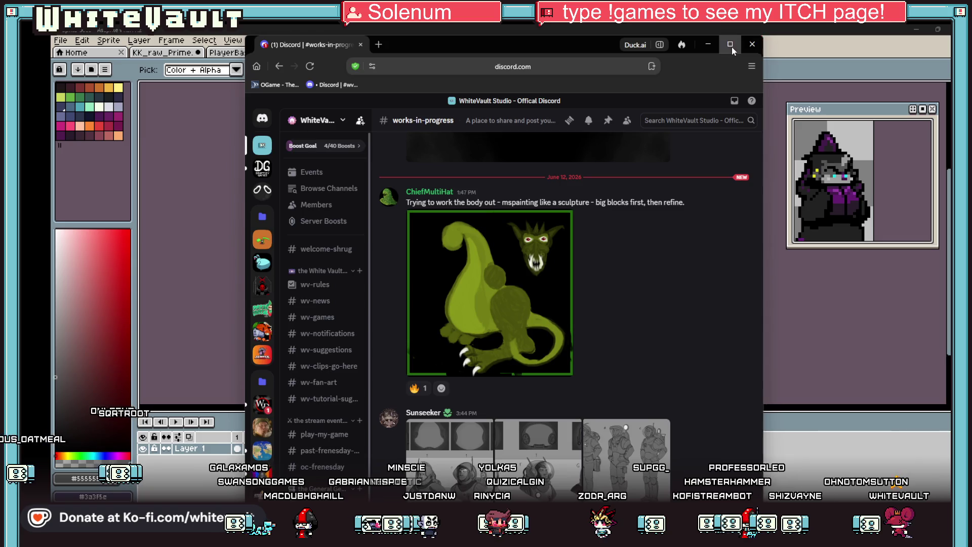
Step: Maximize the browser and view the first concept image full size
{"action": "left_click", "coordinate": [731, 47]}
{"action": "scroll", "coordinate": [546, 380], "scroll_direction": "down", "scroll_amount": 5}
{"action": "scroll", "coordinate": [478, 346], "scroll_direction": "up", "scroll_amount": 3}
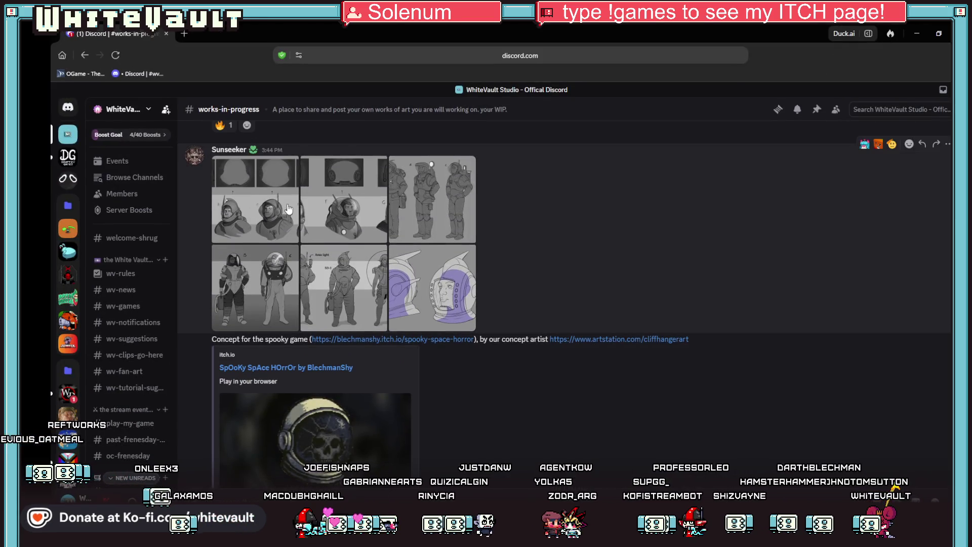
{"action": "left_click", "coordinate": [287, 208]}
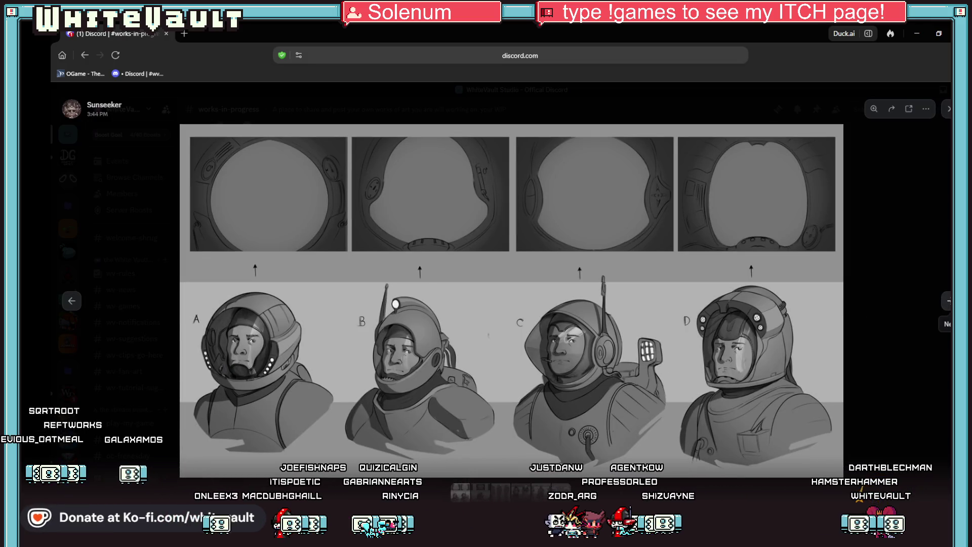
Step: Step through the remaining concept sheets, close the viewer, and minimize the browser
{"action": "left_click", "coordinate": [947, 301]}
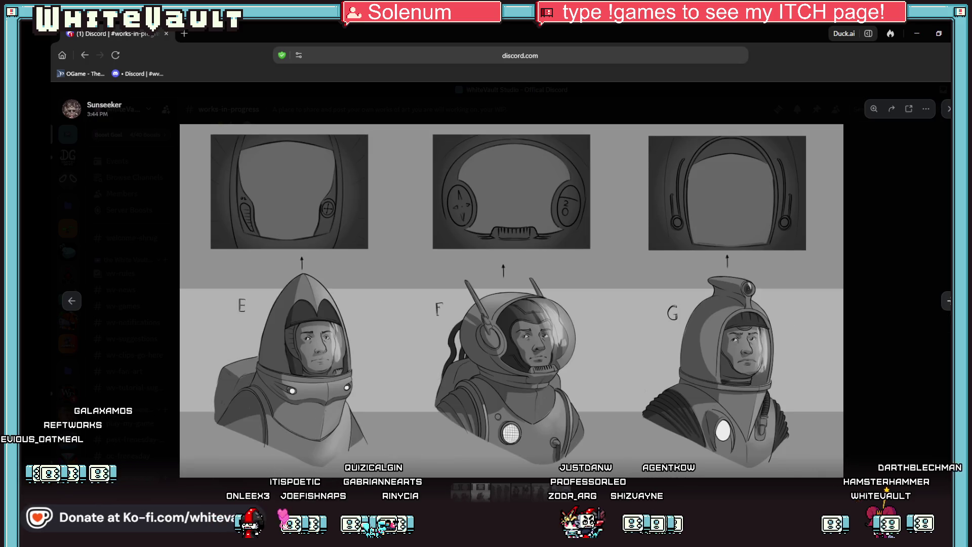
{"action": "key", "text": "Right"}
{"action": "key", "text": "Right"}
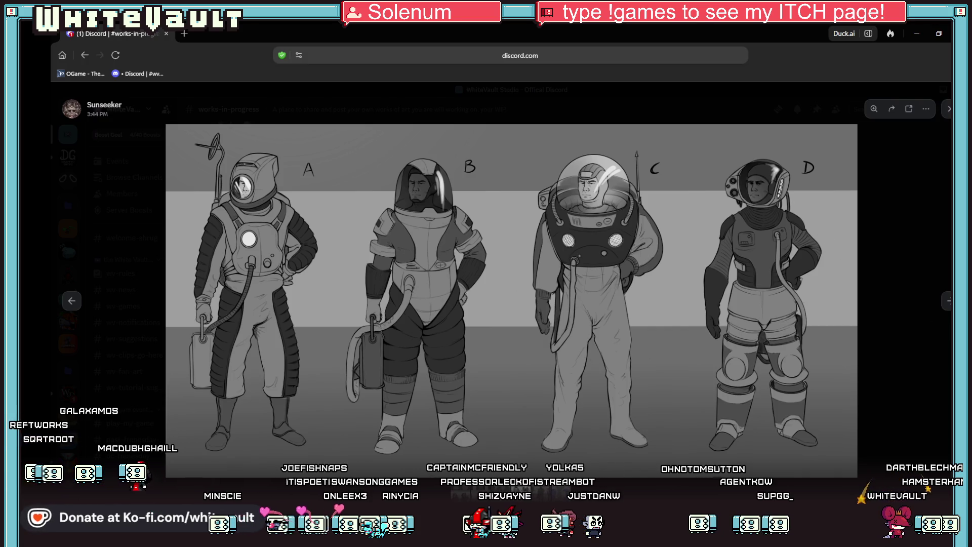
{"action": "left_click", "coordinate": [948, 304]}
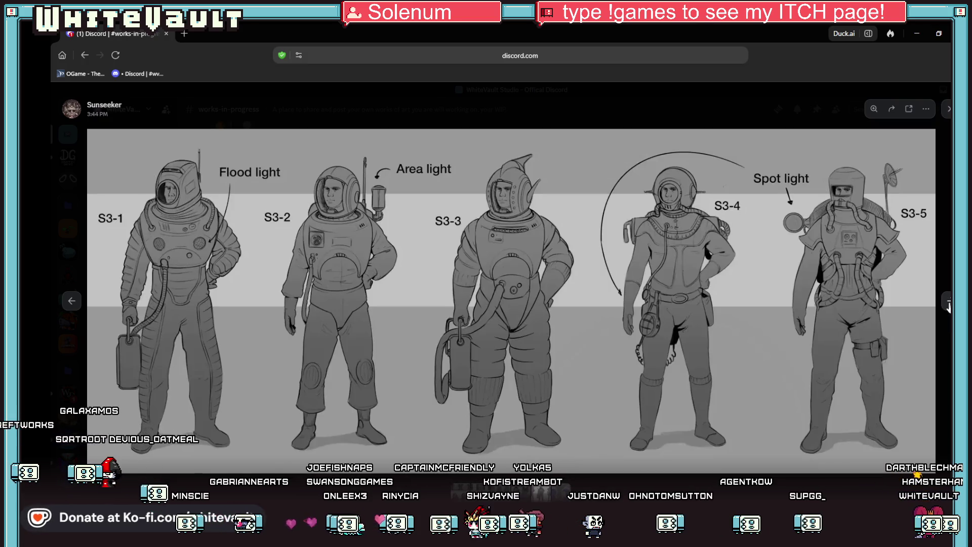
{"action": "left_click", "coordinate": [948, 304]}
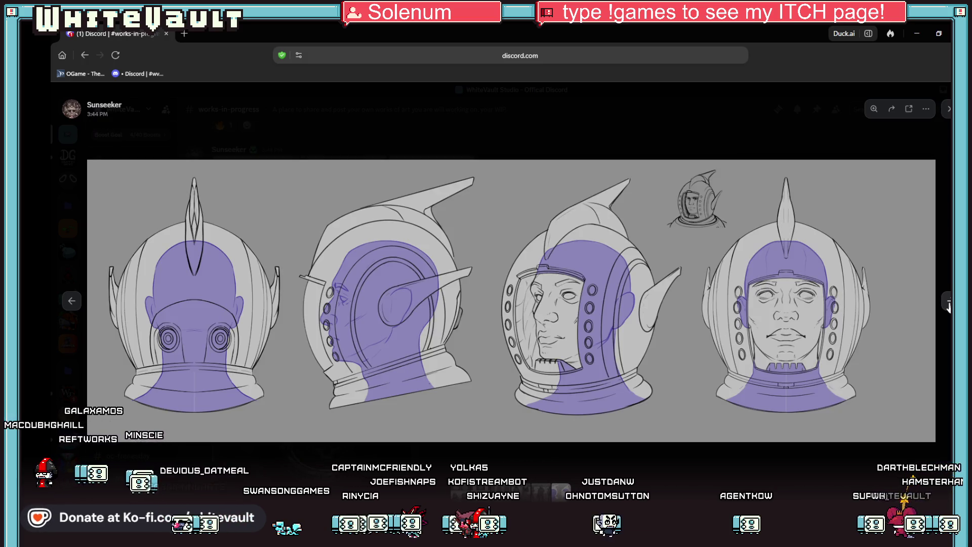
{"action": "left_click", "coordinate": [948, 303]}
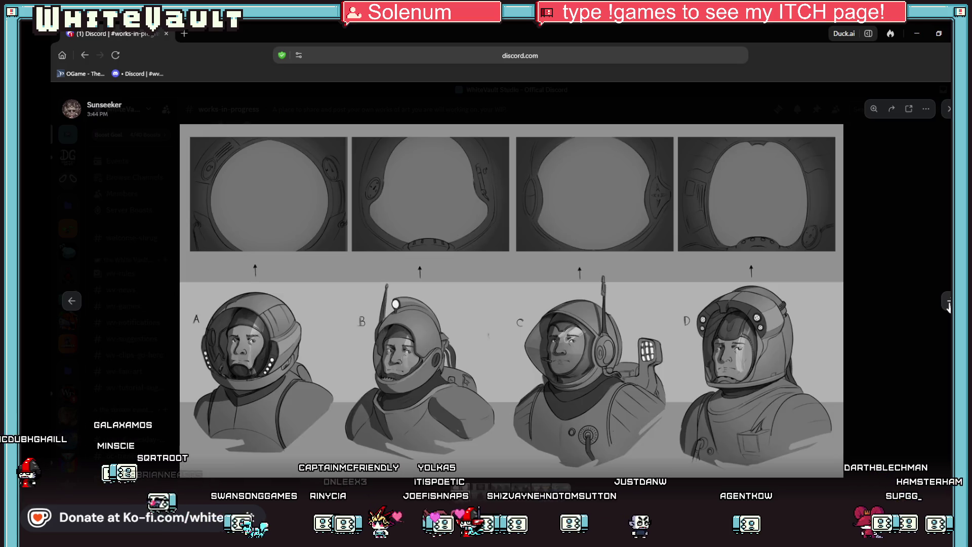
{"action": "left_click", "coordinate": [876, 376]}
{"action": "scroll", "coordinate": [810, 327], "scroll_direction": "down", "scroll_amount": 2}
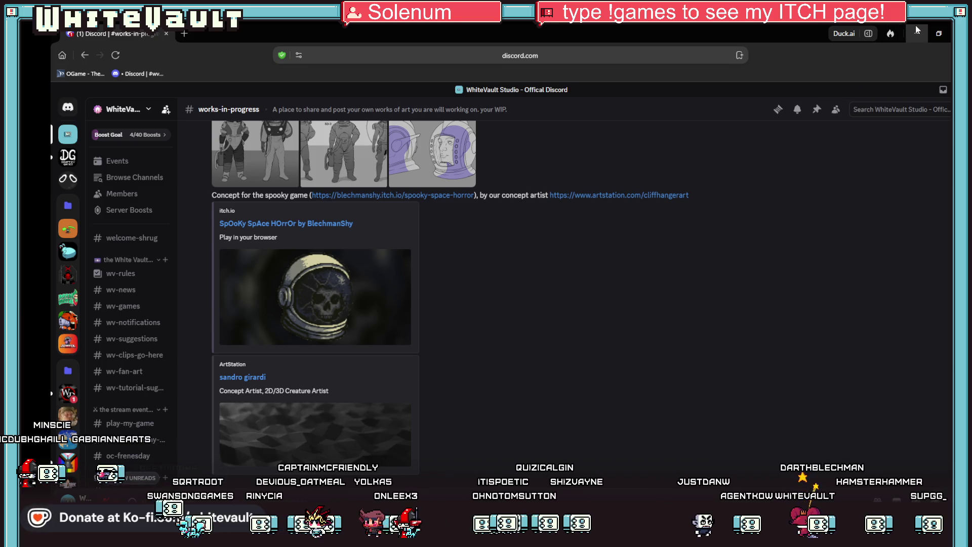
{"action": "left_click", "coordinate": [915, 27]}
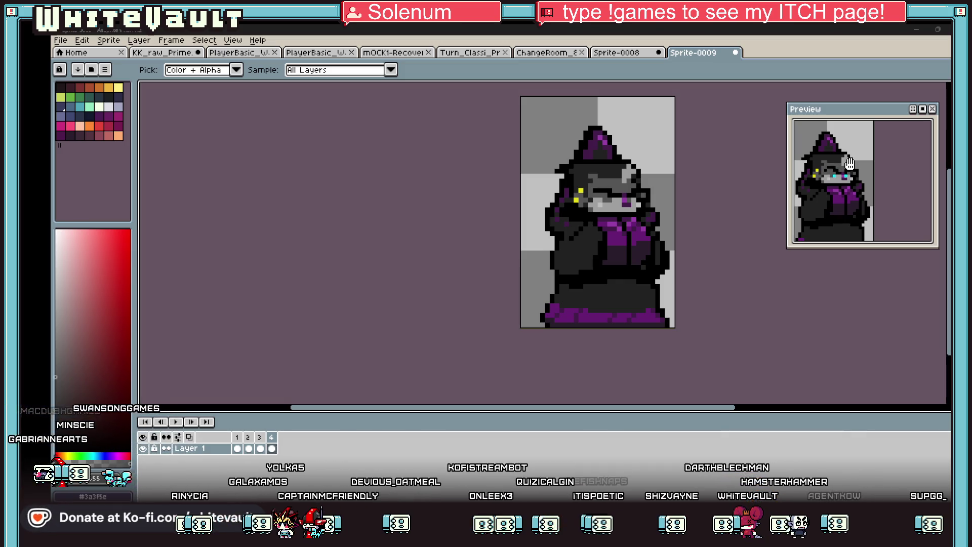
Step: From frame 1, export the animation as a By Rows sprite sheet
{"action": "scroll", "coordinate": [641, 213], "scroll_direction": "down", "scroll_amount": 5}
{"action": "scroll", "coordinate": [642, 230], "scroll_direction": "up", "scroll_amount": 4}
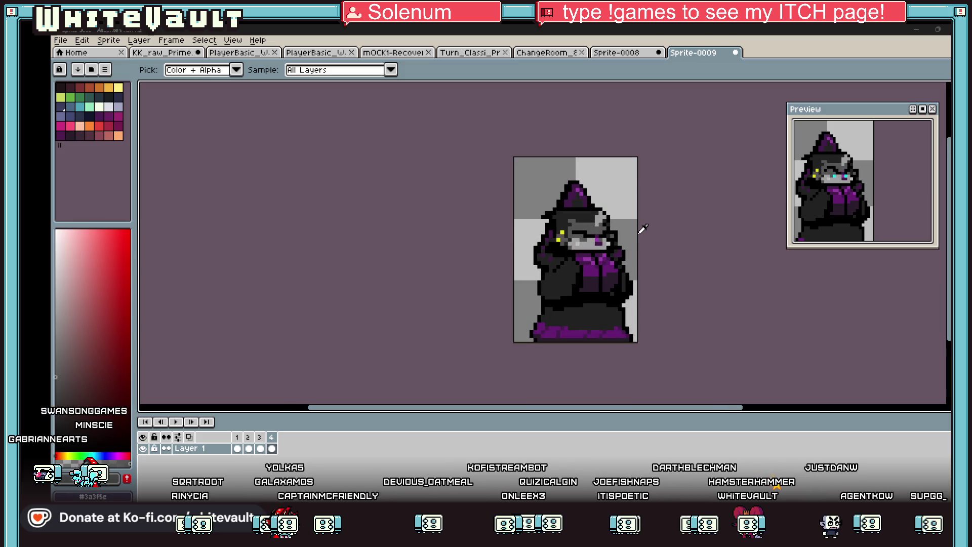
{"action": "key", "text": "m"}
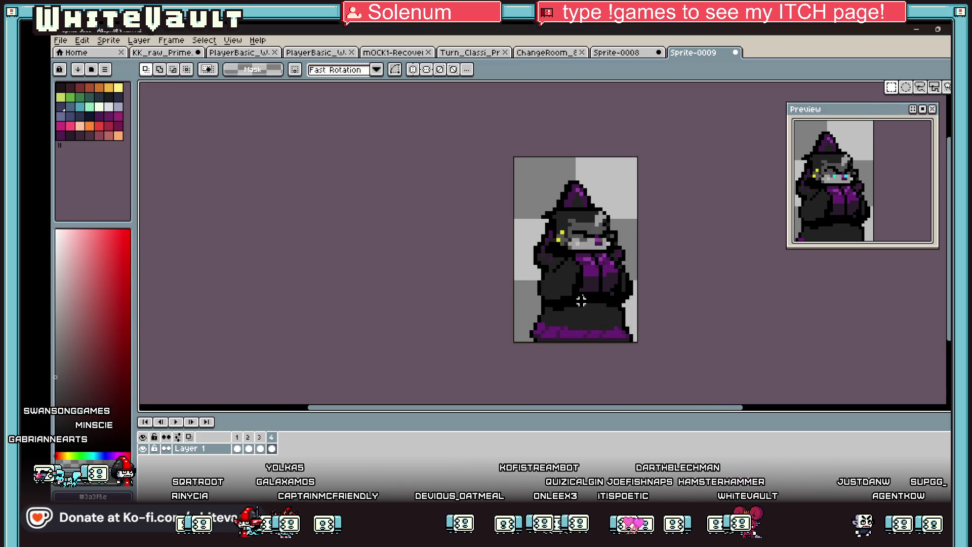
{"action": "key", "text": "Home"}
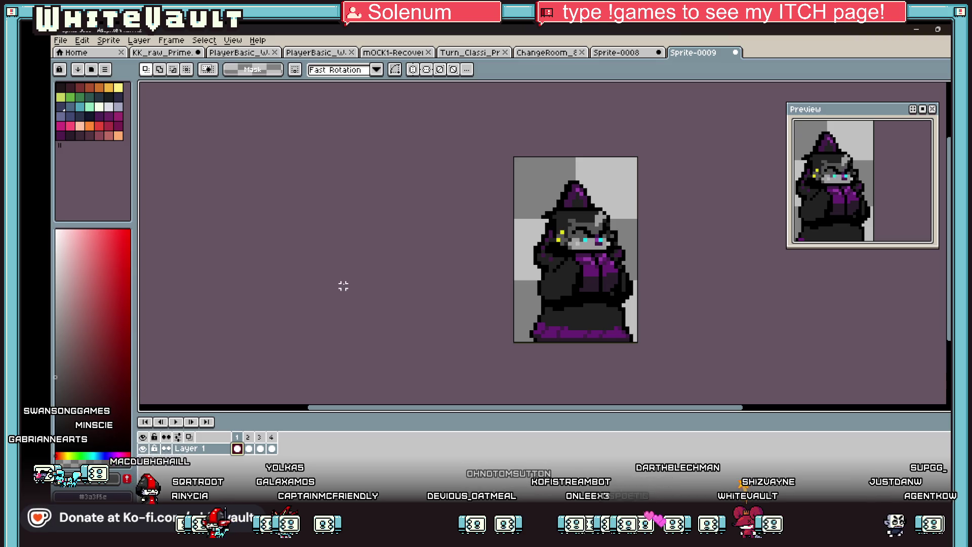
{"action": "left_click", "coordinate": [60, 40]}
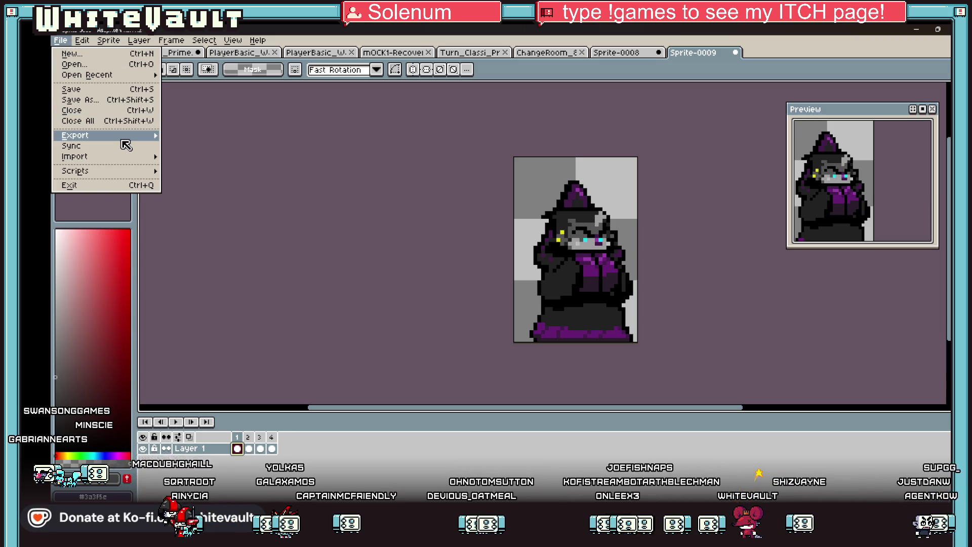
{"action": "mouse_move", "coordinate": [122, 135]}
{"action": "left_click", "coordinate": [215, 176]}
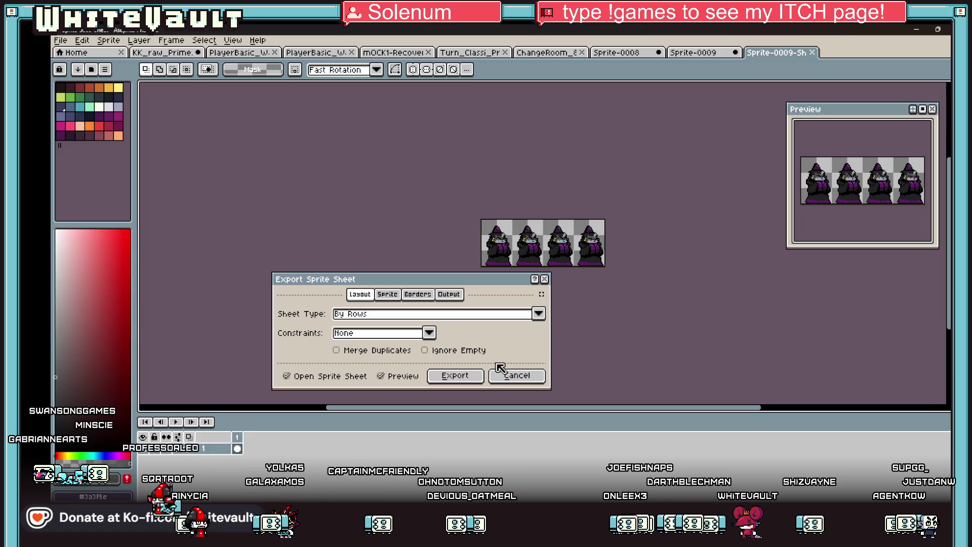
{"action": "left_click", "coordinate": [455, 374]}
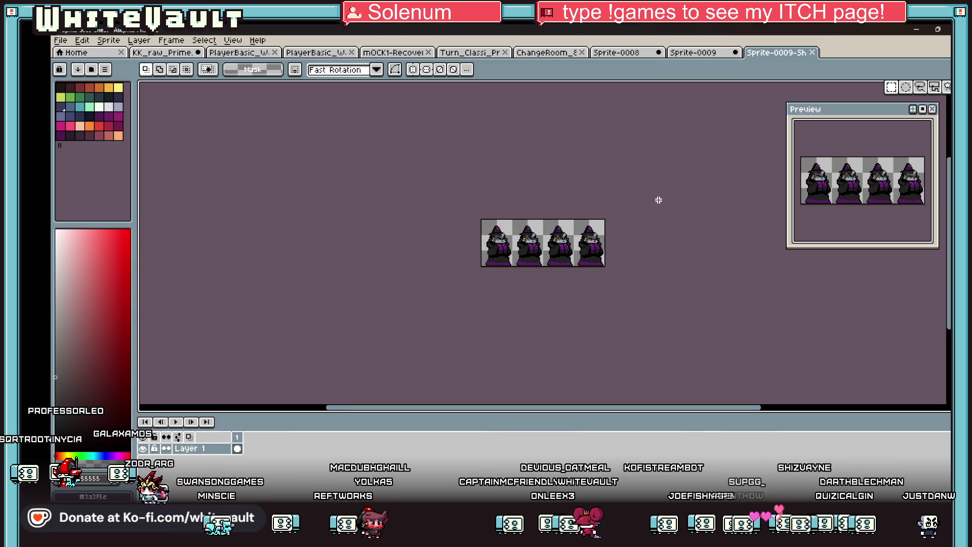
Step: Select the whole sprite strip and hide the selection outline
{"action": "scroll", "coordinate": [658, 224], "scroll_direction": "up", "scroll_amount": 1}
{"action": "key", "text": "ctrl+a"}
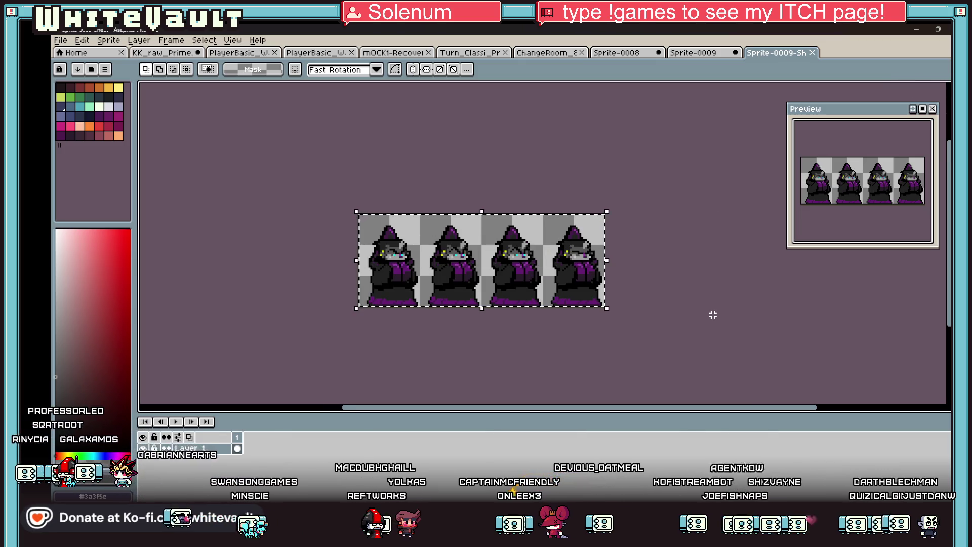
{"action": "left_click", "coordinate": [234, 41]}
{"action": "mouse_move", "coordinate": [243, 100]}
{"action": "left_click", "coordinate": [394, 134]}
{"action": "scroll", "coordinate": [456, 158], "scroll_direction": "down", "scroll_amount": 4}
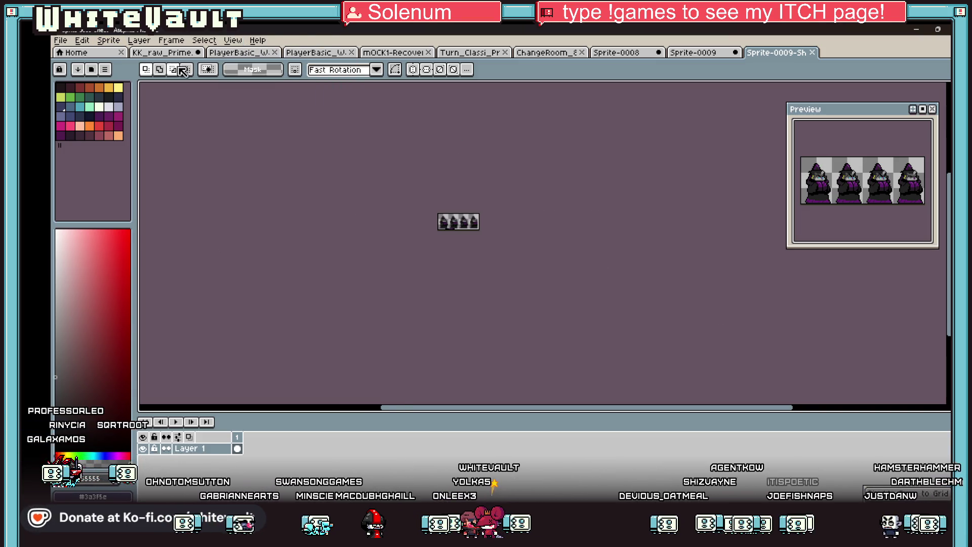
Step: Make the sheet's canvas much taller below the sprite strip
{"action": "left_click", "coordinate": [139, 40]}
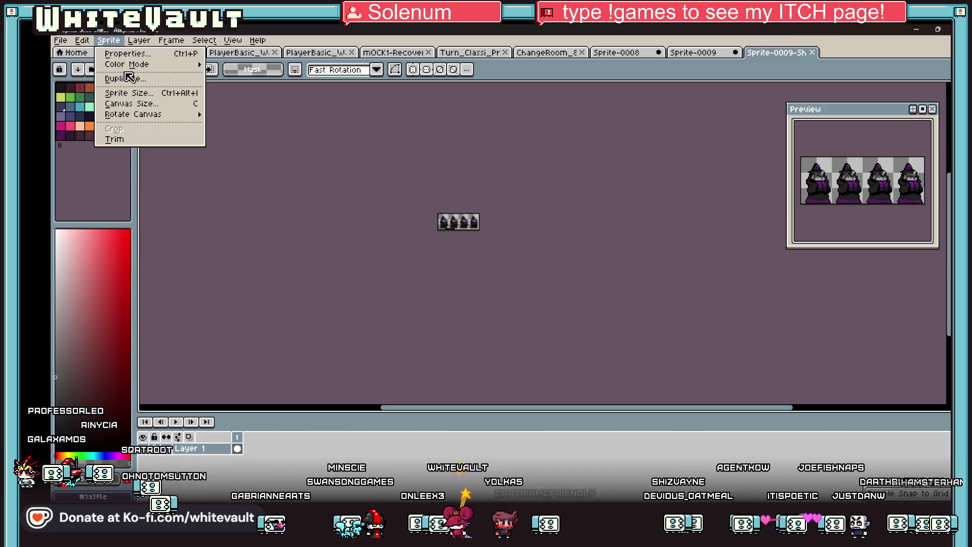
{"action": "left_click", "coordinate": [152, 104]}
{"action": "left_click_drag", "start_coordinate": [468, 233], "coordinate": [476, 331]}
{"action": "left_click", "coordinate": [790, 380]}
Step: Turn on the grid overlay on the canvas
{"action": "scroll", "coordinate": [453, 114], "scroll_direction": "up", "scroll_amount": 2}
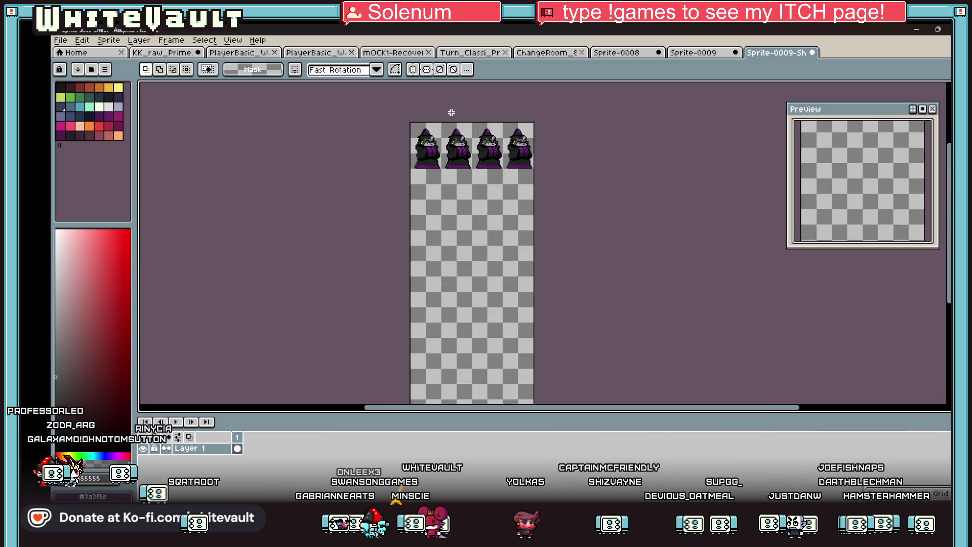
{"action": "scroll", "coordinate": [532, 131], "scroll_direction": "up", "scroll_amount": 2}
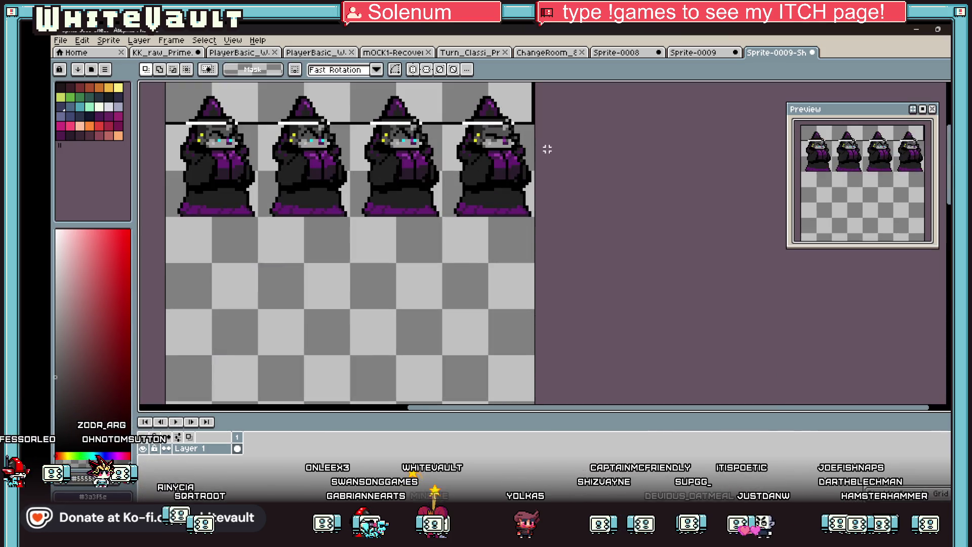
{"action": "left_click", "coordinate": [232, 40]}
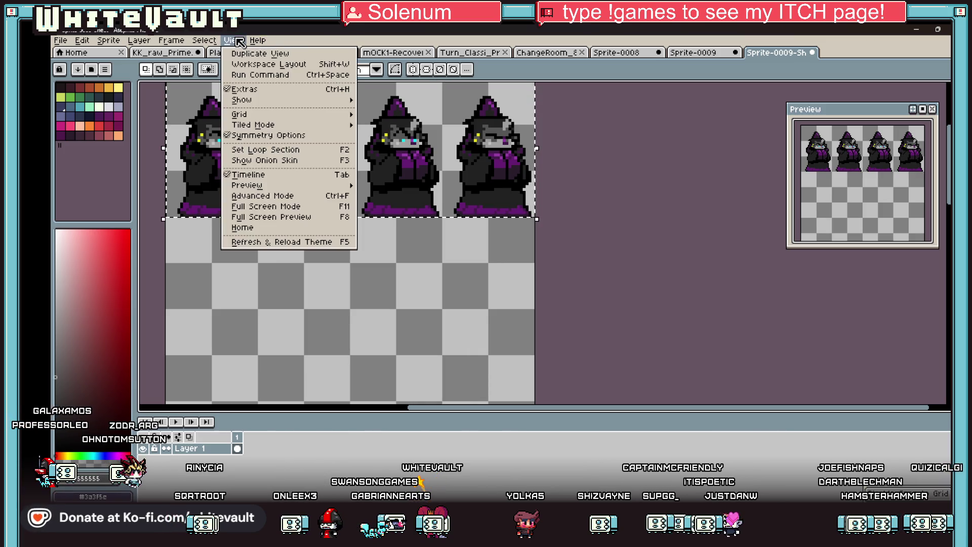
{"action": "mouse_move", "coordinate": [248, 119]}
{"action": "left_click", "coordinate": [400, 152]}
{"action": "scroll", "coordinate": [495, 152], "scroll_direction": "down", "scroll_amount": 4}
{"action": "scroll", "coordinate": [494, 155], "scroll_direction": "up", "scroll_amount": 2}
Step: Move the sprite row down and place a copy of it in the empty row
{"action": "left_click", "coordinate": [492, 155]}
{"action": "left_click_drag", "start_coordinate": [492, 156], "coordinate": [475, 282]}
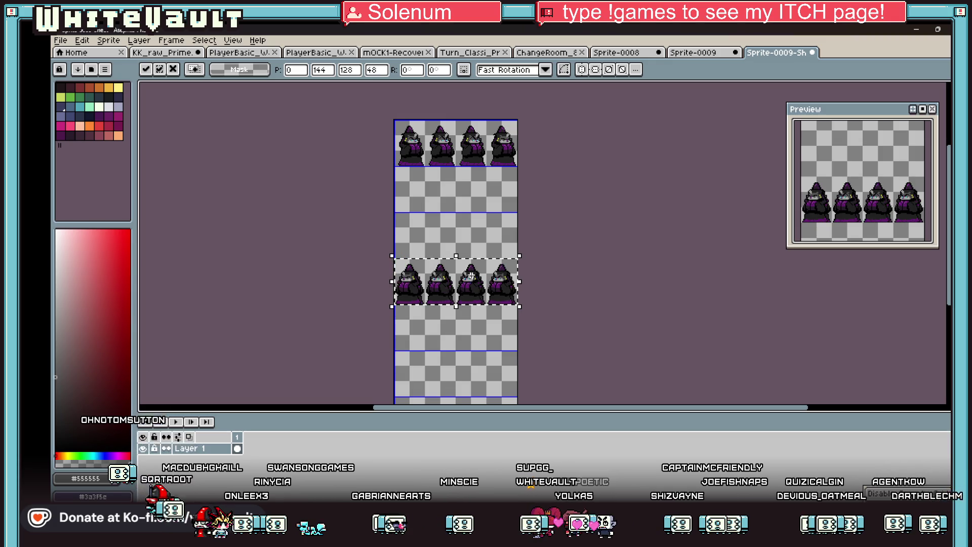
{"action": "mouse_move", "coordinate": [476, 285]}
{"action": "left_mouse_down"}
{"action": "mouse_move", "coordinate": [486, 229]}
{"action": "mouse_move", "coordinate": [480, 234]}
{"action": "left_mouse_up"}
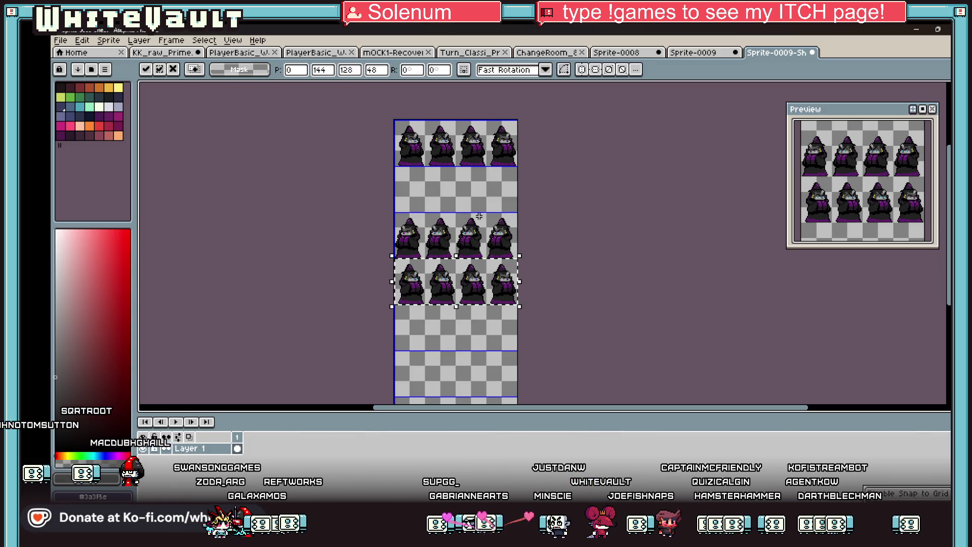
{"action": "left_click_drag", "start_coordinate": [475, 291], "coordinate": [476, 199]}
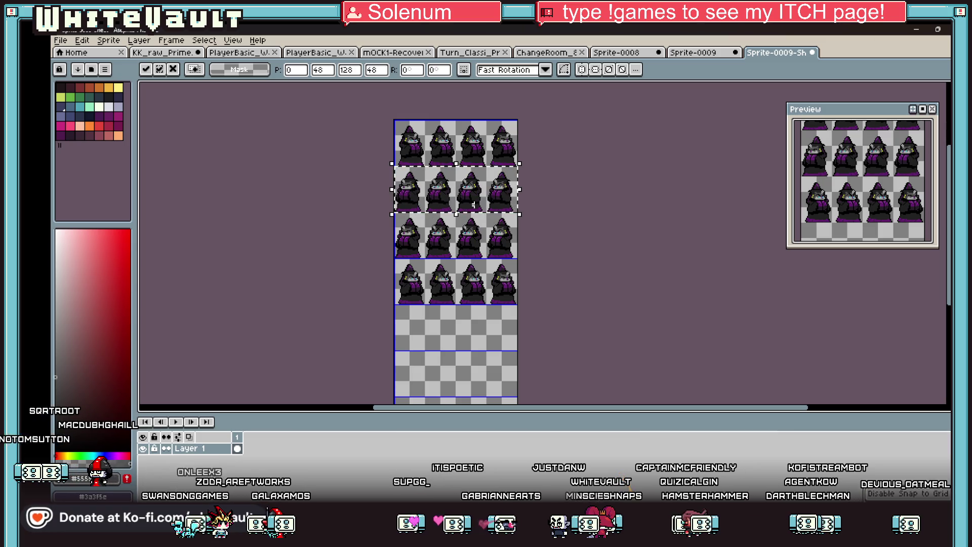
{"action": "key", "text": "ctrl+d"}
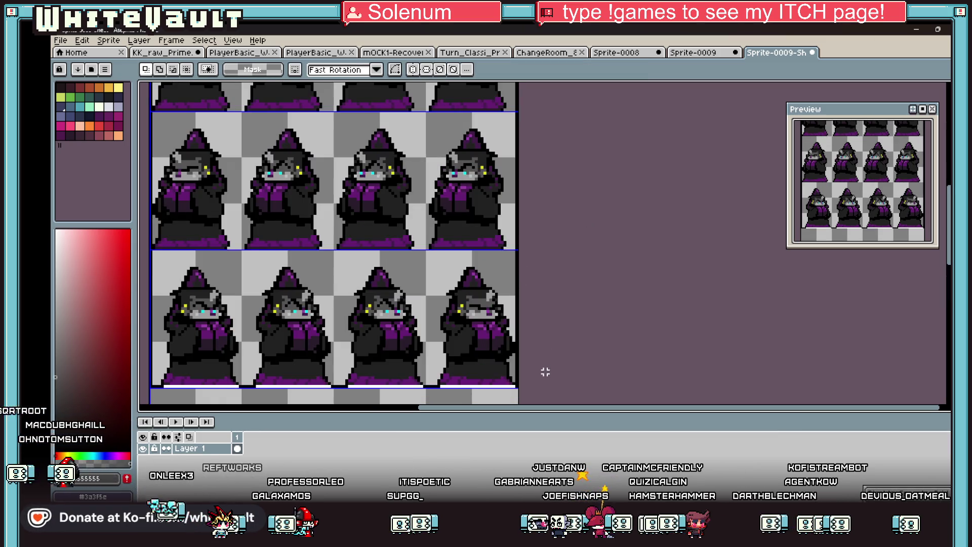
Step: Try trimming the sheet's empty bottom space, undo it, and reopen the Sprite menu
{"action": "scroll", "coordinate": [534, 275], "scroll_direction": "down", "scroll_amount": 3}
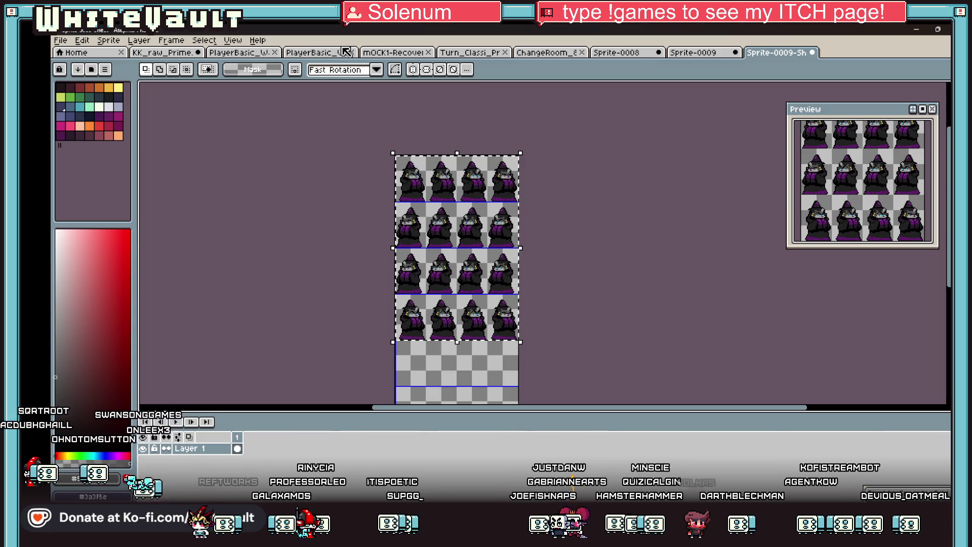
{"action": "left_click", "coordinate": [233, 41]}
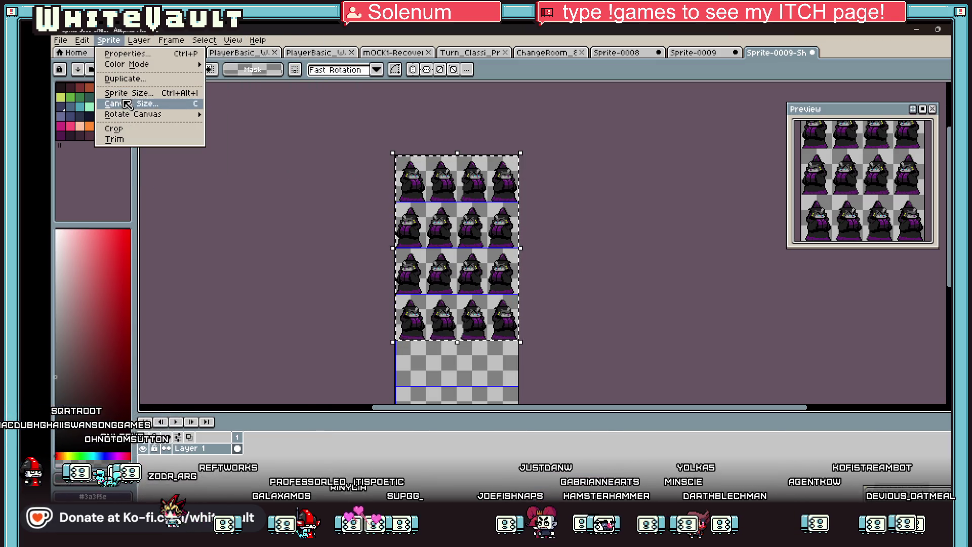
{"action": "left_click", "coordinate": [124, 140]}
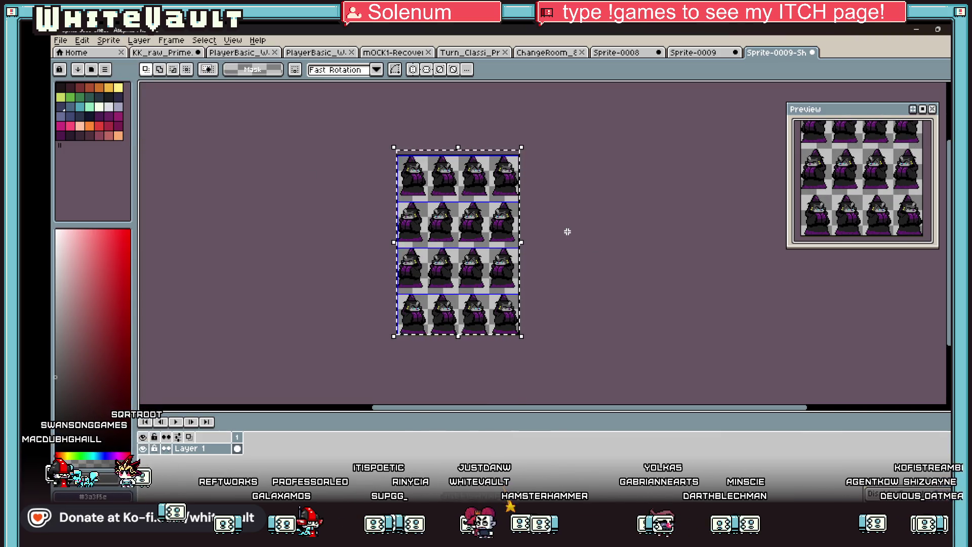
{"action": "key", "text": "ctrl+z"}
{"action": "left_click", "coordinate": [108, 40]}
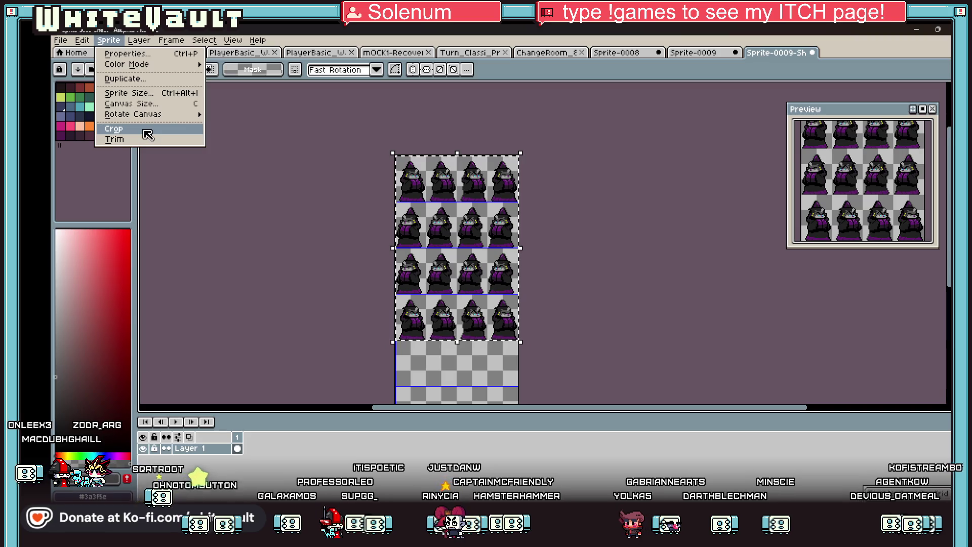
Step: Crop the sheet to its four rows, save it as ClothPlayerVamp_wait, and return to Sprite-0008
{"action": "left_click", "coordinate": [147, 133]}
{"action": "left_click", "coordinate": [62, 40]}
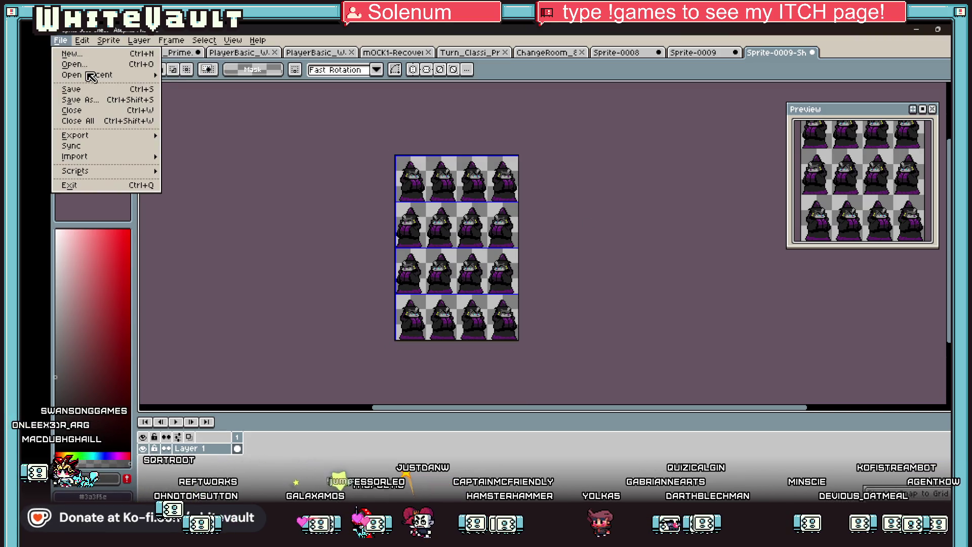
{"action": "key", "text": "Return"}
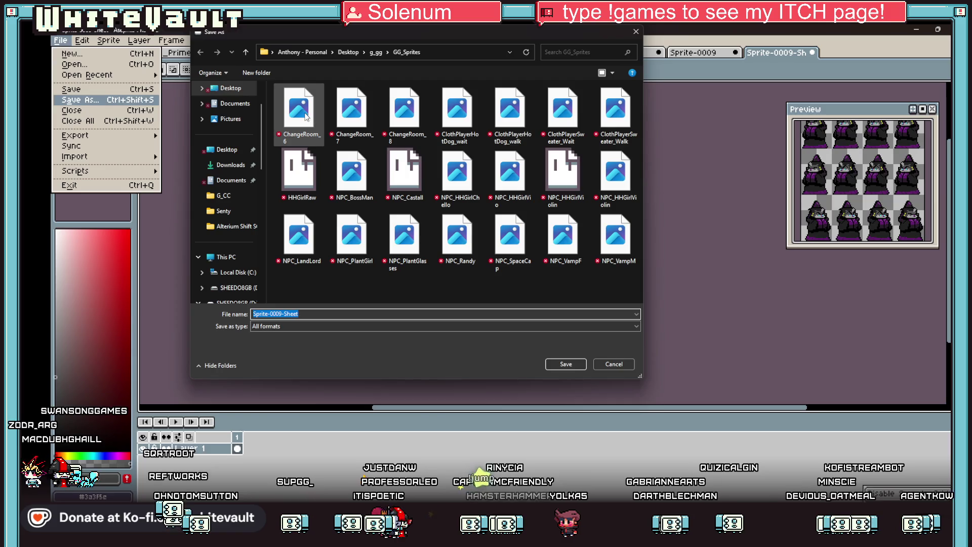
{"action": "left_click", "coordinate": [452, 121]}
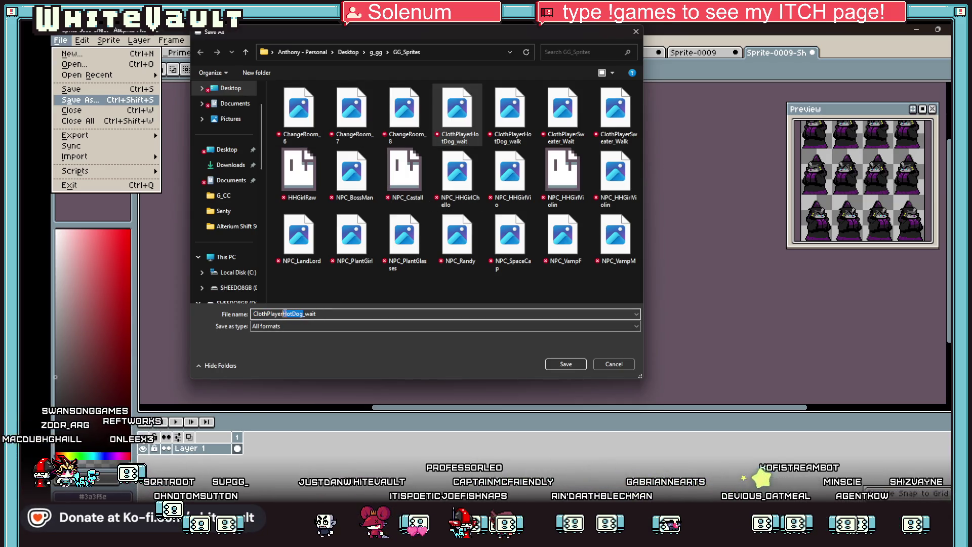
{"action": "key", "text": "BackSpace"}
{"action": "type", "text": "Vamp"}
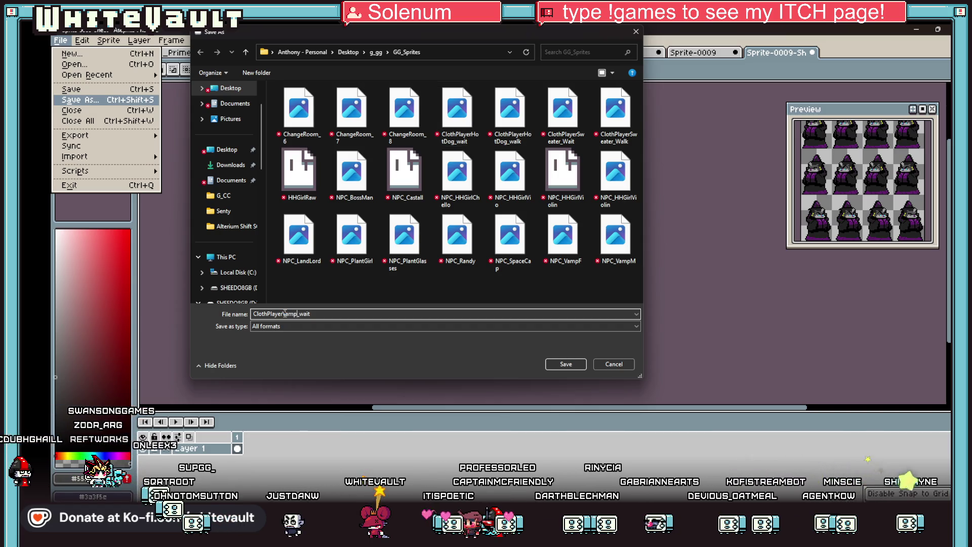
{"action": "left_click", "coordinate": [578, 368]}
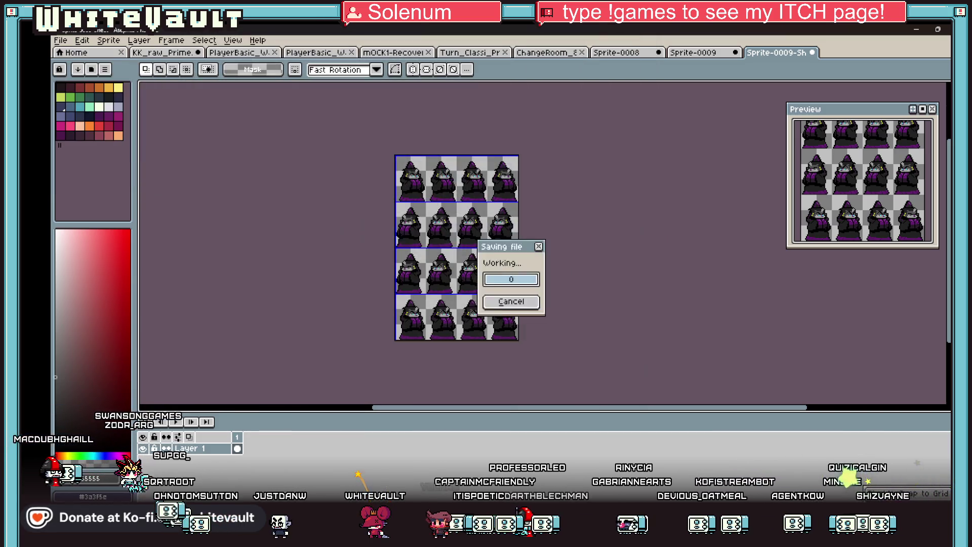
{"action": "left_click", "coordinate": [697, 52]}
{"action": "left_click", "coordinate": [615, 52]}
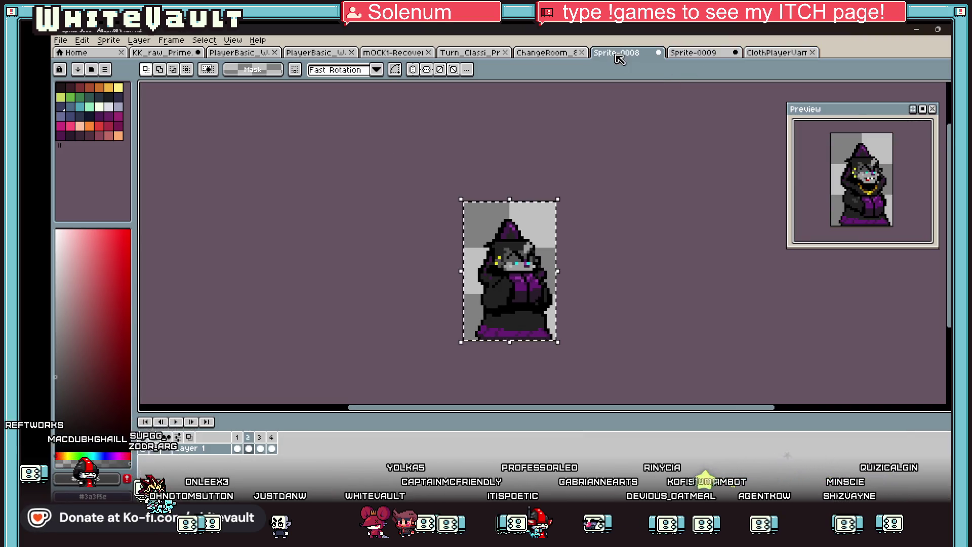
Step: Step through the wizard animation, checking each of frames 1 to 4
{"action": "left_click", "coordinate": [240, 444]}
{"action": "key", "text": "Right"}
{"action": "key", "text": "Right"}
{"action": "key", "text": "Right"}
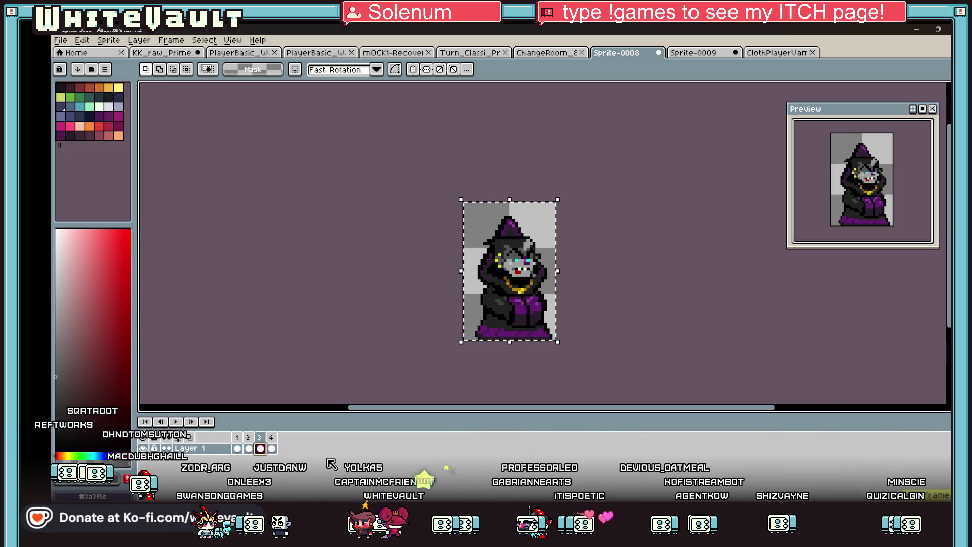
{"action": "key", "text": "Right"}
{"action": "key", "text": "Right"}
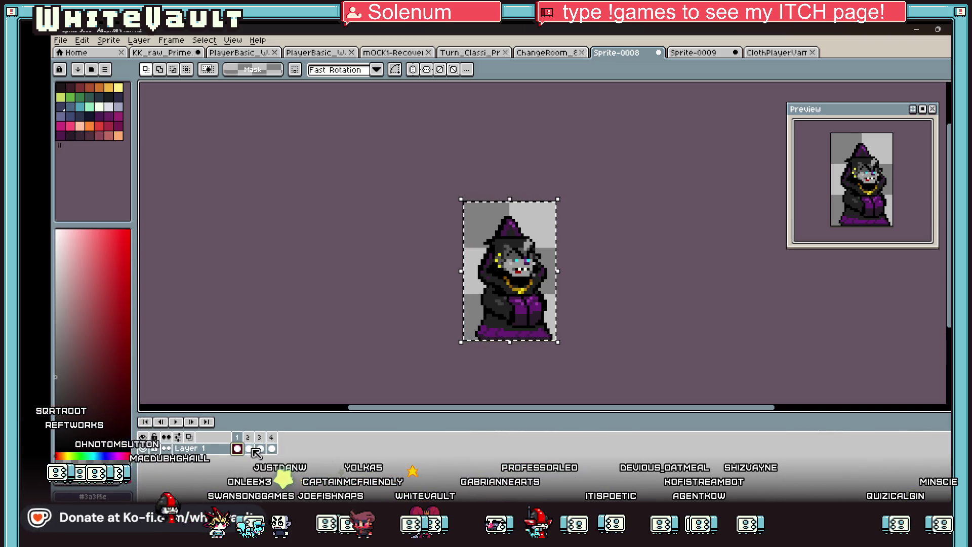
{"action": "scroll", "coordinate": [524, 289], "scroll_direction": "up", "scroll_amount": 4}
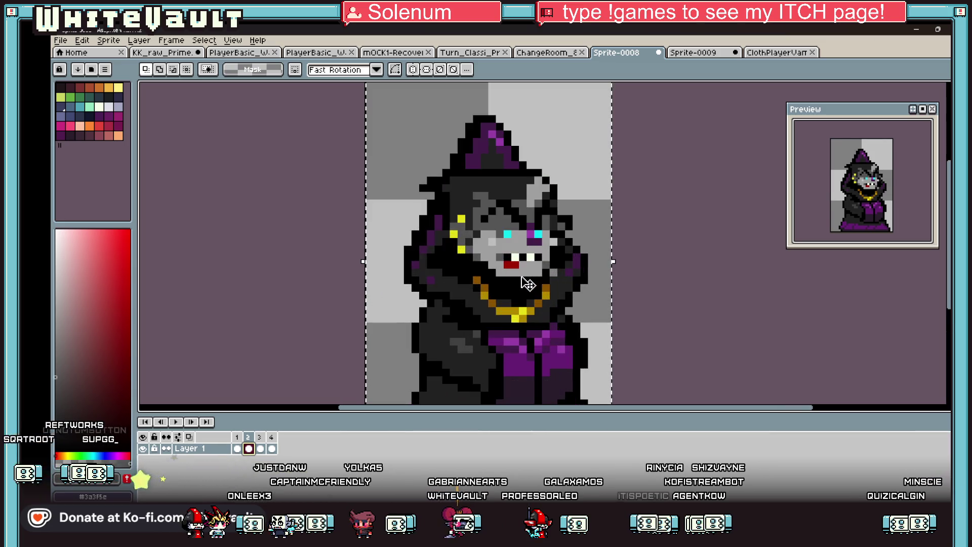
{"action": "scroll", "coordinate": [527, 282], "scroll_direction": "down", "scroll_amount": 3}
{"action": "left_click", "coordinate": [259, 448]}
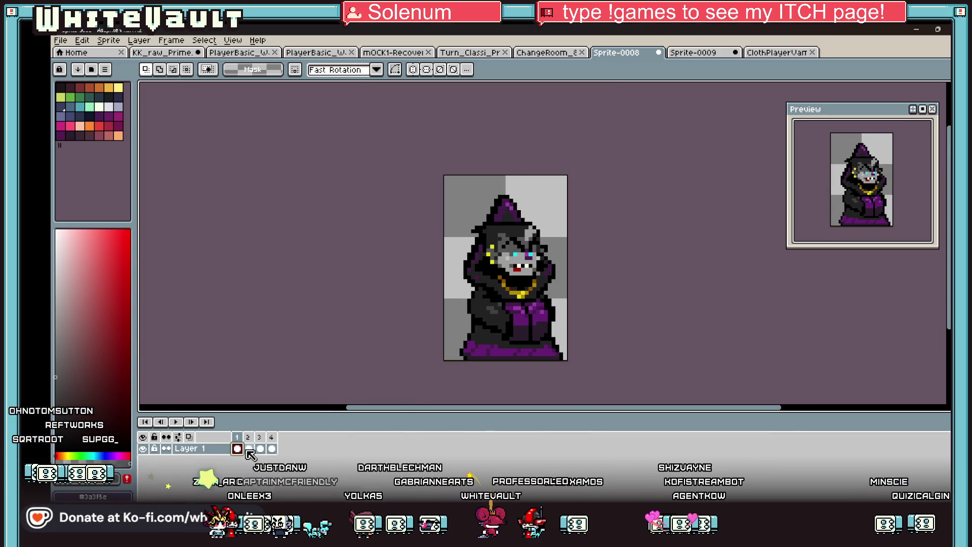
Step: Zoom in and marquee the wizard's robe area, then deselect it
{"action": "scroll", "coordinate": [516, 312], "scroll_direction": "up", "scroll_amount": 1}
{"action": "left_click_drag", "start_coordinate": [495, 291], "coordinate": [547, 358]}
{"action": "key", "text": "ctrl+d"}
{"action": "scroll", "coordinate": [557, 349], "scroll_direction": "down", "scroll_amount": 1}
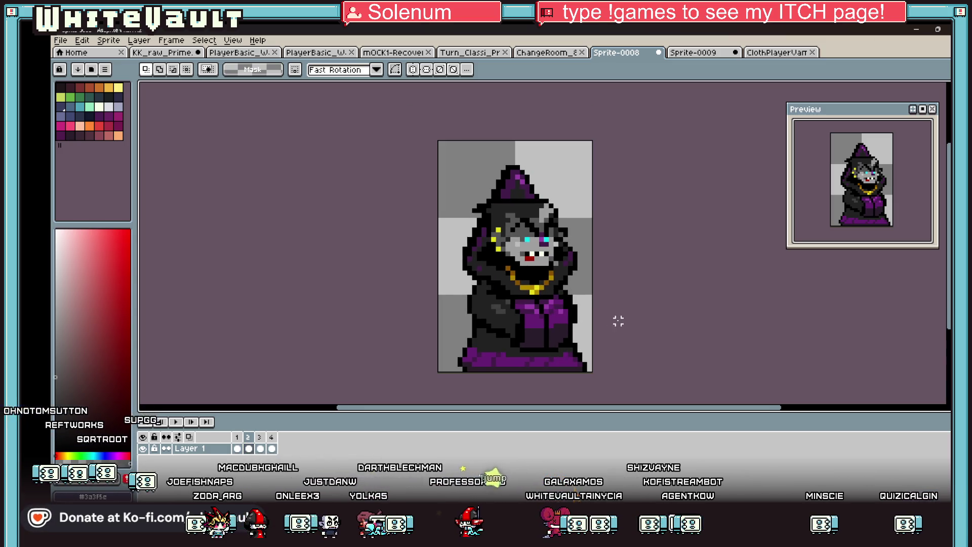
{"action": "scroll", "coordinate": [618, 321], "scroll_direction": "down", "scroll_amount": 1}
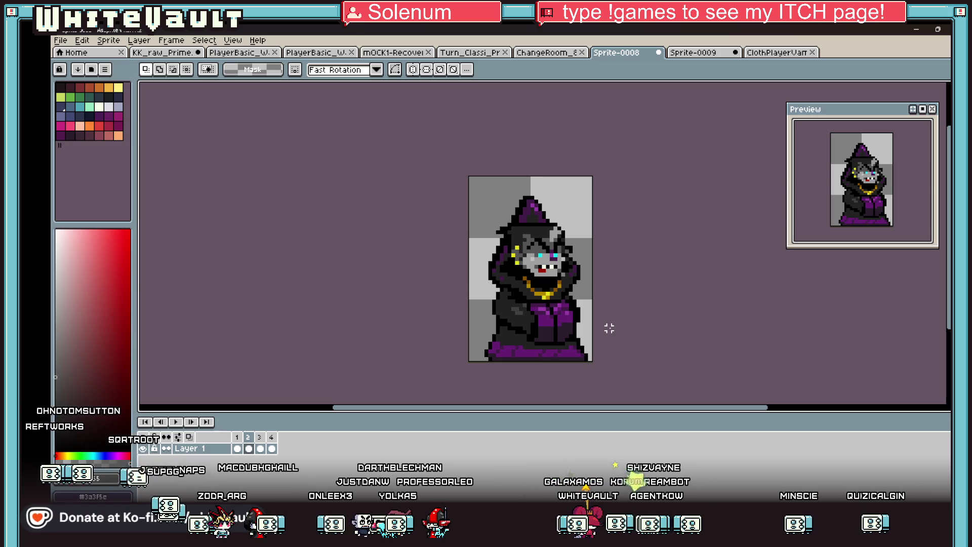
{"action": "scroll", "coordinate": [607, 300], "scroll_direction": "up", "scroll_amount": 1}
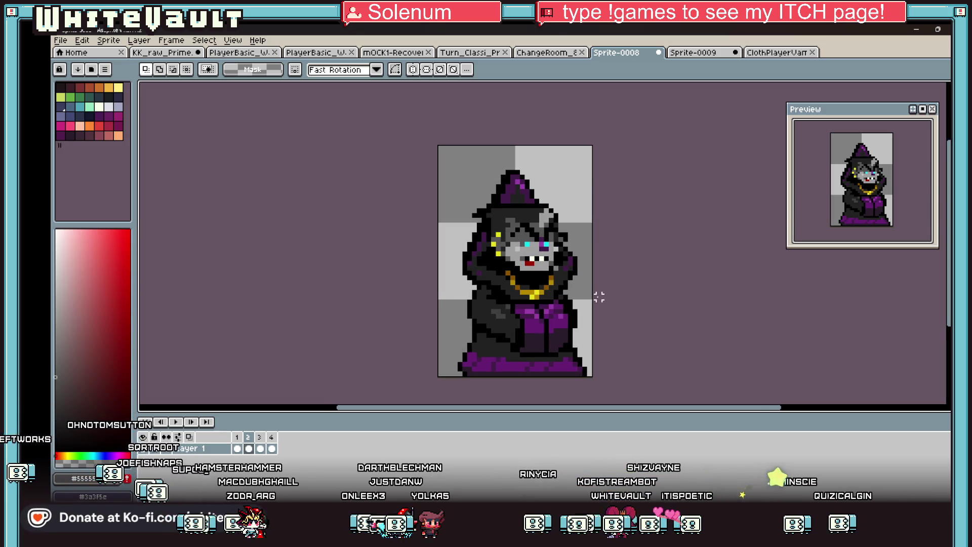
{"action": "scroll", "coordinate": [546, 324], "scroll_direction": "up", "scroll_amount": 1}
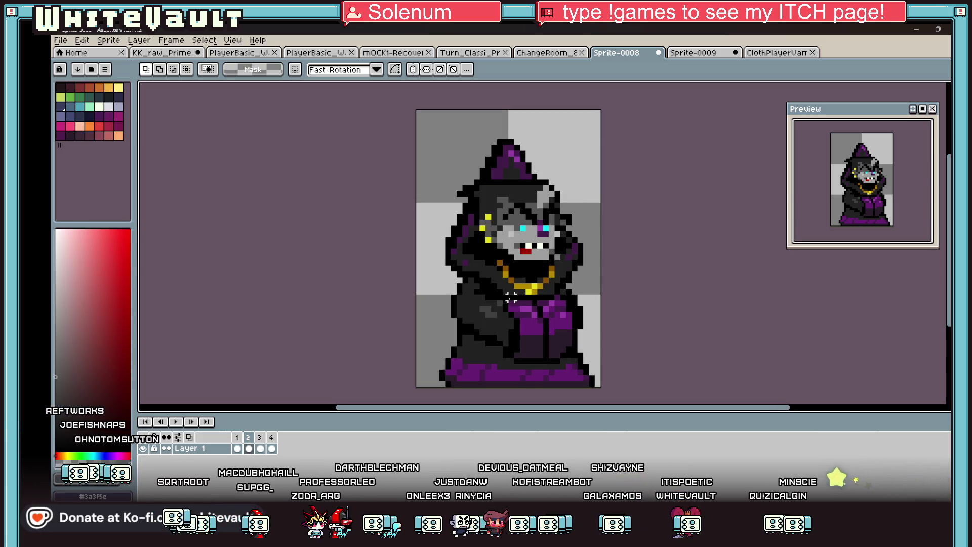
Step: Return to frame 1 and turn on View > Preview
{"action": "left_click", "coordinate": [238, 449]}
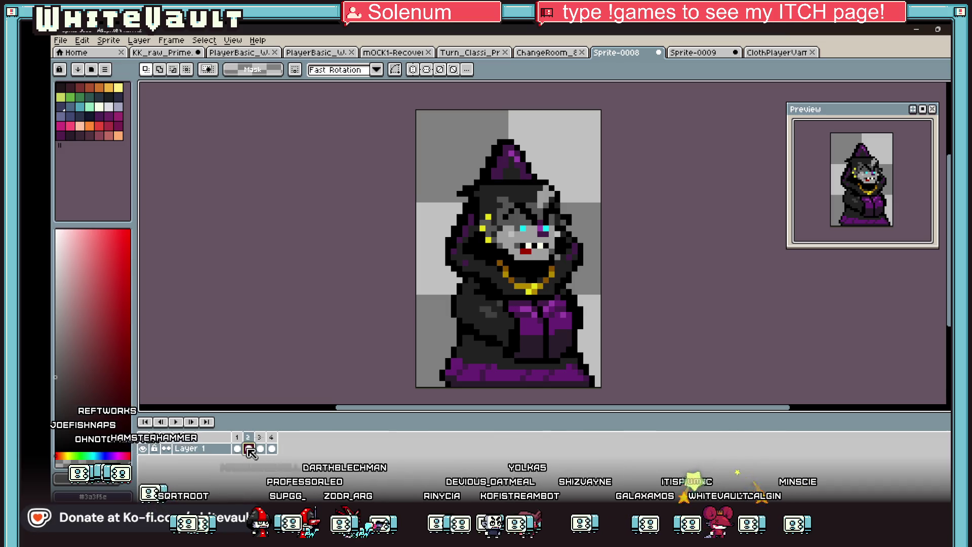
{"action": "scroll", "coordinate": [493, 291], "scroll_direction": "down", "scroll_amount": 1}
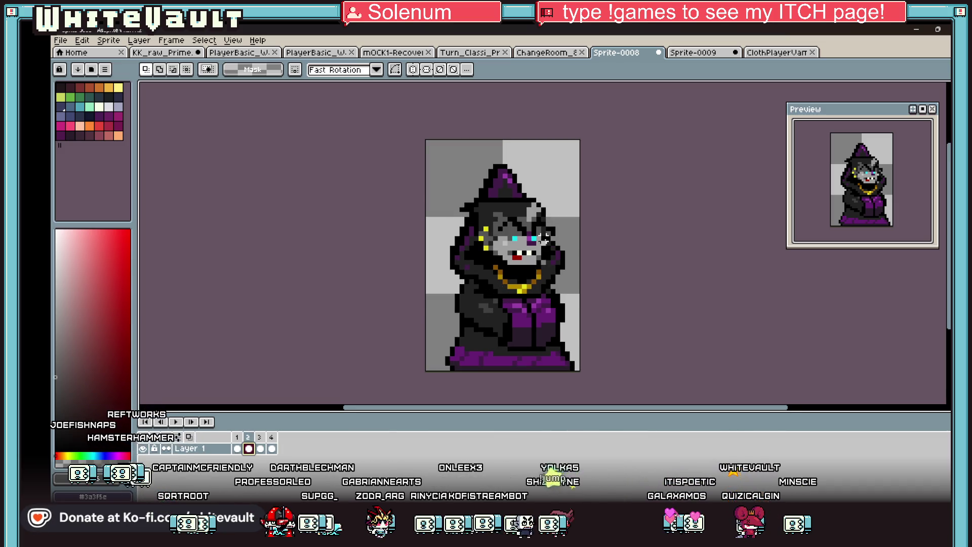
{"action": "scroll", "coordinate": [552, 236], "scroll_direction": "down", "scroll_amount": 1}
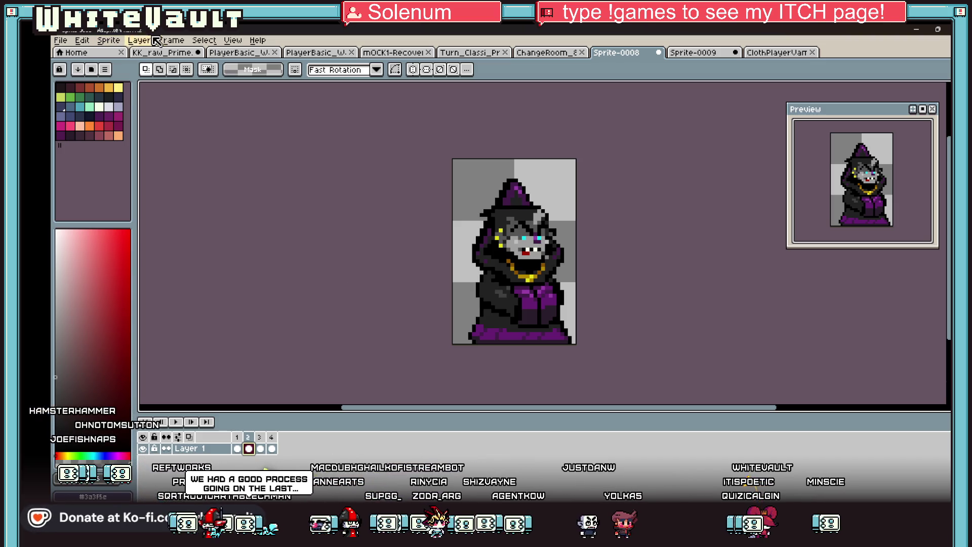
{"action": "left_click", "coordinate": [226, 41]}
{"action": "mouse_move", "coordinate": [324, 185]}
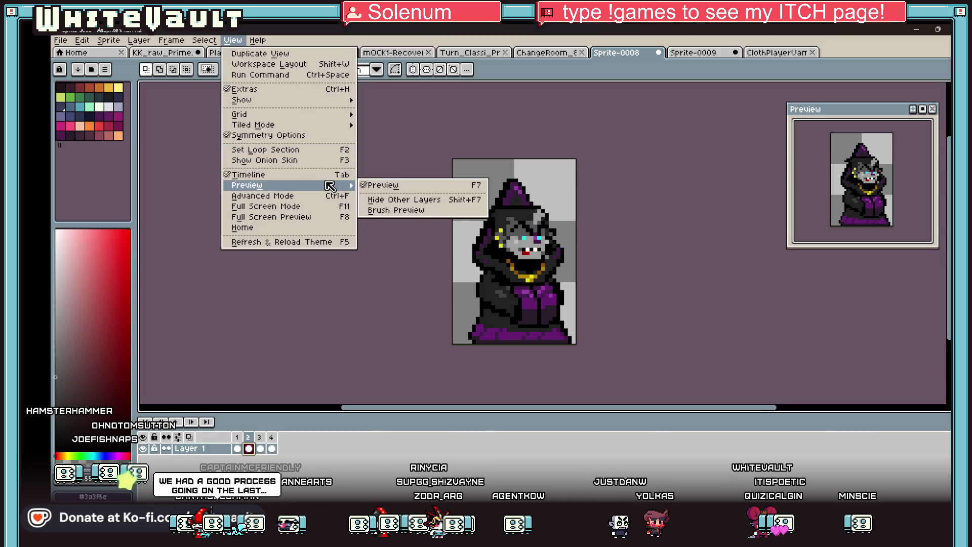
{"action": "left_click", "coordinate": [631, 353]}
Step: Go to frame 2 and commit the transform adjustment there
{"action": "left_click", "coordinate": [237, 448]}
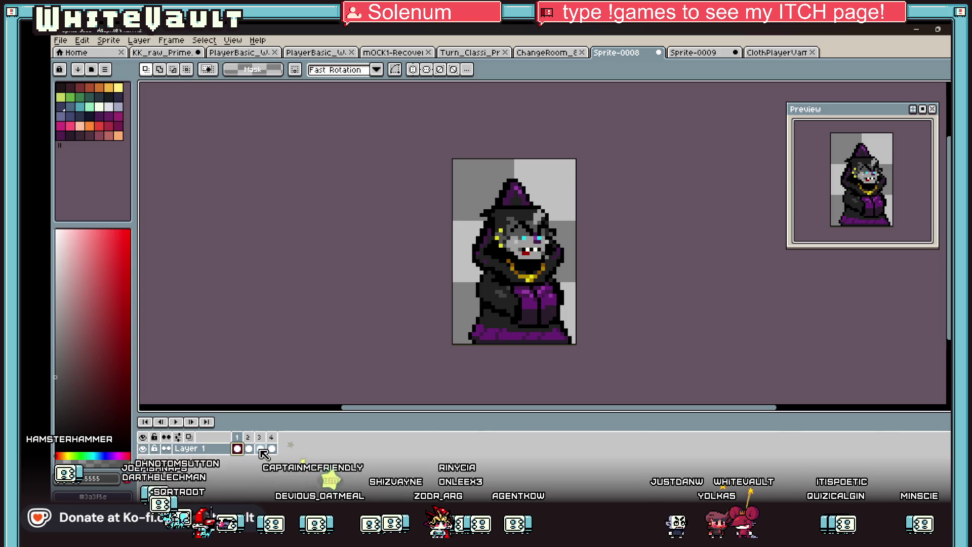
{"action": "left_click", "coordinate": [248, 449]}
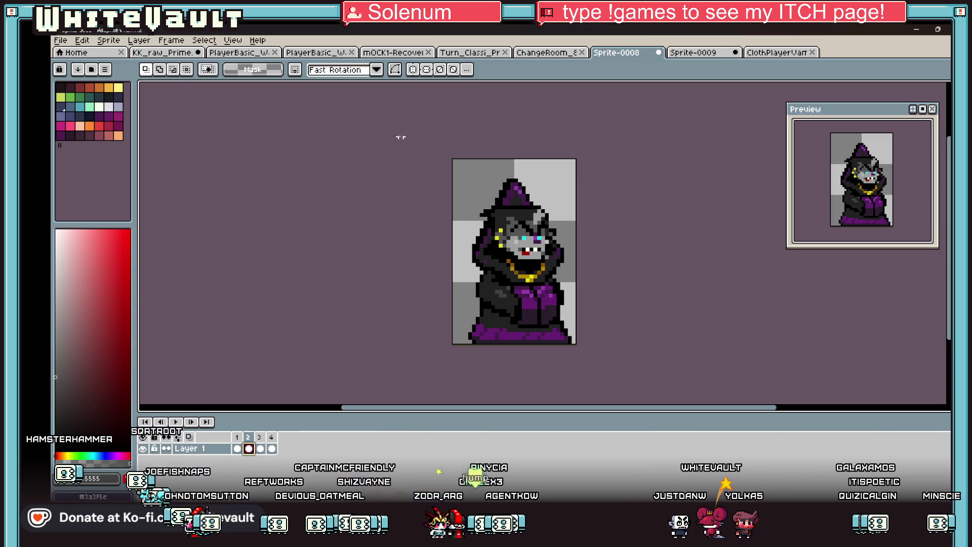
{"action": "scroll", "coordinate": [723, 360], "scroll_direction": "down", "scroll_amount": 2}
{"action": "left_click", "coordinate": [703, 323]}
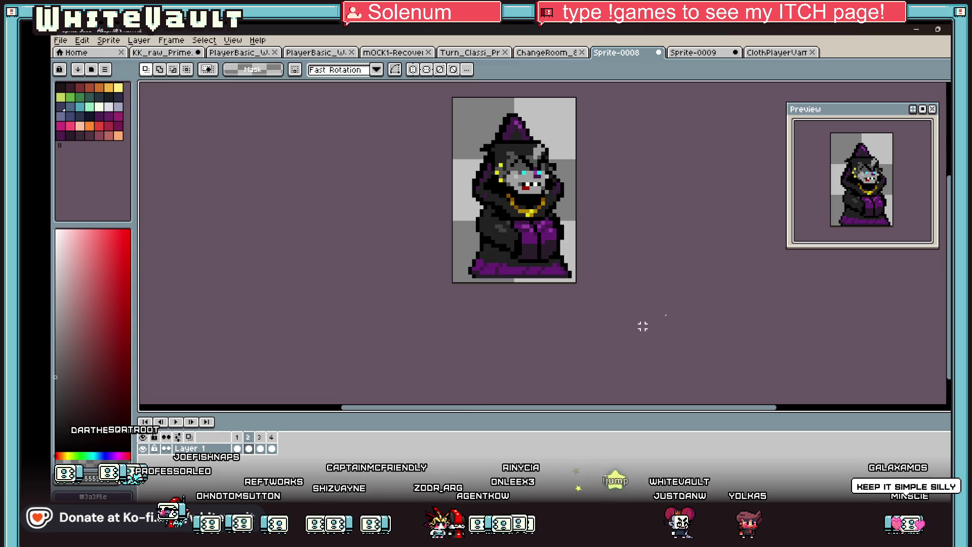
Step: Play the bob from frame 3, then nudge frame 4's whole wizard up one pixel
{"action": "key", "text": "Right"}
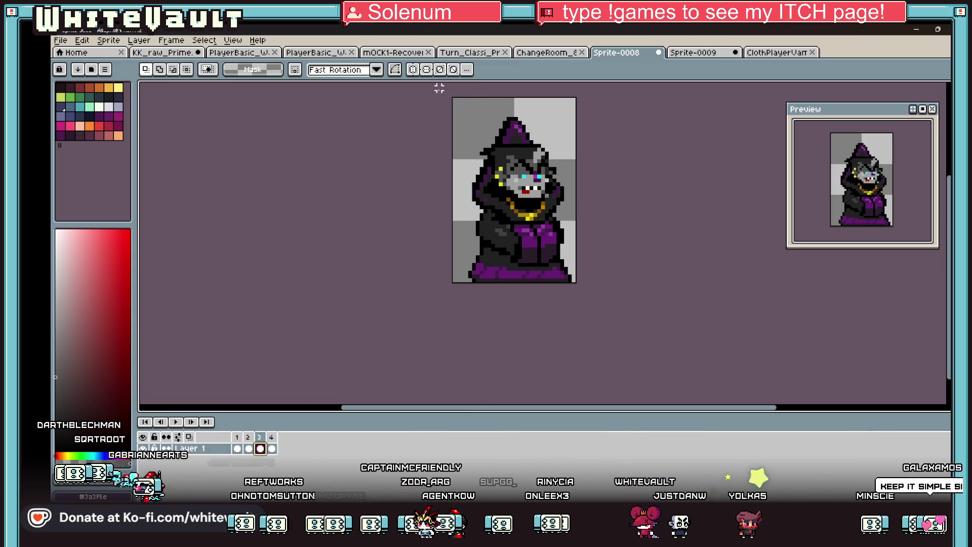
{"action": "key", "text": "Return"}
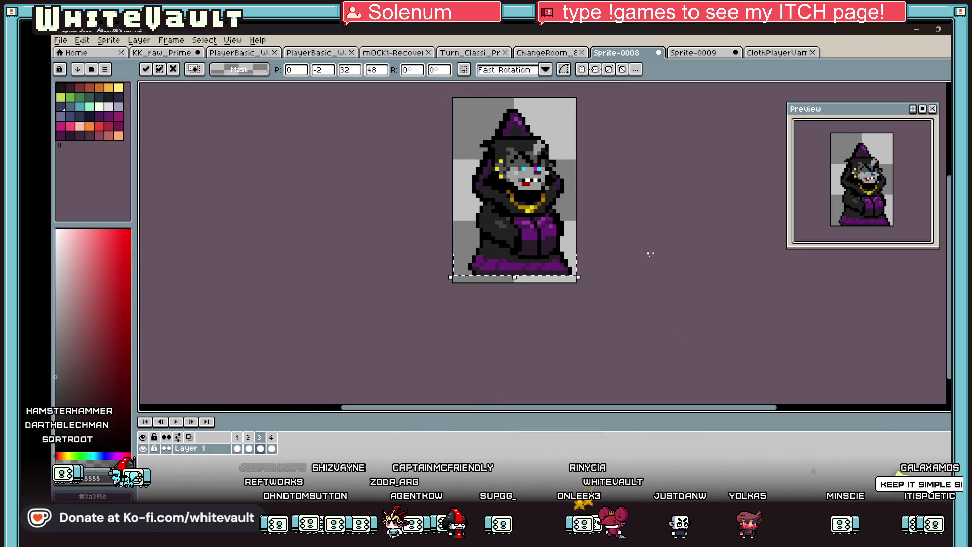
{"action": "key", "text": "Right"}
{"action": "key", "text": "ctrl+a"}
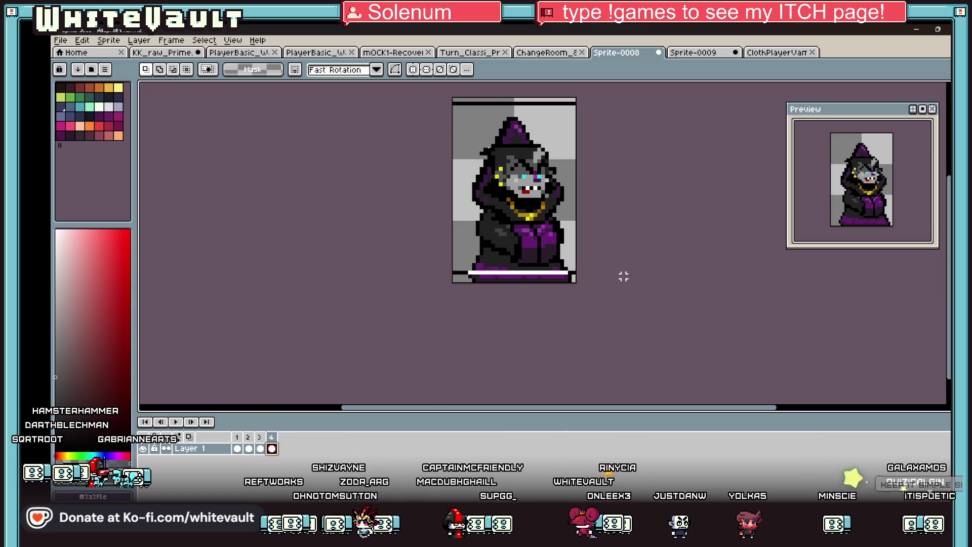
{"action": "key", "text": "Up"}
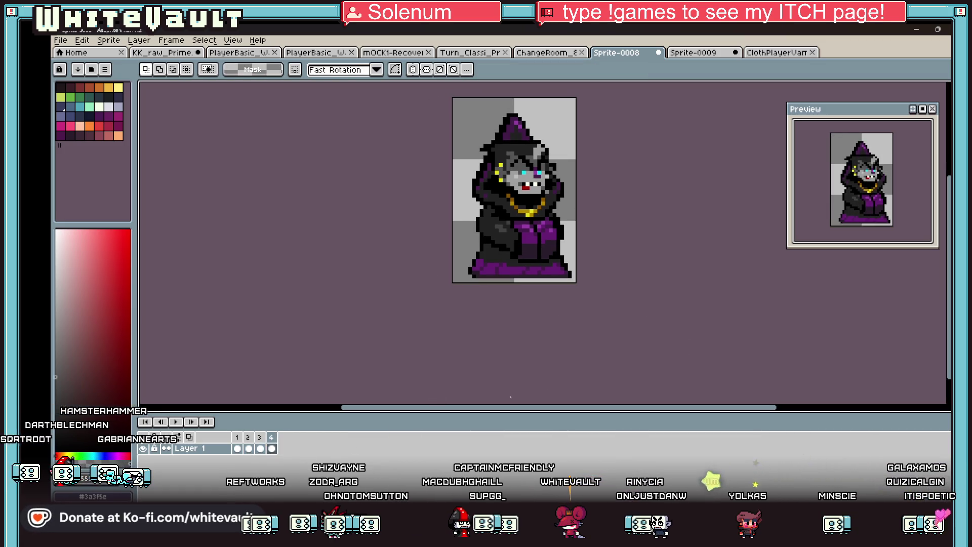
Step: Review poses in frames 1 through 4, ending with frame 4's context menu
{"action": "left_click", "coordinate": [237, 448]}
{"action": "left_click", "coordinate": [248, 448]}
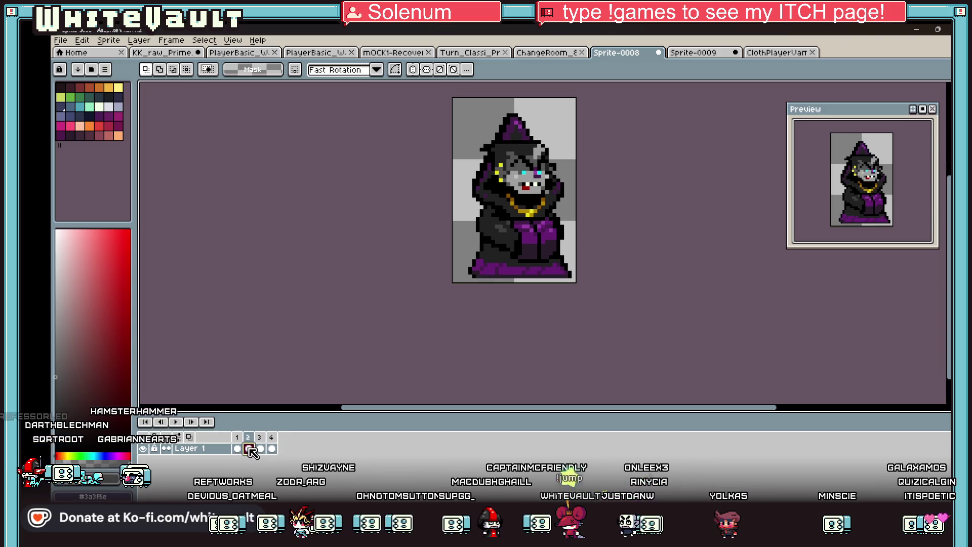
{"action": "left_click", "coordinate": [259, 449]}
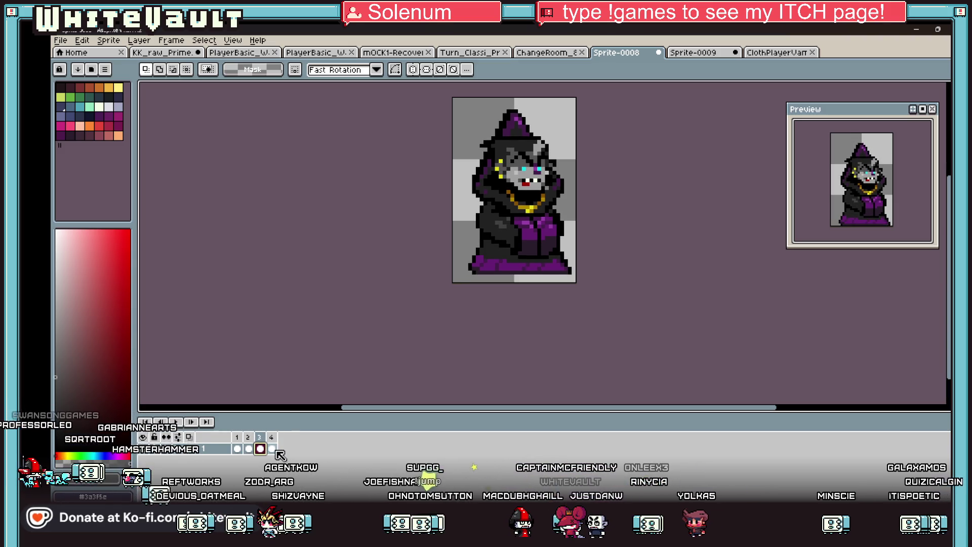
{"action": "left_click", "coordinate": [271, 448]}
{"action": "right_click", "coordinate": [274, 437]}
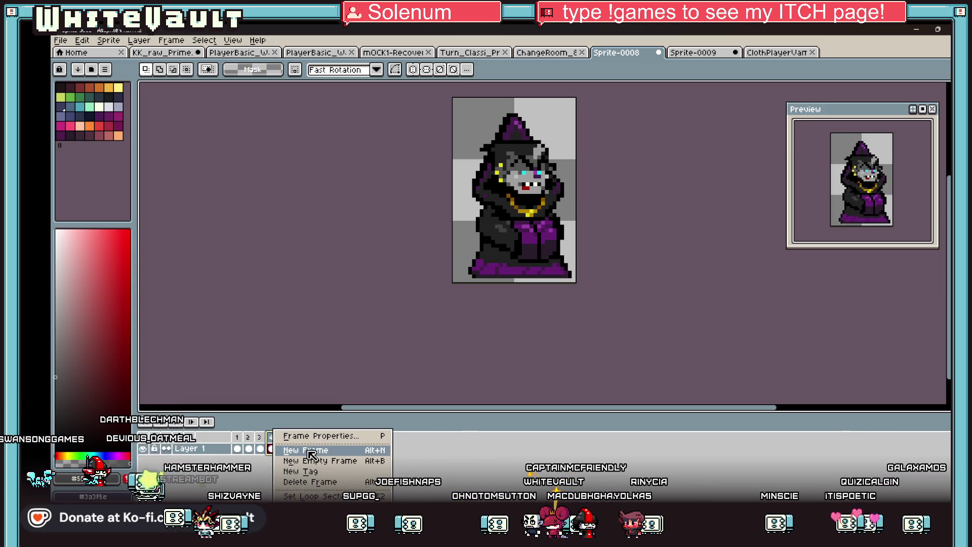
Step: Add a fifth frame, then paste the wizard pose into frames 1 and 3, raising frame 3 one pixel
{"action": "left_click", "coordinate": [310, 452]}
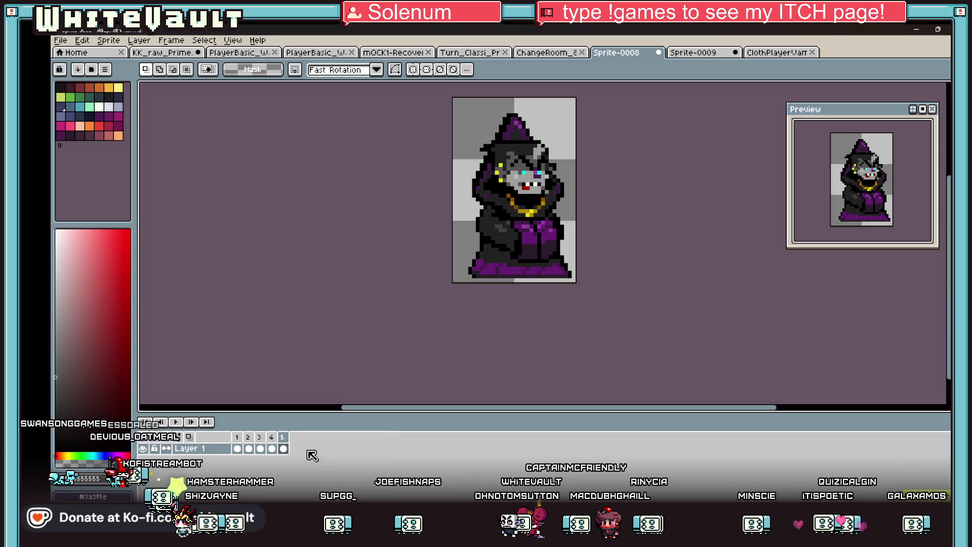
{"action": "left_click", "coordinate": [238, 449]}
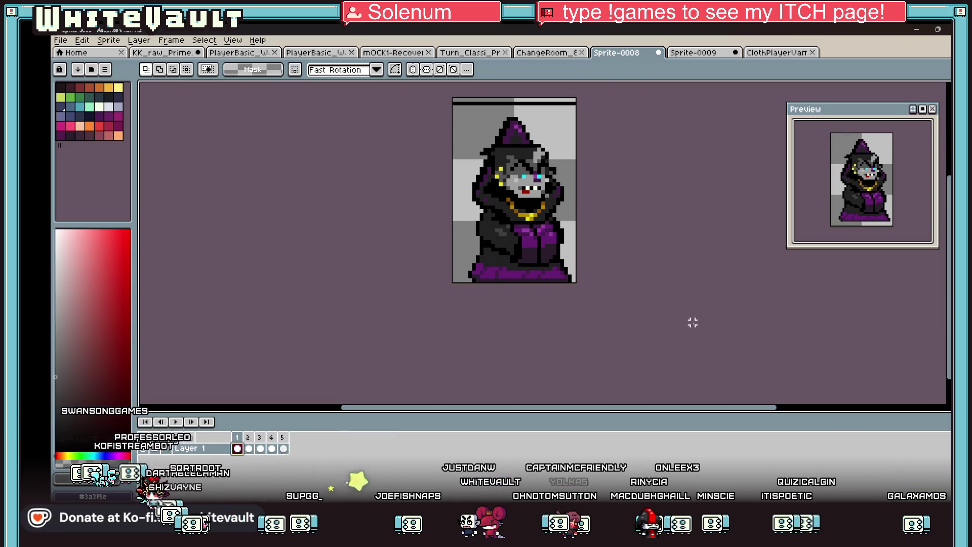
{"action": "key", "text": "ctrl+v"}
{"action": "key", "text": "Return"}
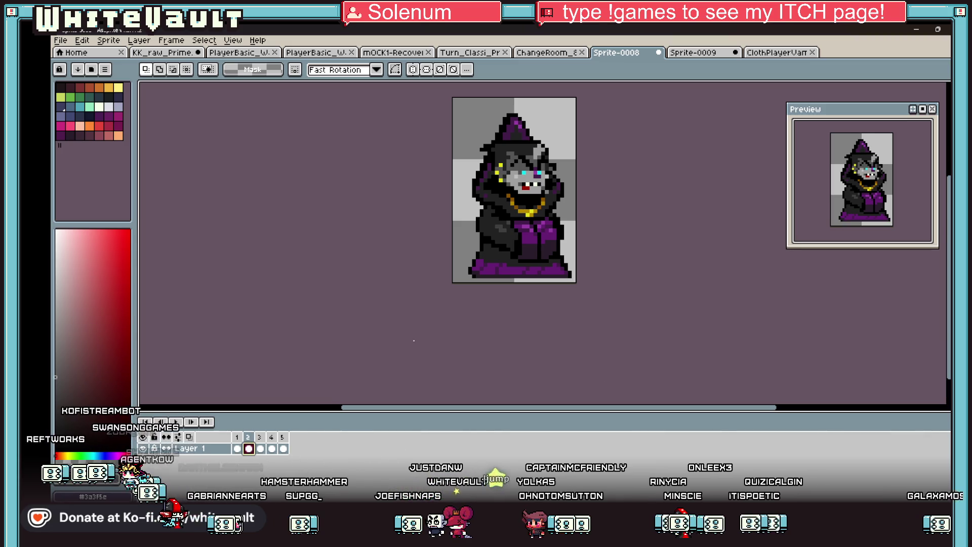
{"action": "key", "text": "ctrl+v"}
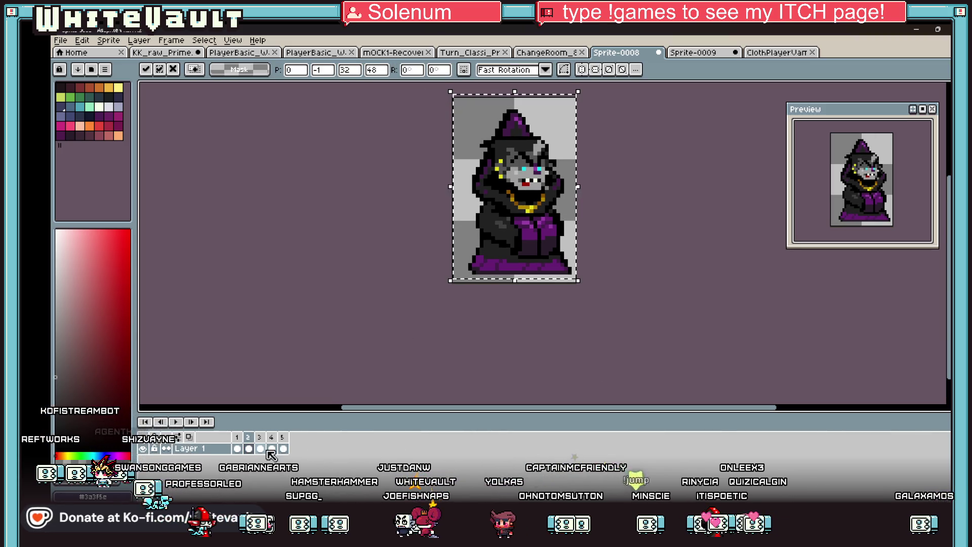
{"action": "left_click", "coordinate": [260, 448]}
{"action": "key", "text": "Up"}
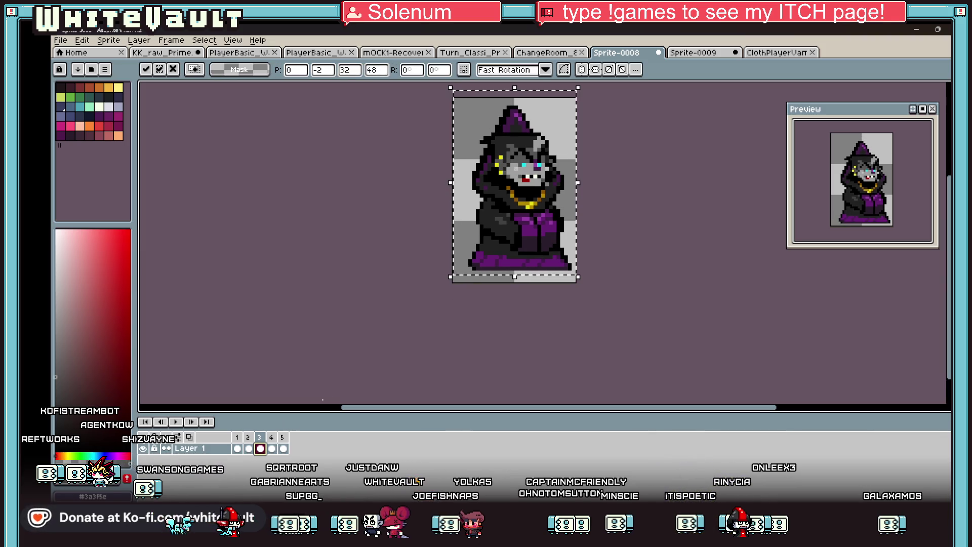
{"action": "left_click", "coordinate": [271, 448]}
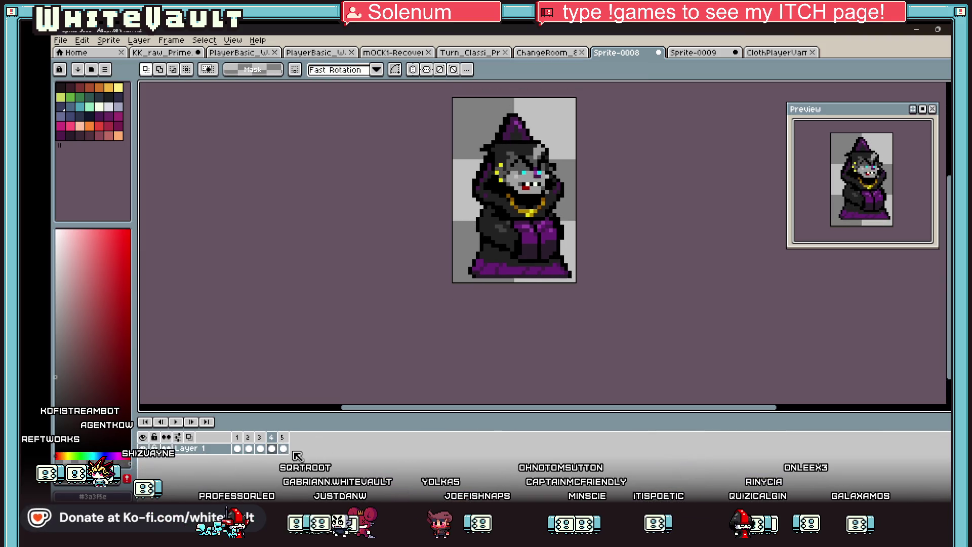
Step: Paste and commit the pose on frame 4, then review frames 1 through 4
{"action": "key", "text": "ctrl+v"}
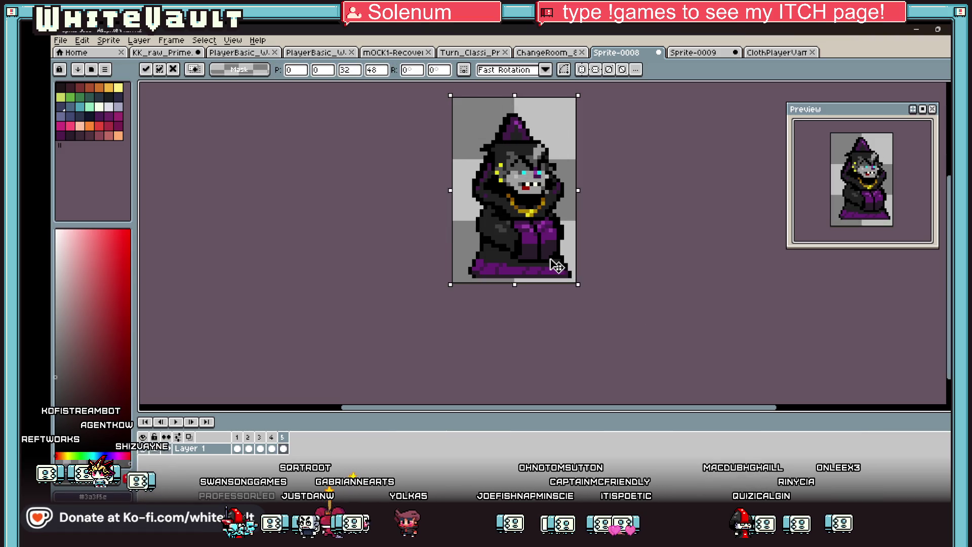
{"action": "left_click", "coordinate": [715, 284]}
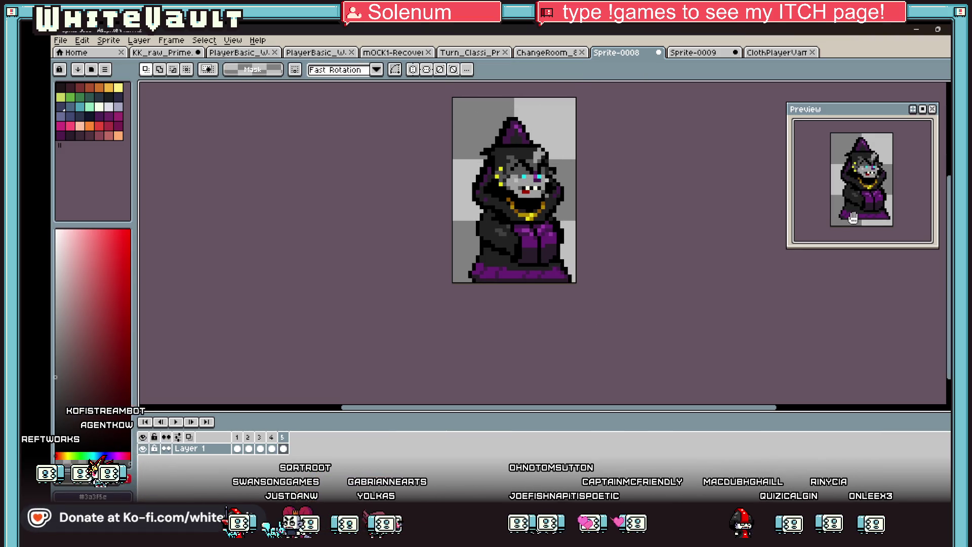
{"action": "left_click", "coordinate": [238, 448]}
{"action": "left_click", "coordinate": [254, 451]}
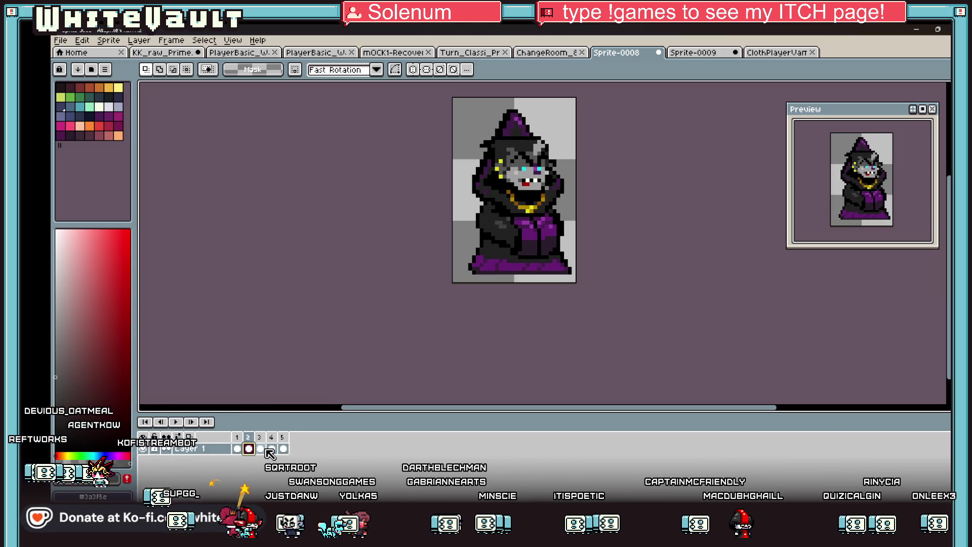
{"action": "left_click", "coordinate": [262, 449]}
{"action": "left_click", "coordinate": [238, 448]}
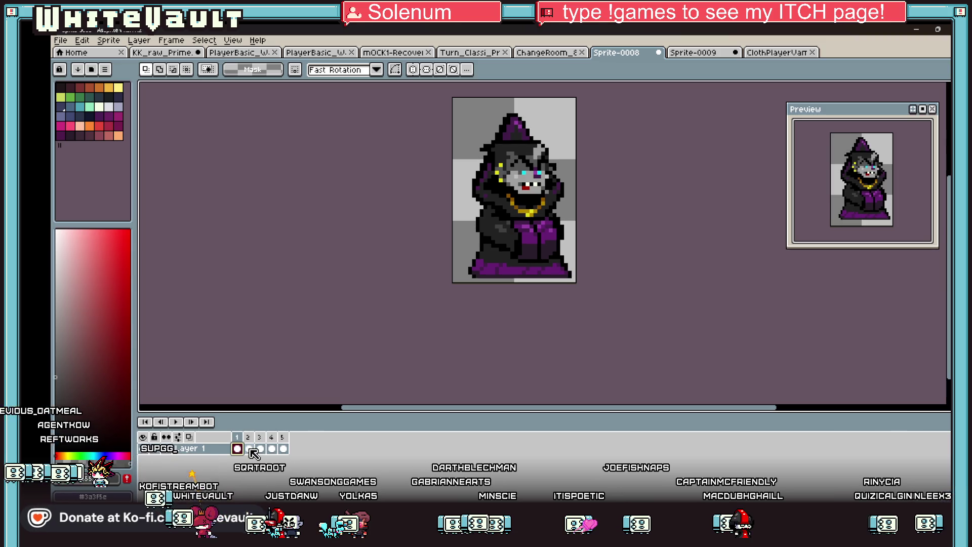
{"action": "left_click", "coordinate": [249, 449]}
{"action": "left_click", "coordinate": [260, 449]}
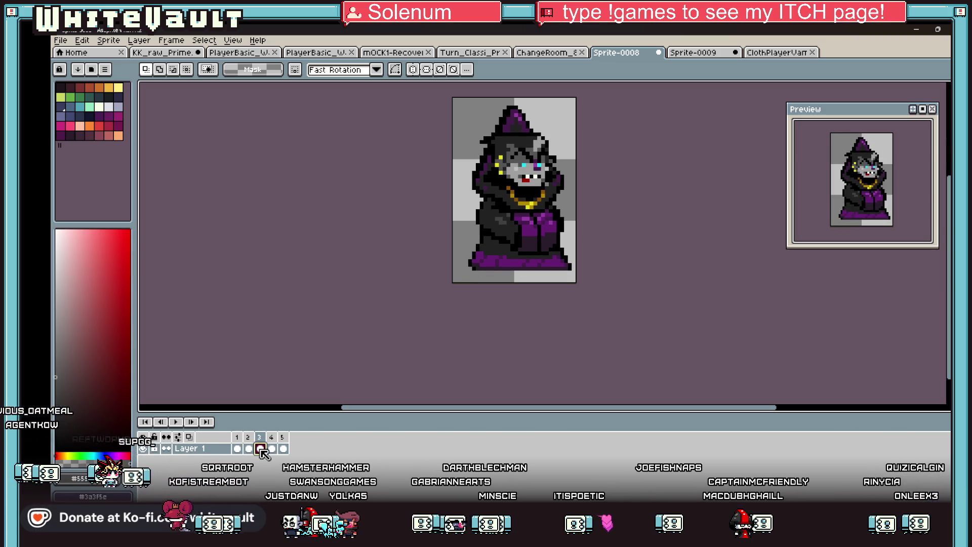
{"action": "left_click", "coordinate": [272, 449]}
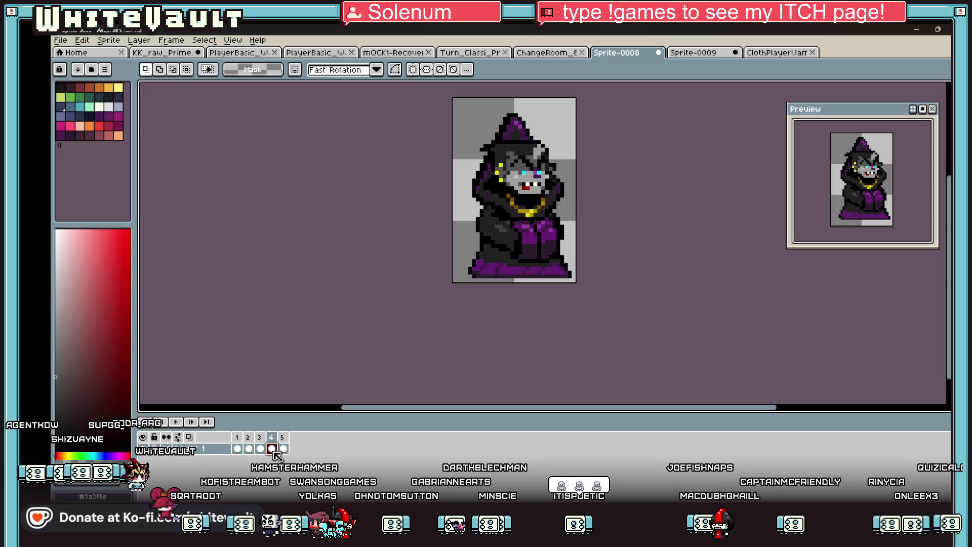
Step: Shift frame 1's wizard down one pixel and re-paste the pose there
{"action": "key", "text": "ctrl+a"}
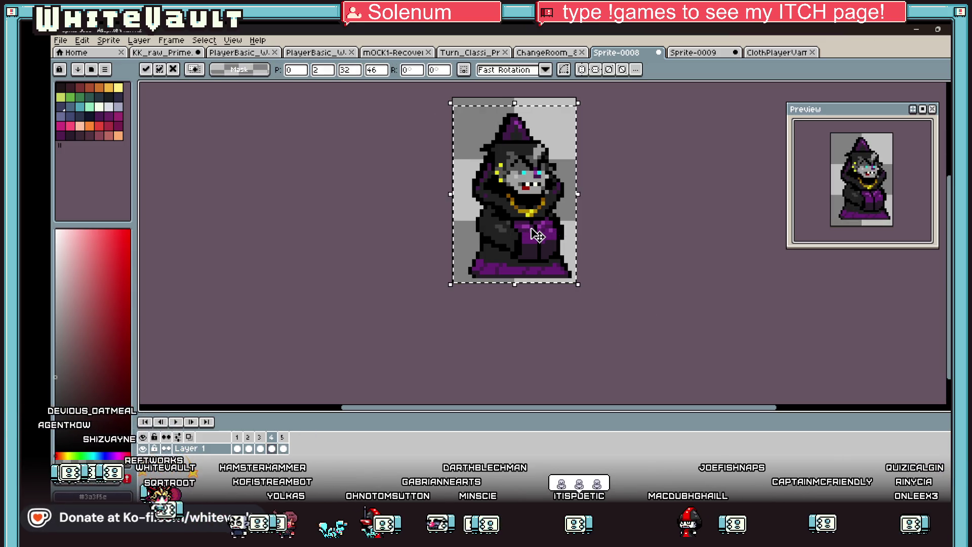
{"action": "left_click", "coordinate": [242, 448]}
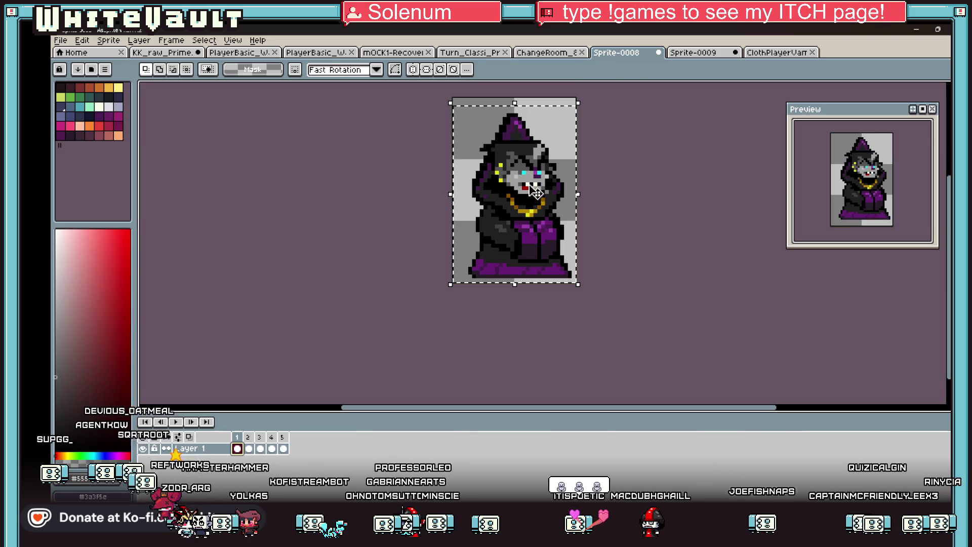
{"action": "key", "text": "Down"}
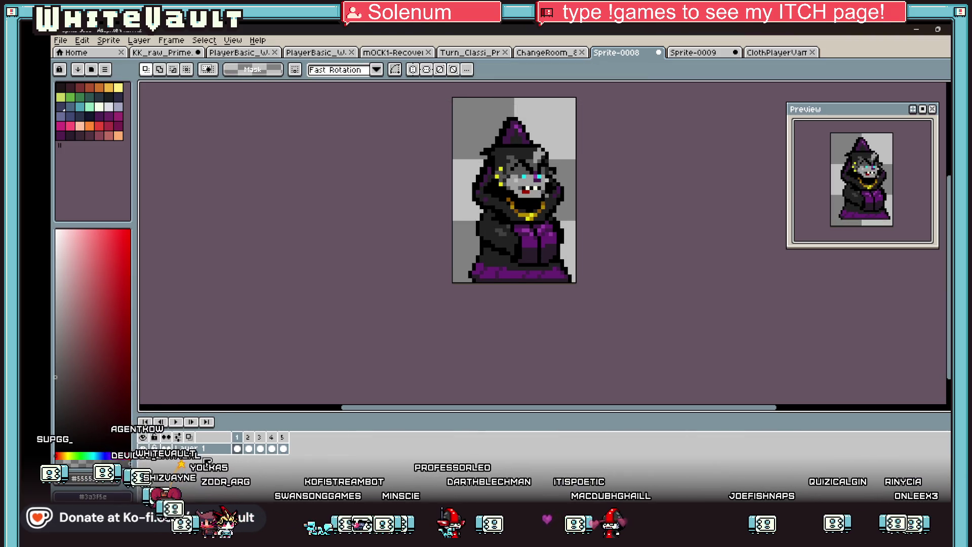
{"action": "left_click", "coordinate": [256, 450]}
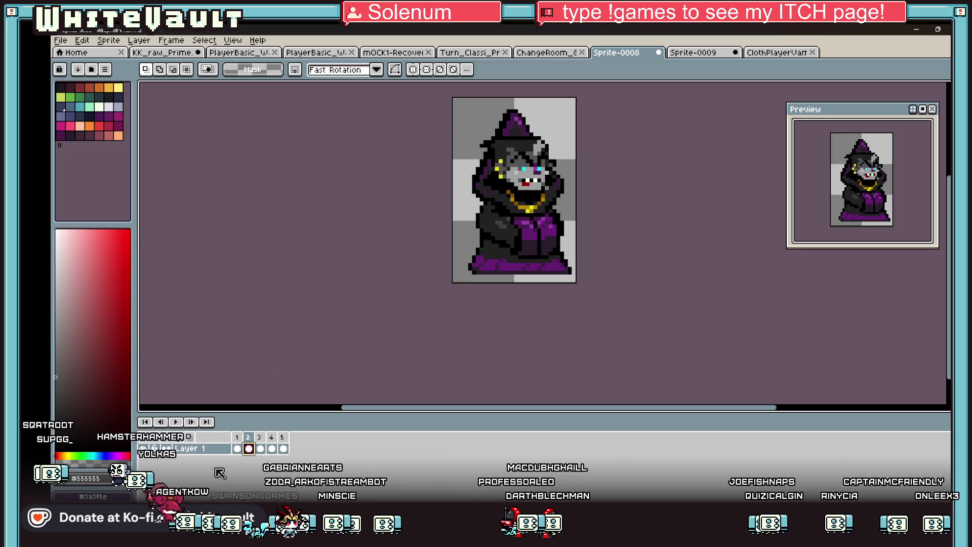
{"action": "left_click", "coordinate": [238, 449]}
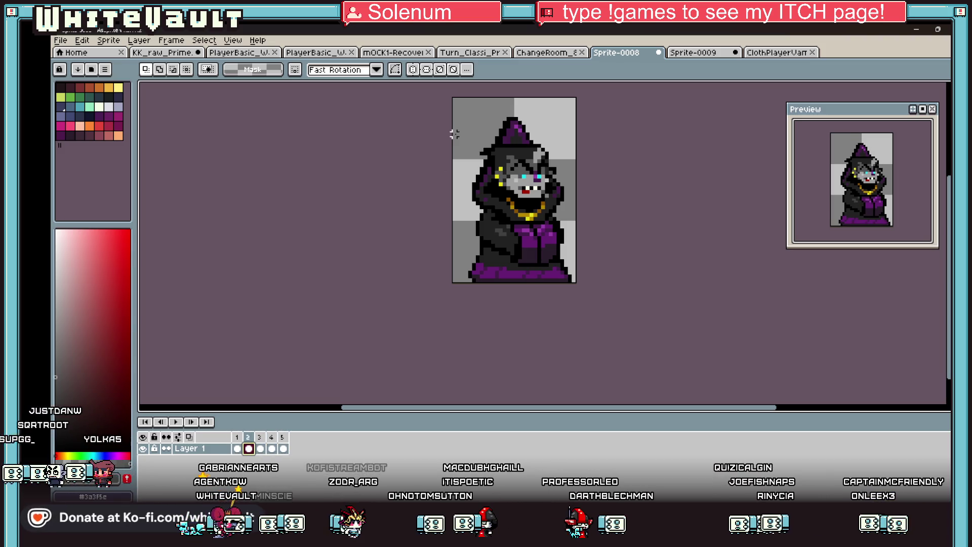
{"action": "key", "text": "ctrl+v"}
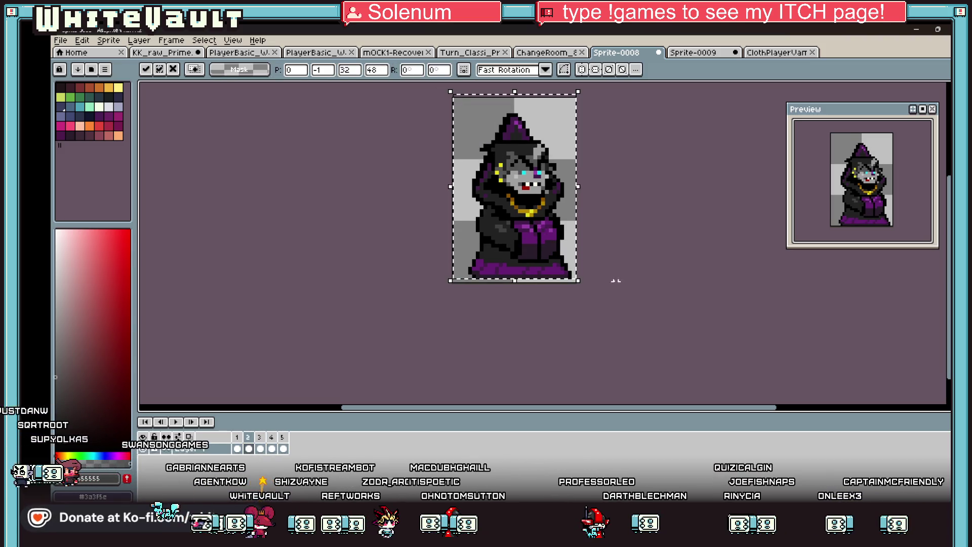
{"action": "key", "text": "Return"}
Step: Paste the pose into frame 3 raised a pixel, then into frame 4
{"action": "left_click", "coordinate": [261, 448]}
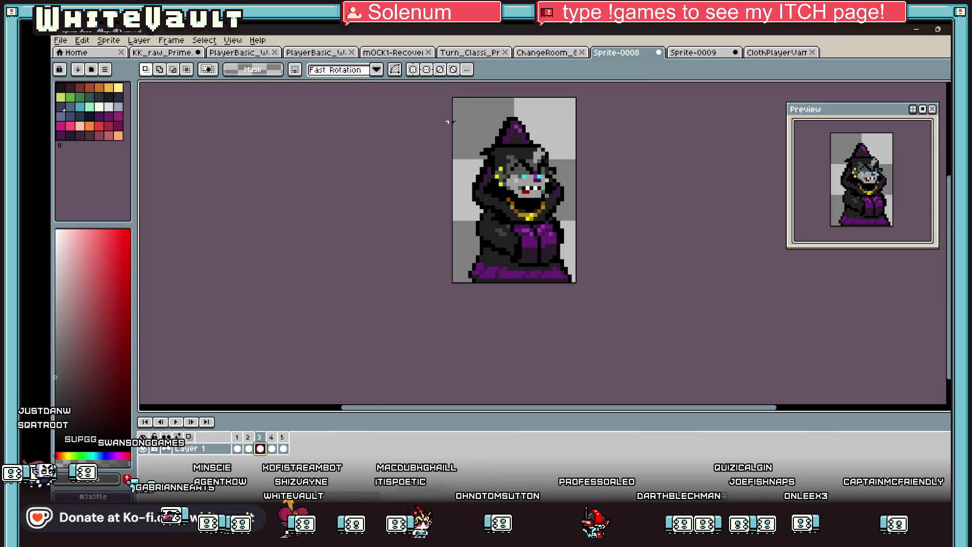
{"action": "key", "text": "ctrl+v"}
{"action": "key", "text": "Up"}
{"action": "key", "text": "Up"}
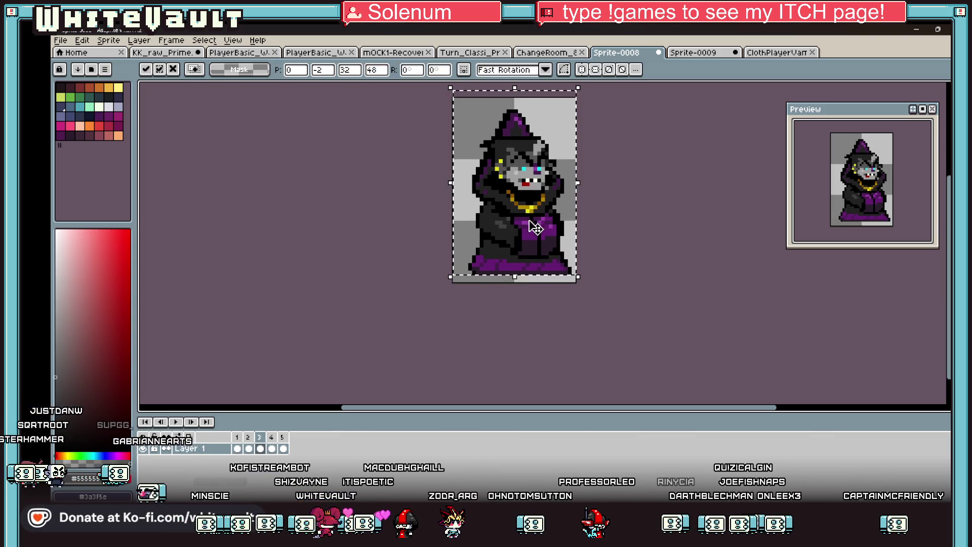
{"action": "key", "text": "Return"}
{"action": "key", "text": "Right"}
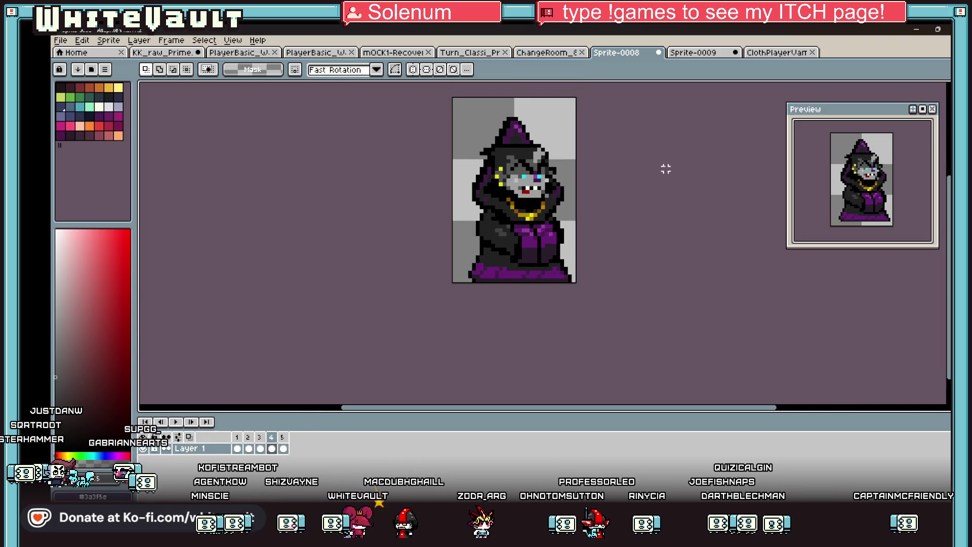
{"action": "key", "text": "ctrl+v"}
{"action": "key", "text": "Return"}
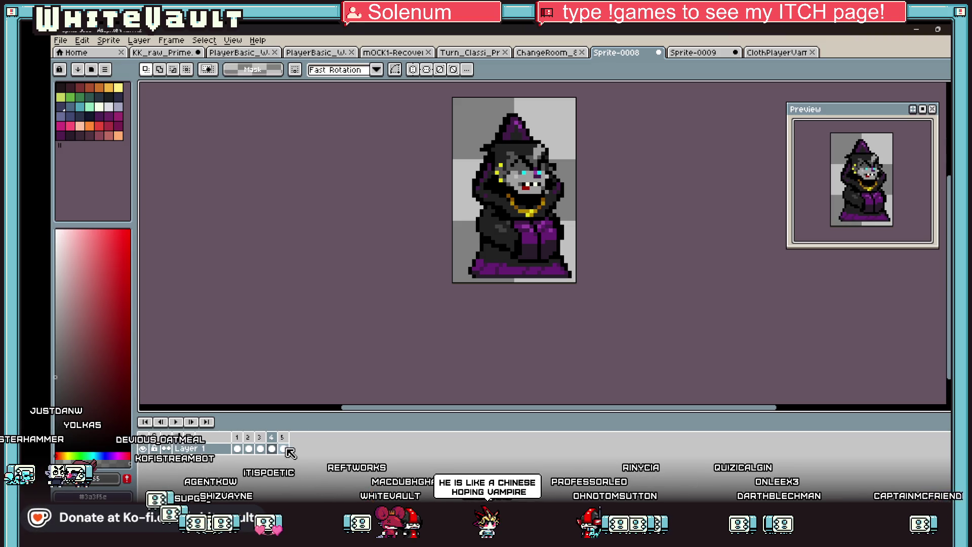
Step: Delete the extra fifth frame, leaving a four-frame animation
{"action": "left_click", "coordinate": [285, 448]}
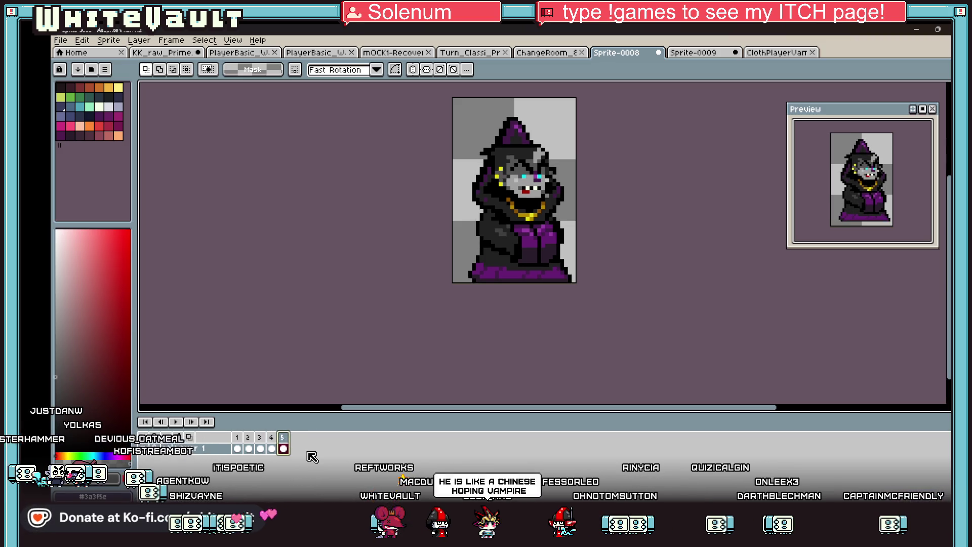
{"action": "right_click", "coordinate": [283, 436]}
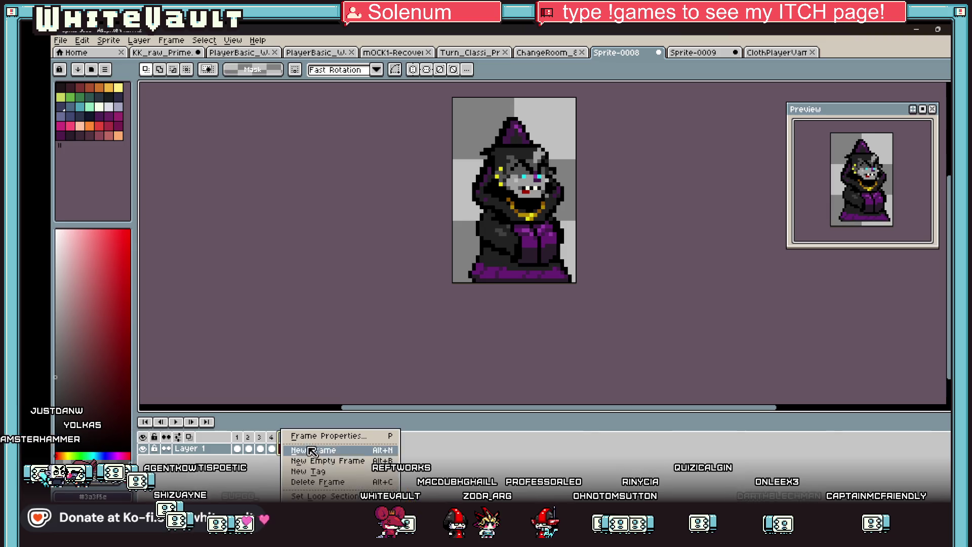
{"action": "left_click", "coordinate": [324, 482]}
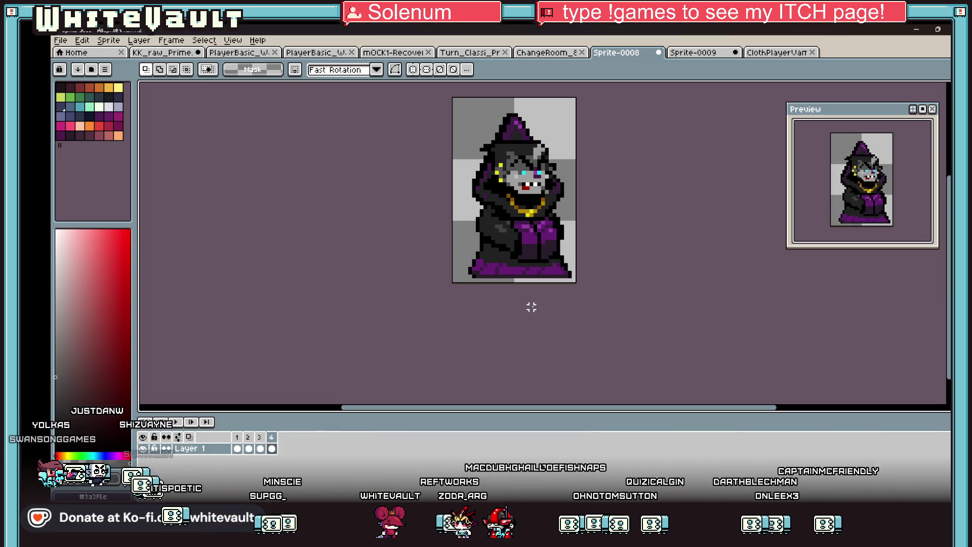
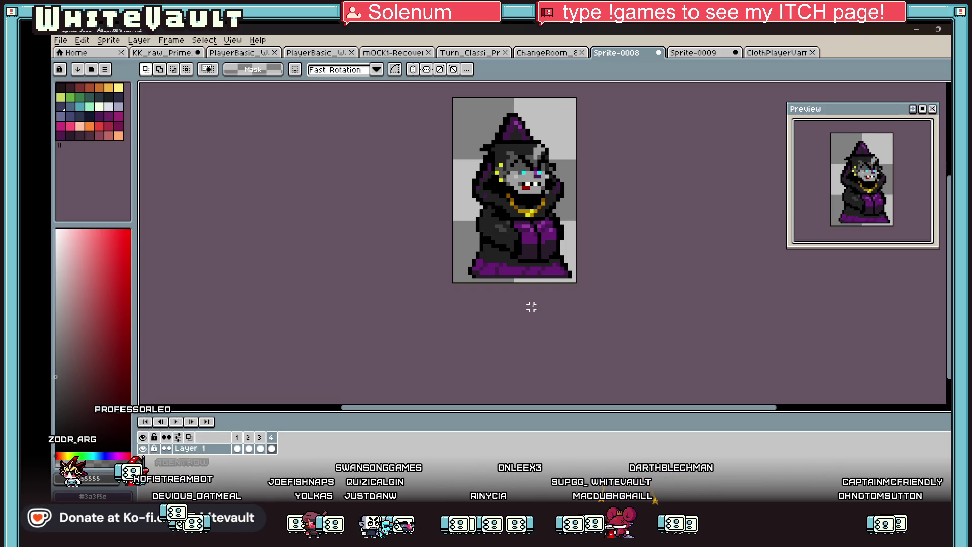
Step: Paint the stray grey pixels around the hooded vampire's face black
{"action": "scroll", "coordinate": [573, 241], "scroll_direction": "down", "scroll_amount": 3}
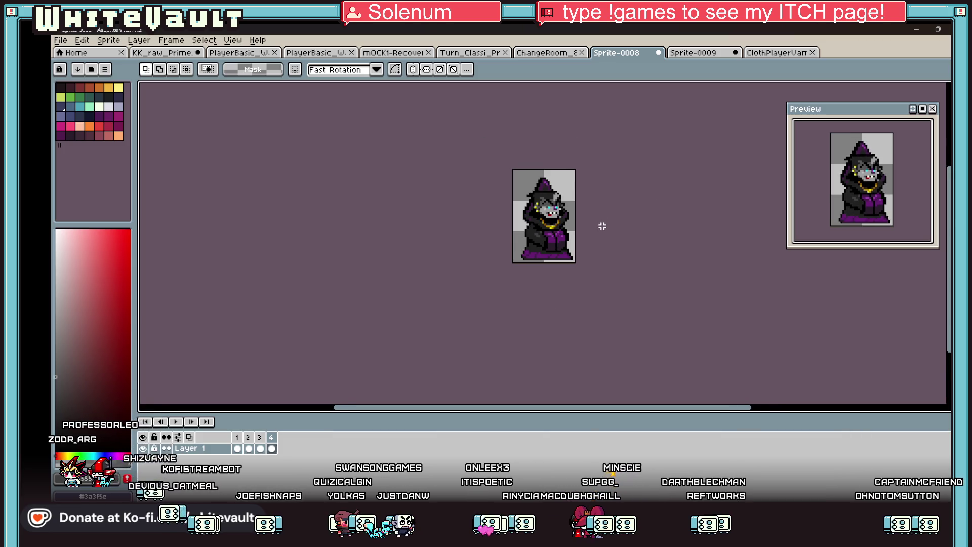
{"action": "scroll", "coordinate": [605, 223], "scroll_direction": "up", "scroll_amount": 1}
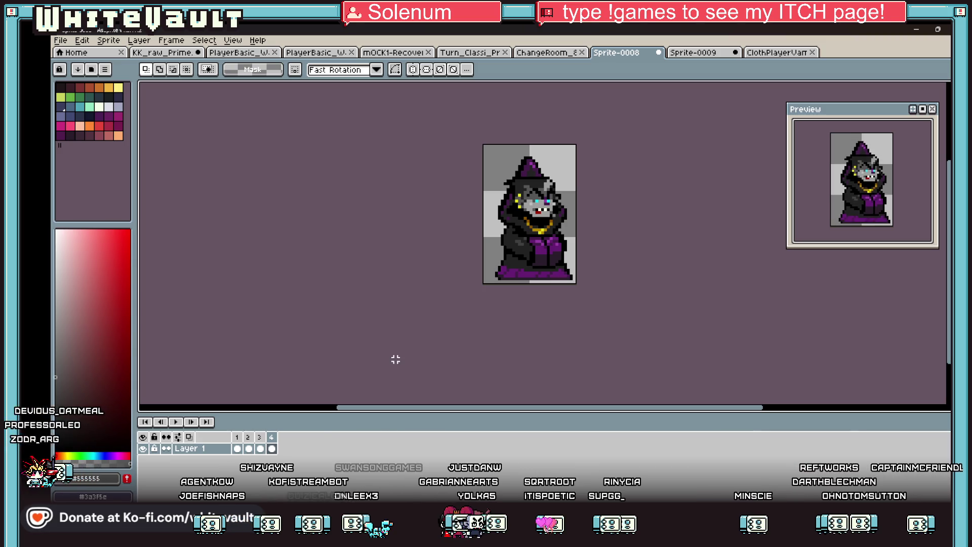
{"action": "key", "text": "Left"}
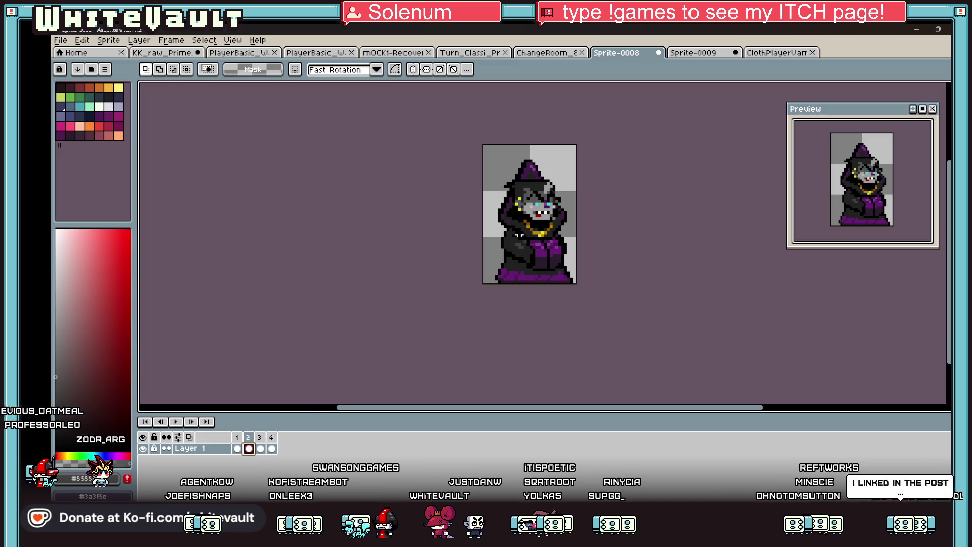
{"action": "scroll", "coordinate": [556, 201], "scroll_direction": "up", "scroll_amount": 2}
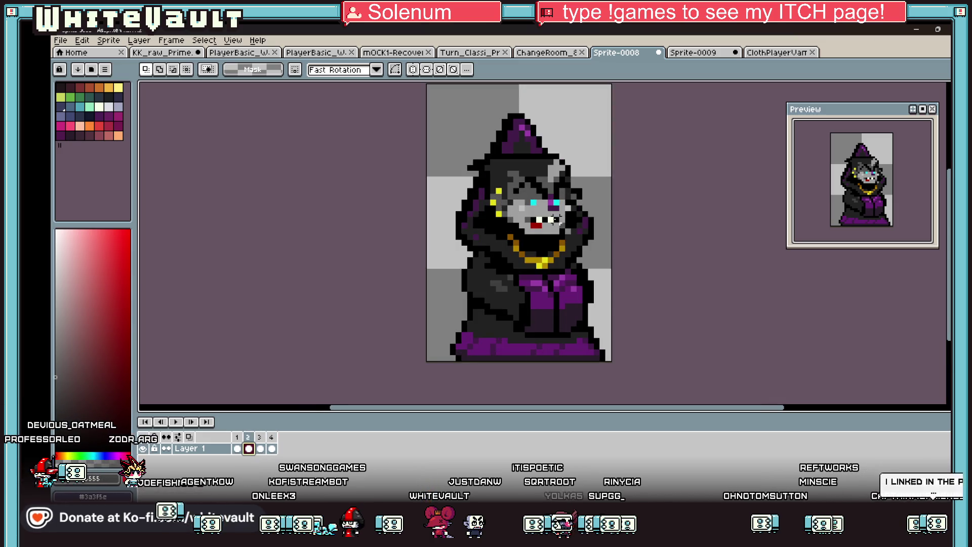
{"action": "key", "text": "i"}
{"action": "scroll", "coordinate": [543, 183], "scroll_direction": "up", "scroll_amount": 1}
{"action": "key", "text": "b"}
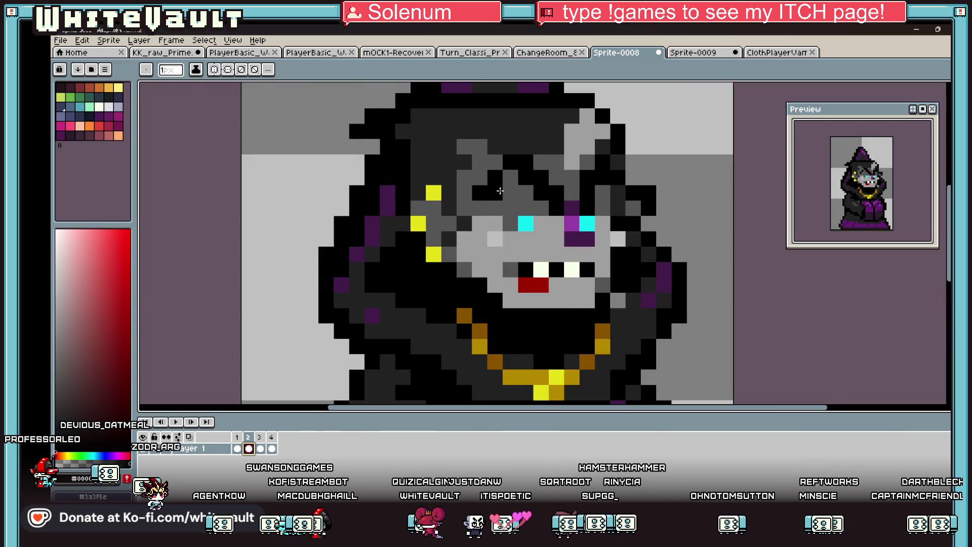
{"action": "scroll", "coordinate": [571, 194], "scroll_direction": "up", "scroll_amount": 1}
{"action": "left_click", "coordinate": [703, 194]}
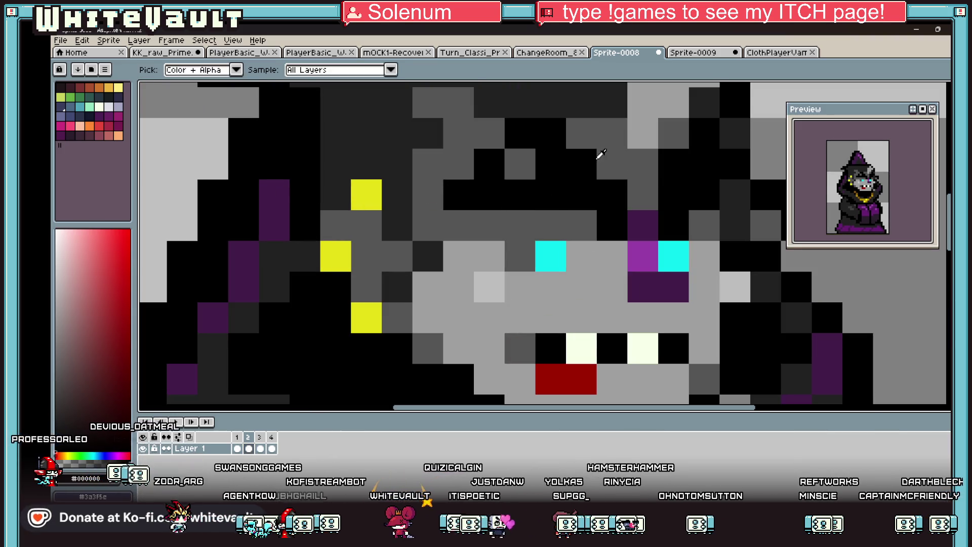
{"action": "left_click", "coordinate": [519, 162]}
{"action": "left_click", "coordinate": [478, 159], "text": "alt"}
Step: Lighten black pixels to grey across the brow, beside the eye and at the hood's right side
{"action": "mouse_move", "coordinate": [478, 160]}
{"action": "left_mouse_down"}
{"action": "mouse_move", "coordinate": [607, 162]}
{"action": "mouse_move", "coordinate": [516, 133]}
{"action": "left_mouse_up"}
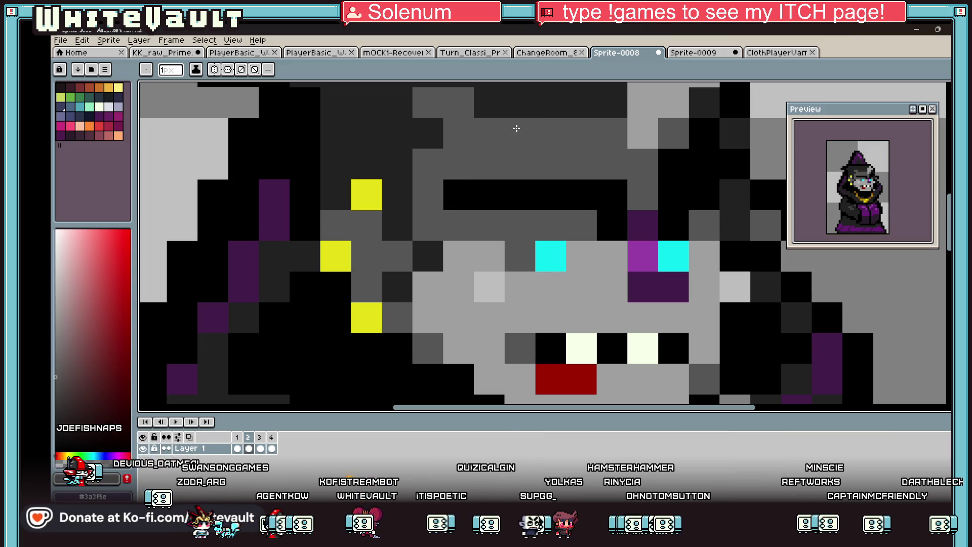
{"action": "left_click", "coordinate": [674, 165]}
{"action": "left_click", "coordinate": [695, 165]}
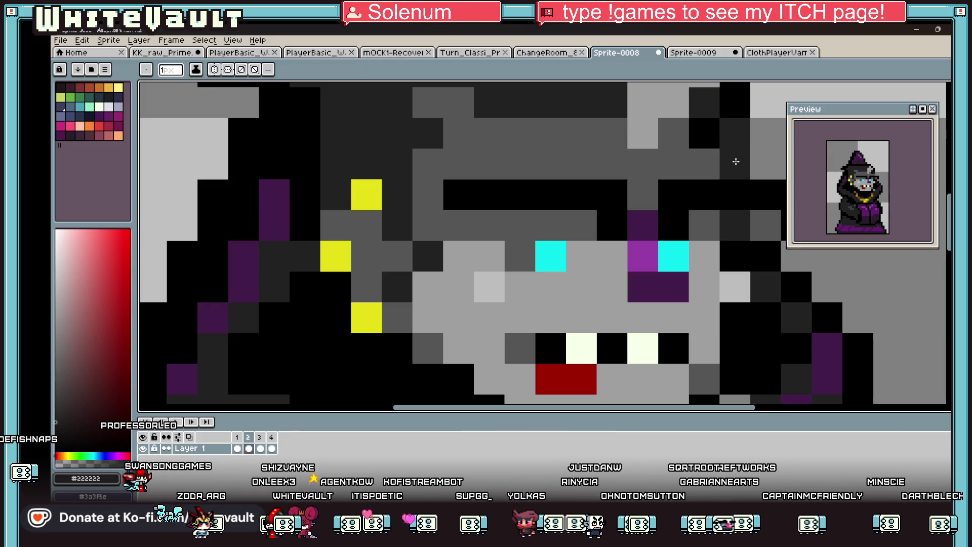
{"action": "left_click", "coordinate": [704, 142]}
{"action": "scroll", "coordinate": [704, 148], "scroll_direction": "down", "scroll_amount": 3}
{"action": "scroll", "coordinate": [716, 172], "scroll_direction": "down", "scroll_amount": 2}
{"action": "scroll", "coordinate": [719, 164], "scroll_direction": "up", "scroll_amount": 1}
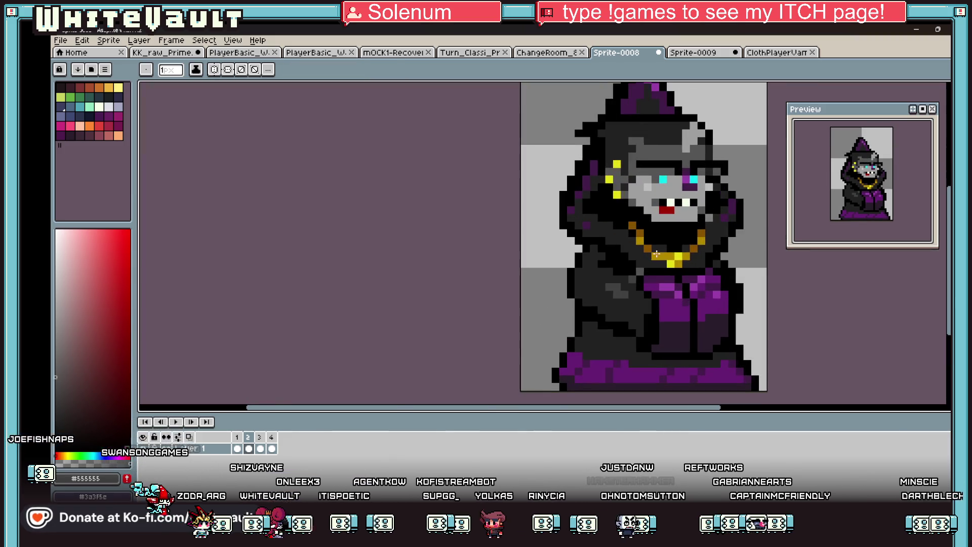
Step: Check frame 3 of the animation, then return to pixel painting
{"action": "left_click", "coordinate": [260, 448]}
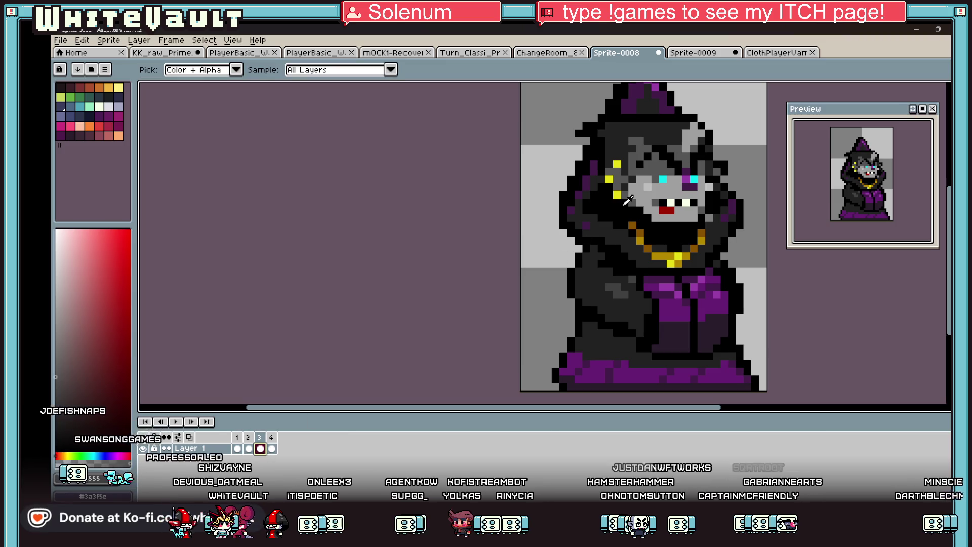
{"action": "left_click", "coordinate": [668, 155], "text": "alt"}
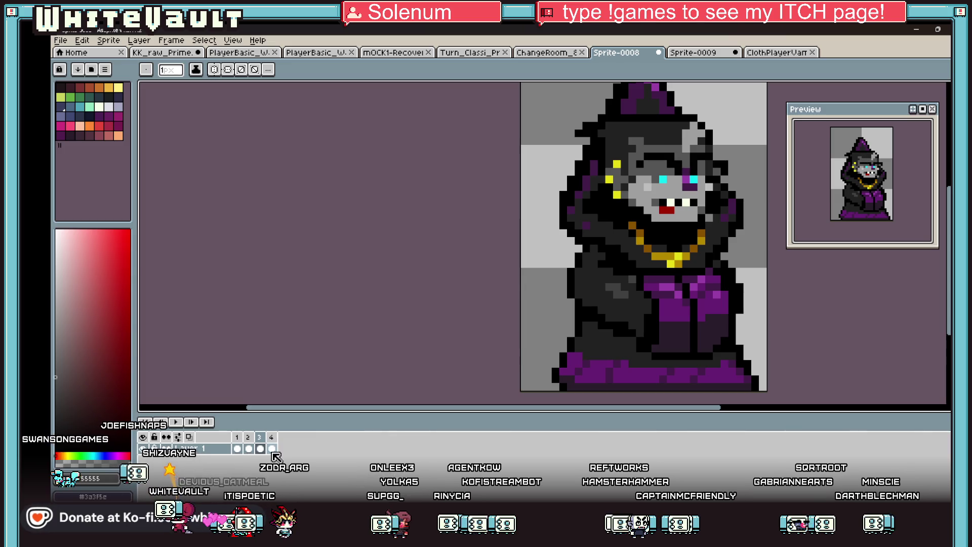
{"action": "scroll", "coordinate": [548, 302], "scroll_direction": "down", "scroll_amount": 5}
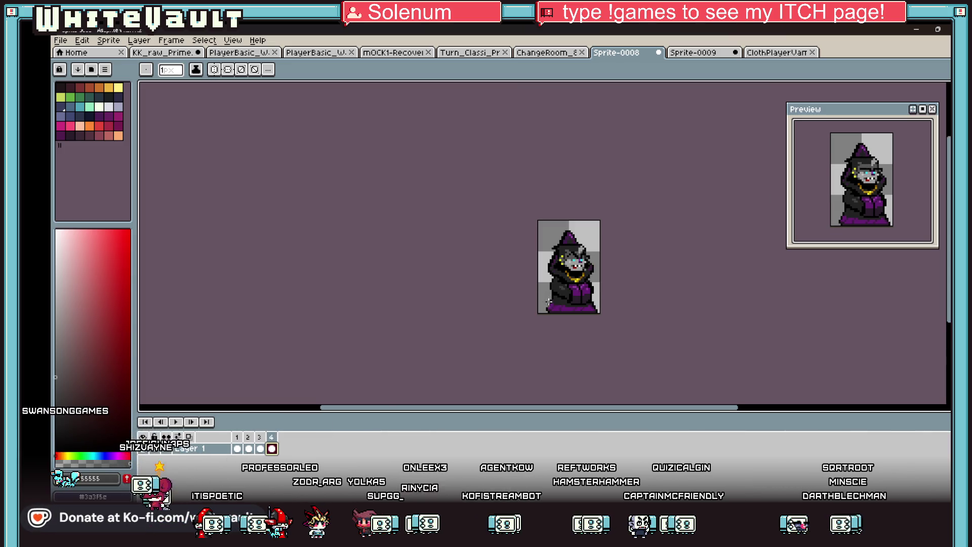
Step: Export the four frames as a sprite sheet arranged by rows
{"action": "left_click", "coordinate": [73, 40]}
{"action": "mouse_move", "coordinate": [76, 141]}
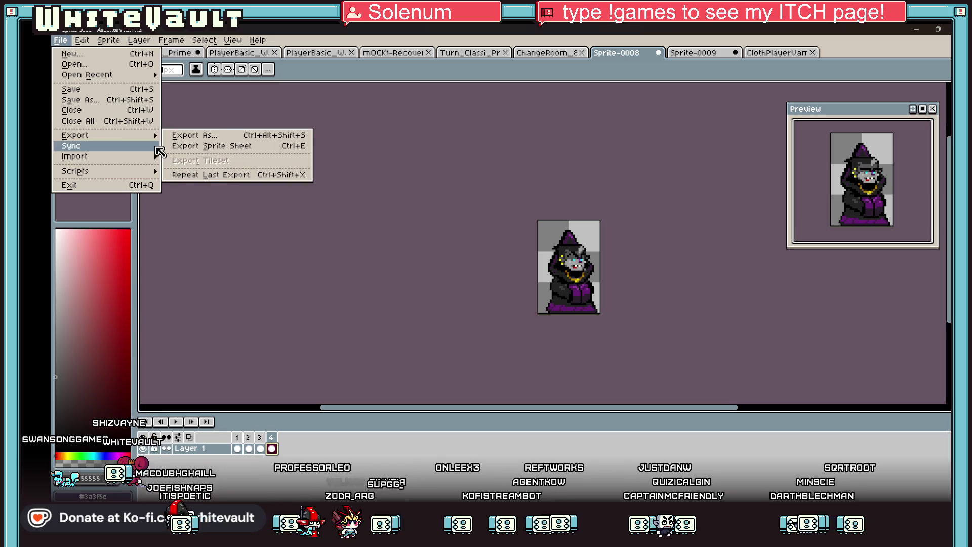
{"action": "left_click", "coordinate": [217, 179]}
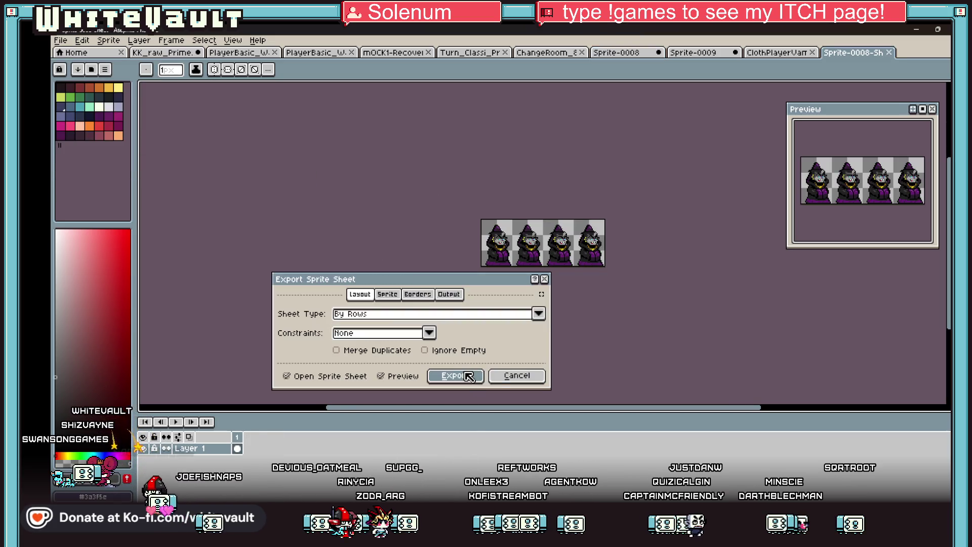
{"action": "left_click", "coordinate": [468, 376]}
Step: Set the grid to the selected frame area using Selection as Grid
{"action": "key", "text": "m"}
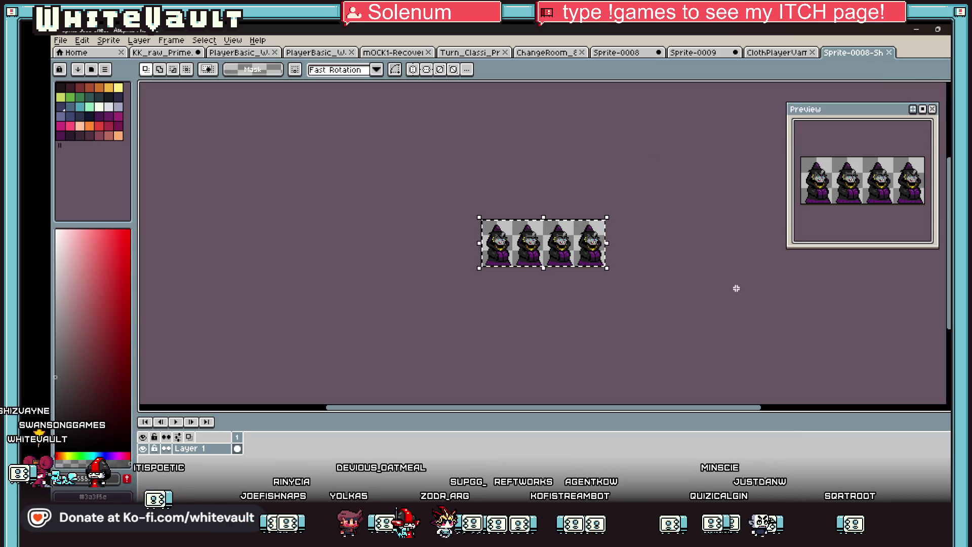
{"action": "left_click", "coordinate": [233, 40]}
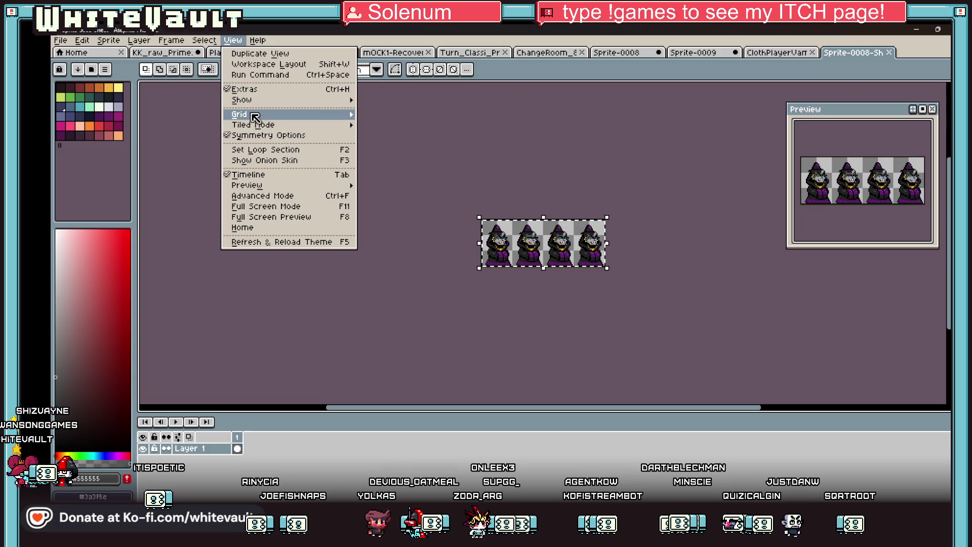
{"action": "mouse_move", "coordinate": [253, 115]}
{"action": "left_click", "coordinate": [392, 126]}
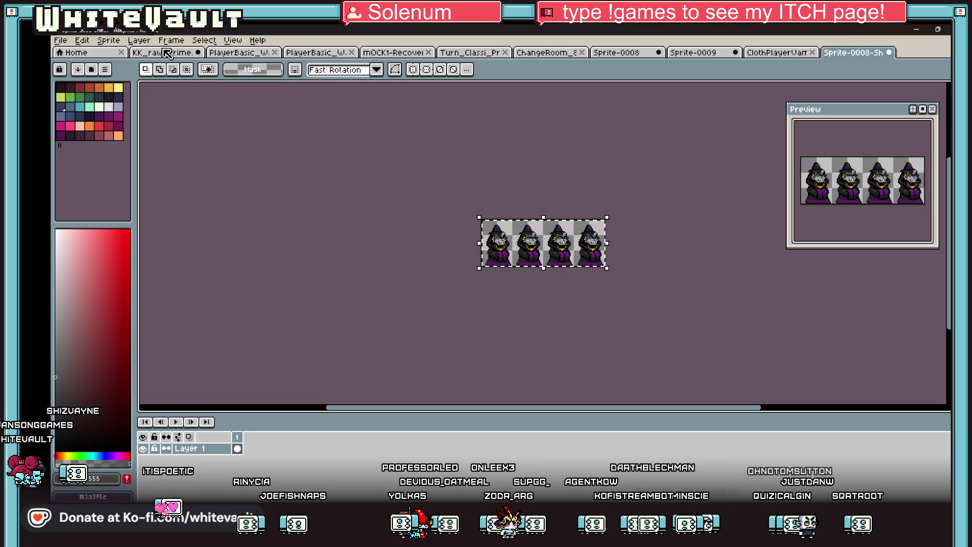
Step: Enlarge the canvas height to 312 px
{"action": "left_click", "coordinate": [109, 40]}
{"action": "left_click", "coordinate": [126, 101]}
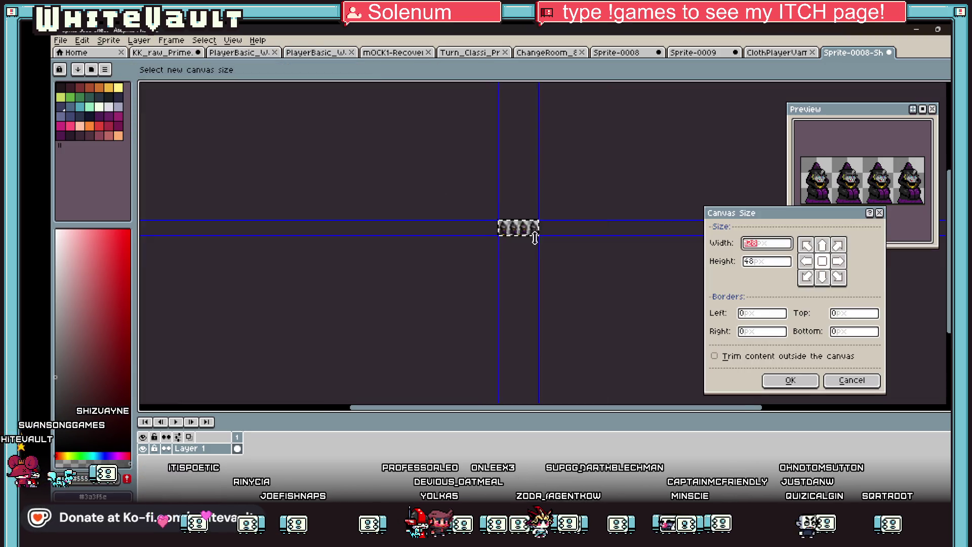
{"action": "left_click_drag", "start_coordinate": [534, 238], "coordinate": [551, 322]}
{"action": "left_click", "coordinate": [797, 380]}
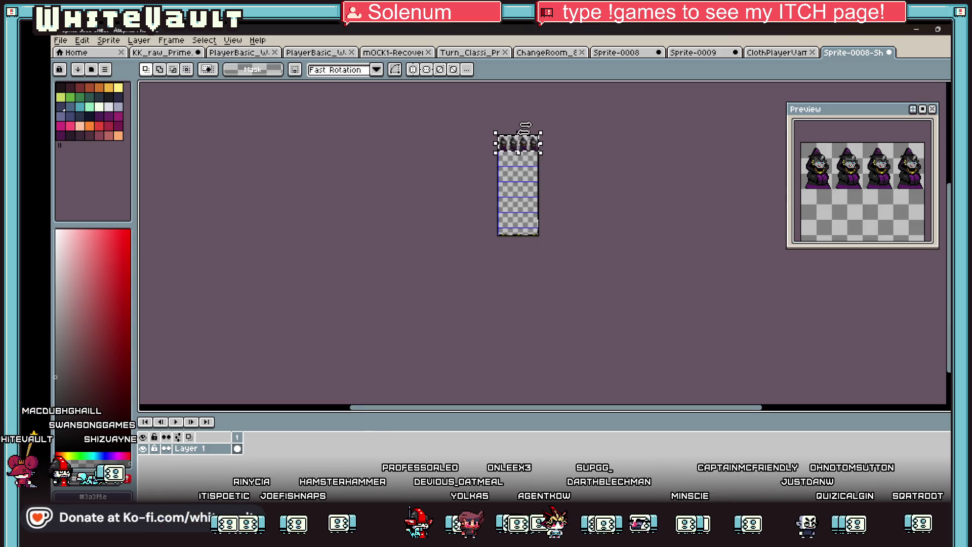
Step: Copy the row of sprites down and position it on the taller canvas
{"action": "scroll", "coordinate": [525, 125], "scroll_direction": "up", "scroll_amount": 2}
{"action": "mouse_move", "coordinate": [528, 128]}
{"action": "left_mouse_down"}
{"action": "mouse_move", "coordinate": [517, 347]}
{"action": "mouse_move", "coordinate": [527, 159]}
{"action": "mouse_move", "coordinate": [531, 253]}
{"action": "left_mouse_up"}
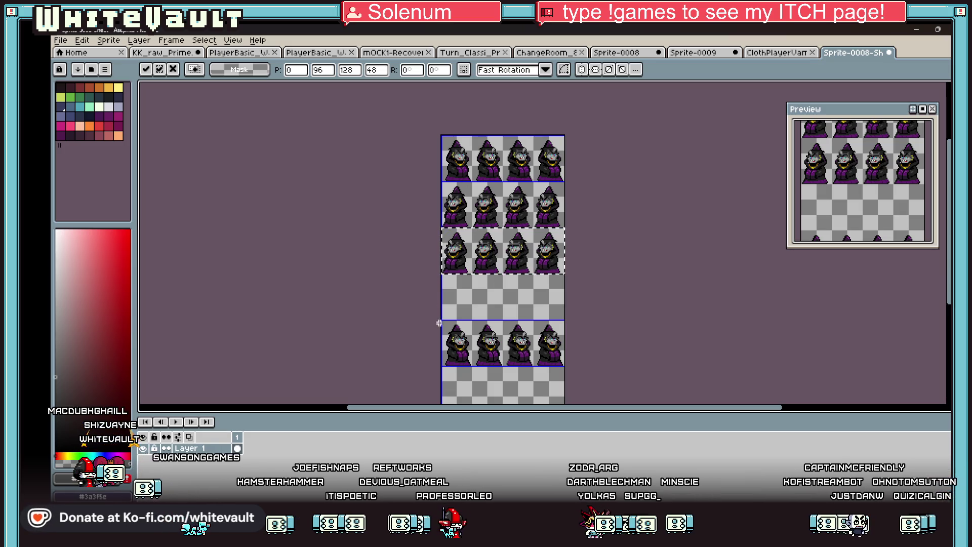
{"action": "scroll", "coordinate": [540, 325], "scroll_direction": "up", "scroll_amount": 2}
{"action": "left_click_drag", "start_coordinate": [540, 325], "coordinate": [545, 280]}
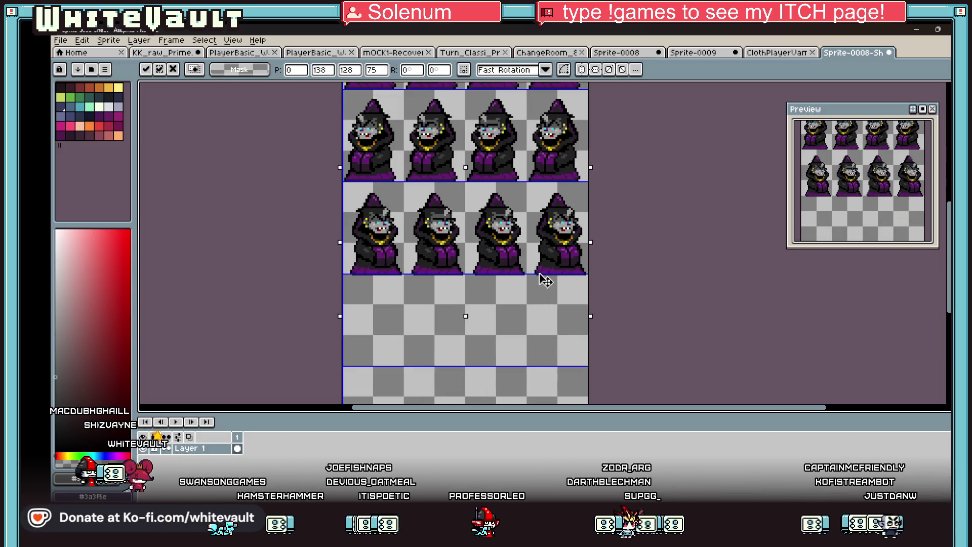
{"action": "scroll", "coordinate": [656, 251], "scroll_direction": "down", "scroll_amount": 2}
{"action": "key", "text": "Return"}
{"action": "scroll", "coordinate": [521, 179], "scroll_direction": "down", "scroll_amount": 1}
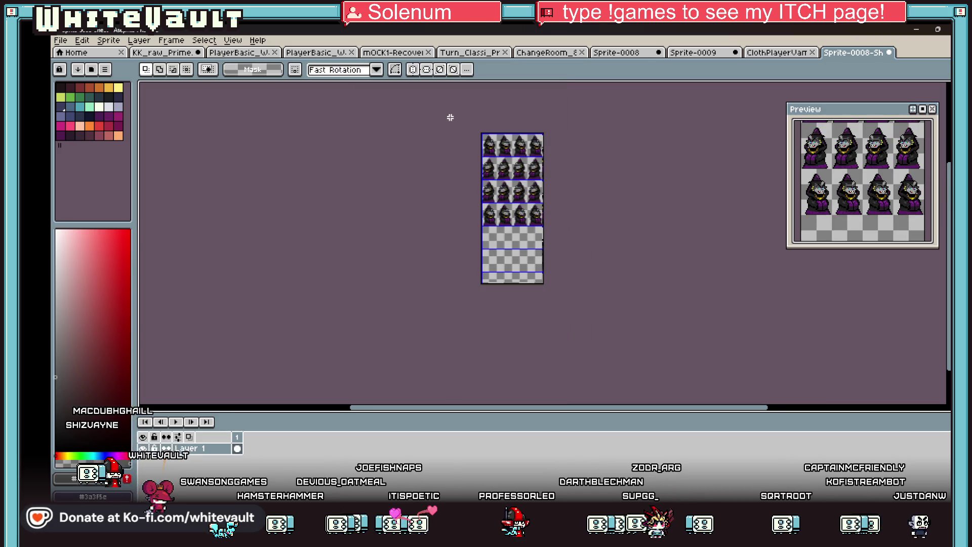
{"action": "scroll", "coordinate": [544, 208], "scroll_direction": "up", "scroll_amount": 3}
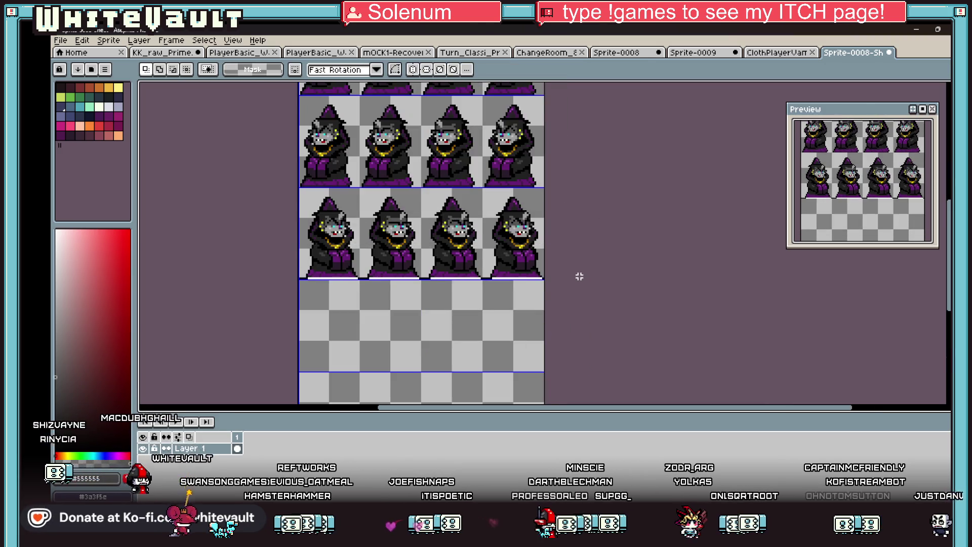
Step: Crop the canvas to the selected sprite block
{"action": "left_click", "coordinate": [232, 40]}
{"action": "mouse_move", "coordinate": [129, 41]}
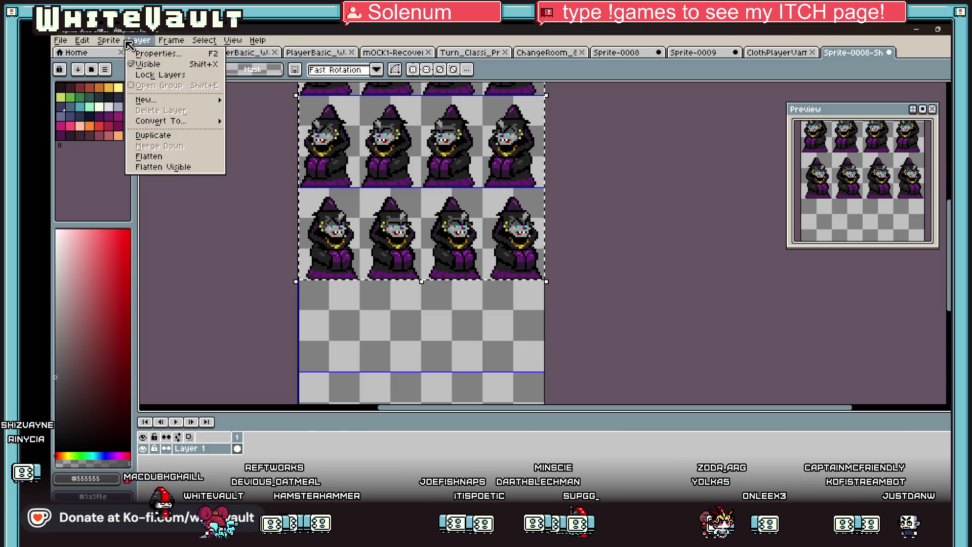
{"action": "left_click", "coordinate": [145, 128]}
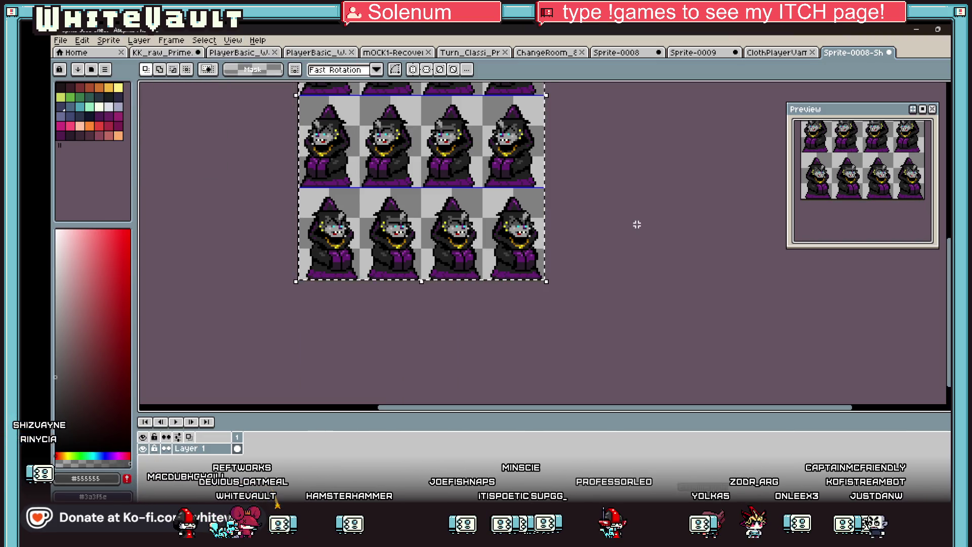
{"action": "left_click", "coordinate": [60, 40]}
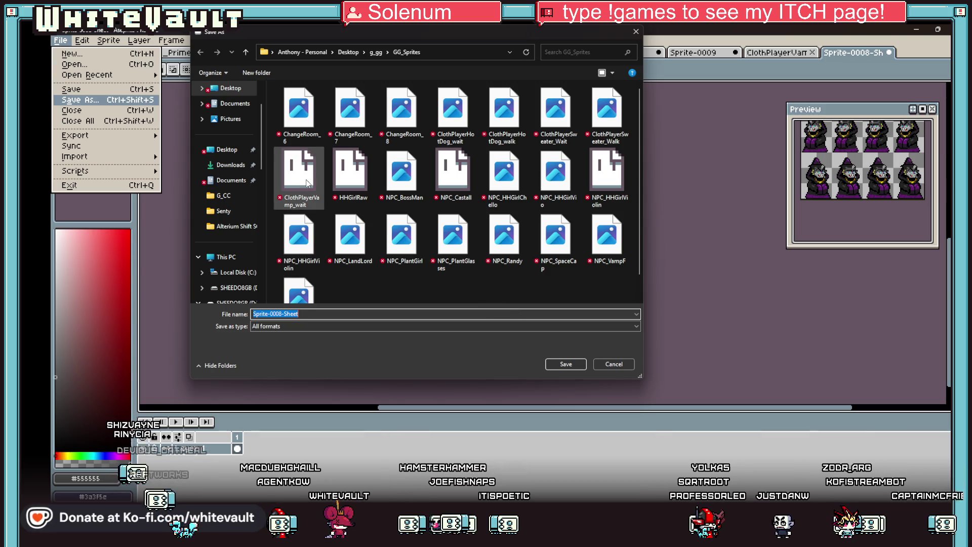
Step: Save the sheet as ClothPlayerVamp_walk.png in GG_Sprites
{"action": "left_click", "coordinate": [299, 177]}
{"action": "left_click", "coordinate": [316, 314]}
{"action": "left_click", "coordinate": [318, 314]}
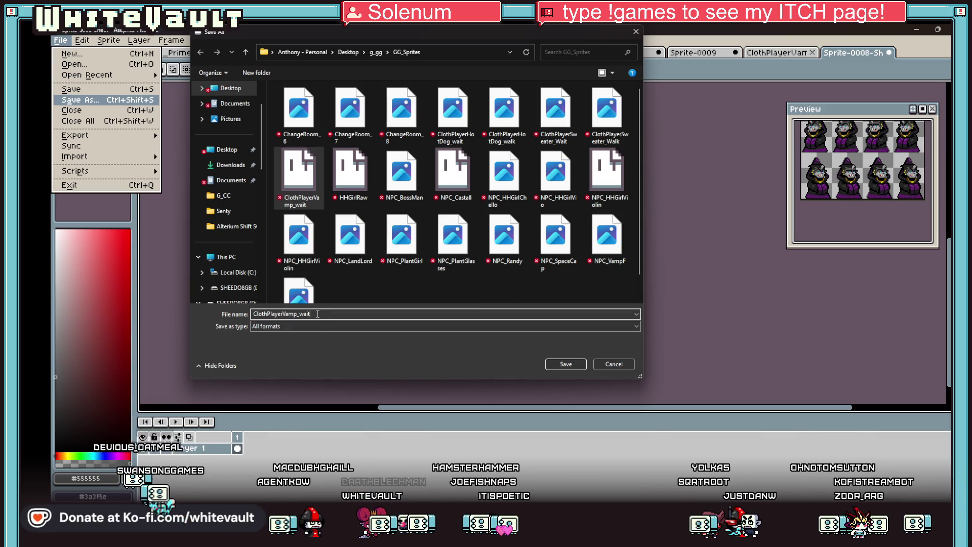
{"action": "key", "text": "BackSpace"}
{"action": "key", "text": "BackSpace"}
{"action": "type", "text": "lk"}
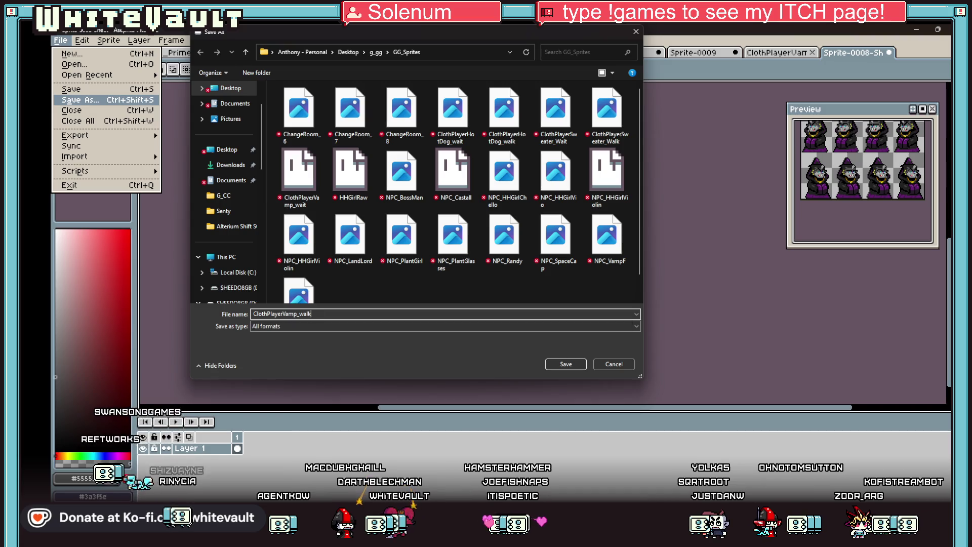
{"action": "type", "text": ".png"}
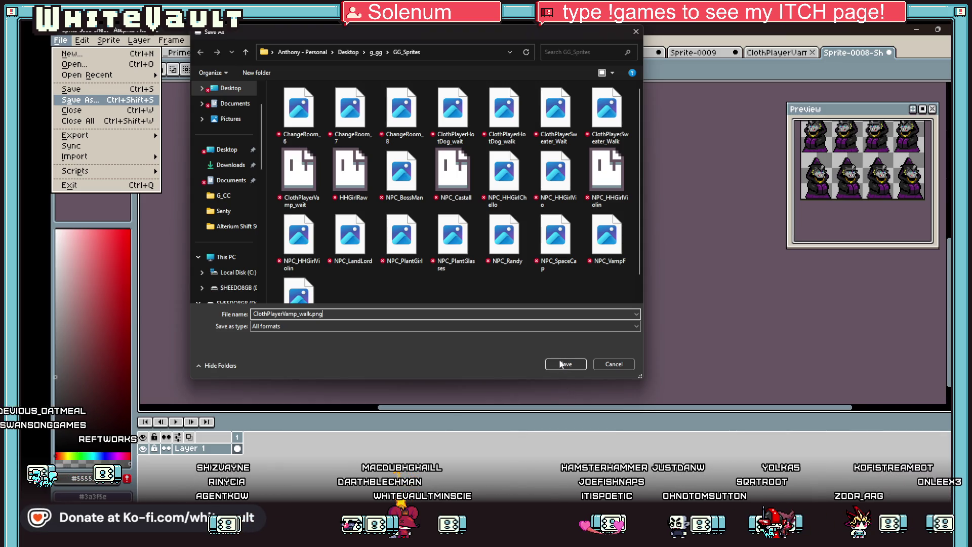
{"action": "left_click", "coordinate": [558, 362]}
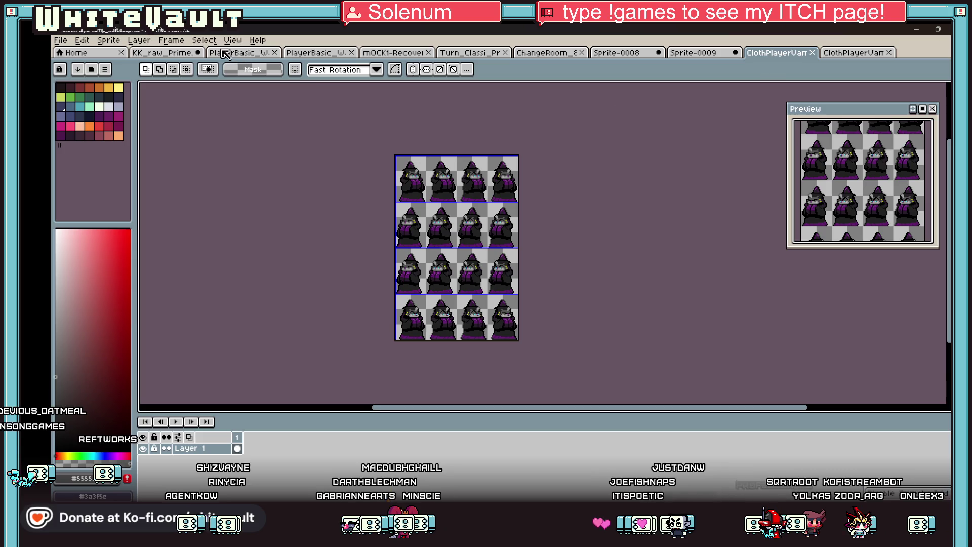
Step: Save another copy as ClothPlayerVamp_wait.png and minimize Aseprite
{"action": "left_click", "coordinate": [60, 40]}
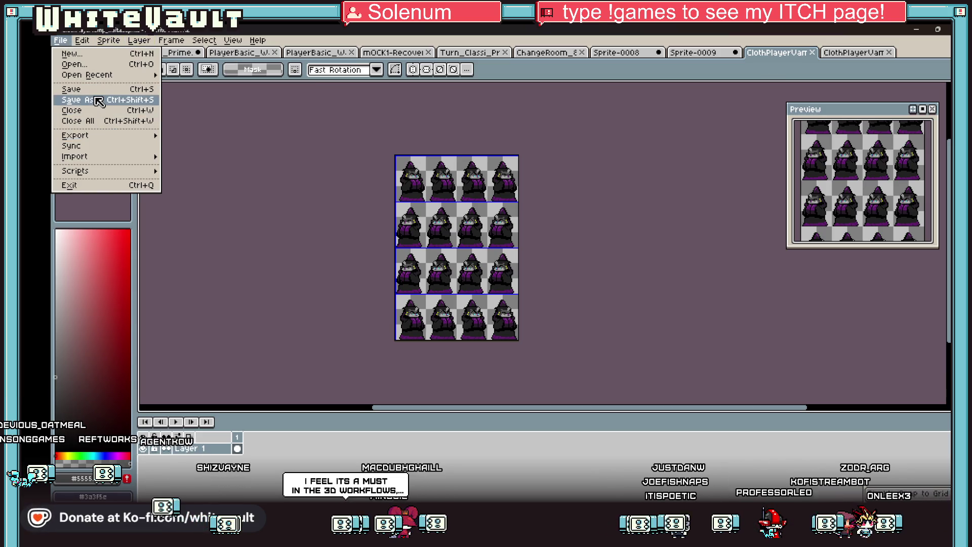
{"action": "key", "text": "Return"}
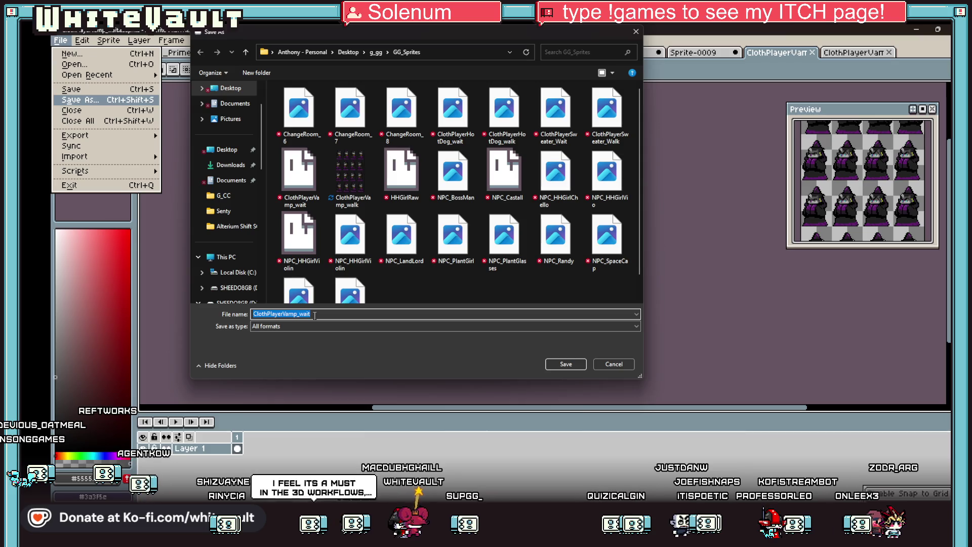
{"action": "type", "text": ".png"}
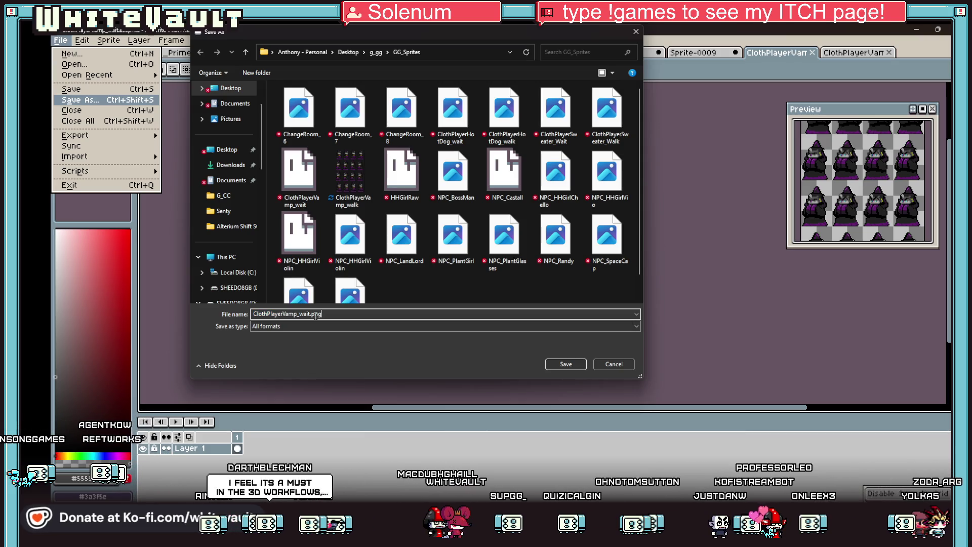
{"action": "key", "text": "Return"}
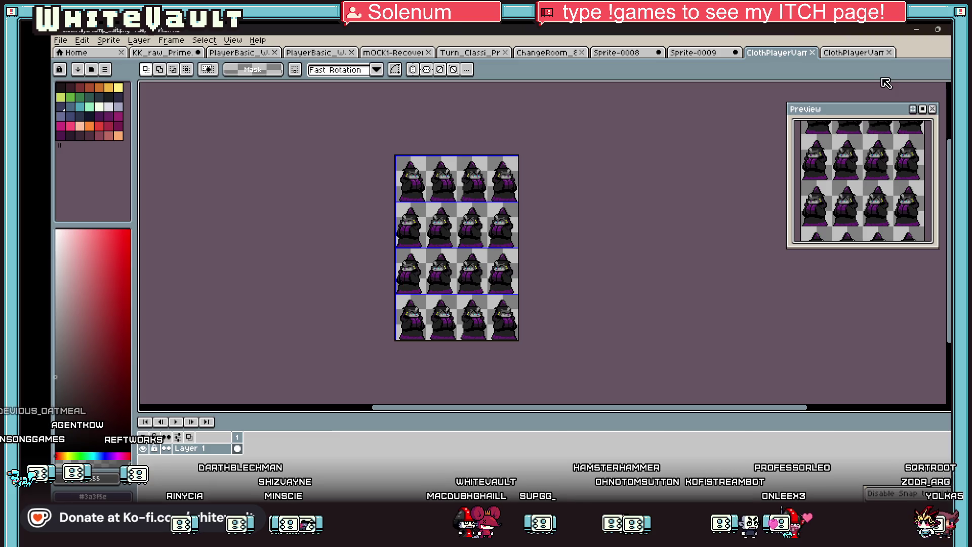
{"action": "left_click", "coordinate": [913, 31]}
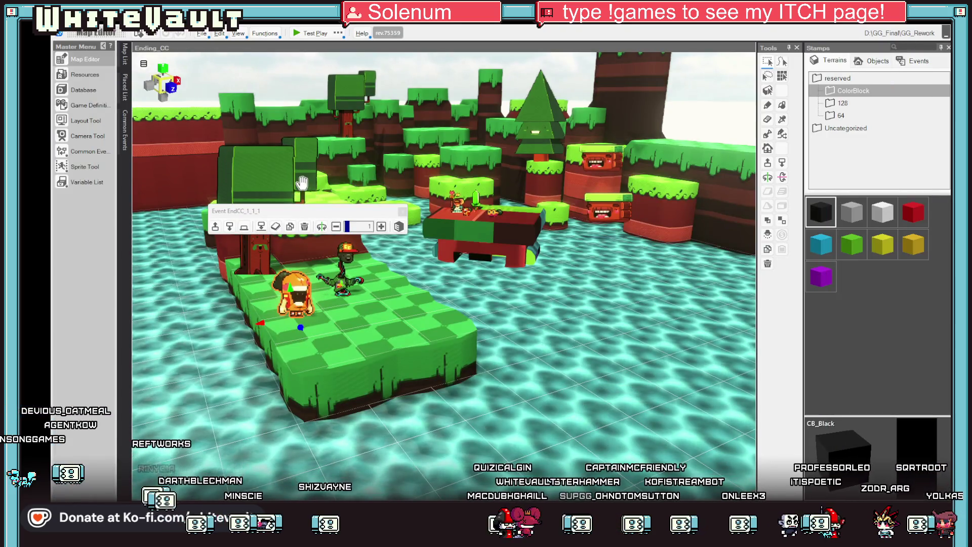
Step: Open the N_Clothing map from the Map List and pan to the brick-floored room
{"action": "left_click", "coordinate": [125, 55]}
{"action": "scroll", "coordinate": [238, 172], "scroll_direction": "up", "scroll_amount": 5}
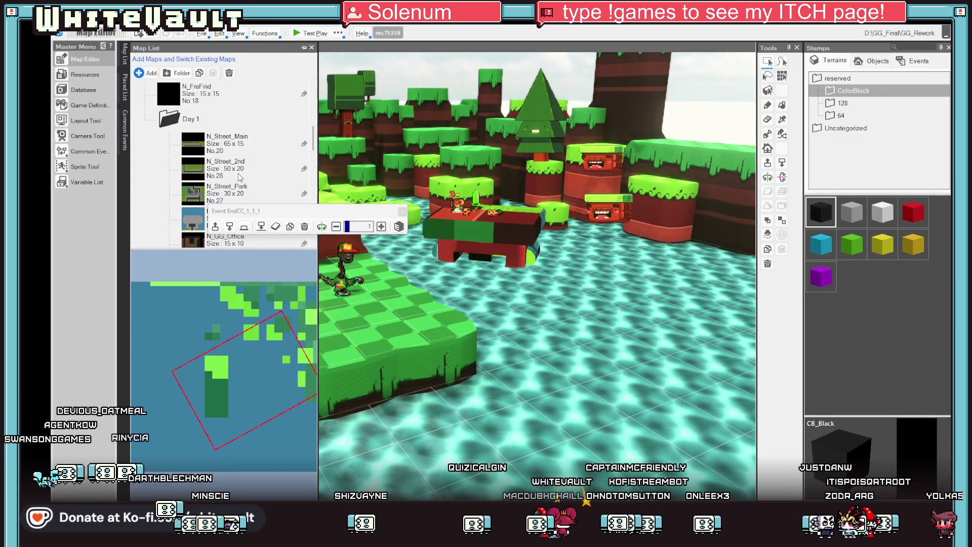
{"action": "scroll", "coordinate": [236, 172], "scroll_direction": "up", "scroll_amount": 5}
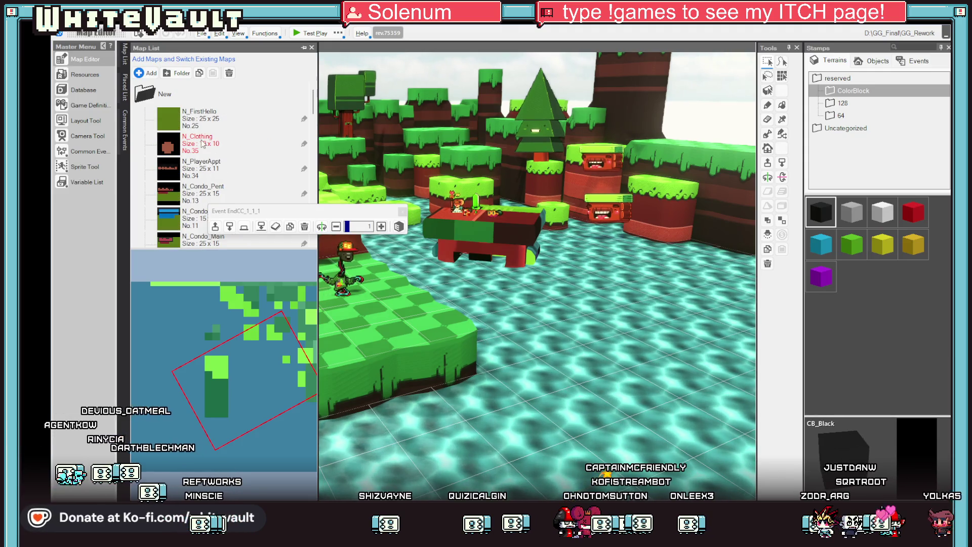
{"action": "left_click", "coordinate": [202, 144]}
{"action": "double_click", "coordinate": [202, 144]}
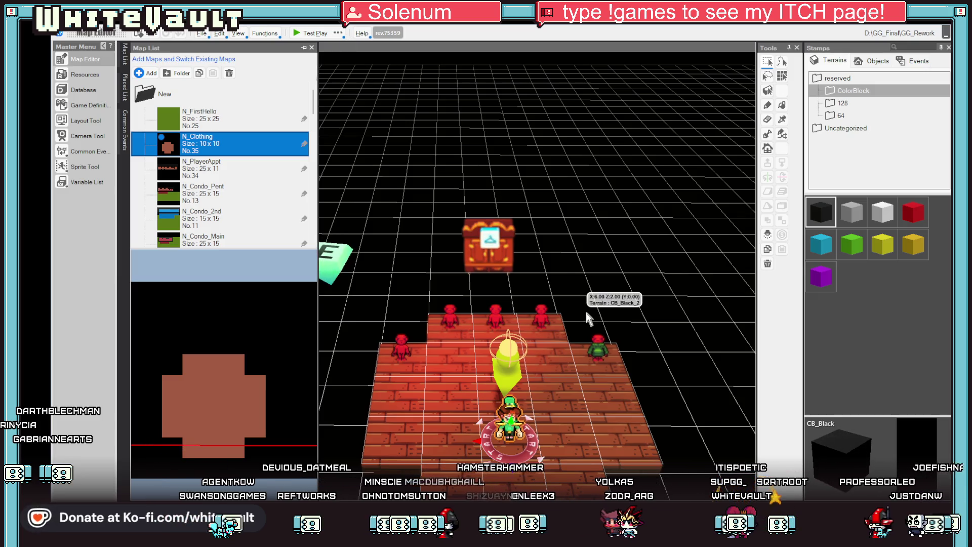
{"action": "scroll", "coordinate": [627, 314], "scroll_direction": "down", "scroll_amount": 3}
{"action": "key", "text": "s"}
{"action": "key", "text": "d"}
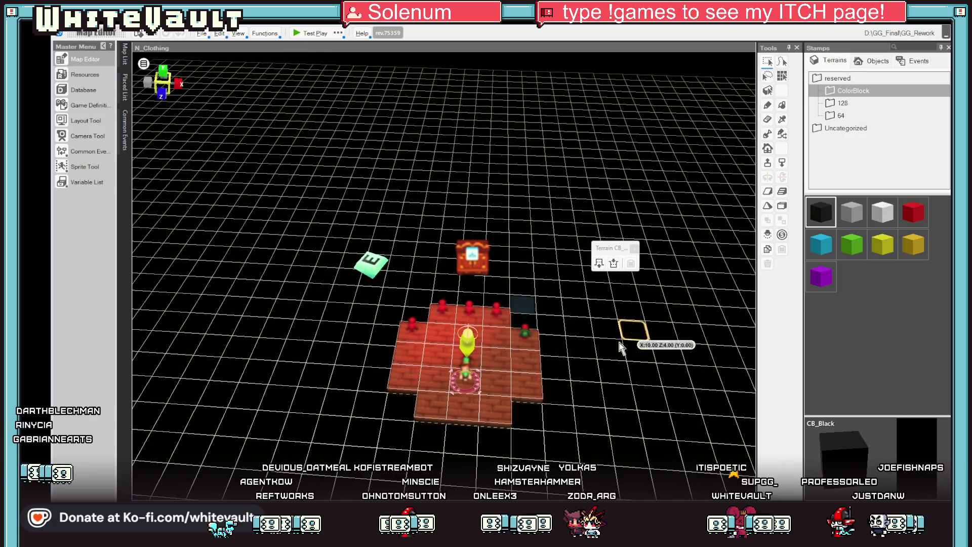
{"action": "key", "text": "s"}
{"action": "key", "text": "d"}
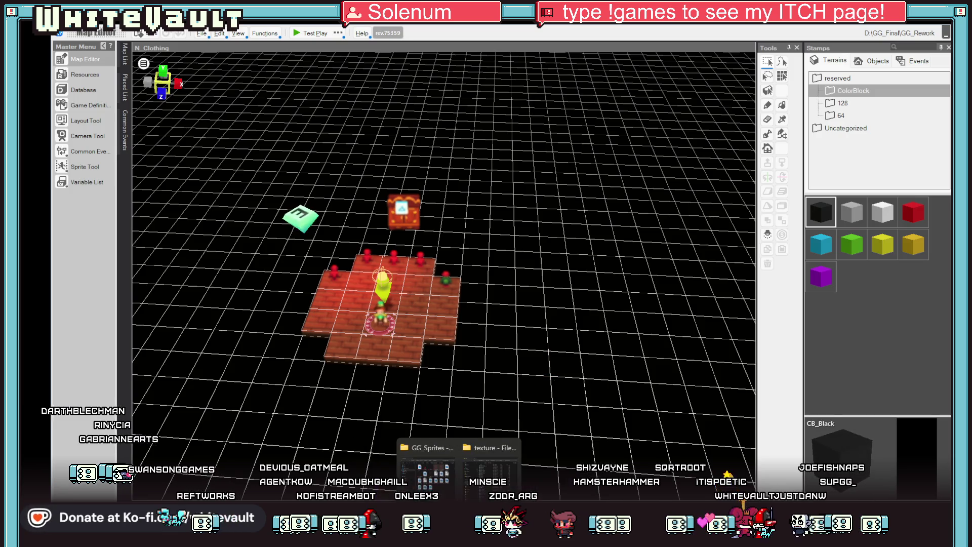
Step: Import the ChangeRoom images as motions 6, 7 and 8, overwriting the existing files
{"action": "mouse_move", "coordinate": [456, 489]}
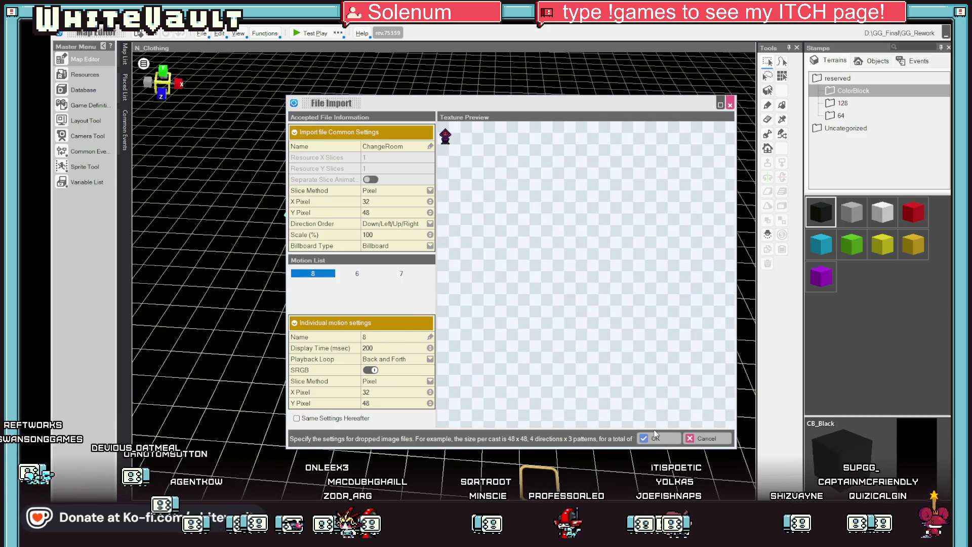
{"action": "left_click", "coordinate": [655, 439]}
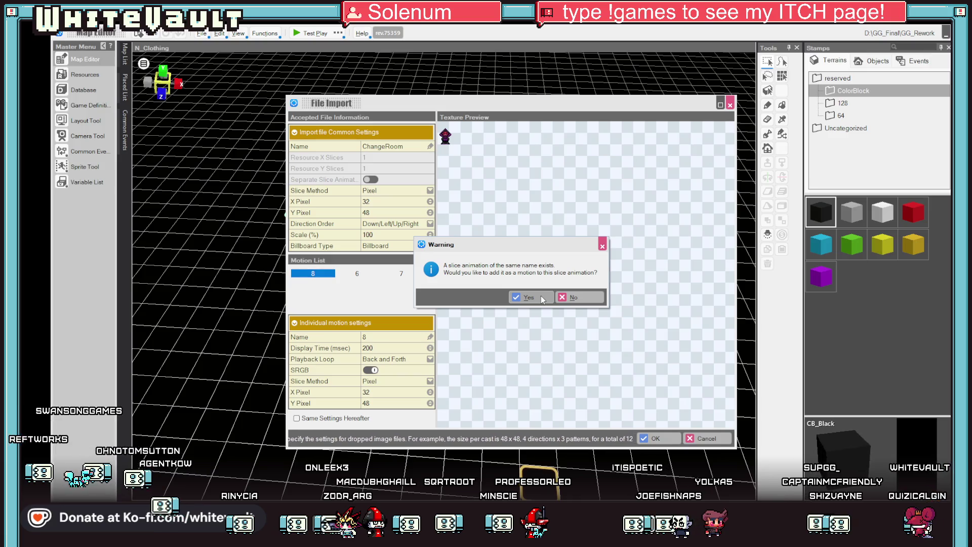
{"action": "left_click", "coordinate": [540, 298]}
{"action": "left_click", "coordinate": [555, 306]}
{"action": "left_click", "coordinate": [577, 306]}
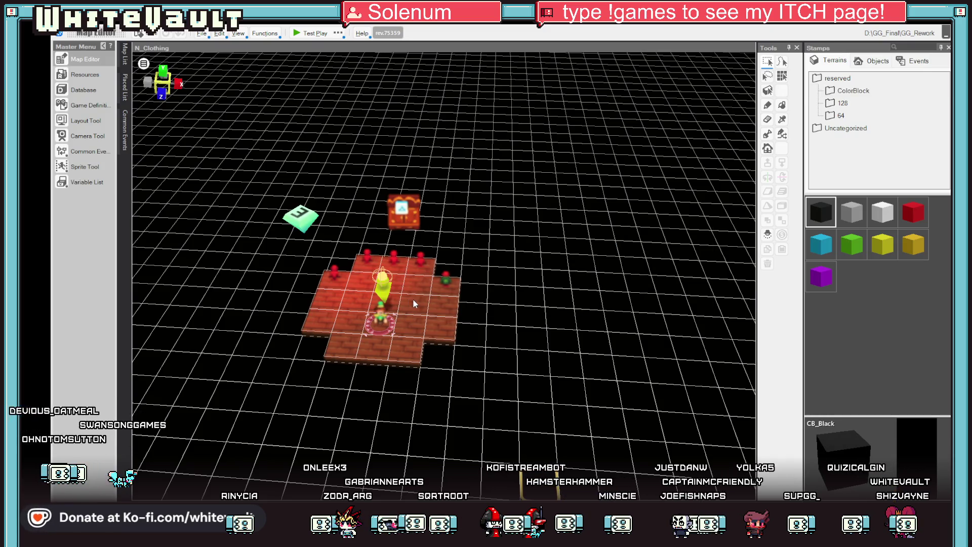
Step: Select the ChangeRoom figure and inspect it as an event, closing without changes
{"action": "left_click", "coordinate": [412, 298]}
{"action": "scroll", "coordinate": [420, 303], "scroll_direction": "up", "scroll_amount": 3}
{"action": "scroll", "coordinate": [427, 306], "scroll_direction": "down", "scroll_amount": 3}
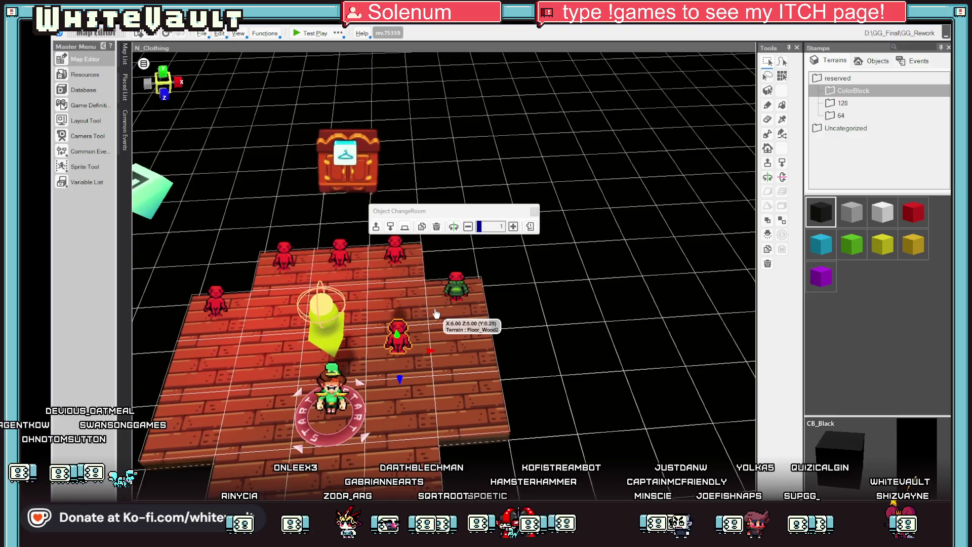
{"action": "double_click", "coordinate": [397, 338]}
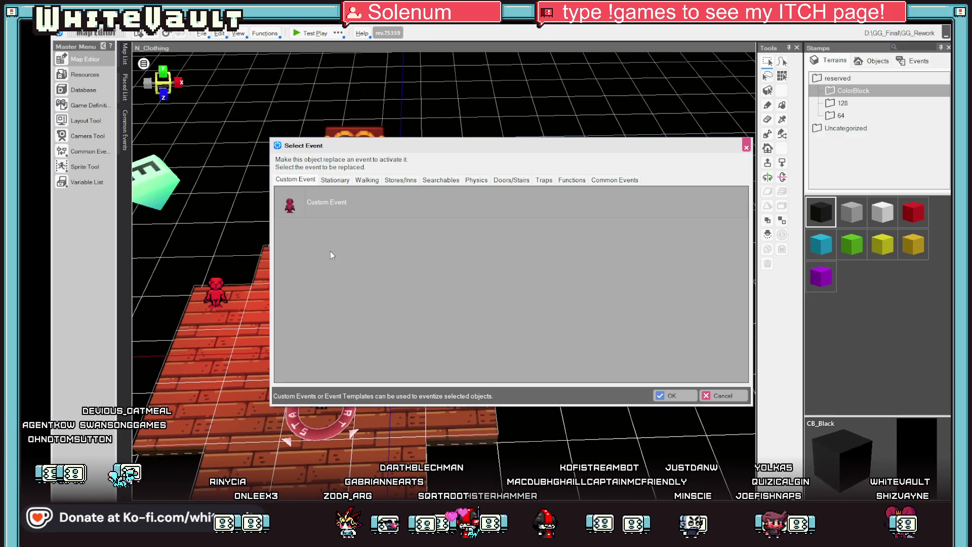
{"action": "double_click", "coordinate": [326, 207]}
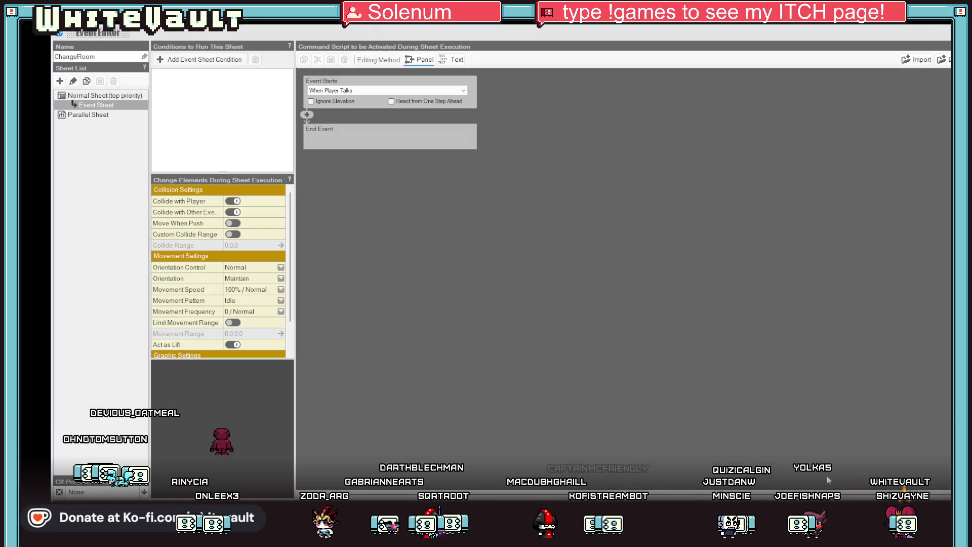
{"action": "key", "text": "Escape"}
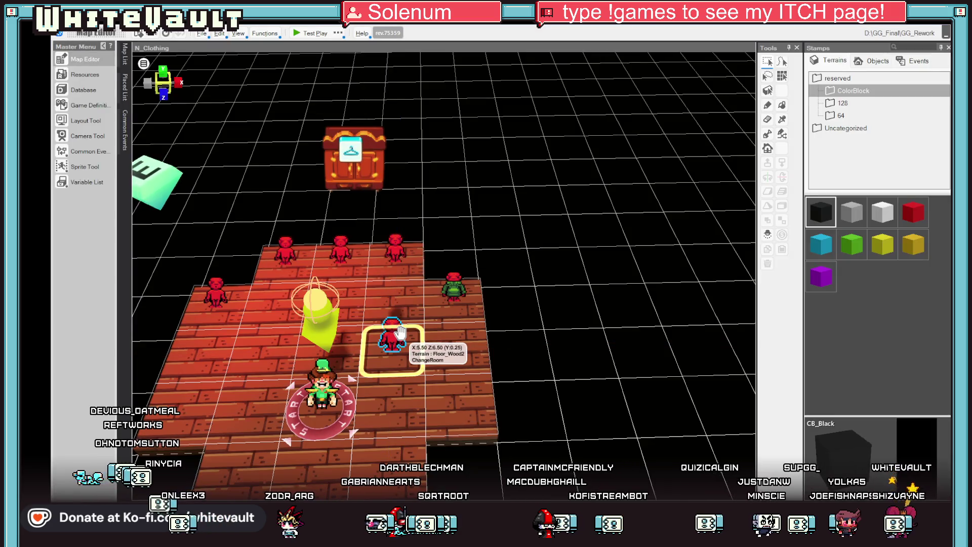
Step: Paste a copy of Main_Change_3_1 on a free tile and set its graphic to motion 8
{"action": "left_click", "coordinate": [215, 291]}
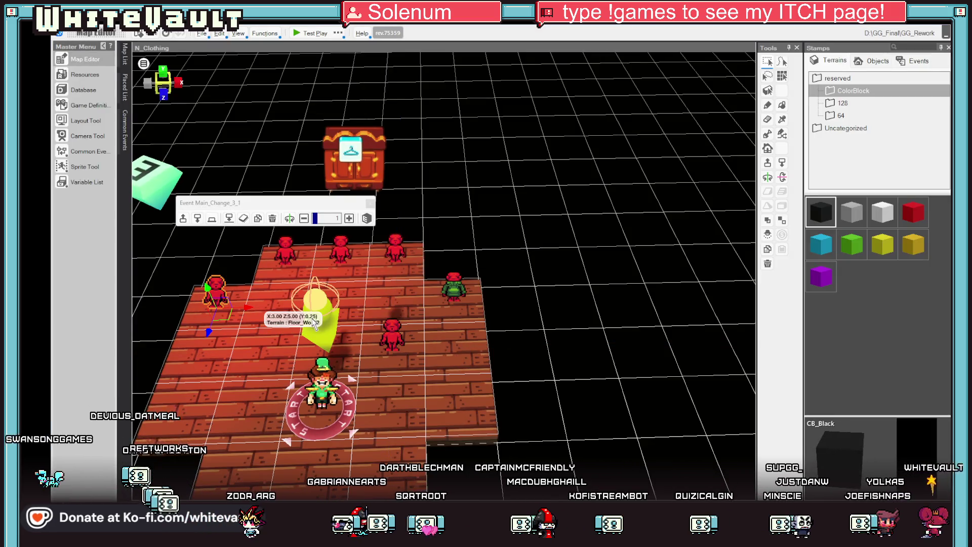
{"action": "key", "text": "ctrl+v"}
{"action": "left_click", "coordinate": [391, 334]}
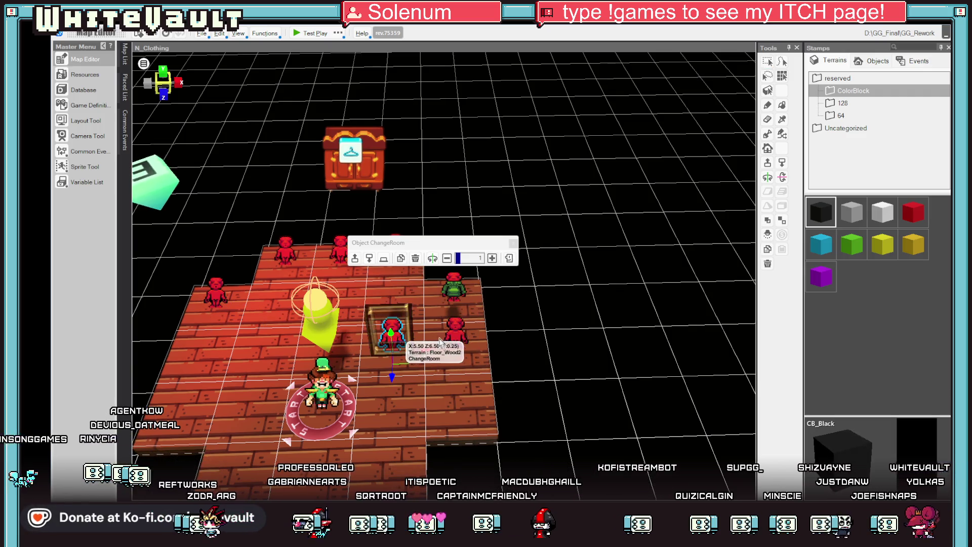
{"action": "double_click", "coordinate": [463, 336]}
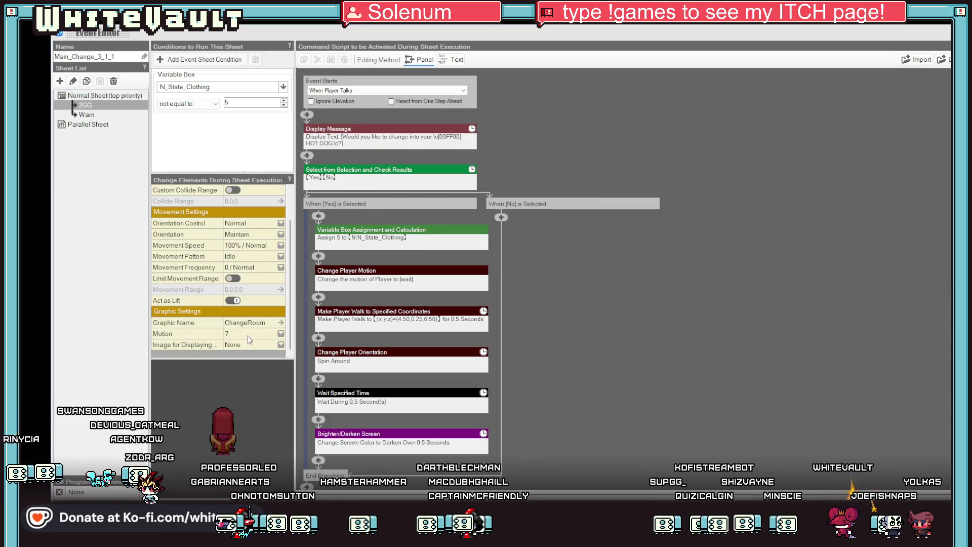
{"action": "left_click", "coordinate": [248, 397]}
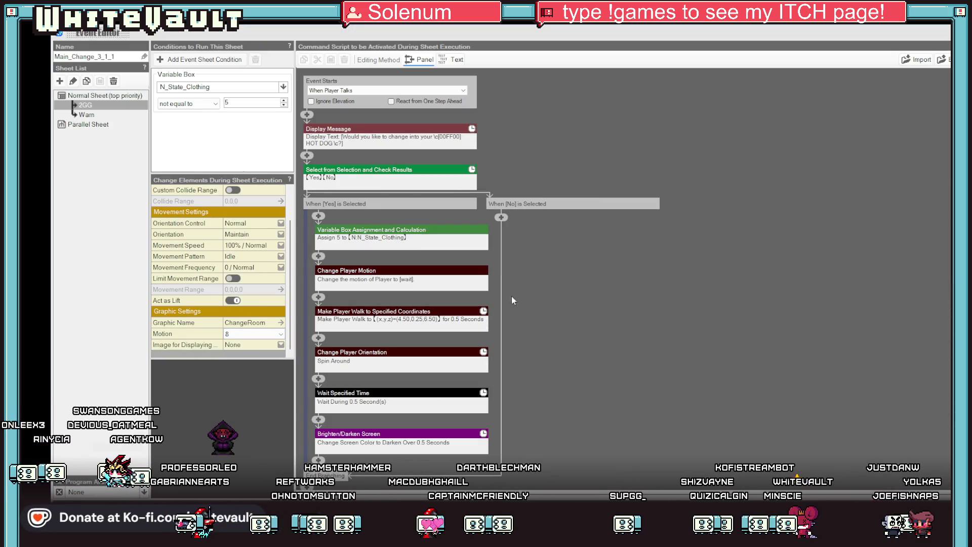
{"action": "key", "text": "Return"}
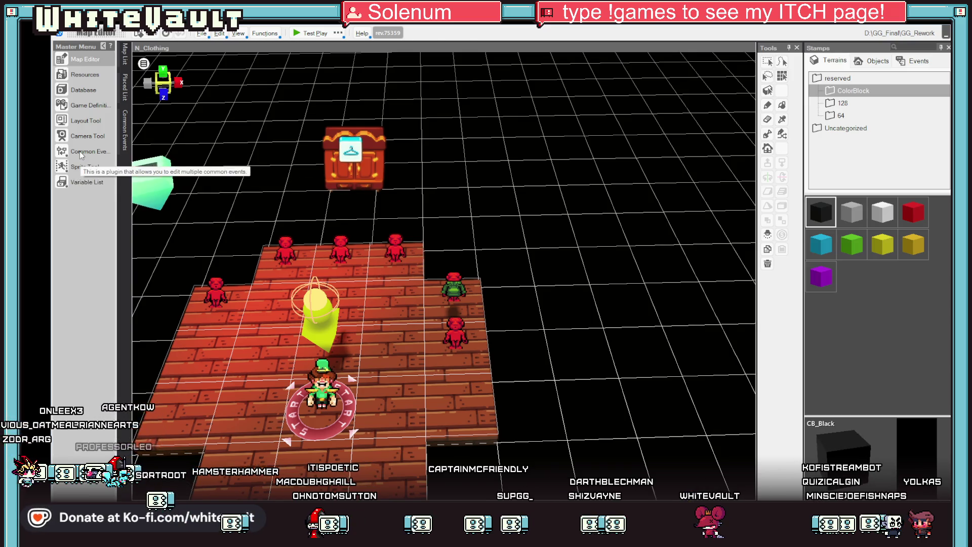
{"action": "left_click", "coordinate": [75, 152]}
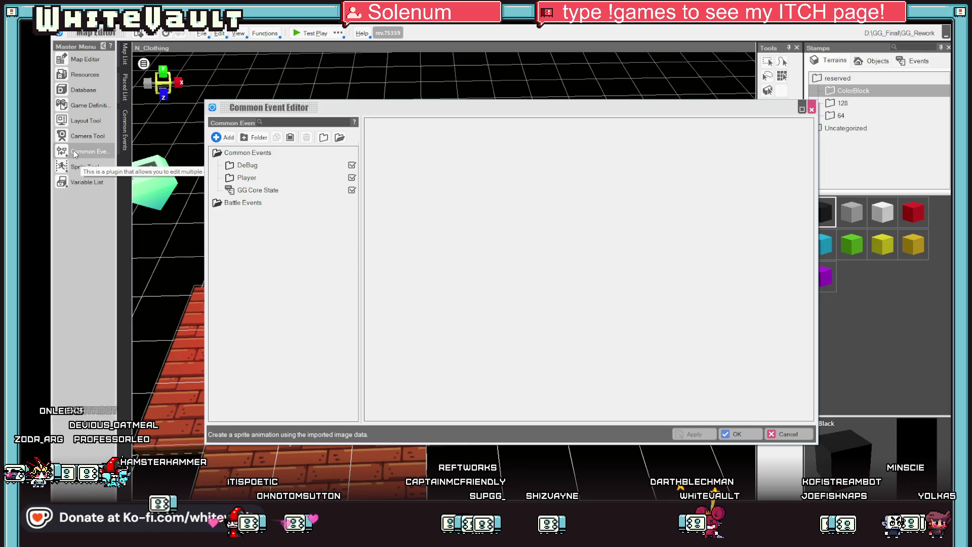
{"action": "left_click", "coordinate": [260, 191]}
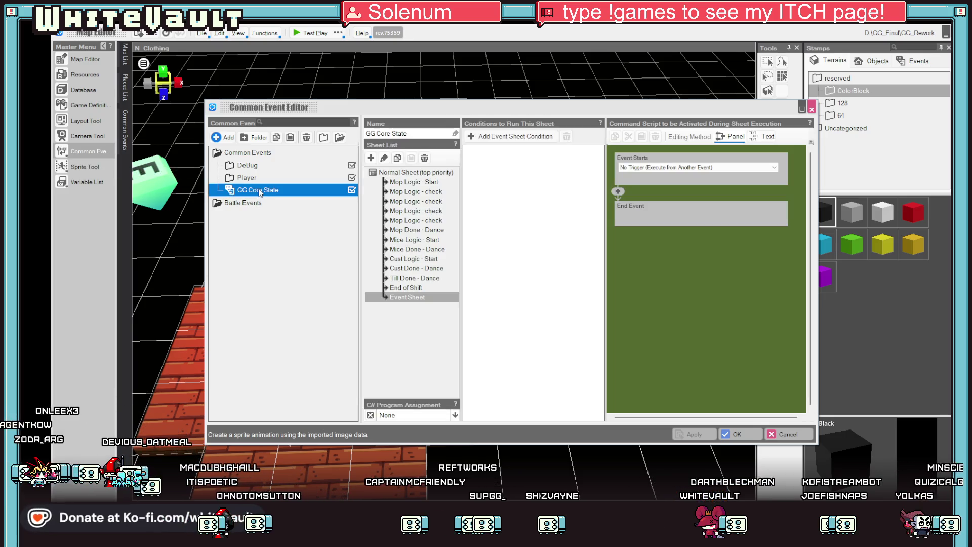
{"action": "left_click", "coordinate": [248, 178]}
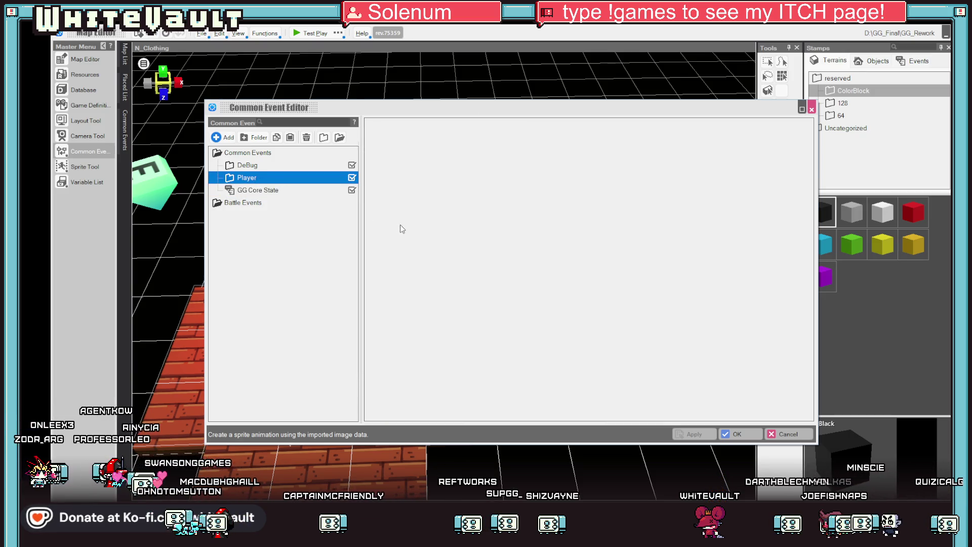
{"action": "double_click", "coordinate": [230, 181]}
{"action": "left_click", "coordinate": [264, 191]}
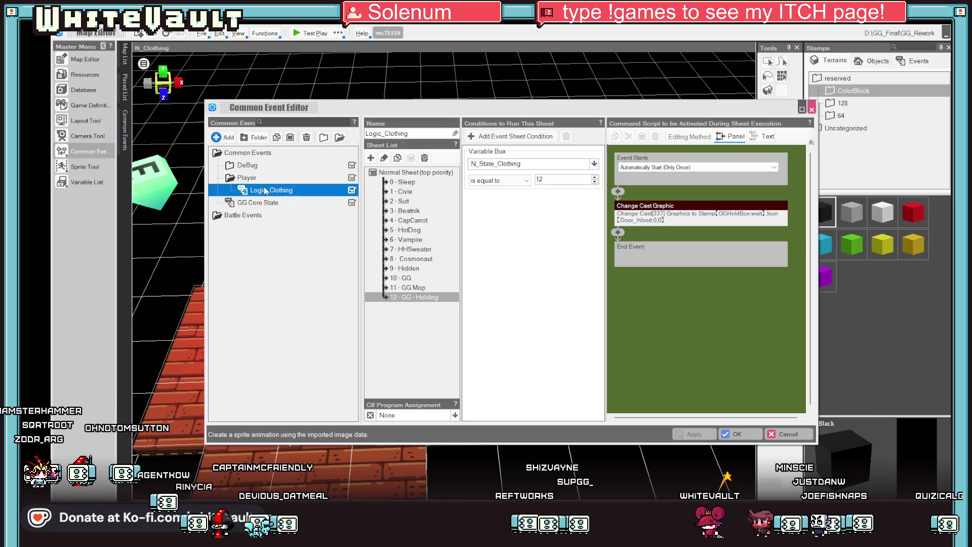
{"action": "left_click", "coordinate": [418, 240]}
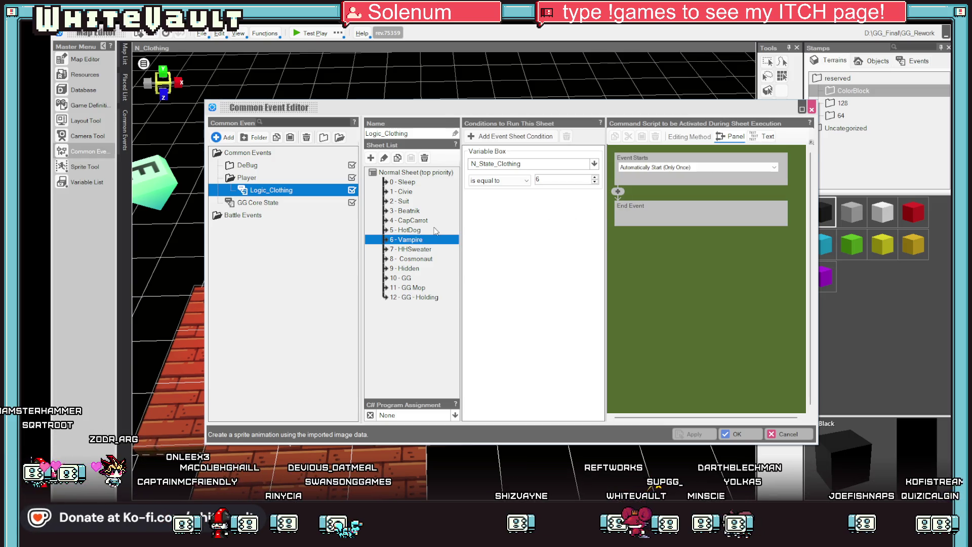
{"action": "key", "text": "Up"}
{"action": "left_click", "coordinate": [733, 434]}
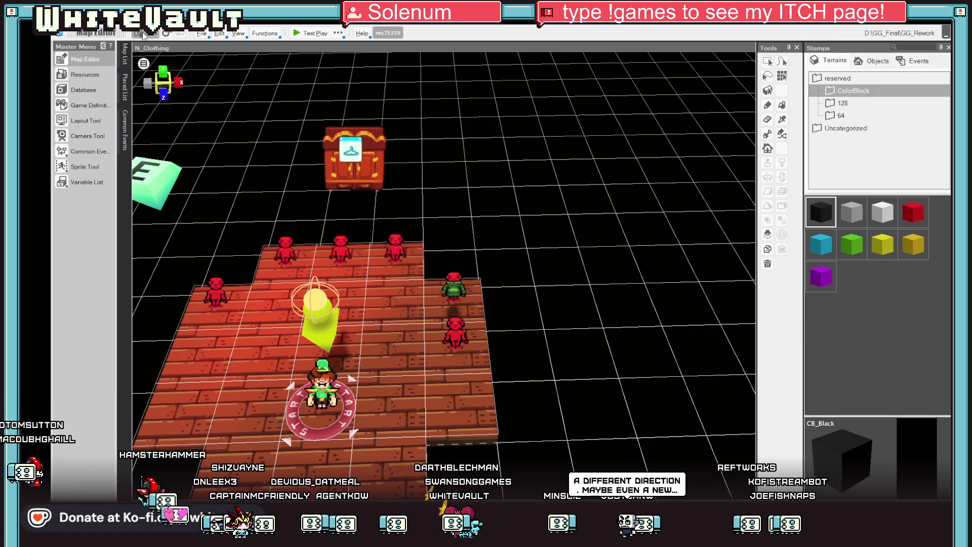
{"action": "left_click", "coordinate": [553, 272]}
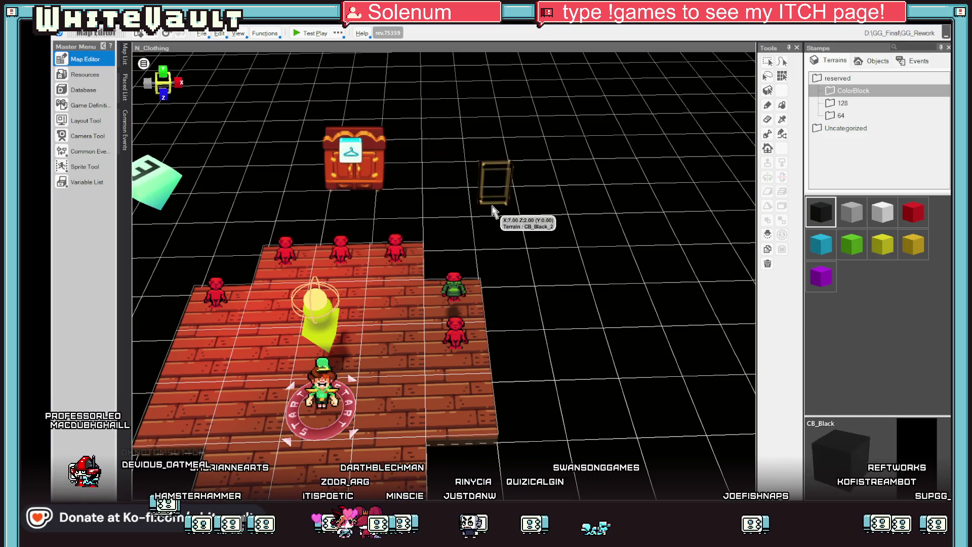
{"action": "left_click", "coordinate": [767, 62]}
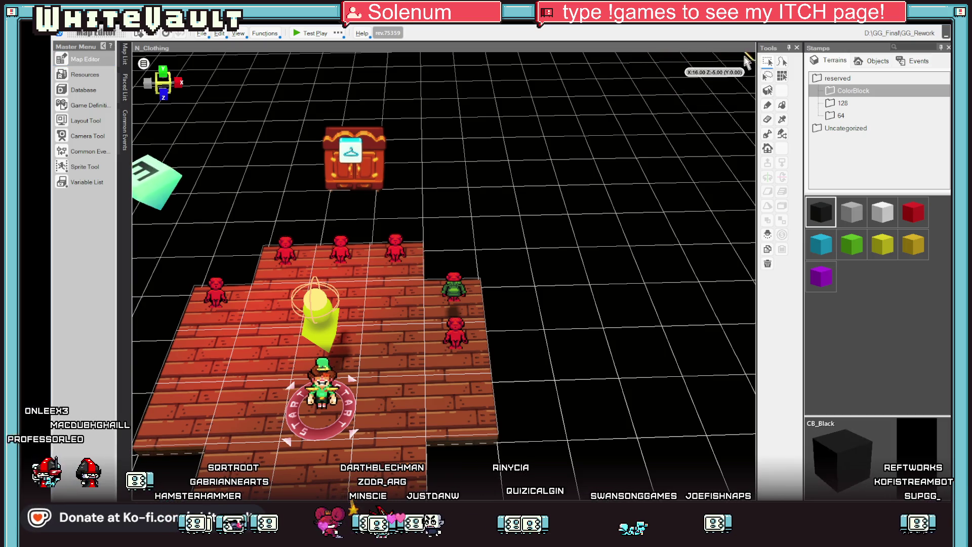
{"action": "double_click", "coordinate": [200, 281]}
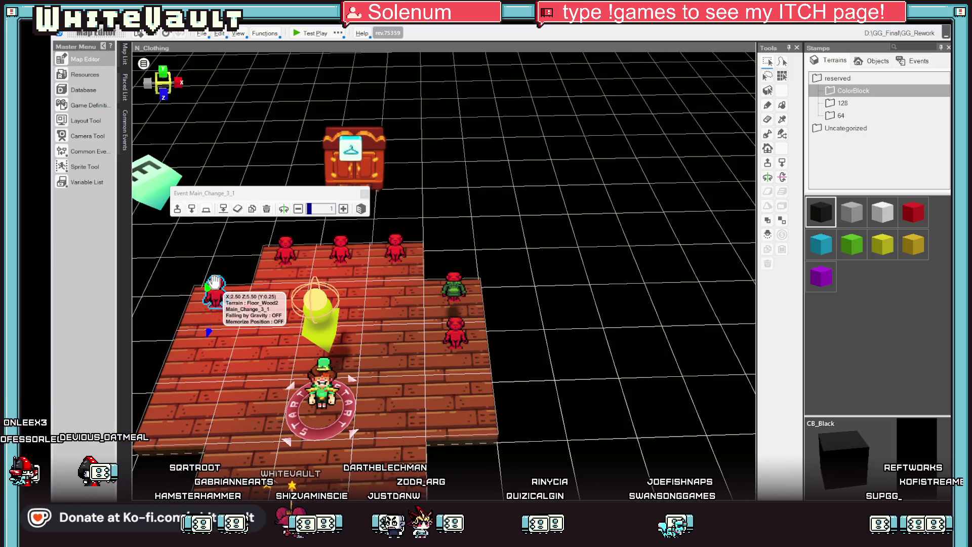
{"action": "scroll", "coordinate": [245, 313], "scroll_direction": "down", "scroll_amount": 1}
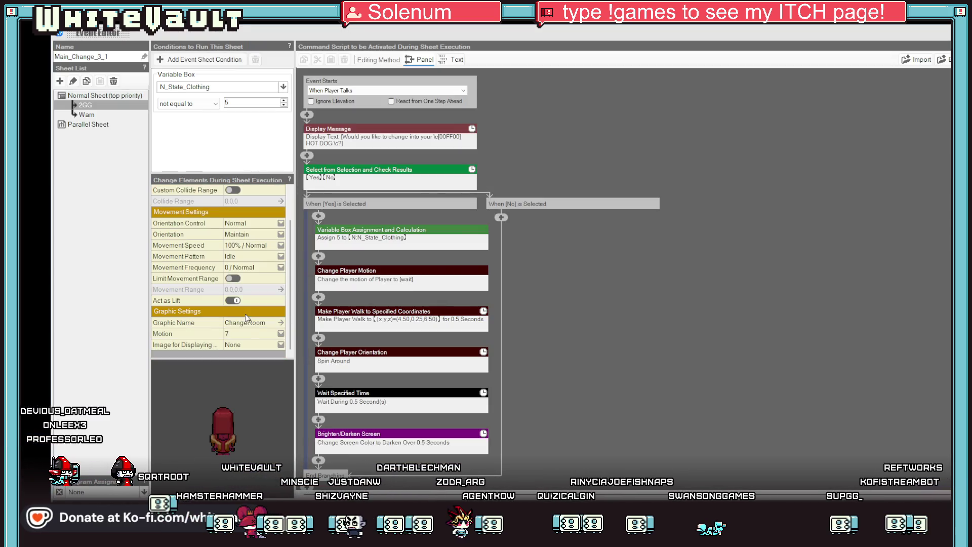
{"action": "left_click", "coordinate": [251, 334]}
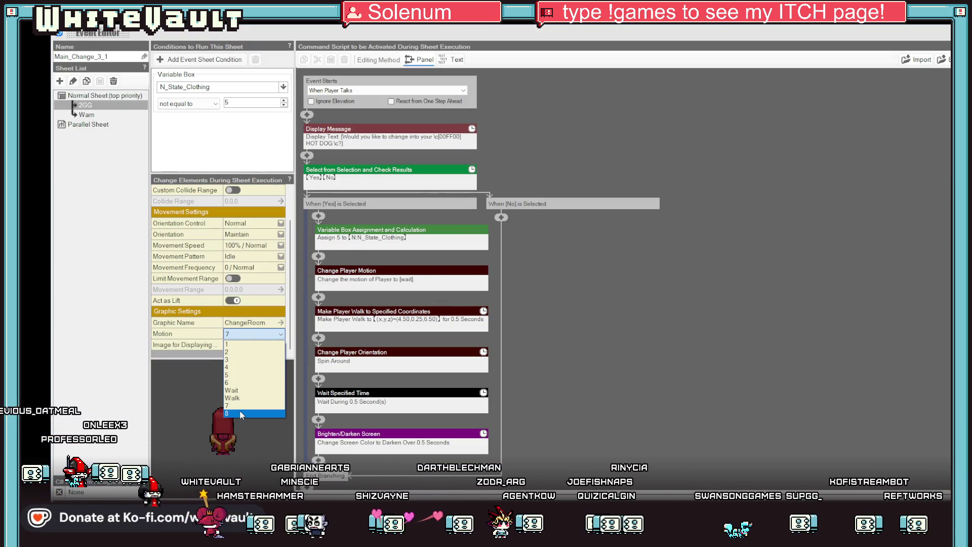
{"action": "left_click", "coordinate": [239, 411]}
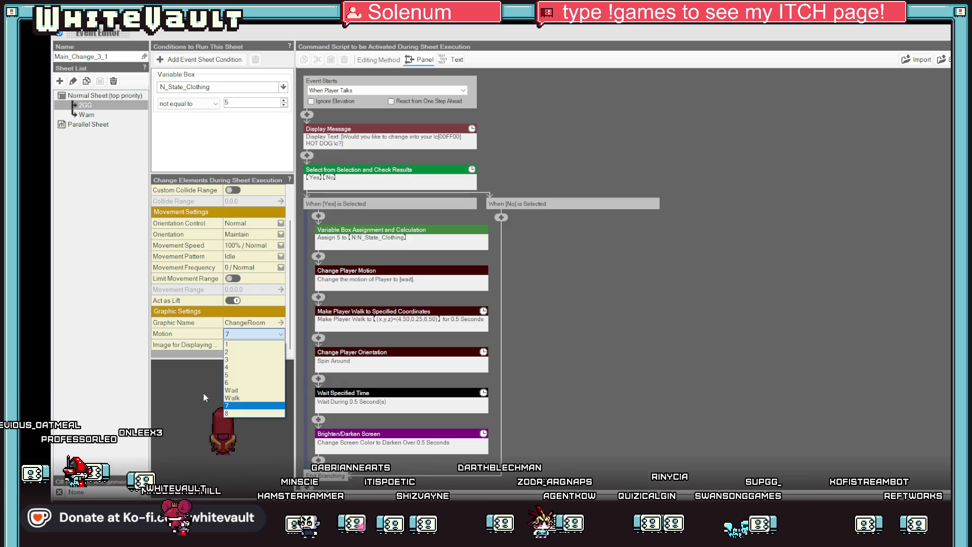
{"action": "left_click", "coordinate": [251, 394]}
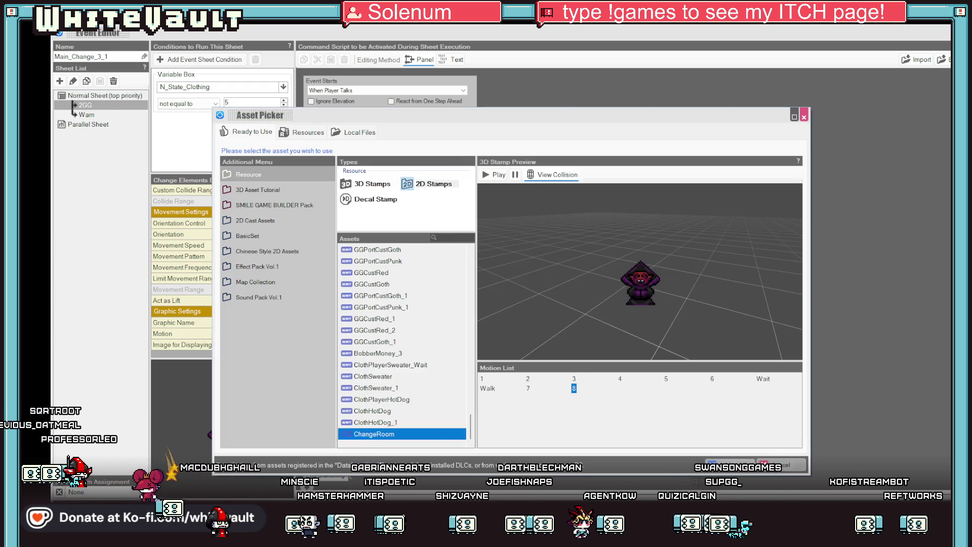
{"action": "key", "text": "Escape"}
{"action": "key", "text": "Escape"}
{"action": "left_click", "coordinate": [527, 295]}
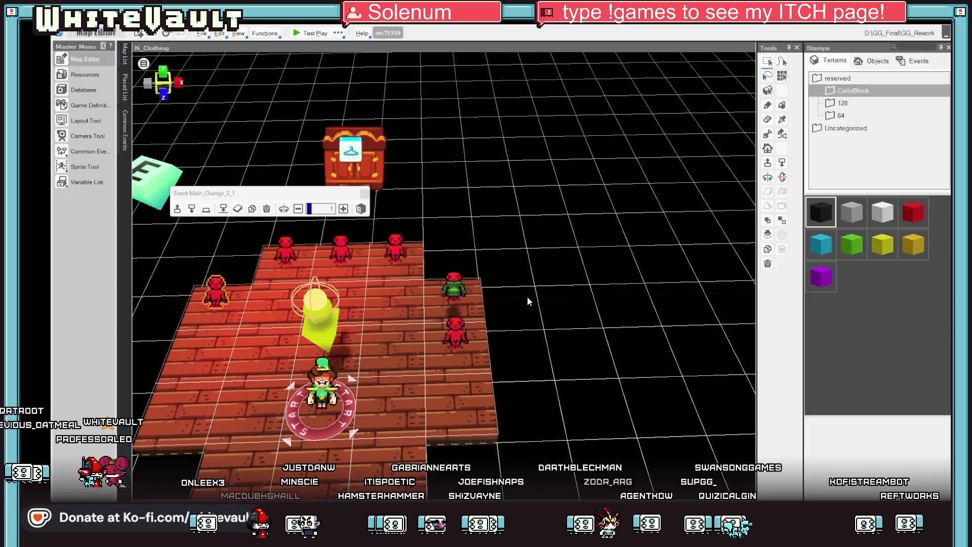
{"action": "double_click", "coordinate": [461, 330]}
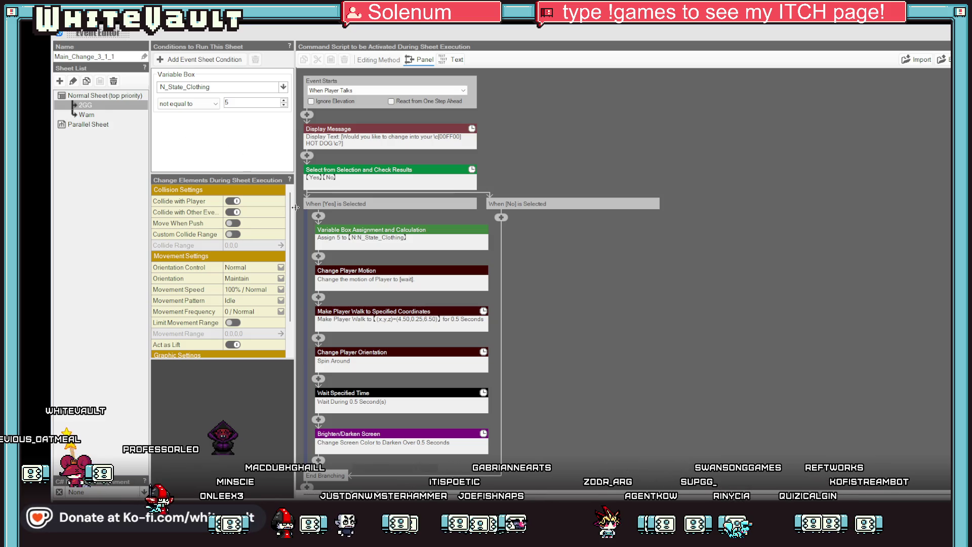
{"action": "key", "text": "Escape"}
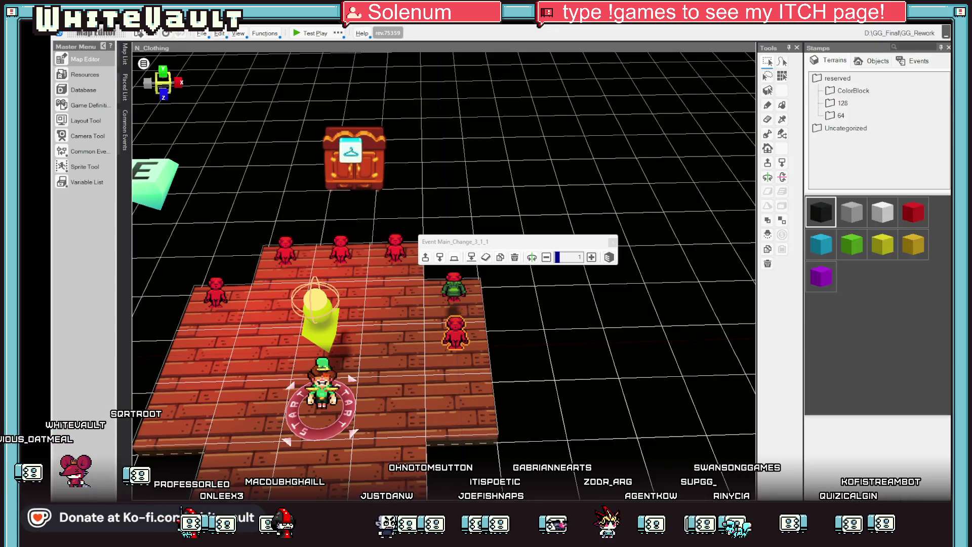
Step: Check the 6 - Vampire sheet of the Logic_Clothing common event
{"action": "left_click", "coordinate": [92, 151]}
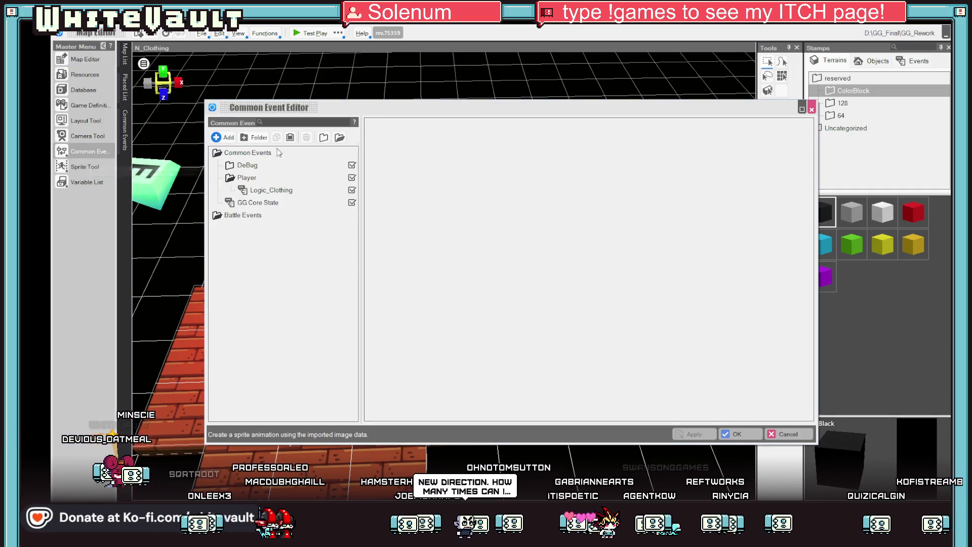
{"action": "left_click", "coordinate": [270, 190]}
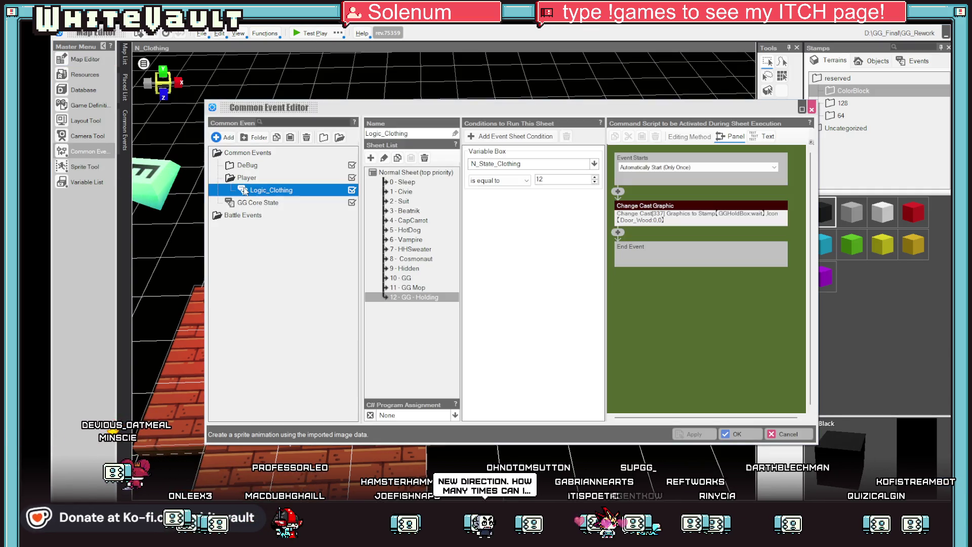
{"action": "left_click", "coordinate": [405, 239]}
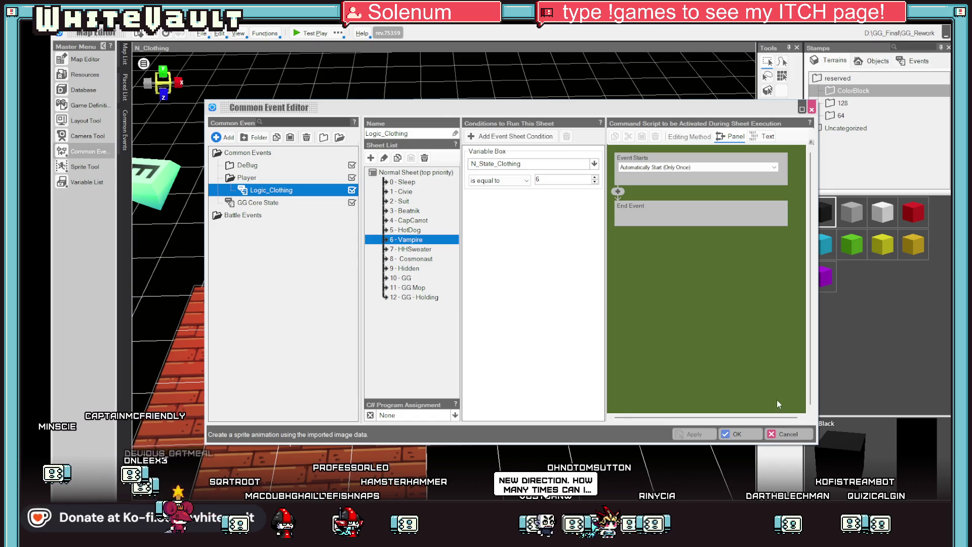
{"action": "left_click", "coordinate": [785, 434]}
Step: Change the Warn sheet's already-wearing message in Main_Change_3_1_1 to say VAMPIRE
{"action": "left_click", "coordinate": [457, 331]}
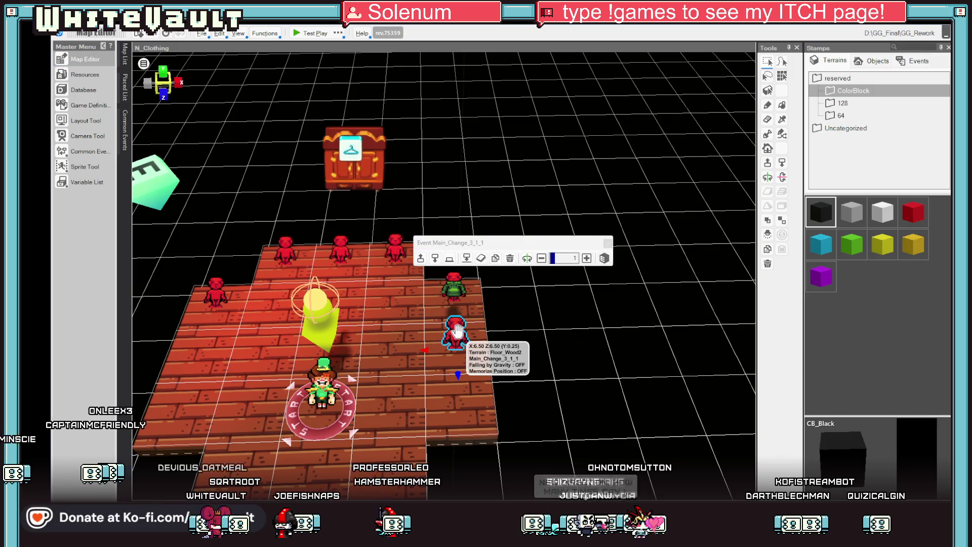
{"action": "double_click", "coordinate": [457, 332]}
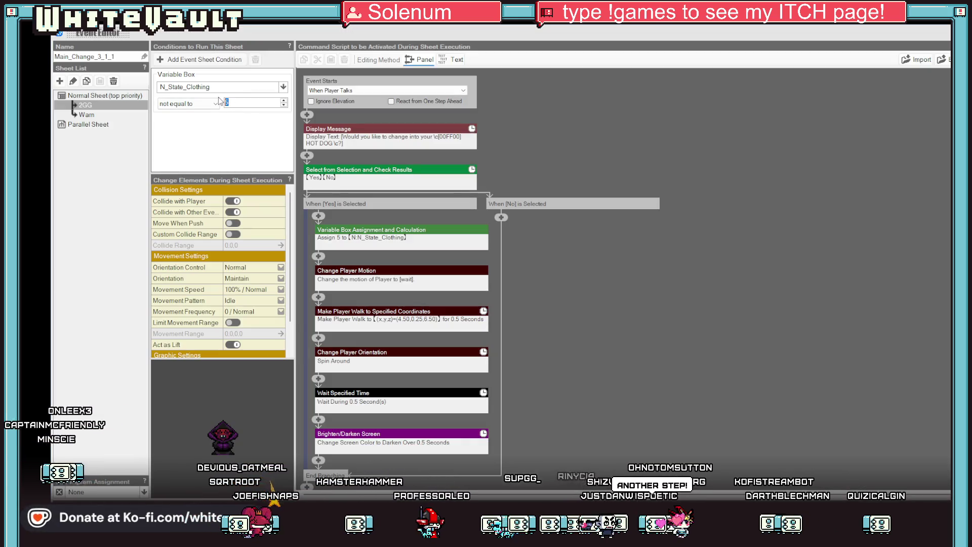
{"action": "left_click", "coordinate": [87, 115]}
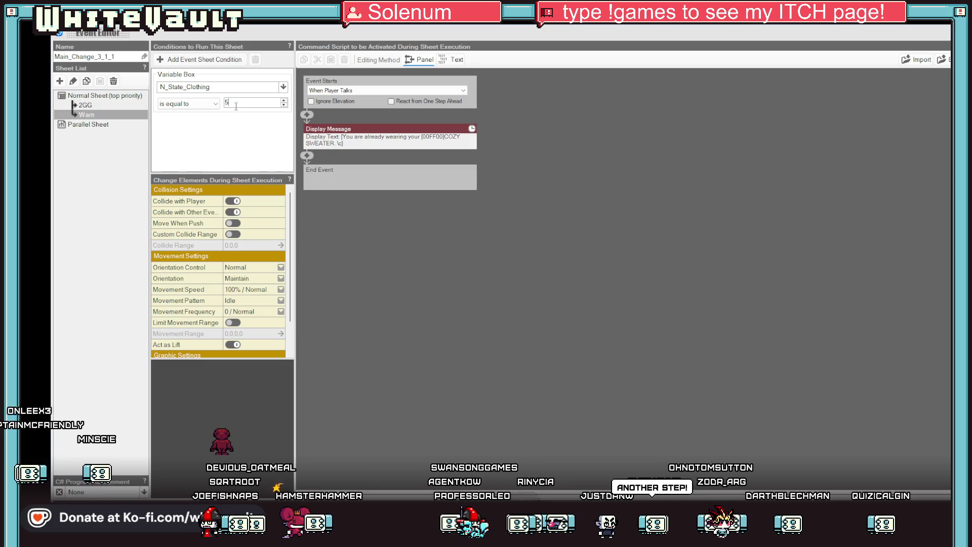
{"action": "left_click", "coordinate": [364, 133]}
{"action": "left_click", "coordinate": [354, 129]}
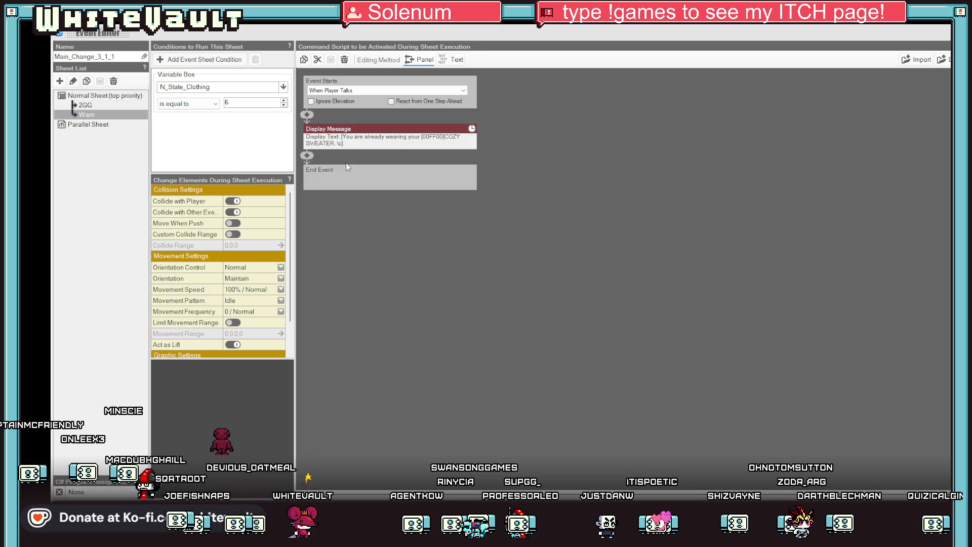
{"action": "left_click", "coordinate": [429, 140]}
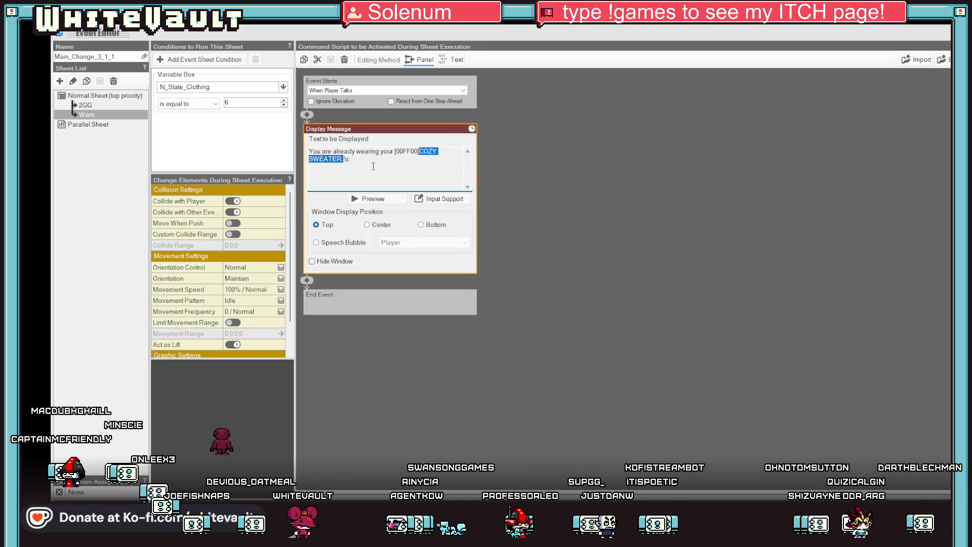
{"action": "type", "text": "VAMPIRE CAP"}
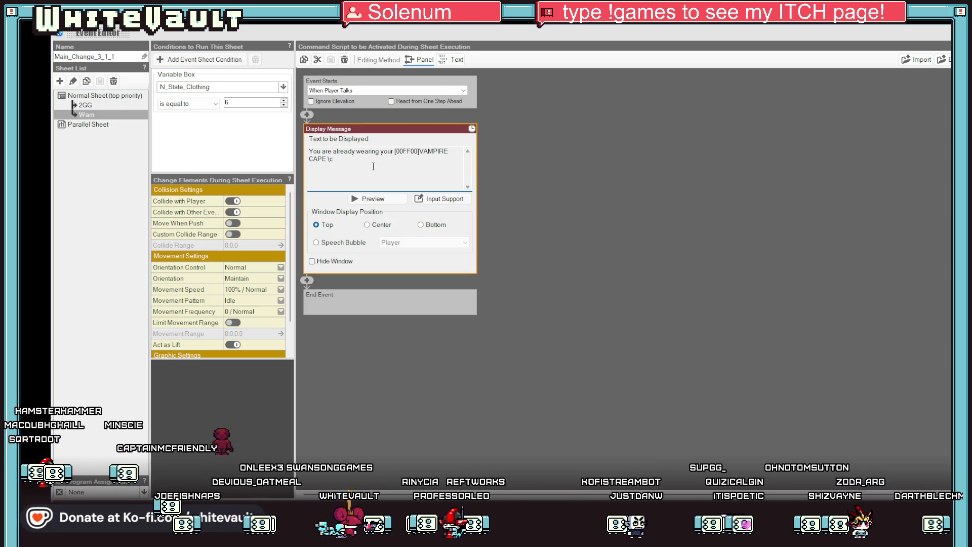
Step: On the 2GG sheet, set the clothing assignment to 6 and edit the change-offer message
{"action": "left_click", "coordinate": [83, 104]}
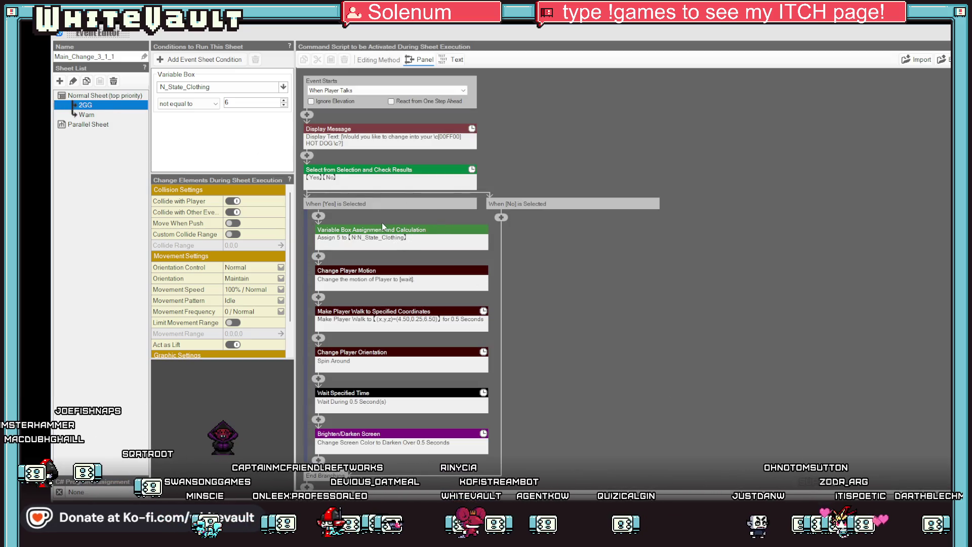
{"action": "double_click", "coordinate": [384, 231]}
{"action": "left_click", "coordinate": [479, 264]}
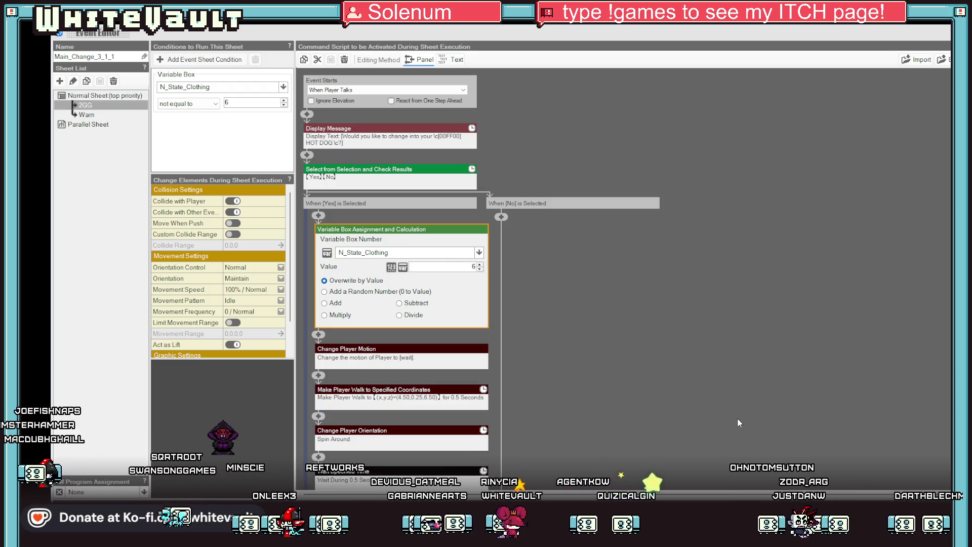
{"action": "double_click", "coordinate": [439, 140]}
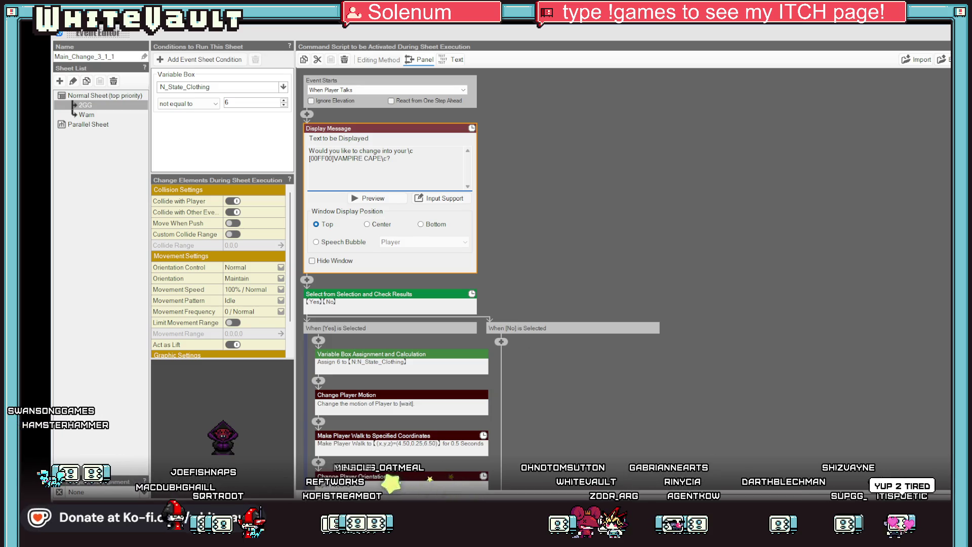
{"action": "key", "text": "Escape"}
{"action": "key", "text": "Escape"}
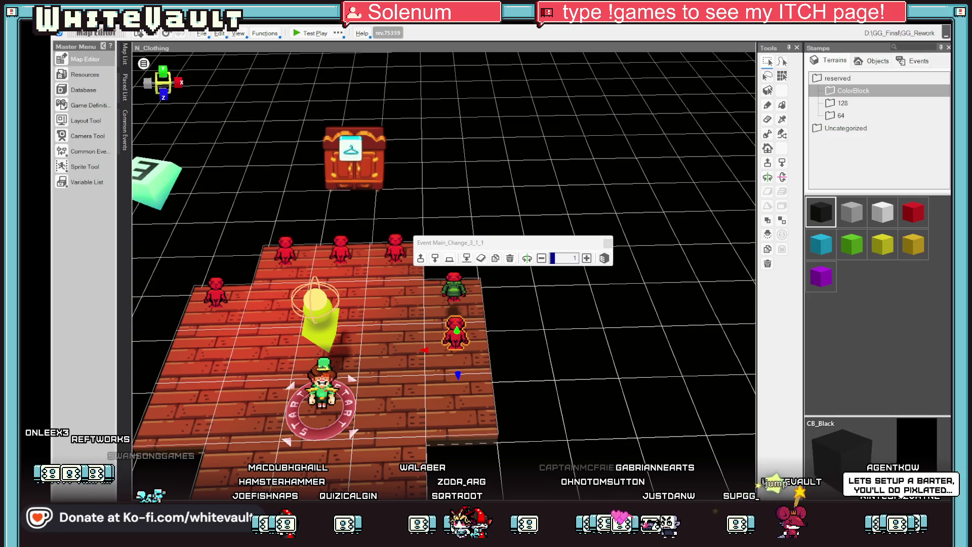
{"action": "left_click_drag", "start_coordinate": [971, 304], "coordinate": [432, 311]}
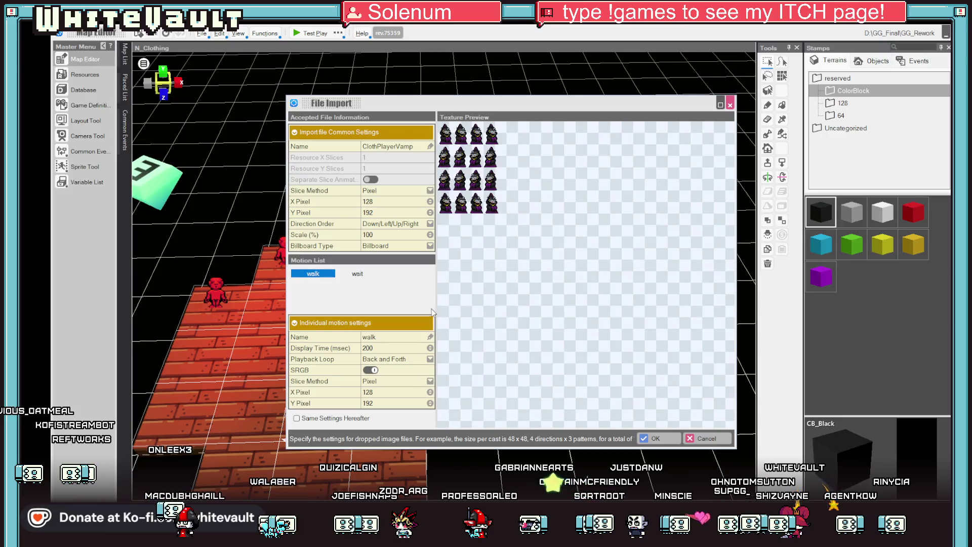
{"action": "left_click", "coordinate": [357, 273]}
{"action": "left_click", "coordinate": [326, 275]}
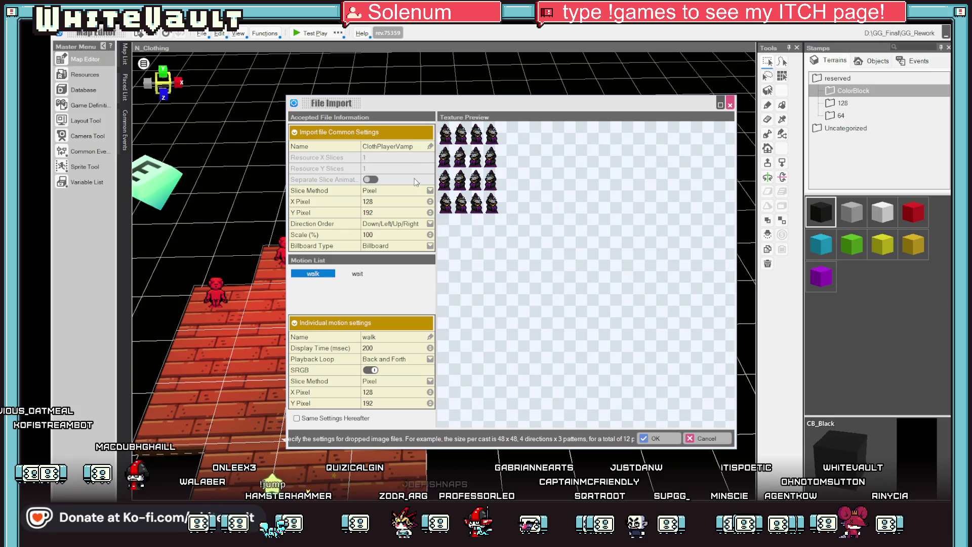
{"action": "left_click", "coordinate": [429, 192]}
{"action": "left_click", "coordinate": [404, 212]}
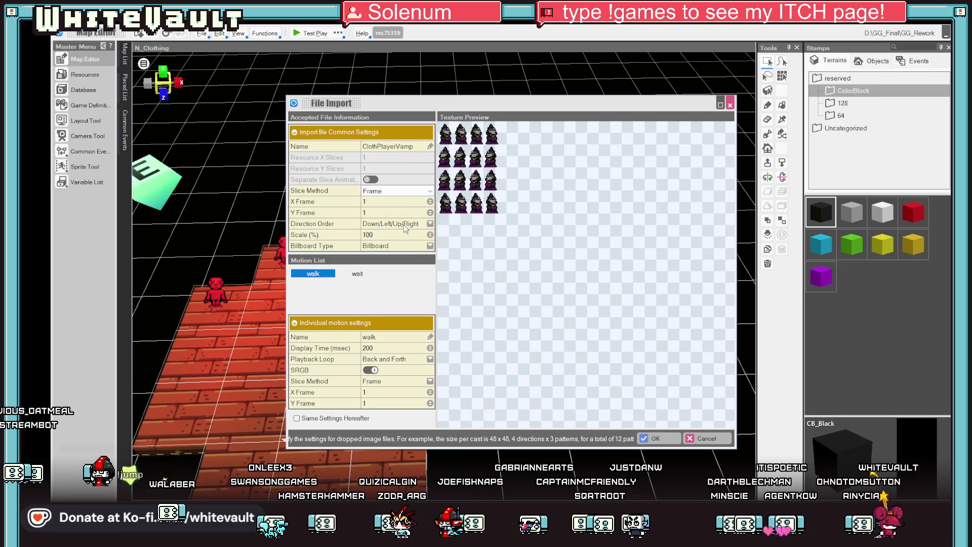
{"action": "left_click", "coordinate": [429, 202]}
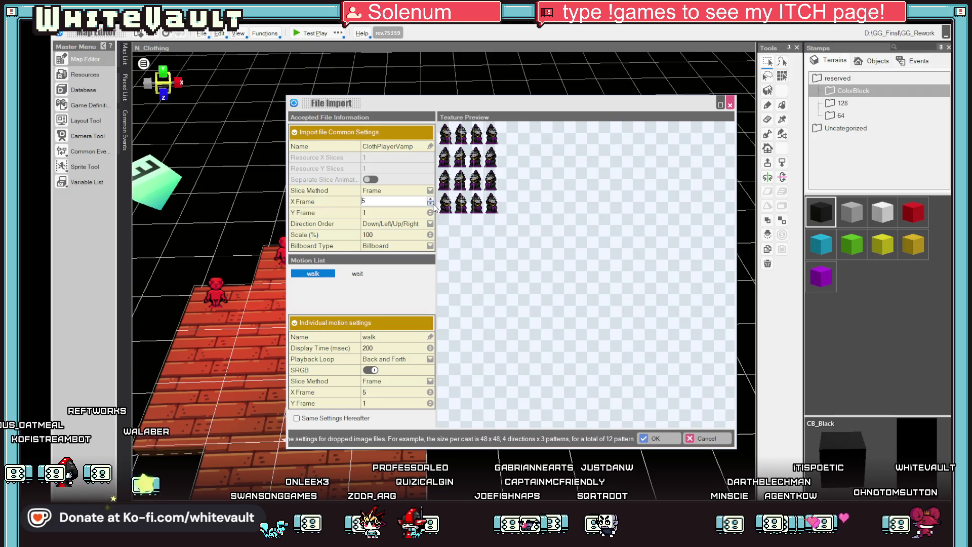
{"action": "left_click", "coordinate": [430, 204]}
{"action": "left_click", "coordinate": [431, 212]}
{"action": "type", "text": "4"}
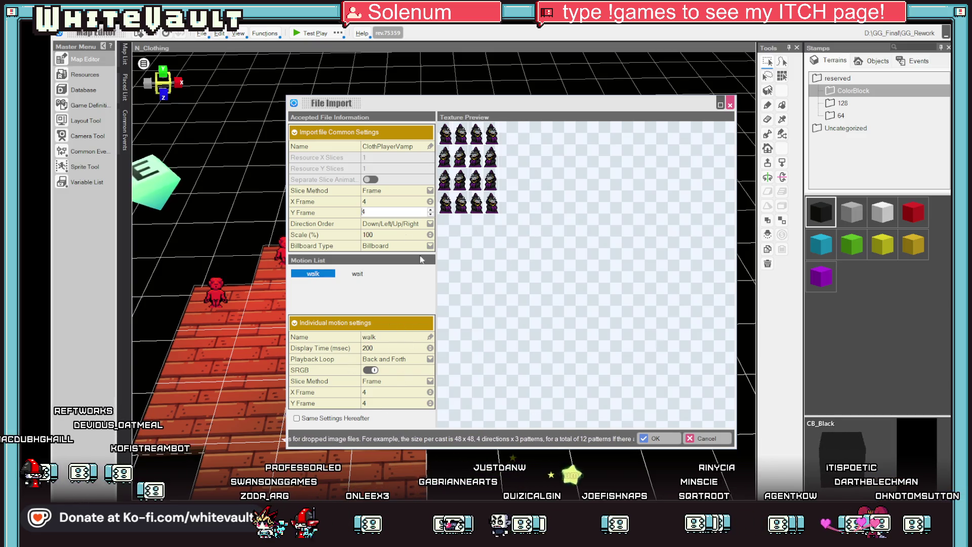
{"action": "left_click", "coordinate": [661, 439]}
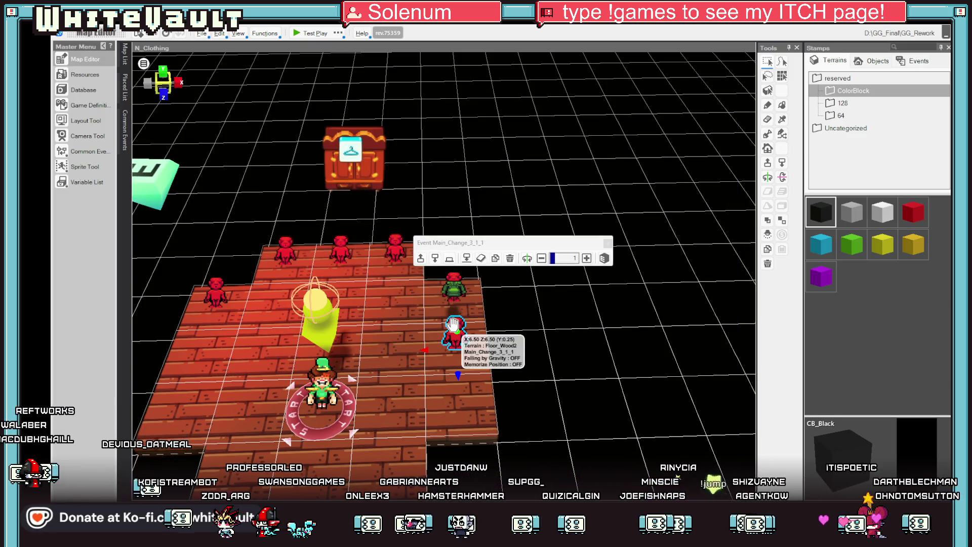
{"action": "left_click", "coordinate": [394, 326]}
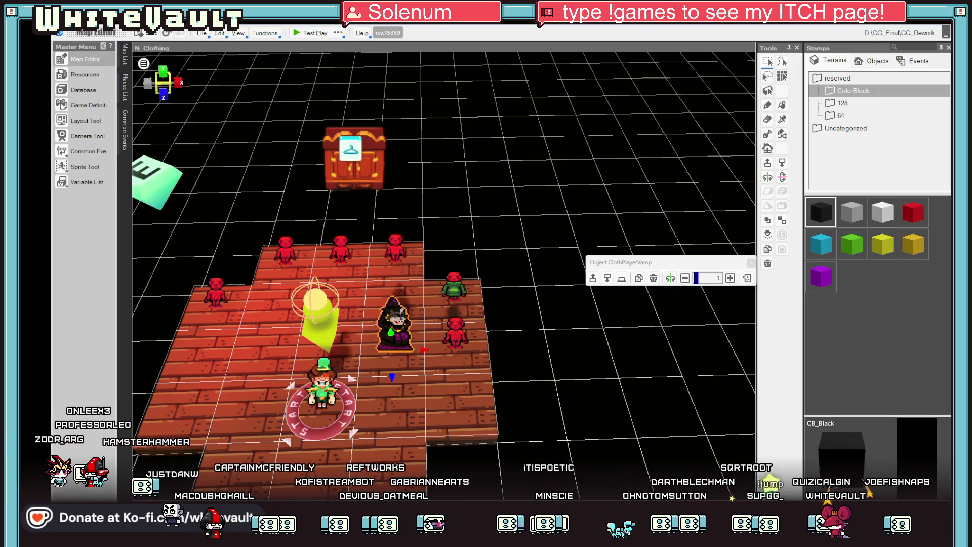
Step: Move the vampire figure just right of the wooden floor and close the change event
{"action": "scroll", "coordinate": [446, 342], "scroll_direction": "down", "scroll_amount": 3}
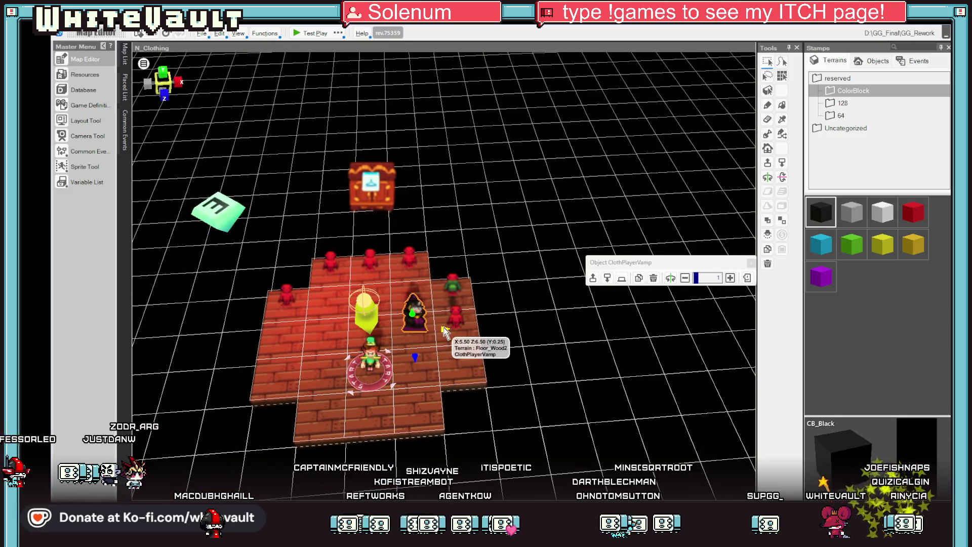
{"action": "left_click_drag", "start_coordinate": [451, 336], "coordinate": [577, 322]}
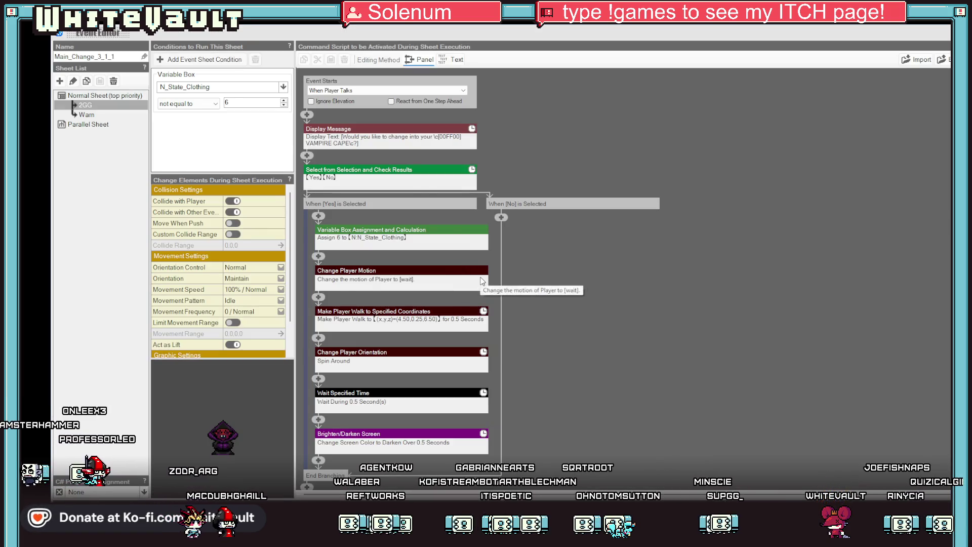
{"action": "scroll", "coordinate": [506, 291], "scroll_direction": "down", "scroll_amount": 1}
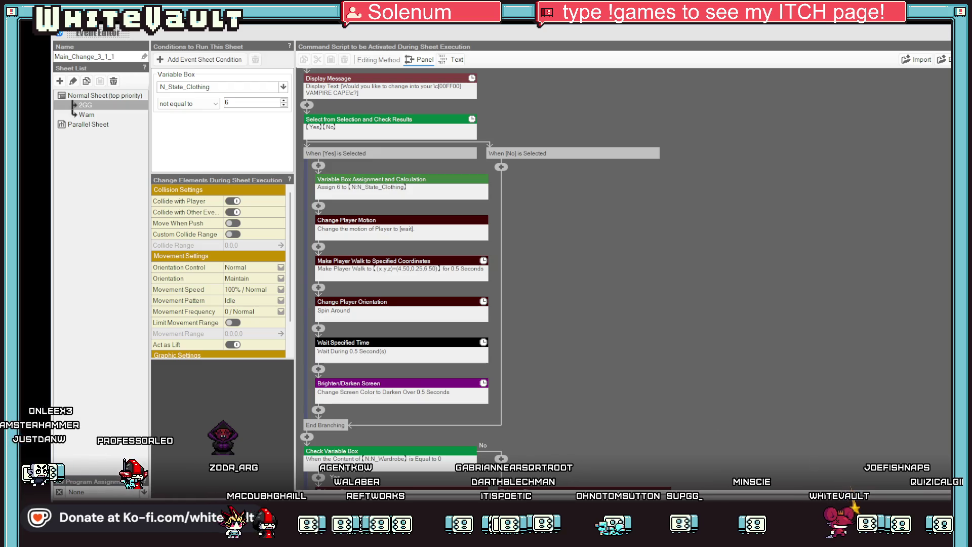
{"action": "key", "text": "Escape"}
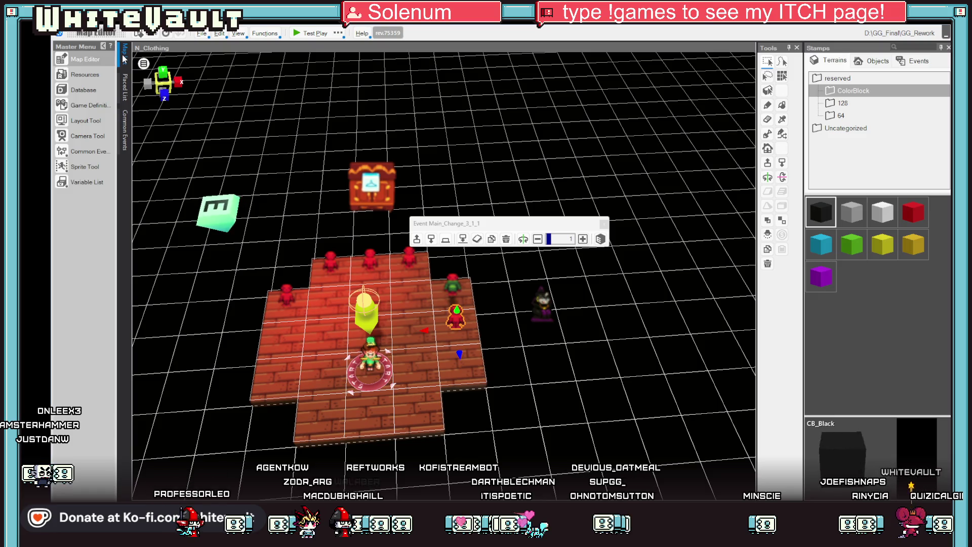
{"action": "left_click", "coordinate": [70, 156]}
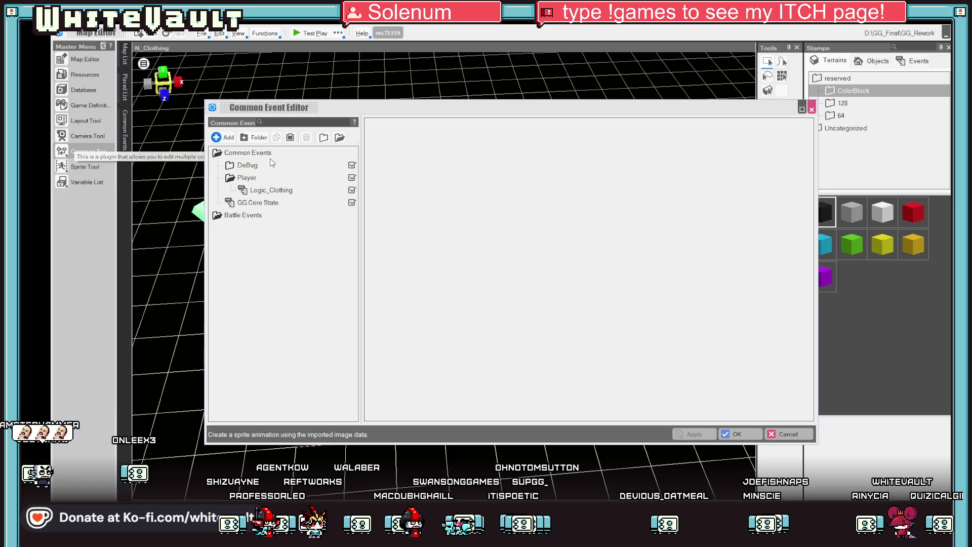
Step: Copy the Change Cast Graphic command from the 5 - HotDog sheet into 6 - Vampire
{"action": "left_click", "coordinate": [262, 191]}
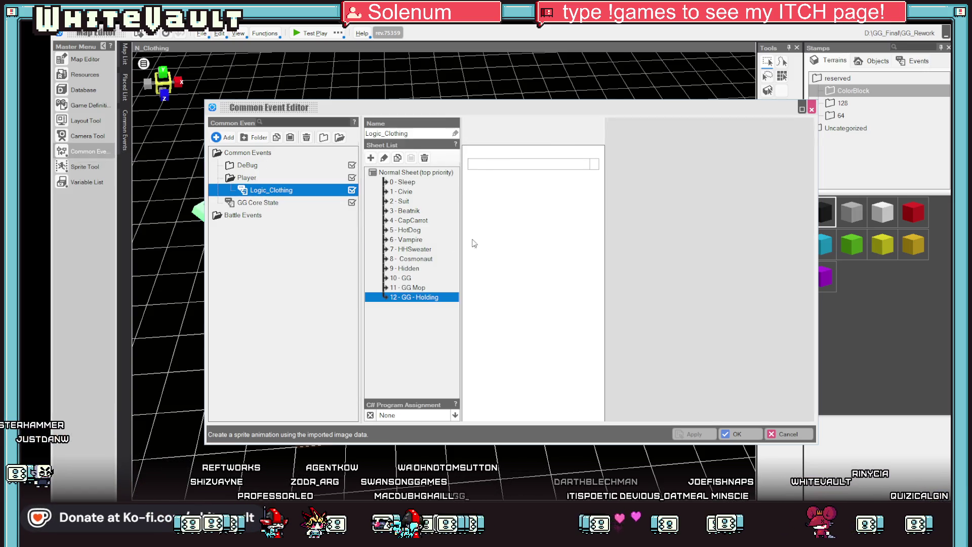
{"action": "left_click", "coordinate": [409, 240]}
{"action": "left_click", "coordinate": [409, 230]}
{"action": "right_click", "coordinate": [656, 206]}
{"action": "left_click", "coordinate": [409, 239]}
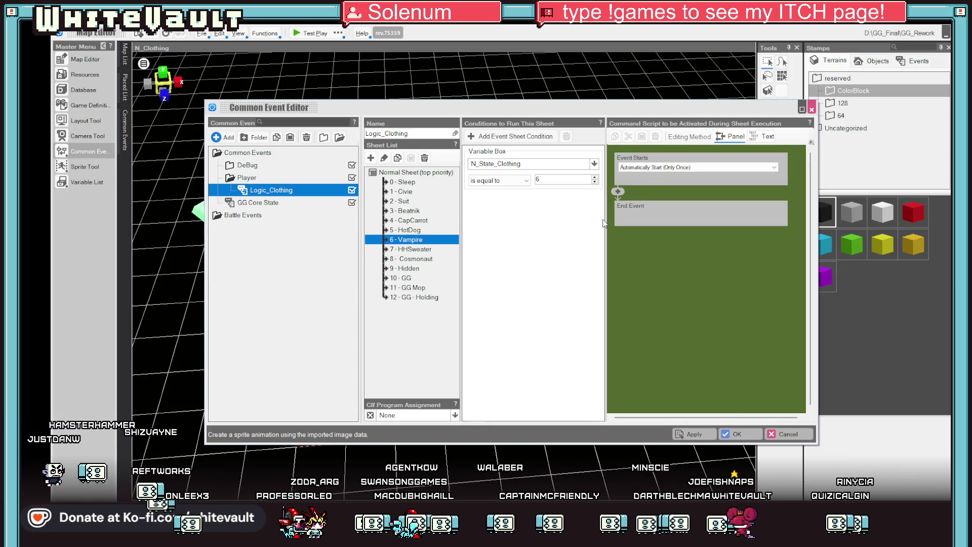
{"action": "right_click", "coordinate": [617, 192]}
{"action": "left_click", "coordinate": [653, 233]}
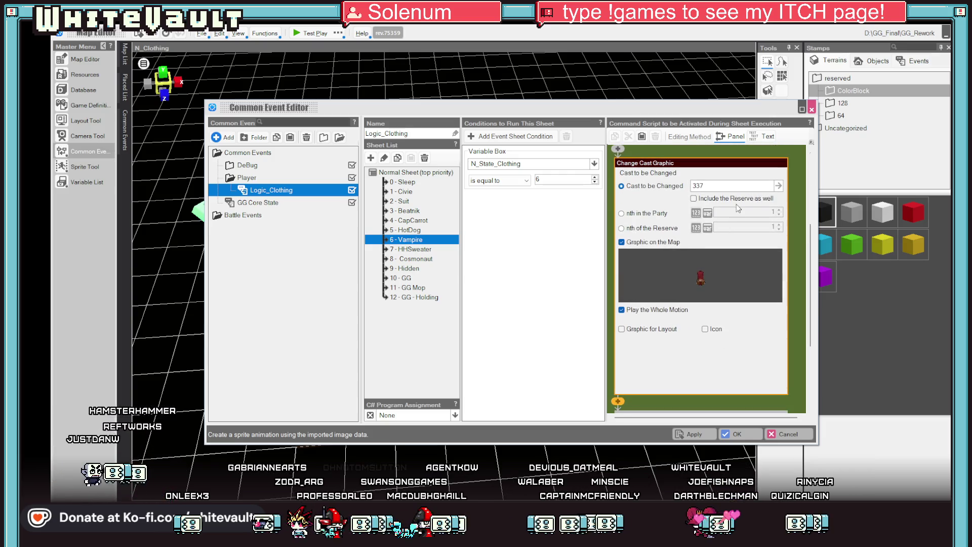
Step: Point the pasted command to ClothPlayerVamp and set the sheet to start Only Once in Parallel
{"action": "left_click", "coordinate": [730, 271]}
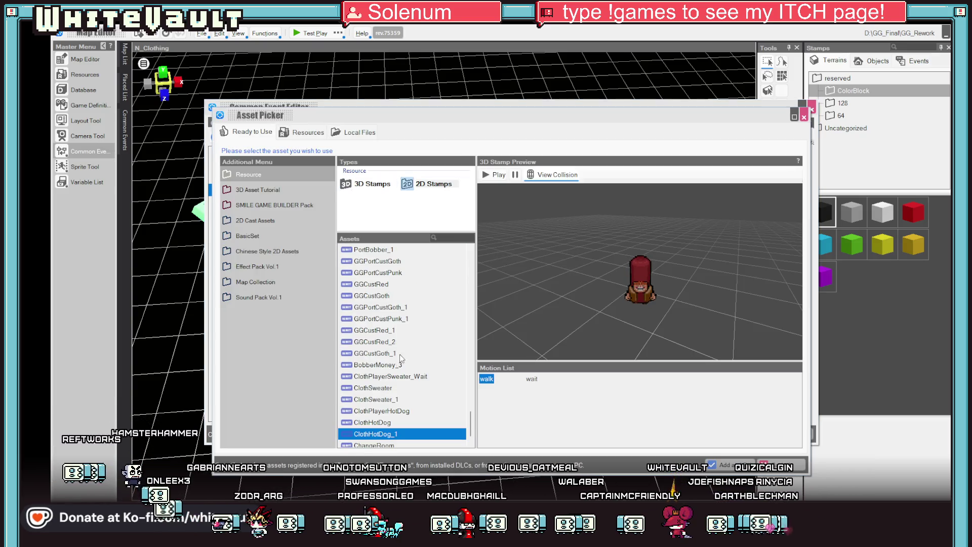
{"action": "scroll", "coordinate": [401, 358], "scroll_direction": "down", "scroll_amount": 1}
{"action": "left_click", "coordinate": [403, 434]}
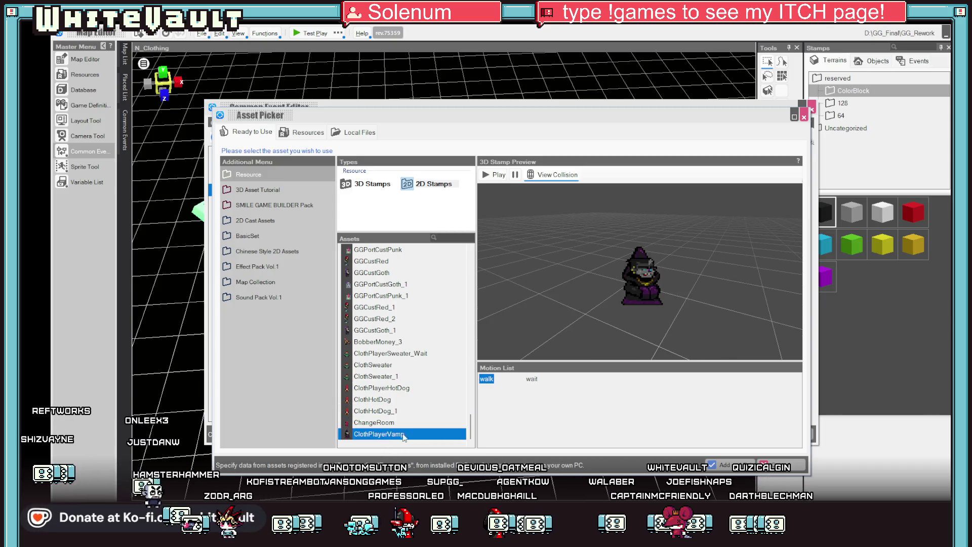
{"action": "left_click", "coordinate": [721, 465]}
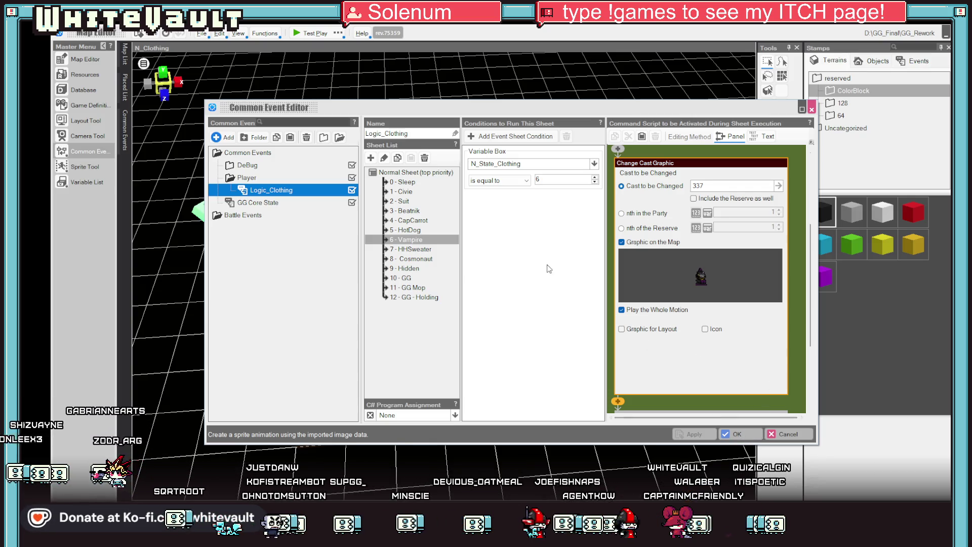
{"action": "left_click", "coordinate": [790, 156]}
{"action": "left_click", "coordinate": [708, 166]}
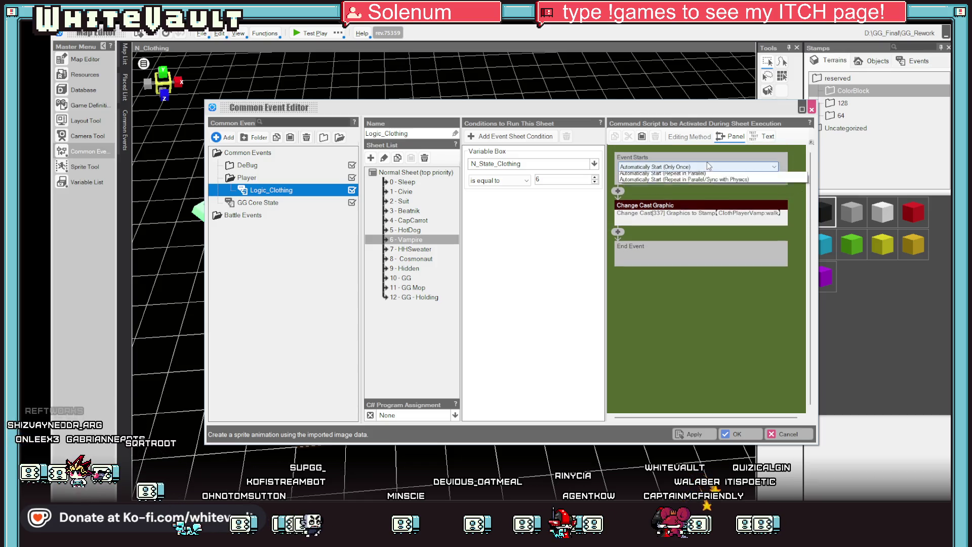
{"action": "left_click", "coordinate": [708, 194]}
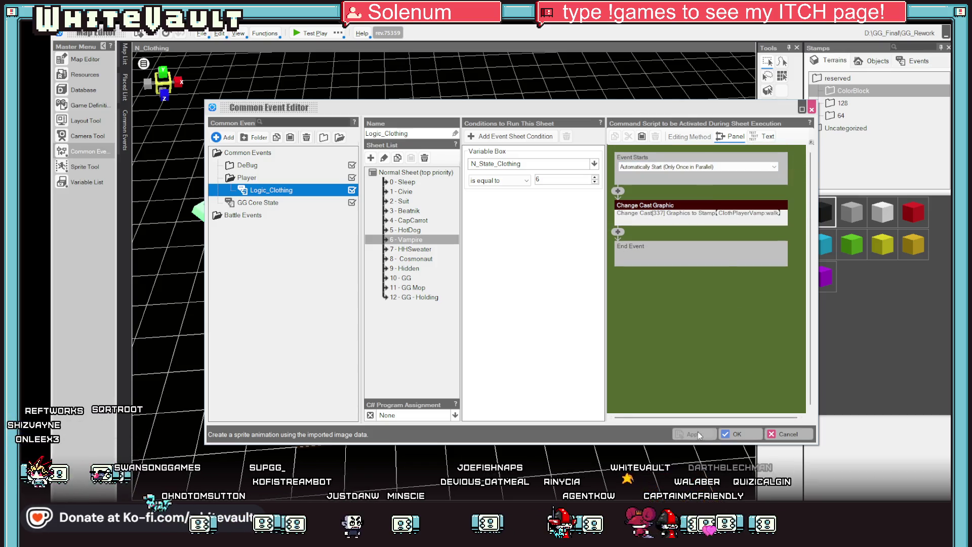
{"action": "left_click", "coordinate": [735, 434]}
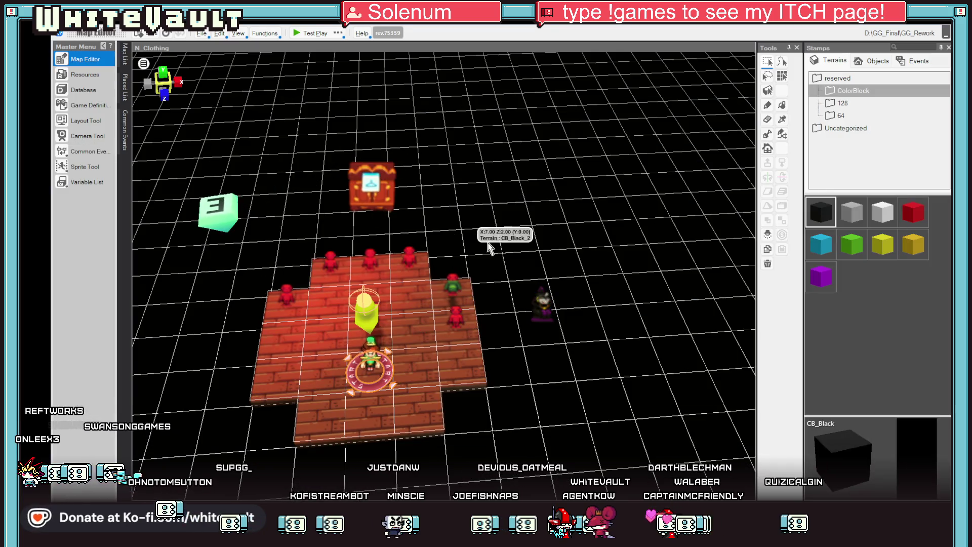
Step: Start a test play and accept the hooded figure's offer to change into the VAMPIRE CAPE
{"action": "left_click", "coordinate": [297, 32]}
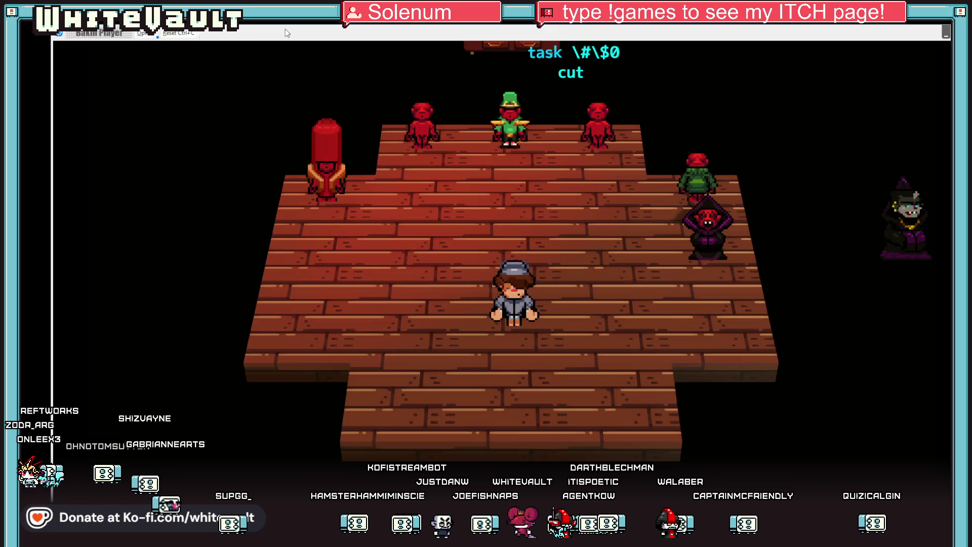
{"action": "key", "text": "Right"}
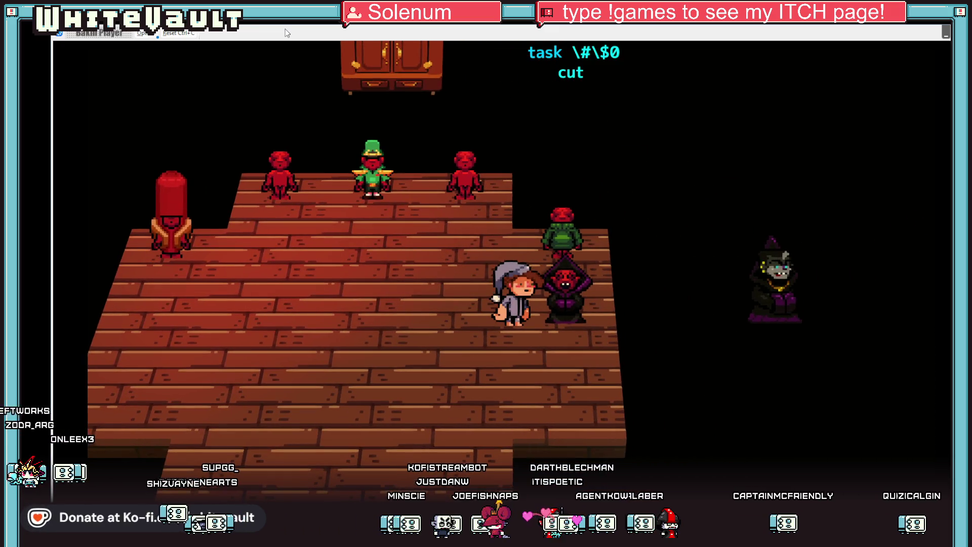
{"action": "key", "text": "Return"}
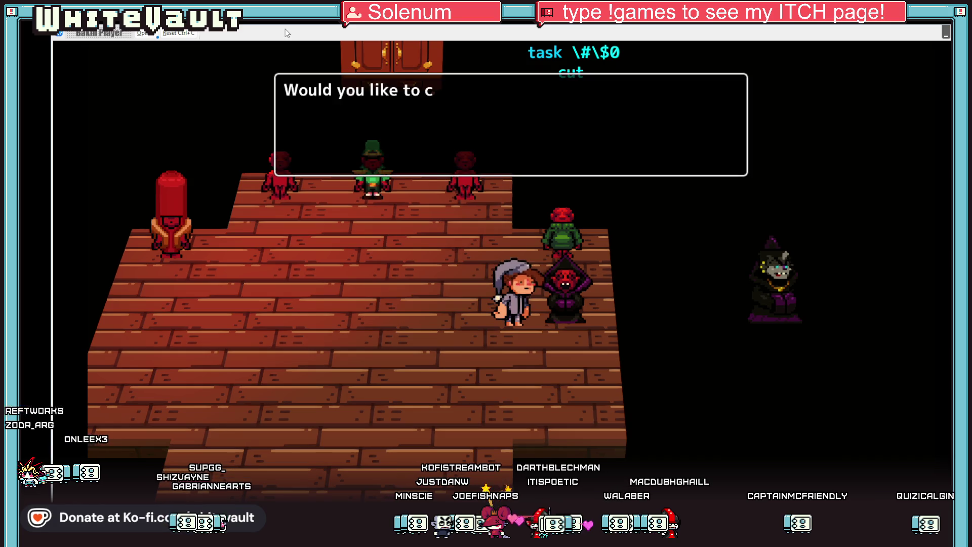
{"action": "key", "text": "Return"}
{"action": "key", "text": "Return"}
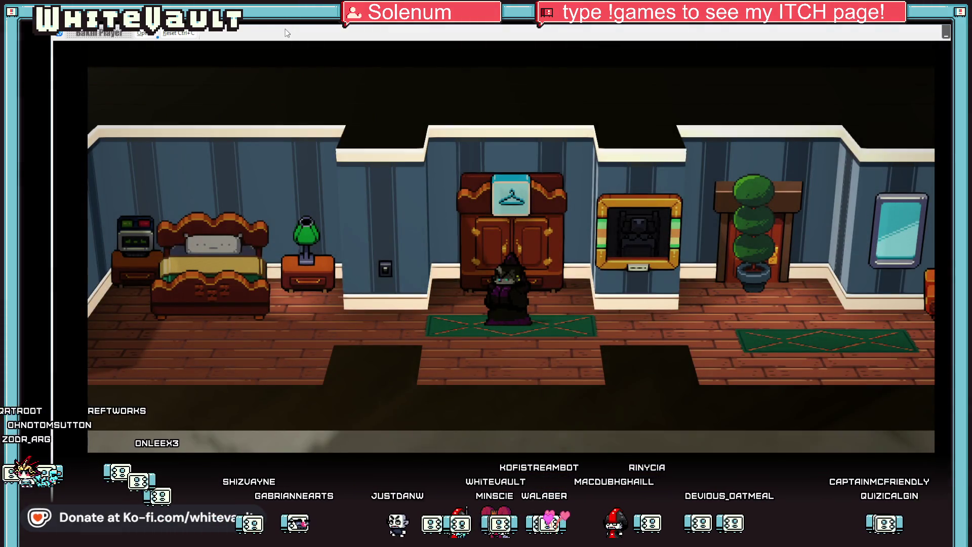
Step: Walk back and forth along the hallway in the cape, then return to Aseprite
{"action": "key", "text": "Right"}
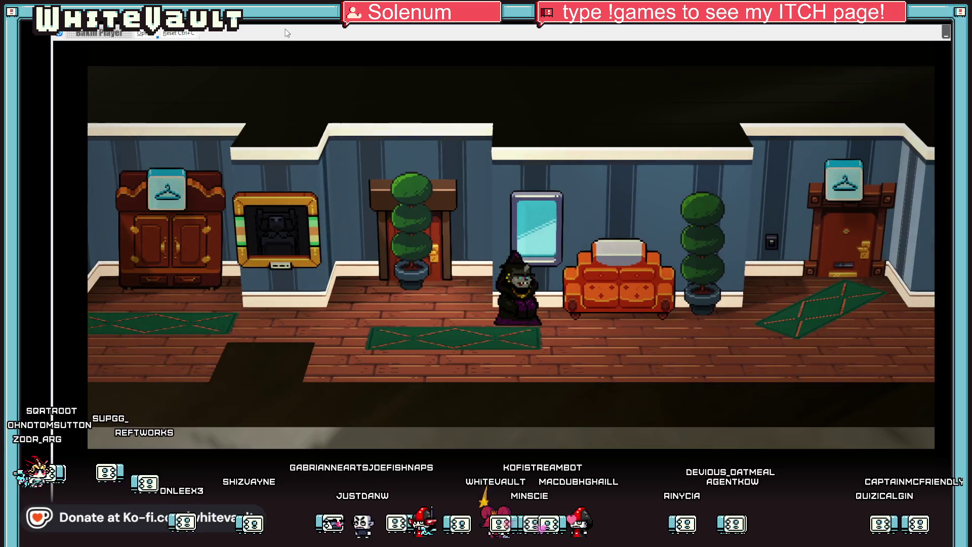
{"action": "key", "text": "Right"}
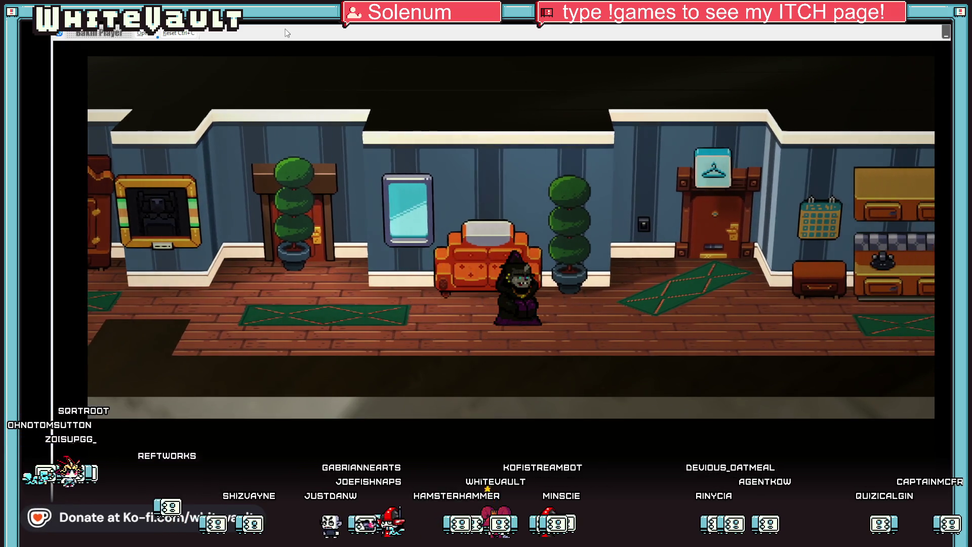
{"action": "key", "text": "Left"}
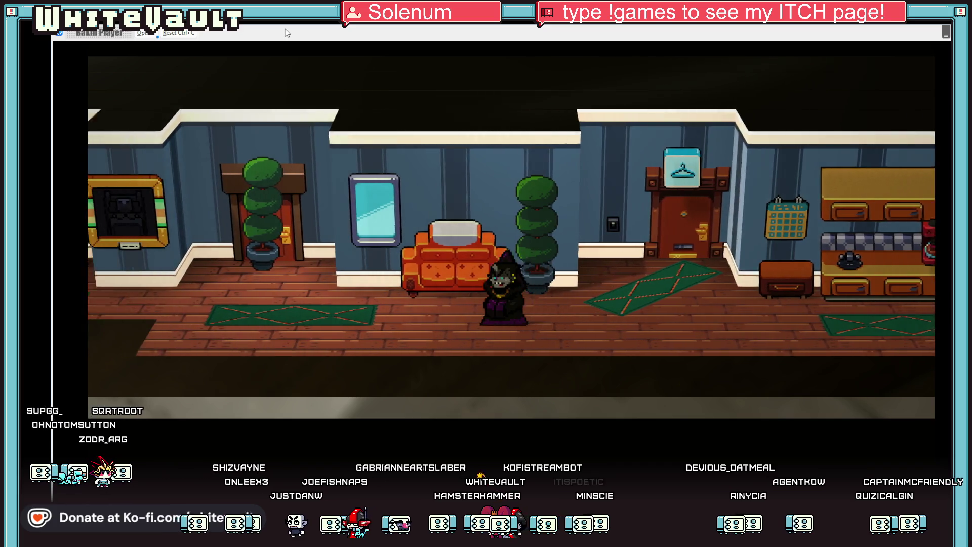
{"action": "key", "text": "Left"}
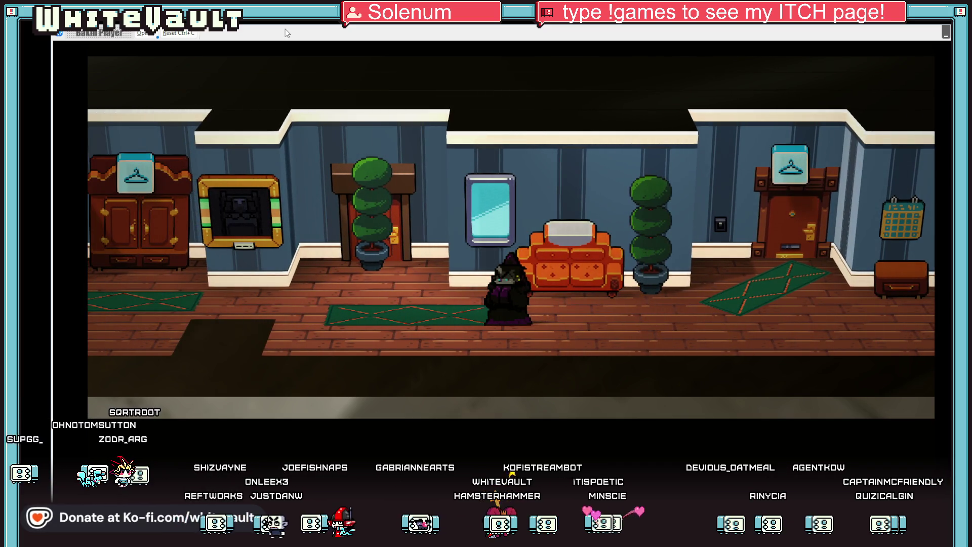
{"action": "key", "text": "Right"}
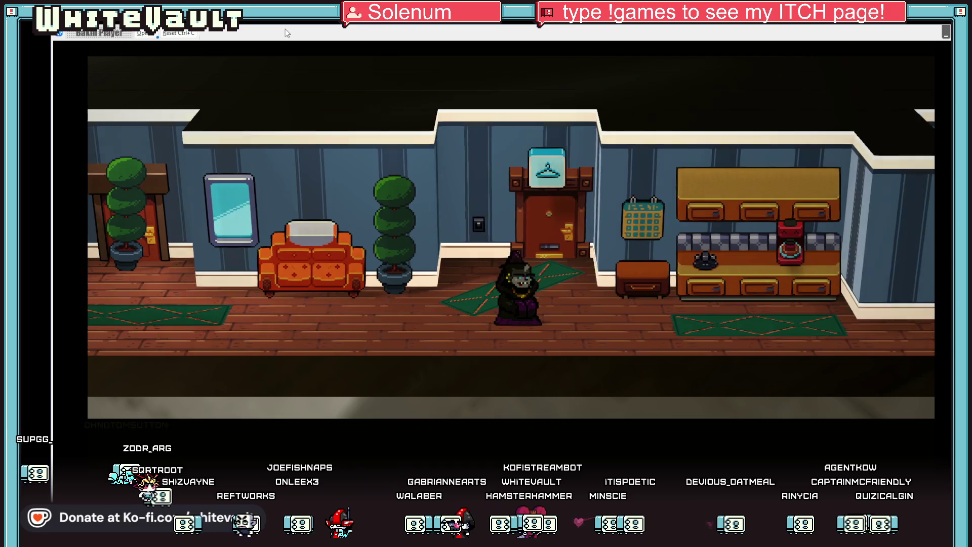
{"action": "key", "text": "Left"}
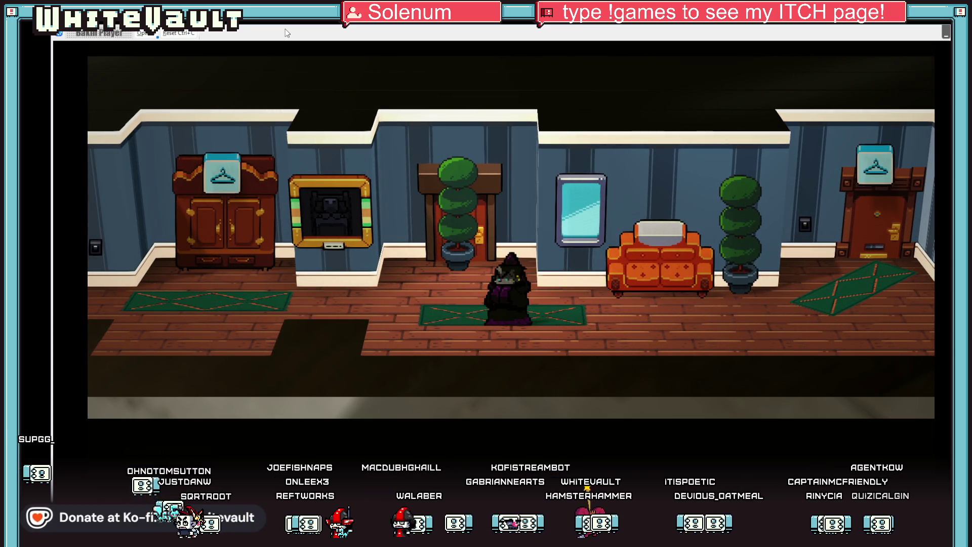
{"action": "key", "text": "Right"}
{"action": "key", "text": "Right"}
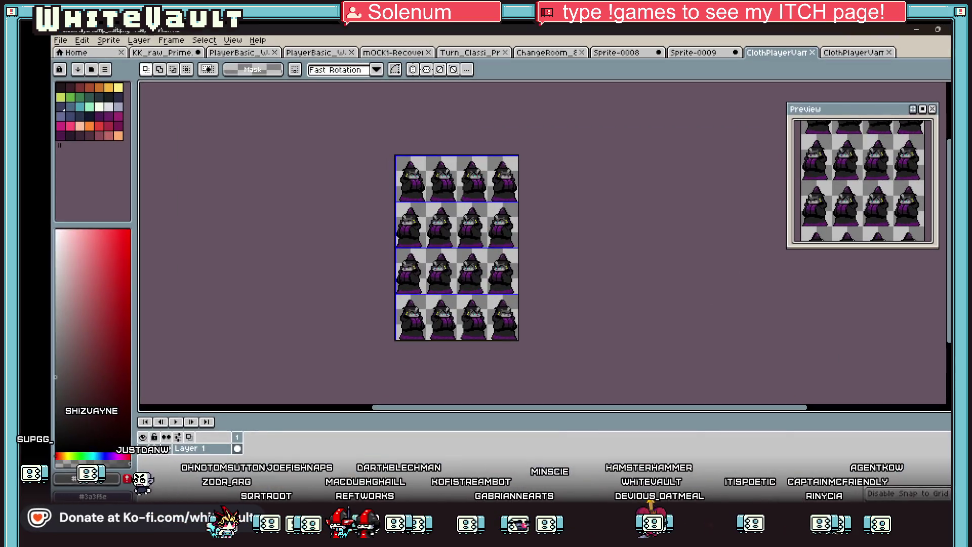
{"action": "key", "text": "alt+Tab"}
{"action": "scroll", "coordinate": [465, 200], "scroll_direction": "up", "scroll_amount": 2}
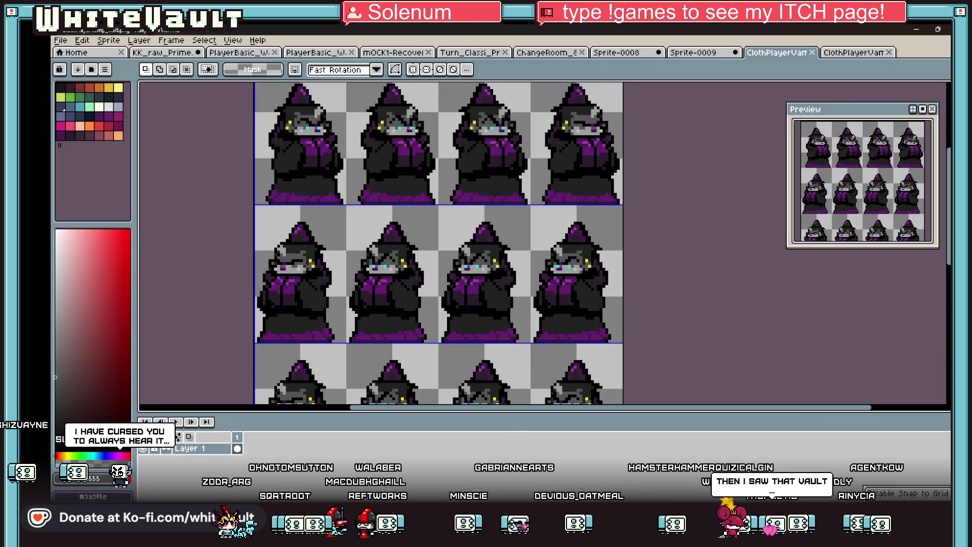
Step: Walk the caped character right in the test play, then minimize the game window
{"action": "left_click", "coordinate": [570, 480]}
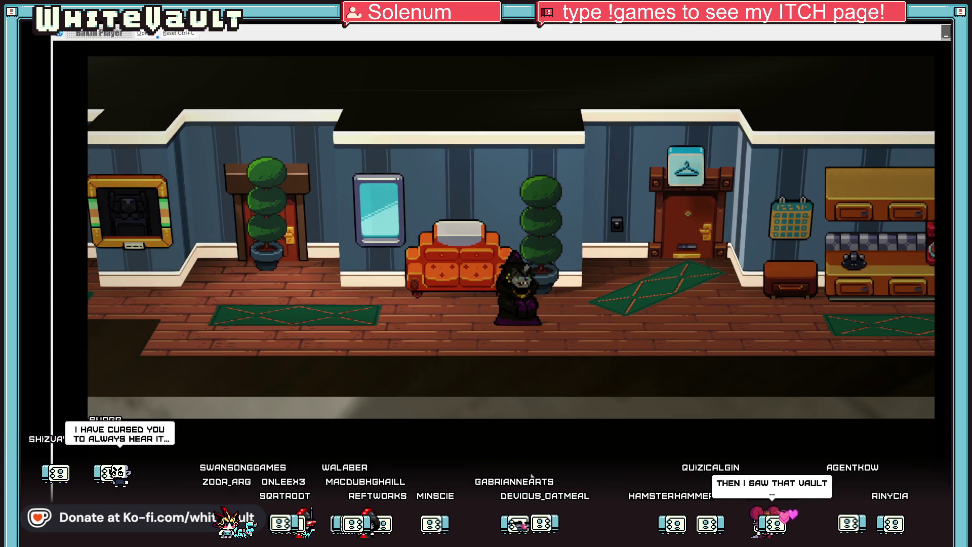
{"action": "key", "text": "Right"}
{"action": "key", "text": "Right"}
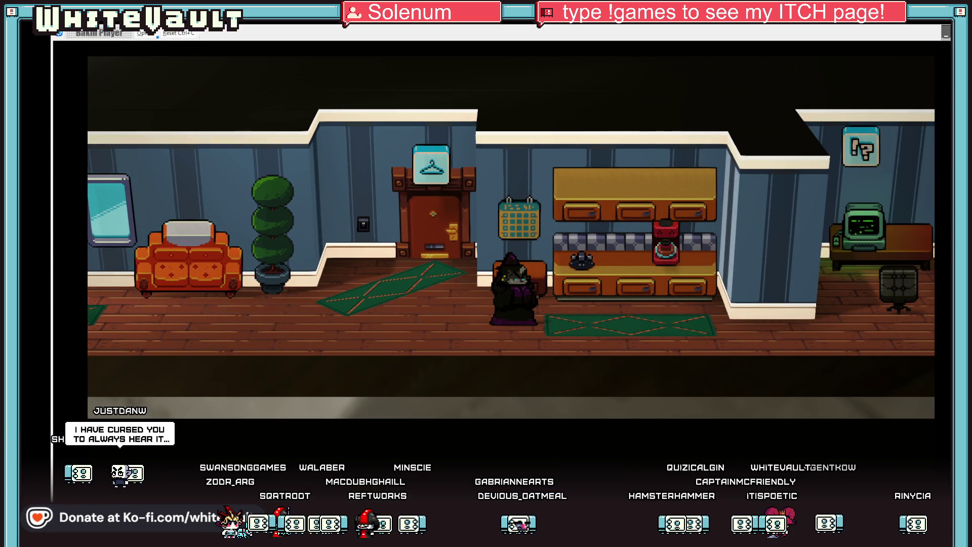
{"action": "left_click", "coordinate": [945, 35]}
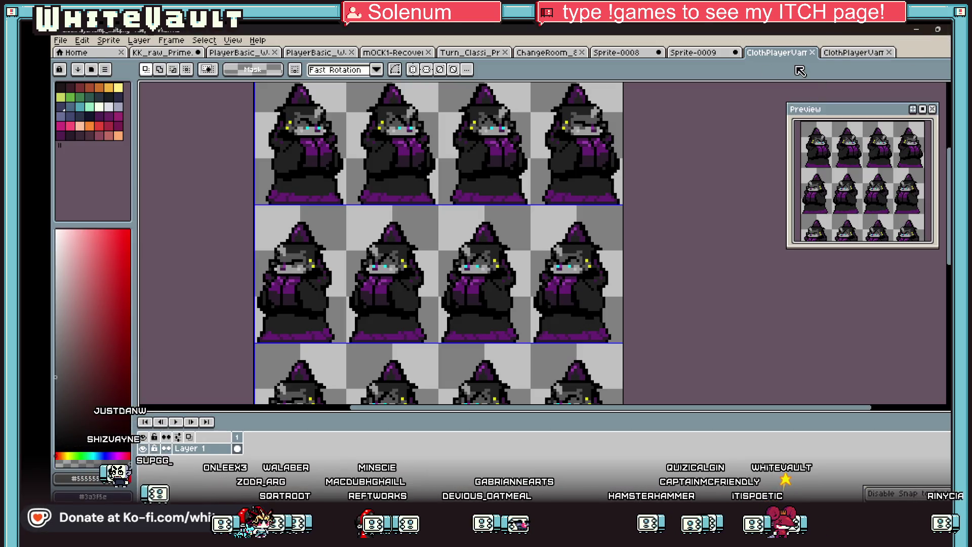
Step: Switch to the second ClothPlayerVamp sheet, zoom in on its hooded frames and select the pencil
{"action": "left_click", "coordinate": [842, 52]}
{"action": "scroll", "coordinate": [545, 253], "scroll_direction": "up", "scroll_amount": 2}
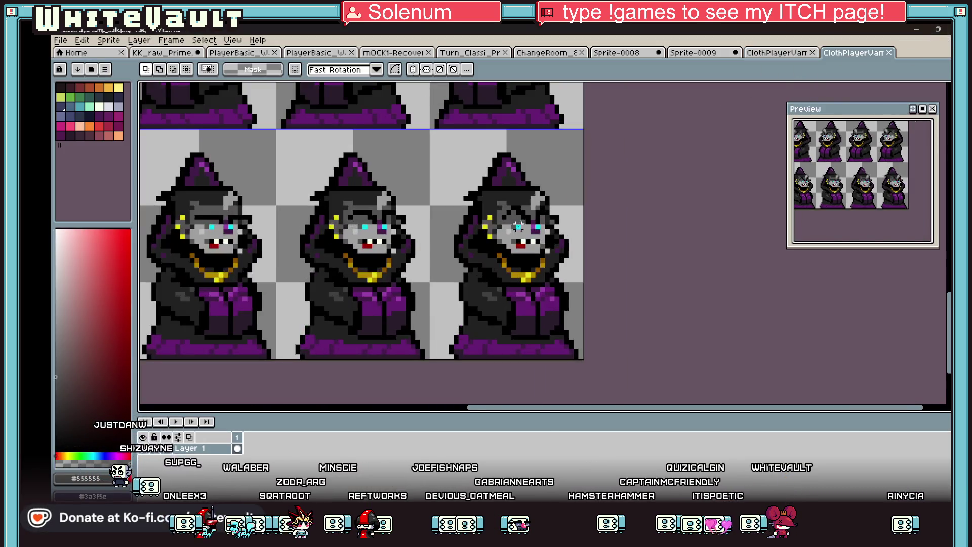
{"action": "key", "text": "b"}
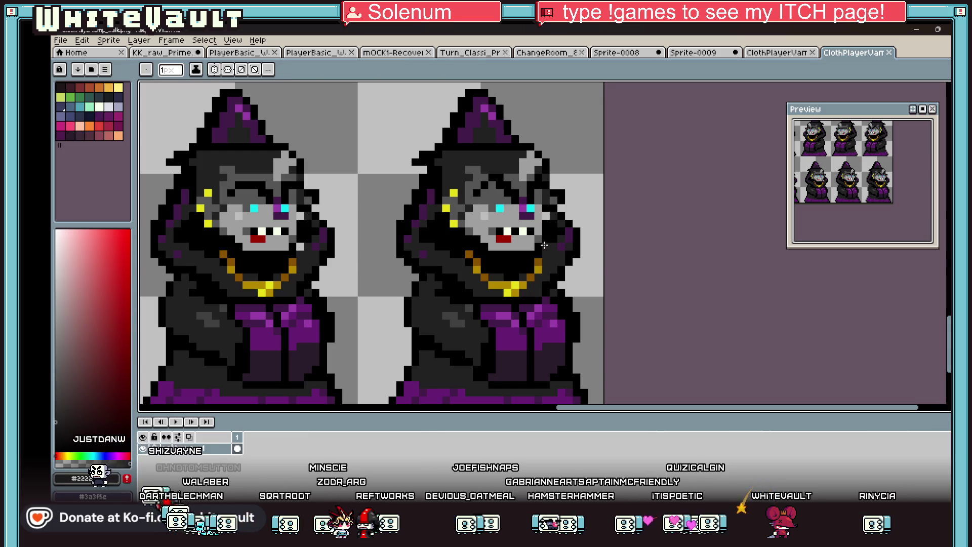
{"action": "scroll", "coordinate": [306, 247], "scroll_direction": "down", "scroll_amount": 4}
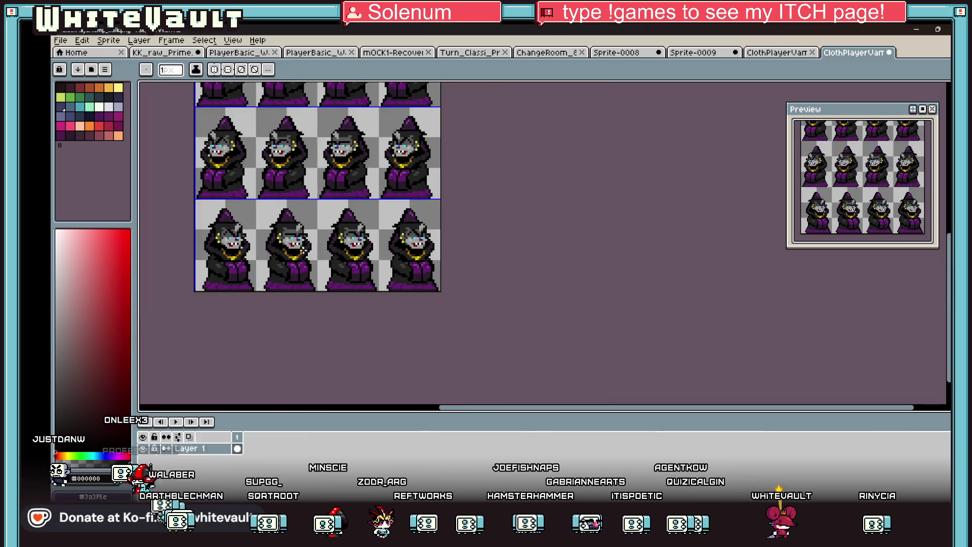
{"action": "scroll", "coordinate": [248, 234], "scroll_direction": "up", "scroll_amount": 3}
{"action": "scroll", "coordinate": [248, 234], "scroll_direction": "down", "scroll_amount": 1}
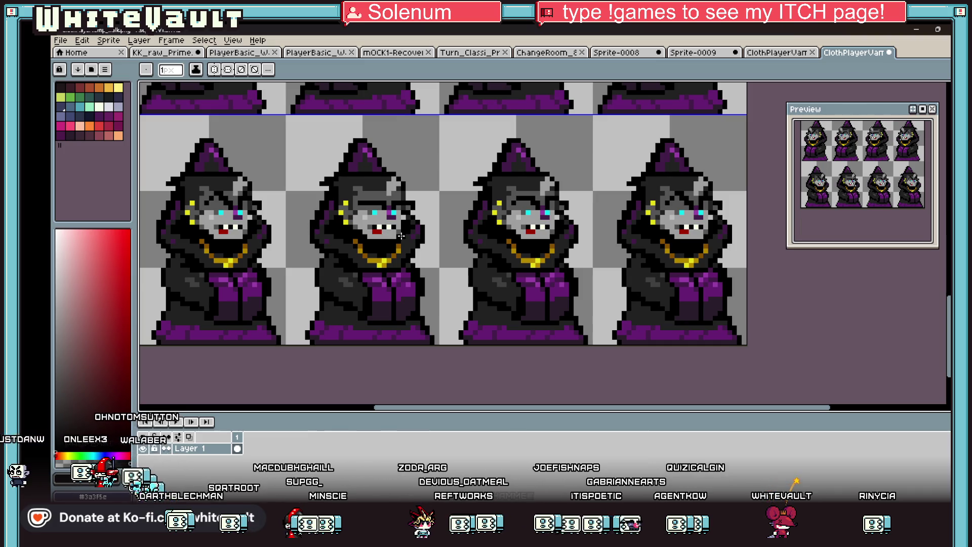
{"action": "scroll", "coordinate": [401, 236], "scroll_direction": "down", "scroll_amount": 4}
{"action": "scroll", "coordinate": [393, 187], "scroll_direction": "up", "scroll_amount": 1}
{"action": "scroll", "coordinate": [379, 120], "scroll_direction": "up", "scroll_amount": 2}
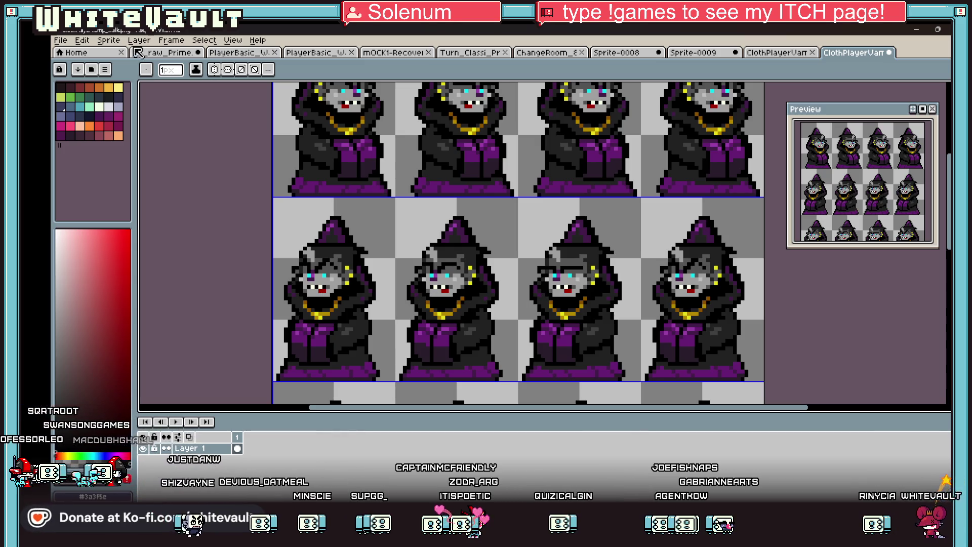
Step: Save this sheet as ClothPlayerVamp_wait.png, replacing the existing file
{"action": "left_click", "coordinate": [61, 40]}
{"action": "left_click", "coordinate": [80, 99]}
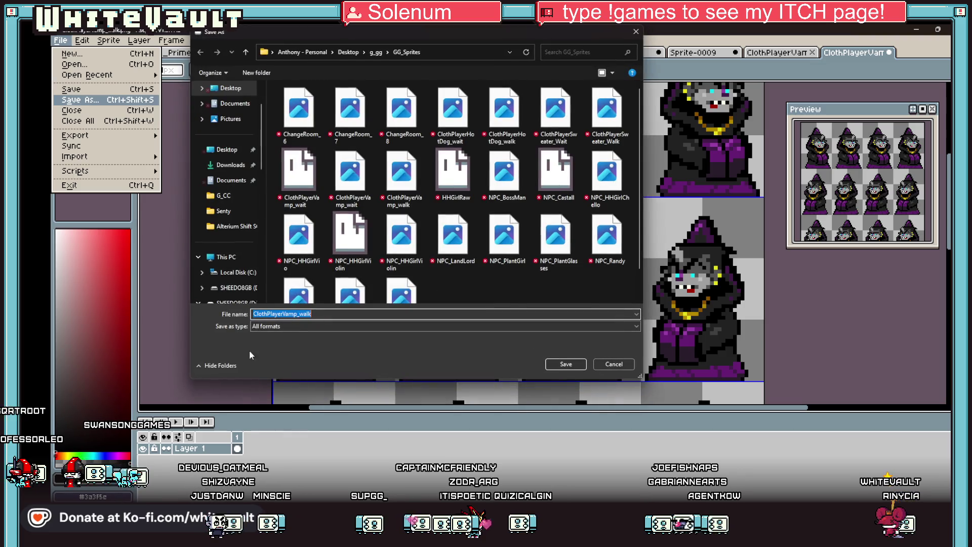
{"action": "left_click", "coordinate": [312, 314]}
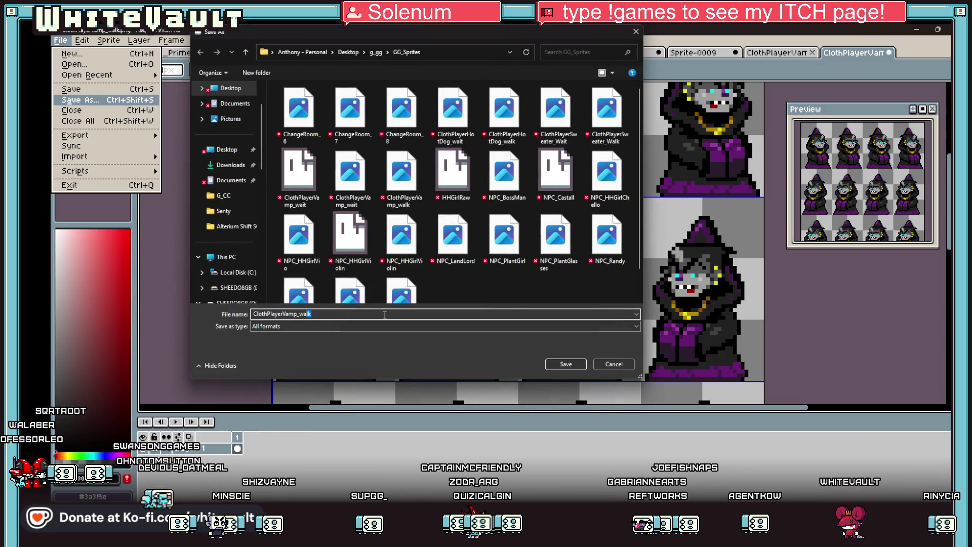
{"action": "key", "text": "BackSpace"}
{"action": "key", "text": "BackSpace"}
{"action": "type", "text": "it"}
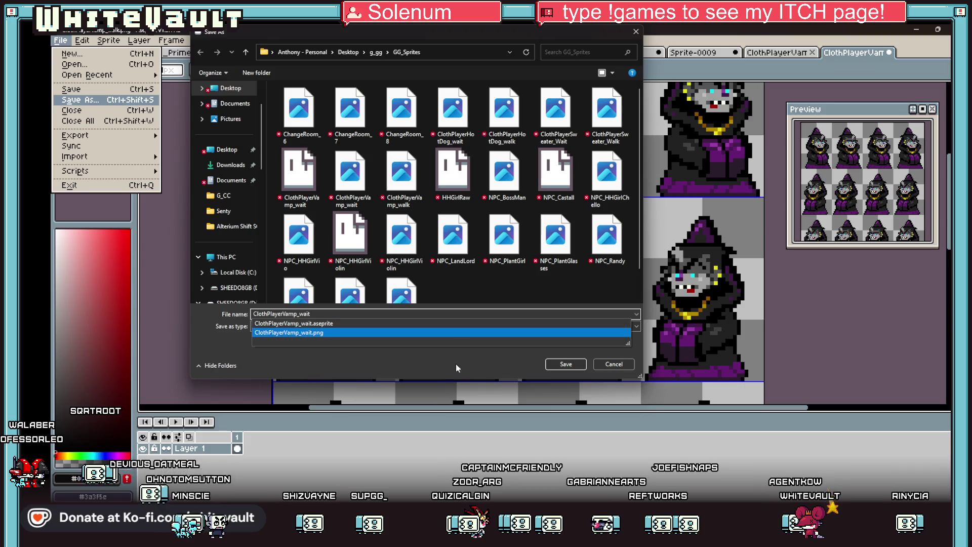
{"action": "key", "text": "Return"}
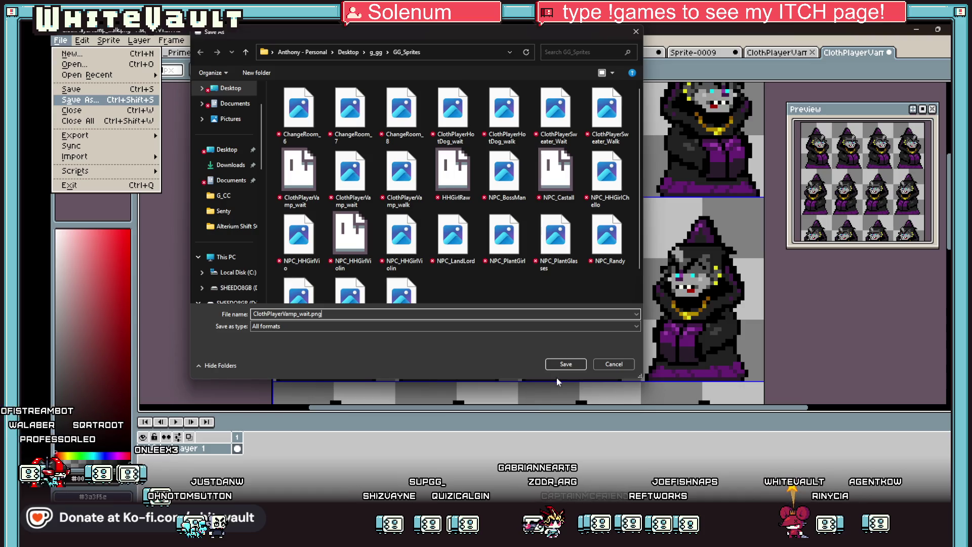
{"action": "left_click", "coordinate": [562, 364]}
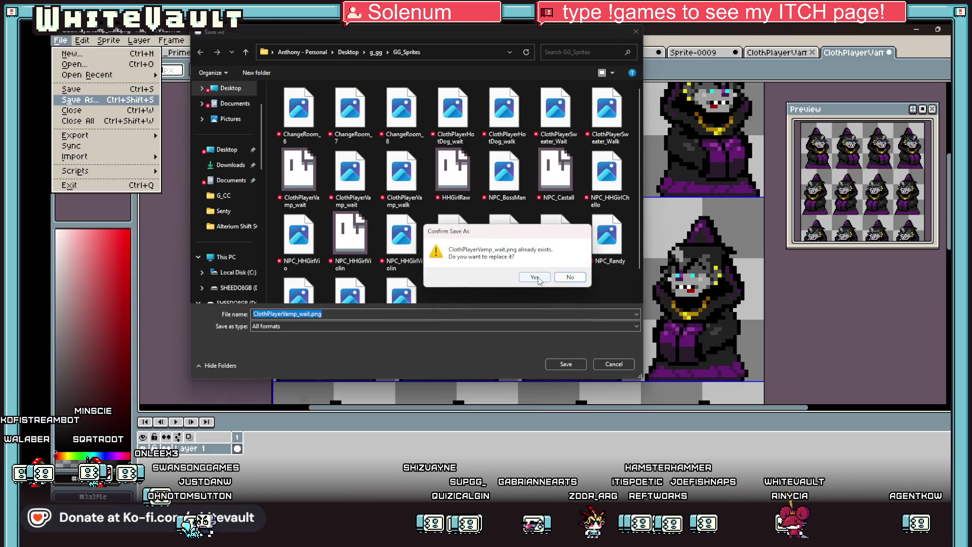
{"action": "left_click", "coordinate": [538, 280]}
Step: Save the first vampire-cape sheet as ClothPlayerVamp_walk.png, replacing the existing file
{"action": "left_click", "coordinate": [783, 54]}
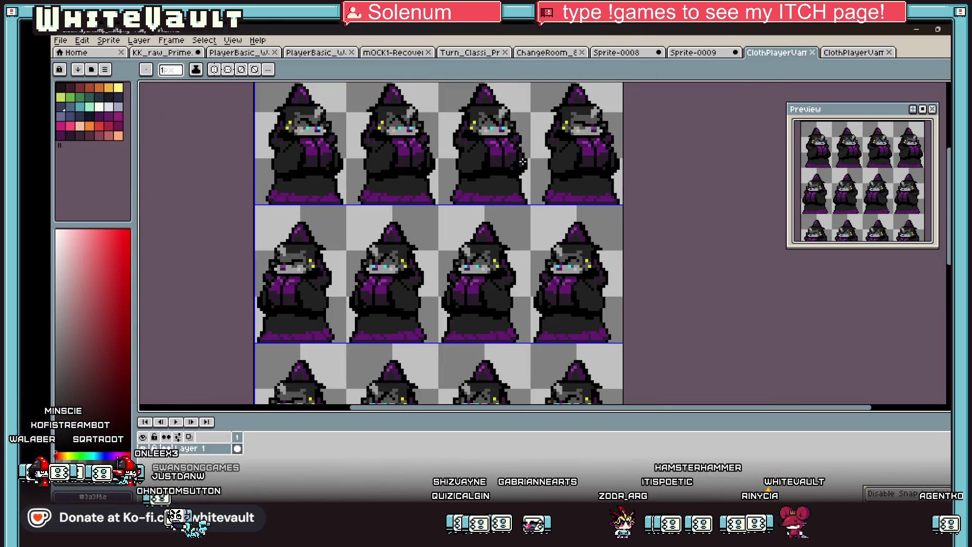
{"action": "left_click", "coordinate": [69, 40]}
{"action": "key", "text": "Return"}
{"action": "left_click", "coordinate": [308, 314]}
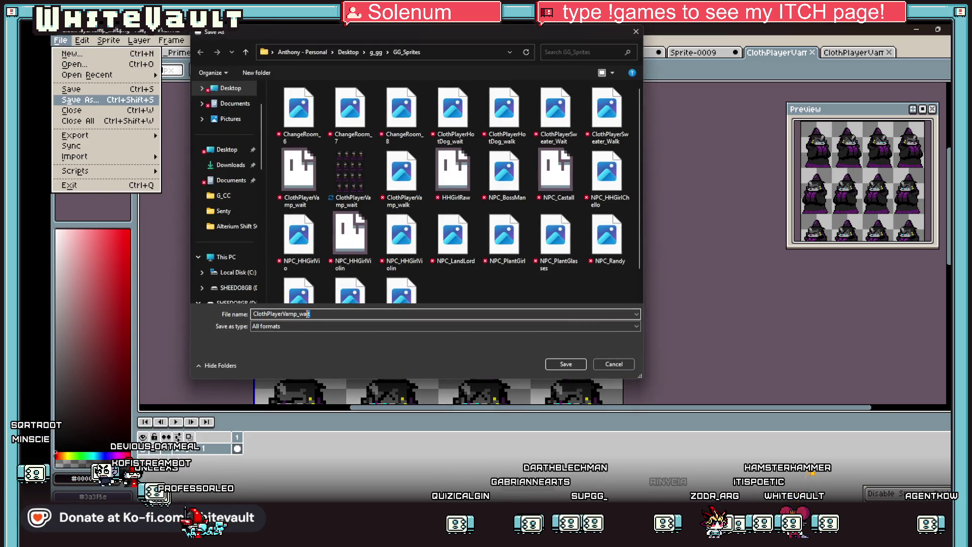
{"action": "key", "text": "BackSpace"}
{"action": "key", "text": "BackSpace"}
{"action": "type", "text": "lk"}
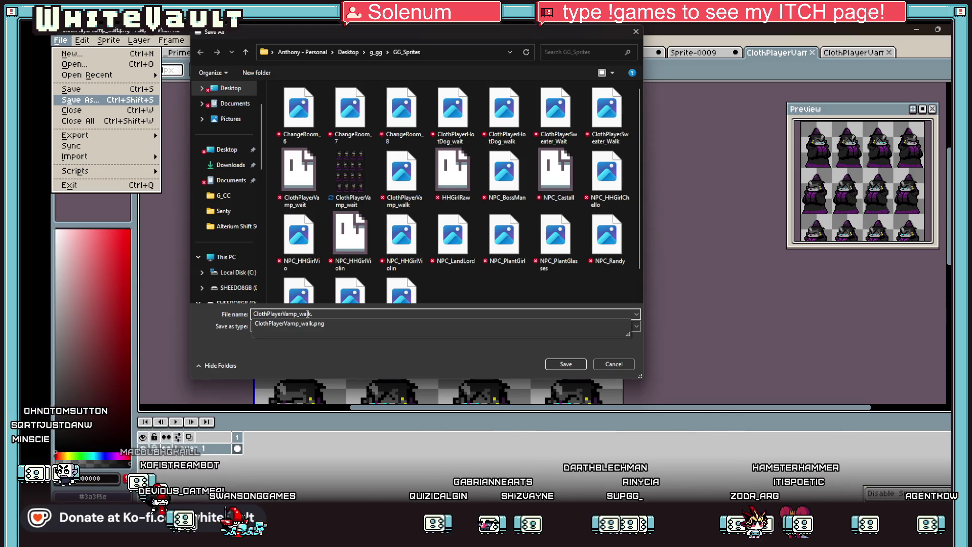
{"action": "type", "text": ".png"}
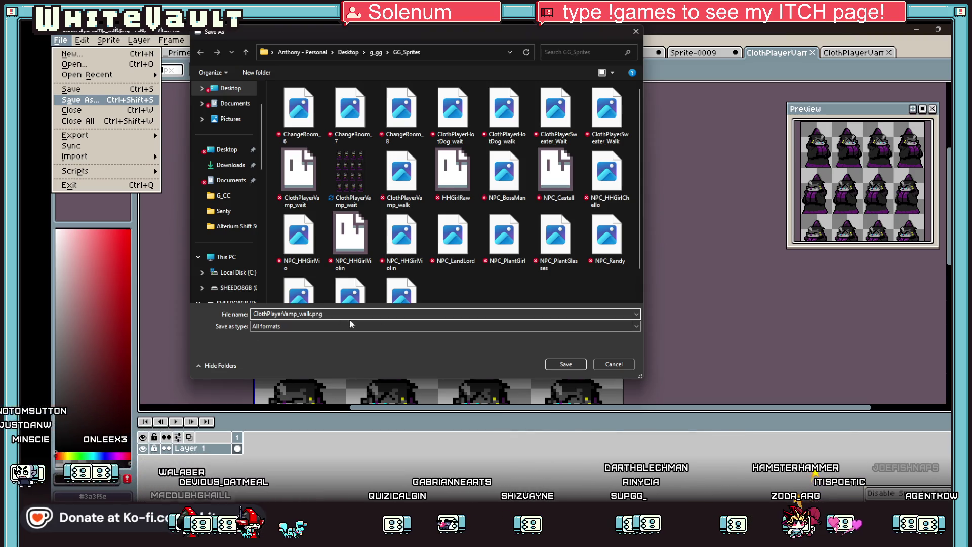
{"action": "left_click", "coordinate": [565, 364]}
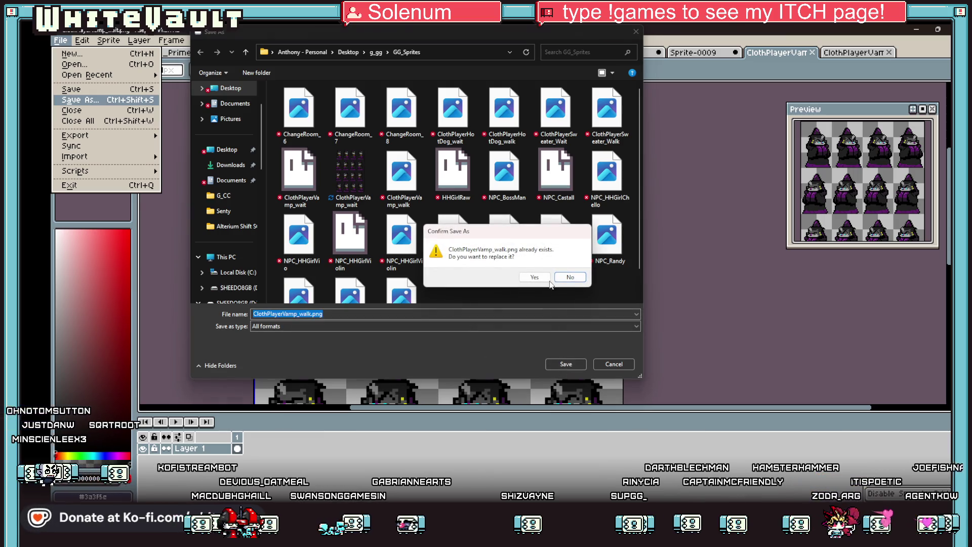
{"action": "left_click", "coordinate": [534, 277]}
Step: Switch through the game window and Aseprite back to the Bakin map editor
{"action": "mouse_move", "coordinate": [565, 536]}
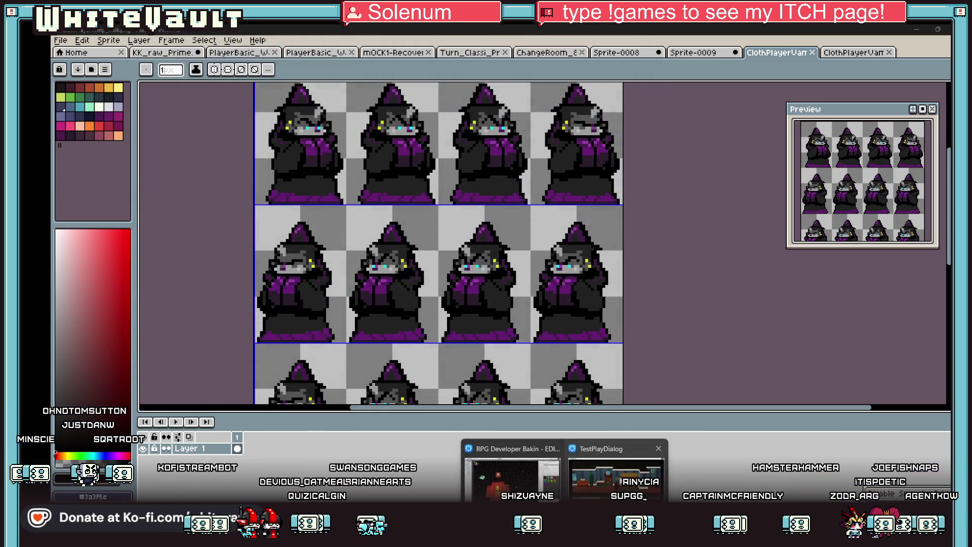
{"action": "left_click", "coordinate": [621, 480]}
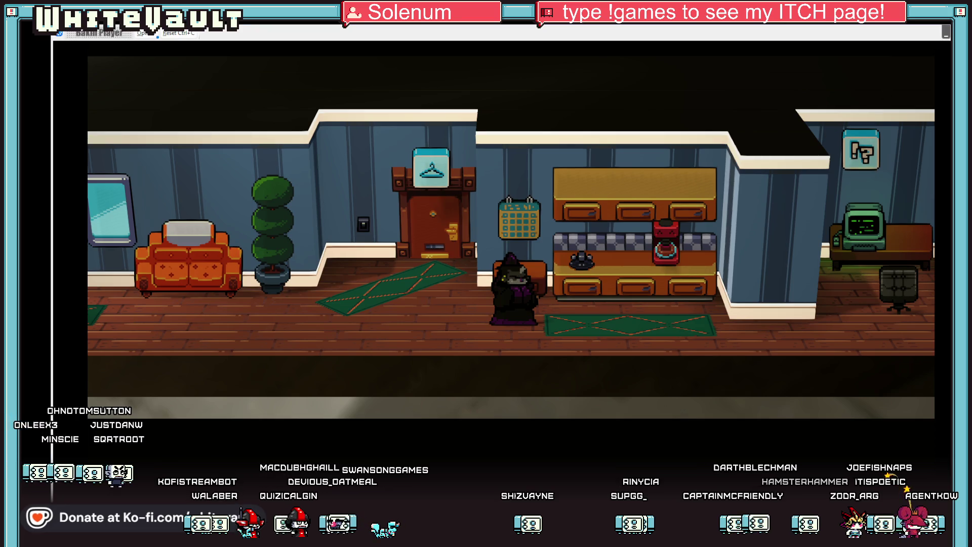
{"action": "key", "text": "alt+Tab"}
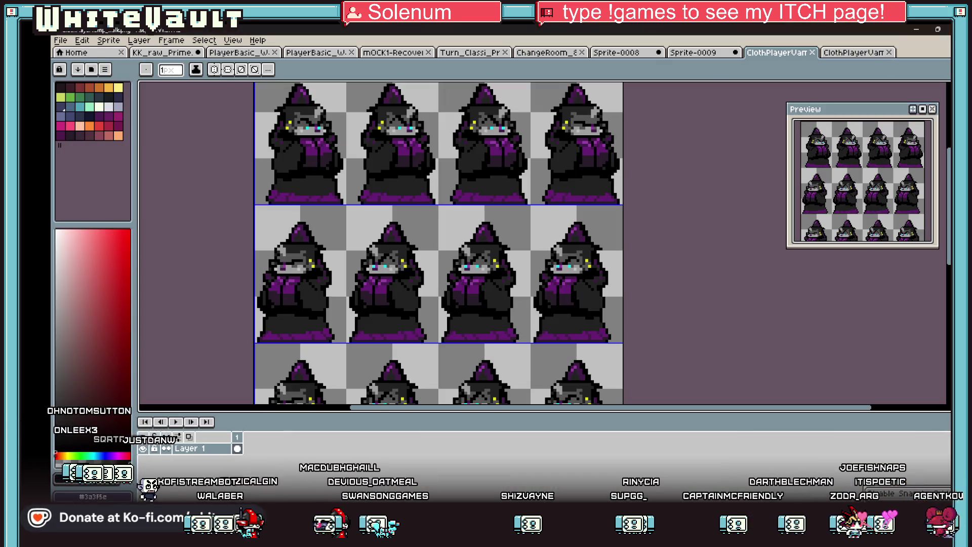
{"action": "key", "text": "alt+Tab"}
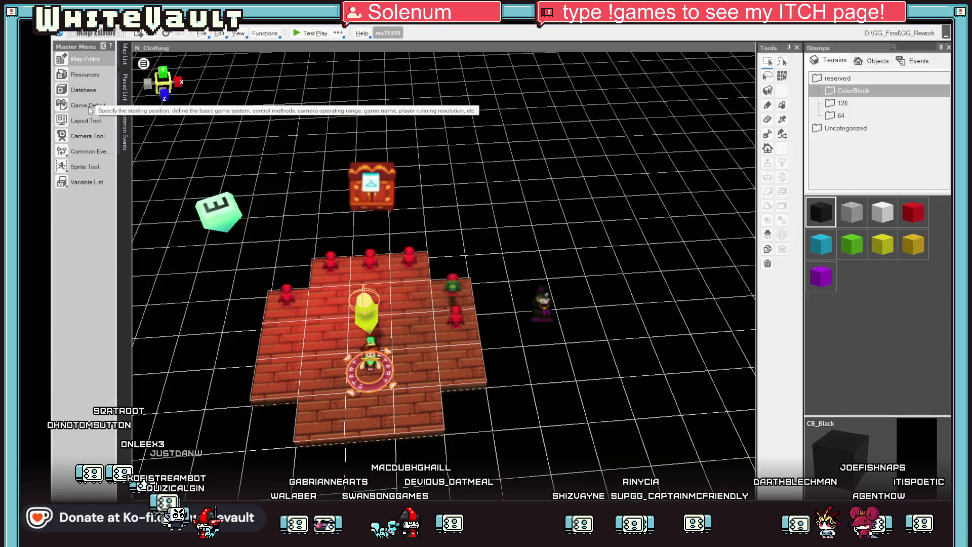
Step: In Resources > Images, reload ClothPlayerVamp_walk from its updated file, then close Resources
{"action": "left_click", "coordinate": [87, 75]}
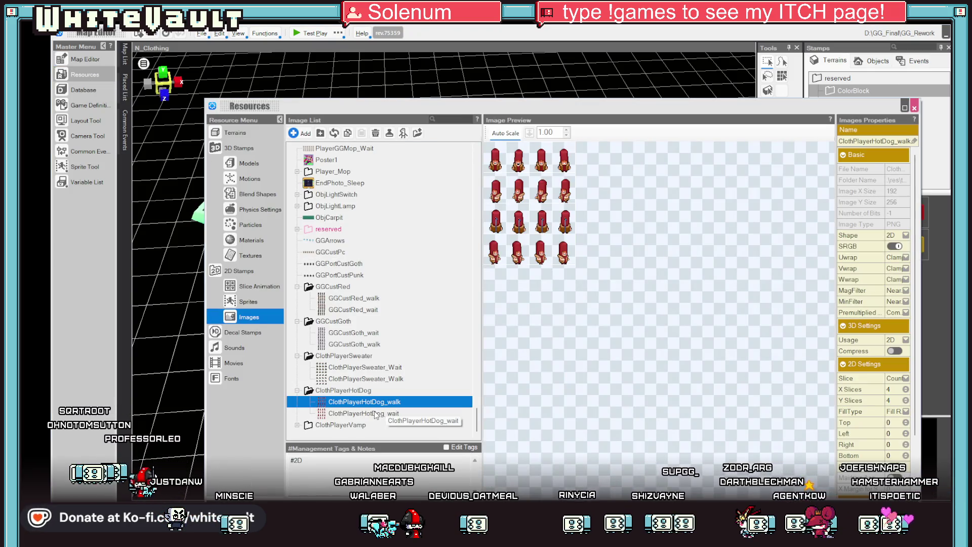
{"action": "left_click", "coordinate": [298, 425]}
{"action": "left_click", "coordinate": [338, 412]}
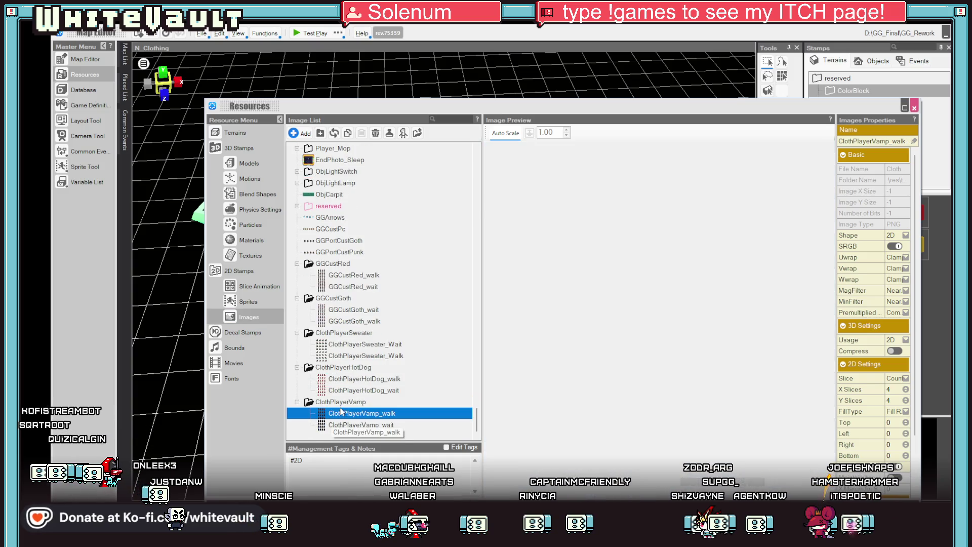
{"action": "left_click", "coordinate": [334, 133]}
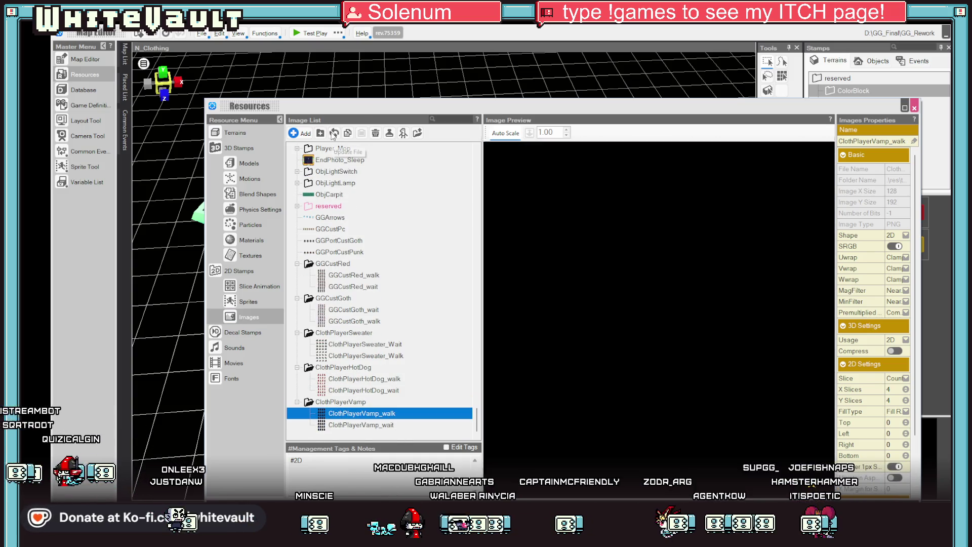
{"action": "left_click", "coordinate": [351, 425]}
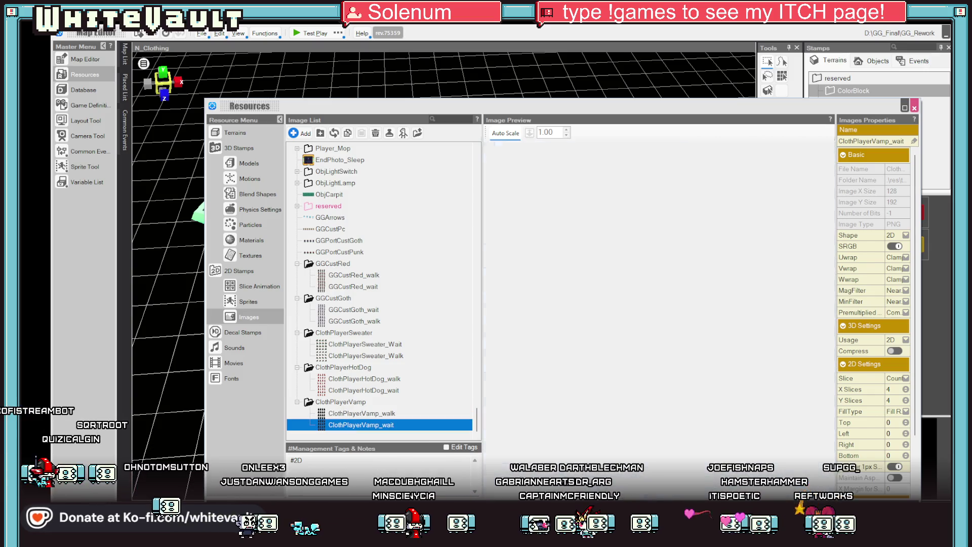
{"action": "left_click", "coordinate": [914, 108]}
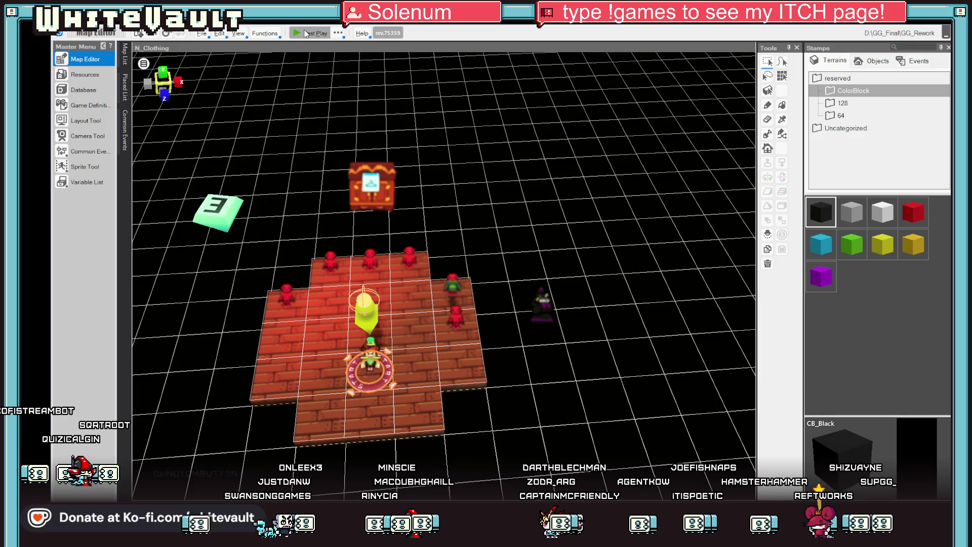
Step: Start a test play, accept the vampire cape and walk along the hallway
{"action": "left_click", "coordinate": [307, 34]}
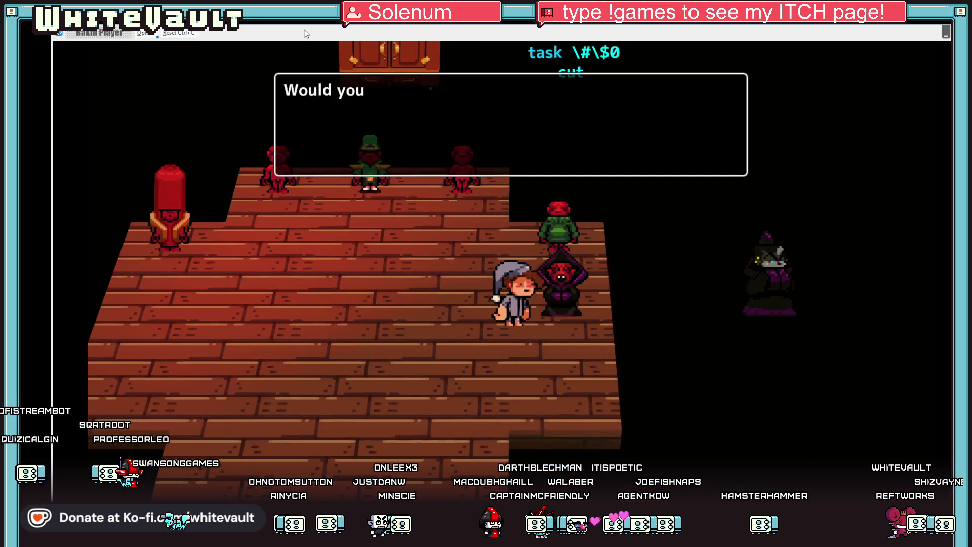
{"action": "key", "text": "Return"}
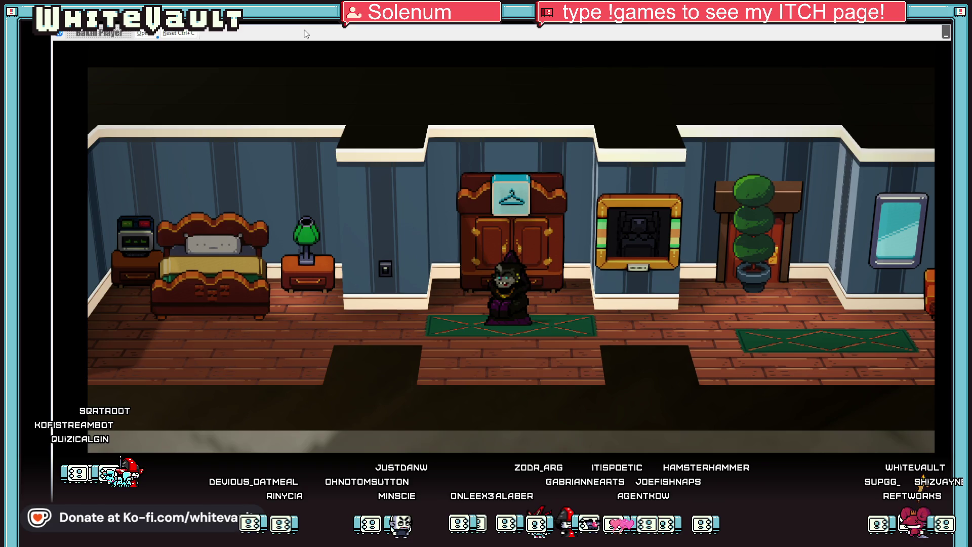
{"action": "key", "text": "Right"}
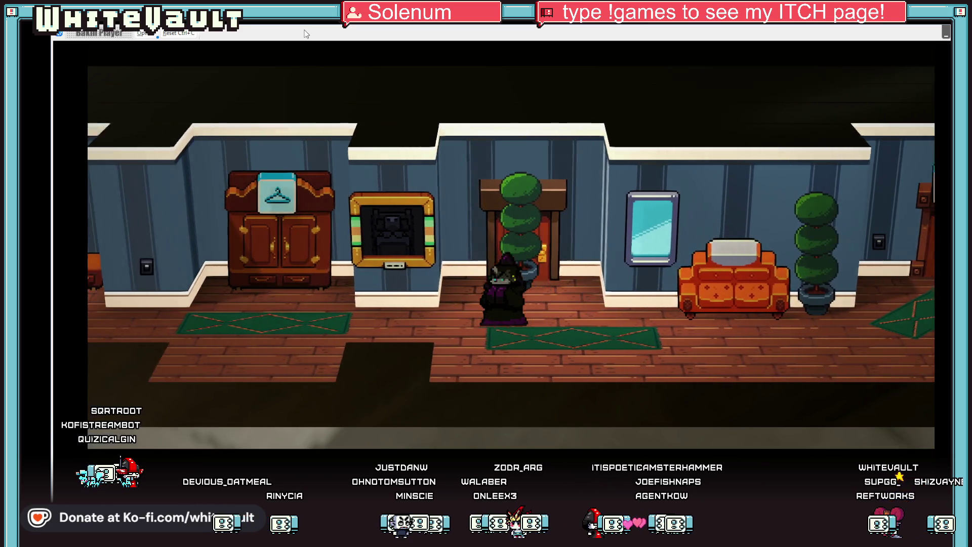
{"action": "key", "text": "Left"}
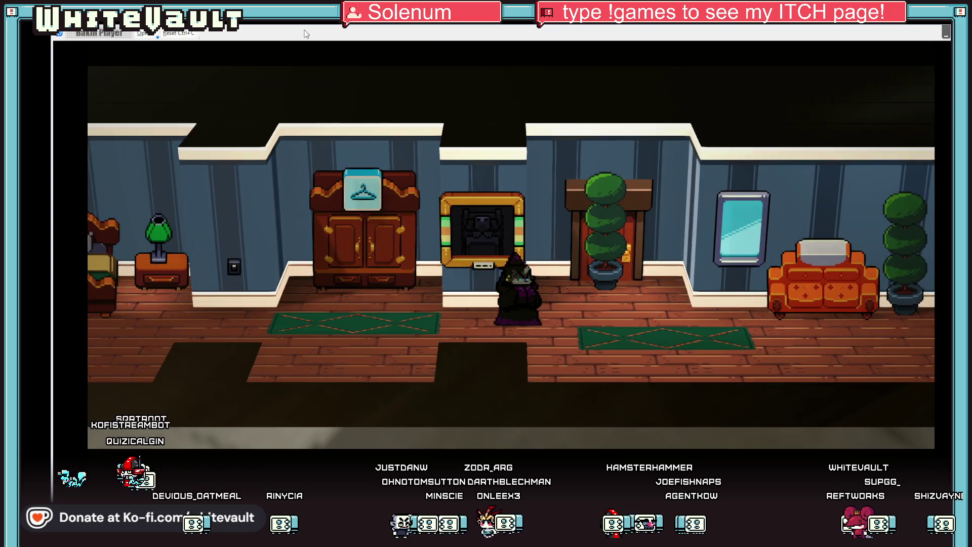
{"action": "key", "text": "Right"}
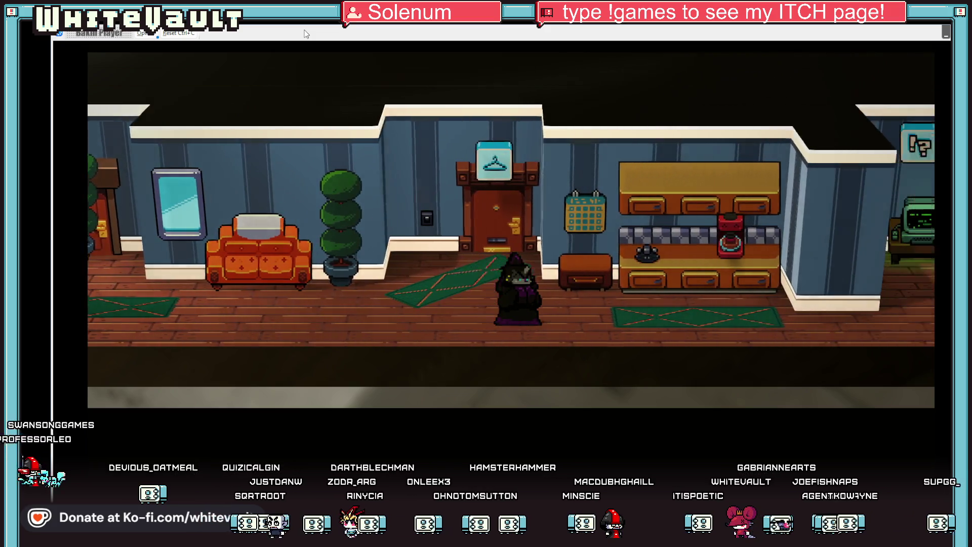
{"action": "key", "text": "Right"}
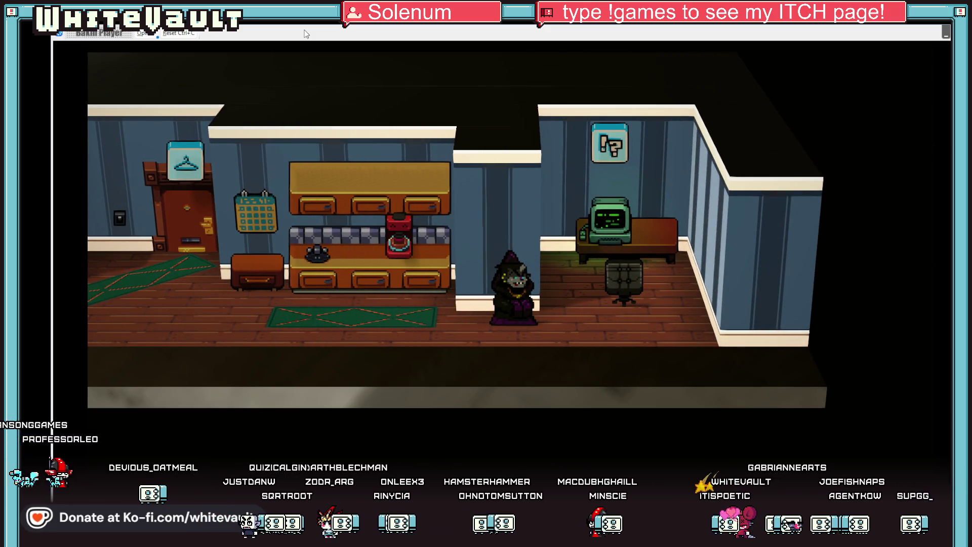
{"action": "key", "text": "Left"}
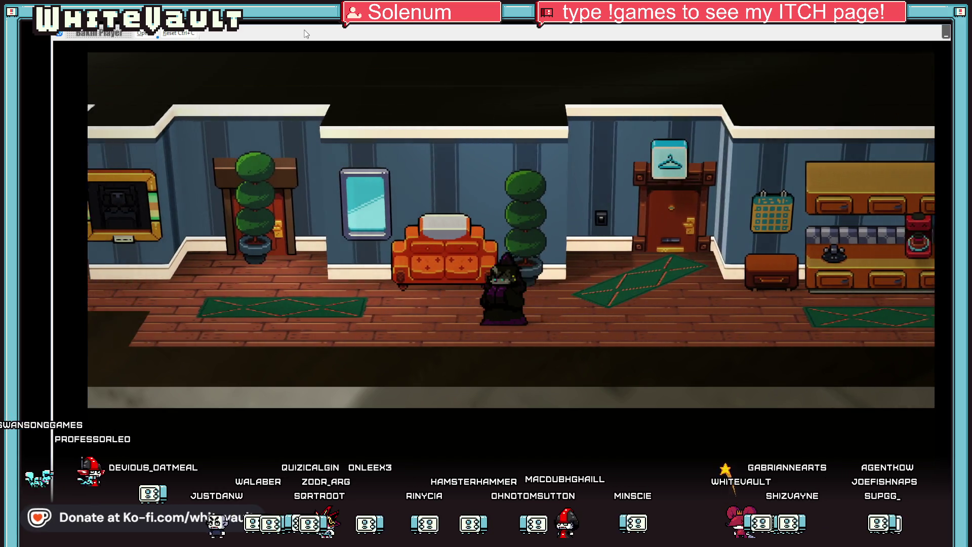
{"action": "key", "text": "Right"}
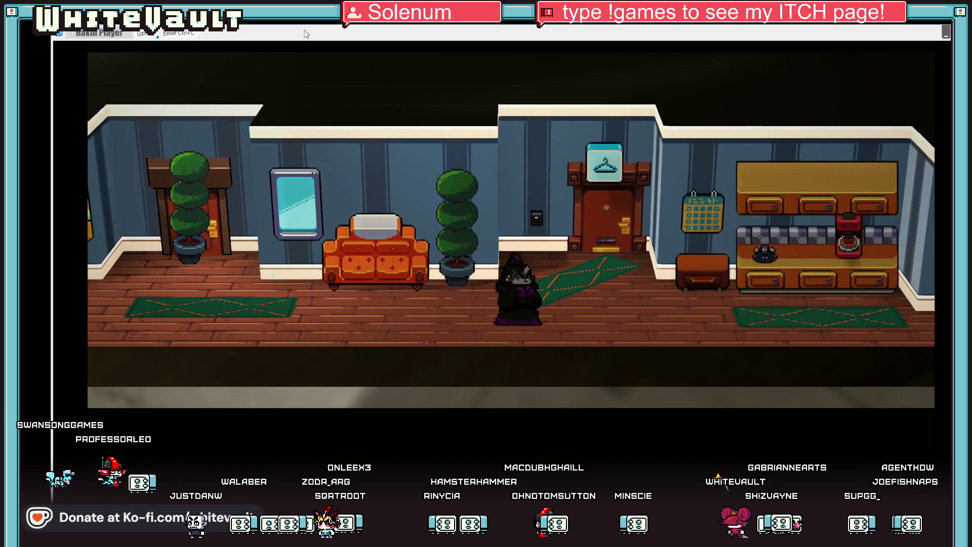
Step: Walk the caped character back and forth down the hallway to the wardrobe
{"action": "key", "text": "Left"}
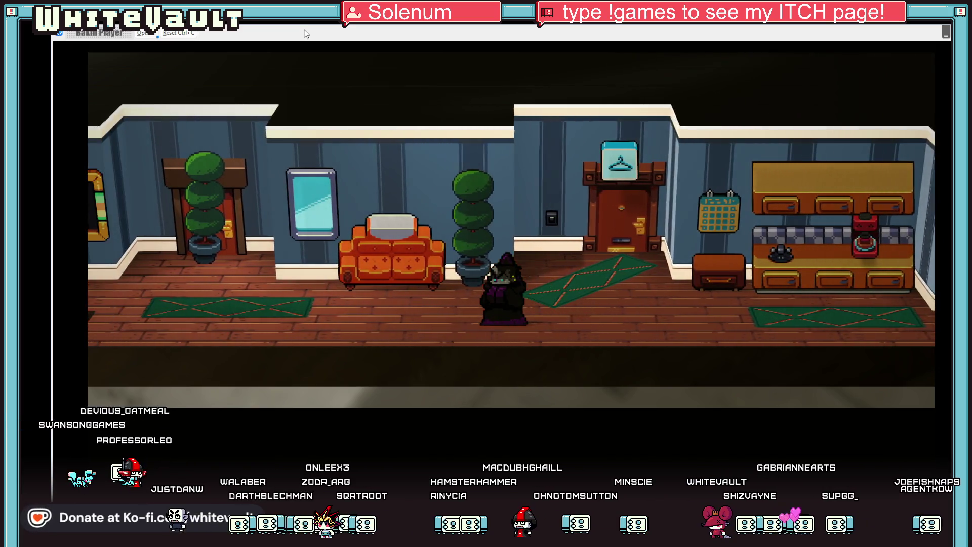
{"action": "key", "text": "Left"}
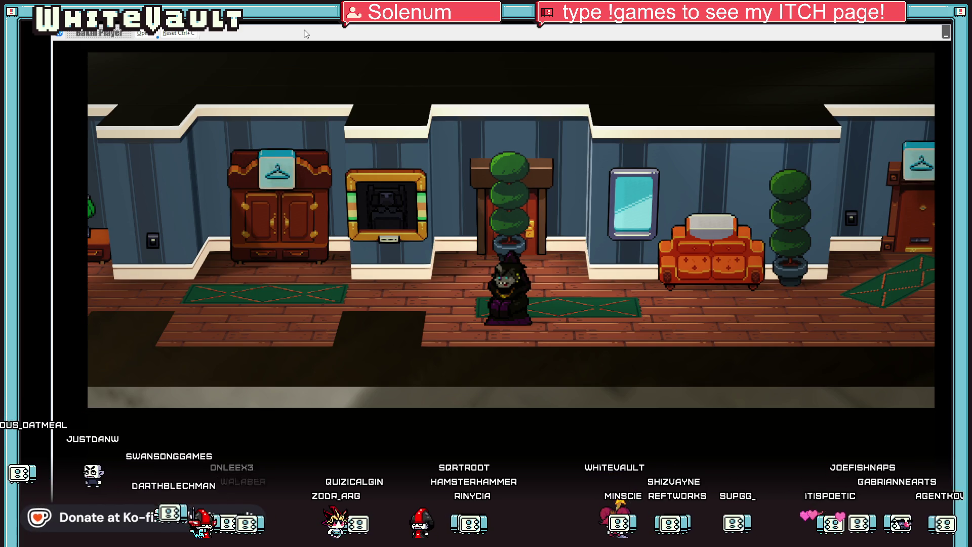
{"action": "key", "text": "Right"}
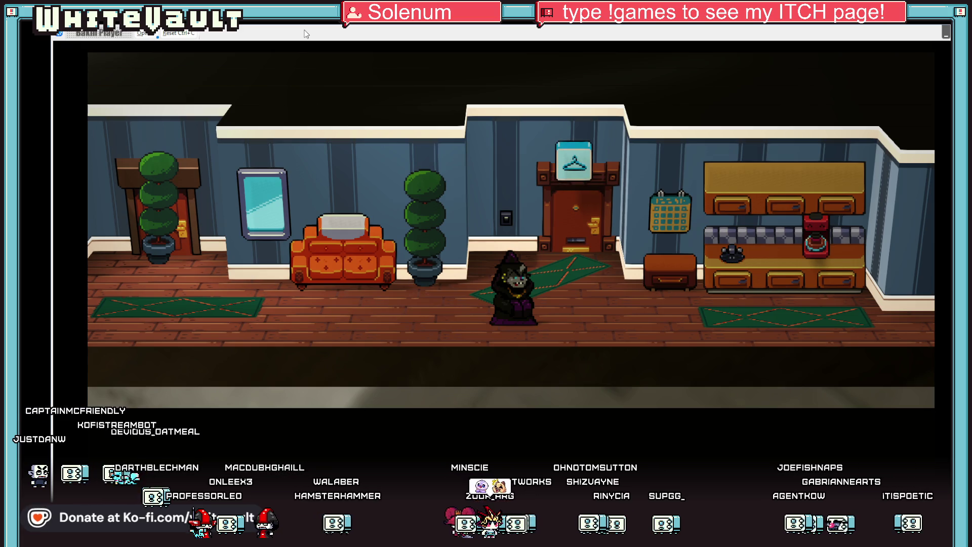
{"action": "key", "text": "Left"}
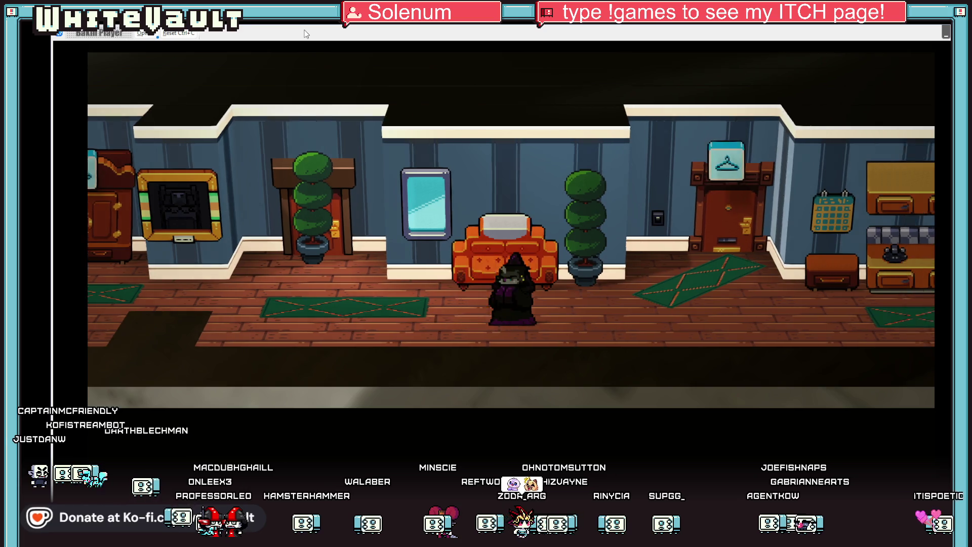
{"action": "key", "text": "Right"}
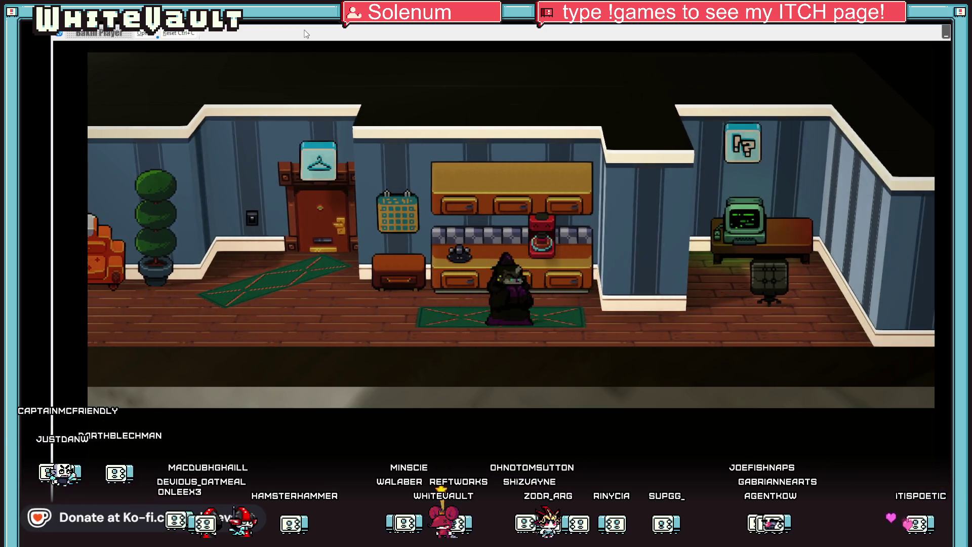
{"action": "key", "text": "Left"}
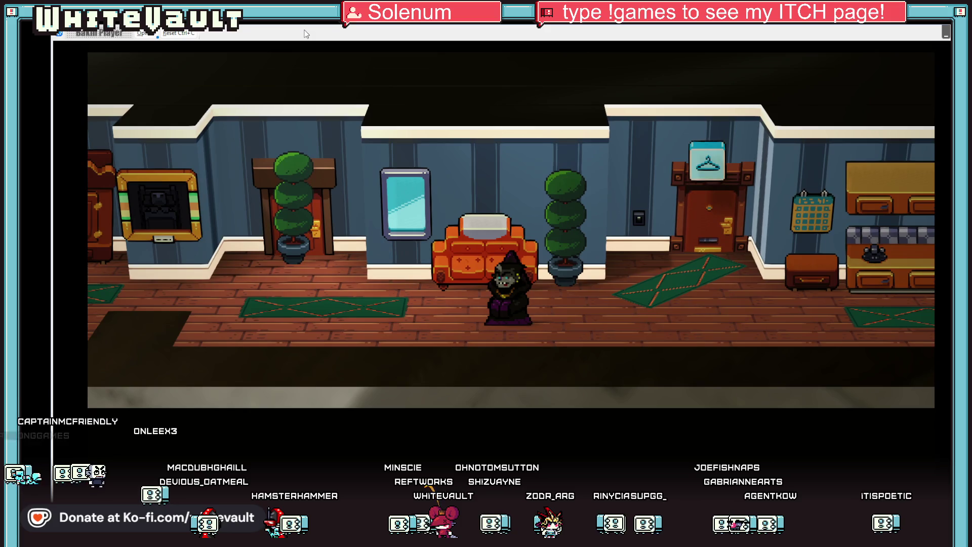
{"action": "key", "text": "Left"}
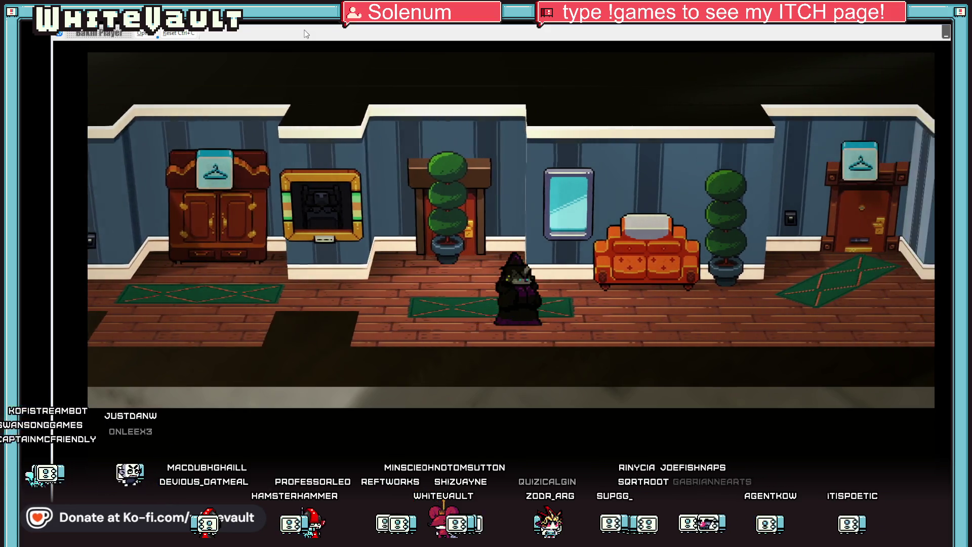
{"action": "key", "text": "Right"}
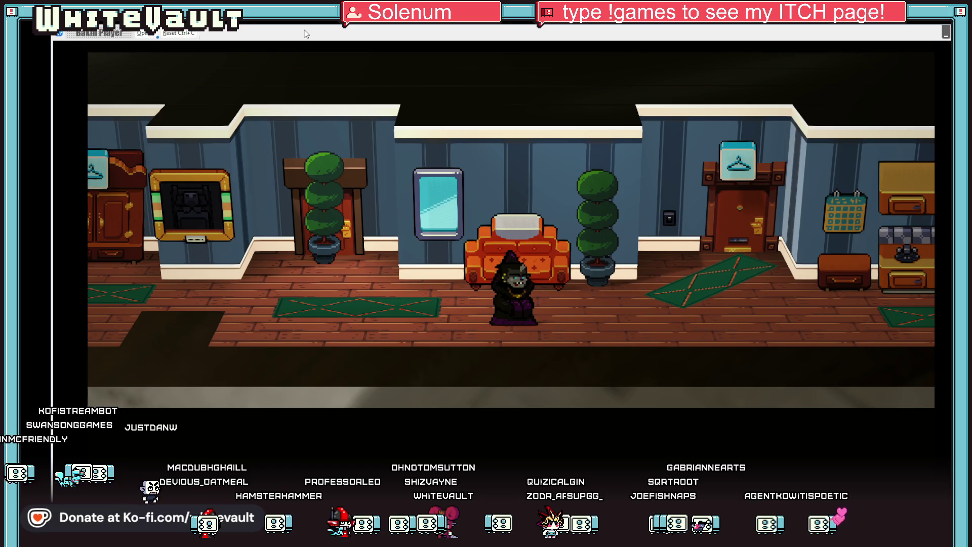
{"action": "key", "text": "Left"}
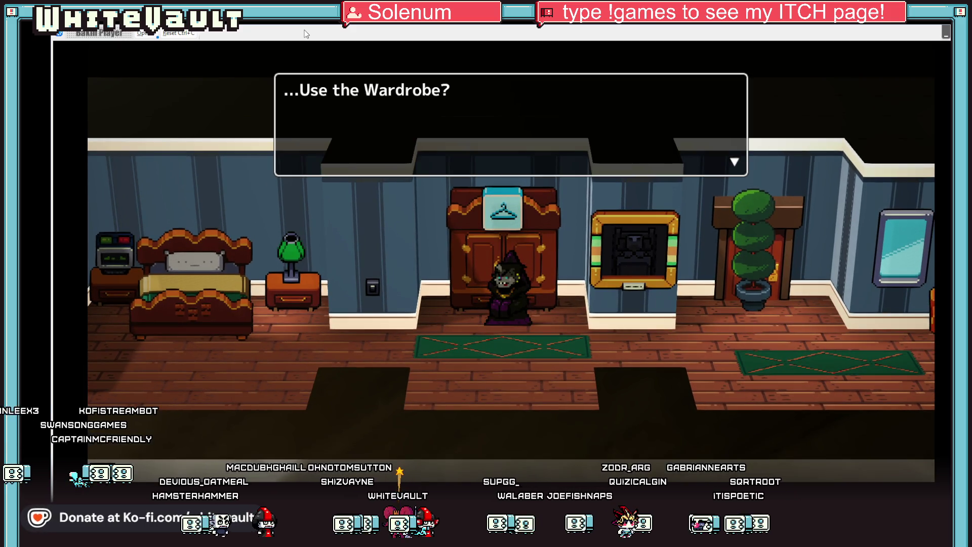
Step: Use the wardrobe to enter the change room, walk among the mannequins, then switch to Aseprite
{"action": "key", "text": "Return"}
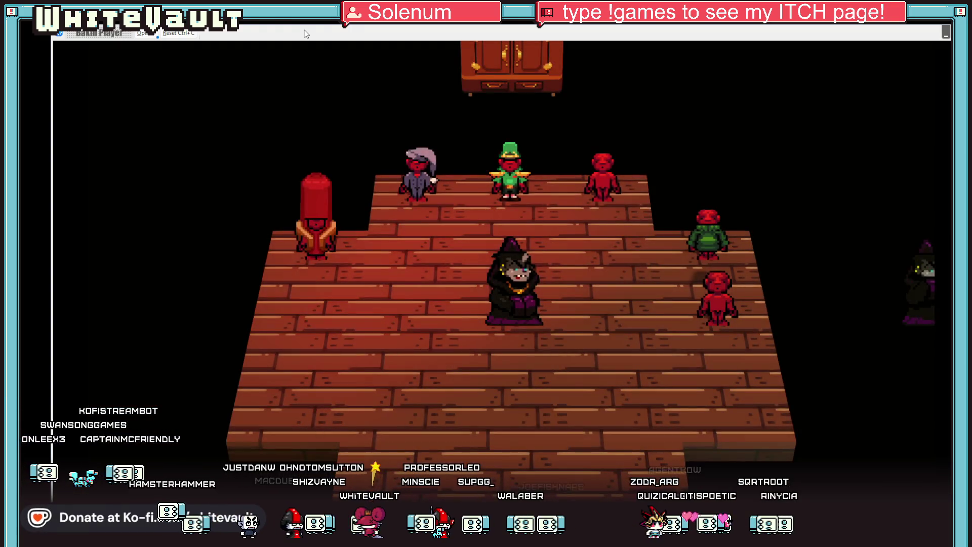
{"action": "key", "text": "Left"}
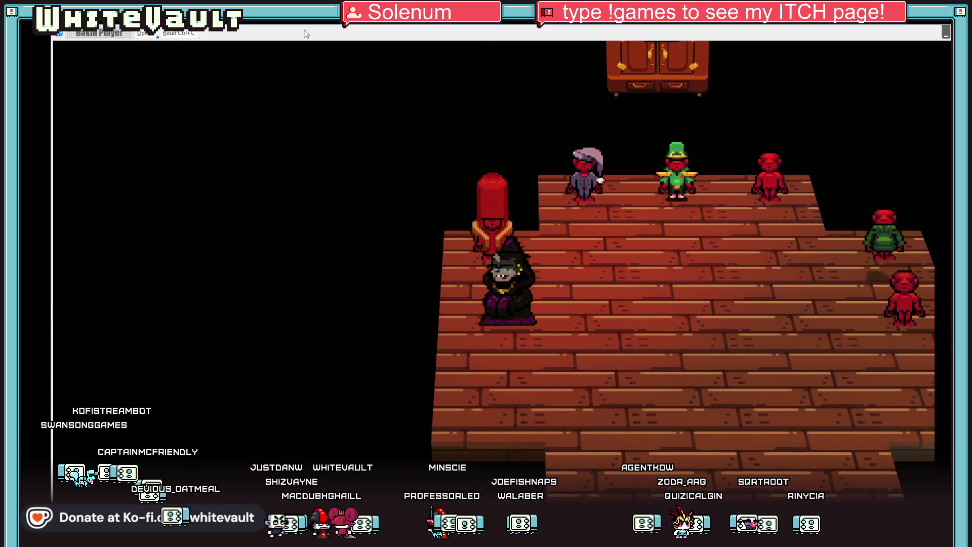
{"action": "key", "text": "Right"}
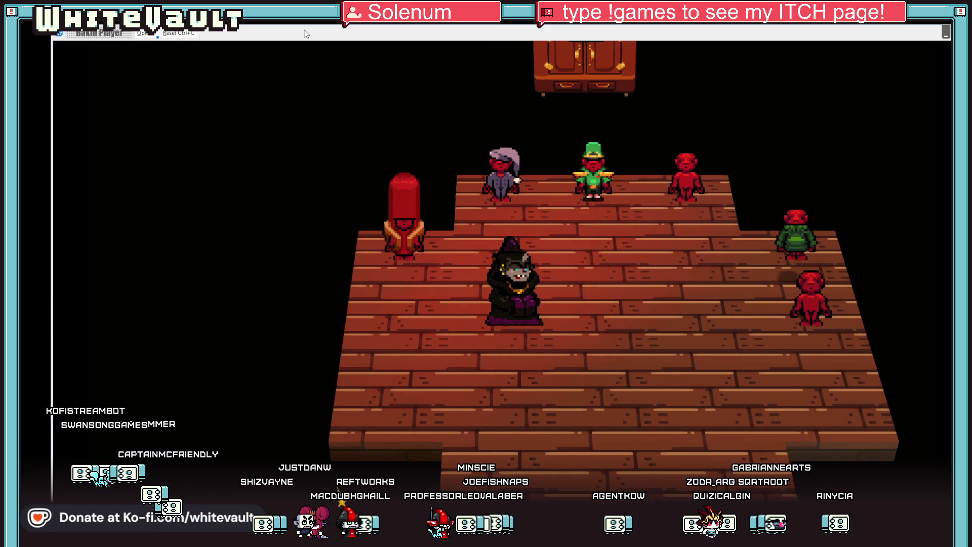
{"action": "key", "text": "Up"}
{"action": "key", "text": "Right"}
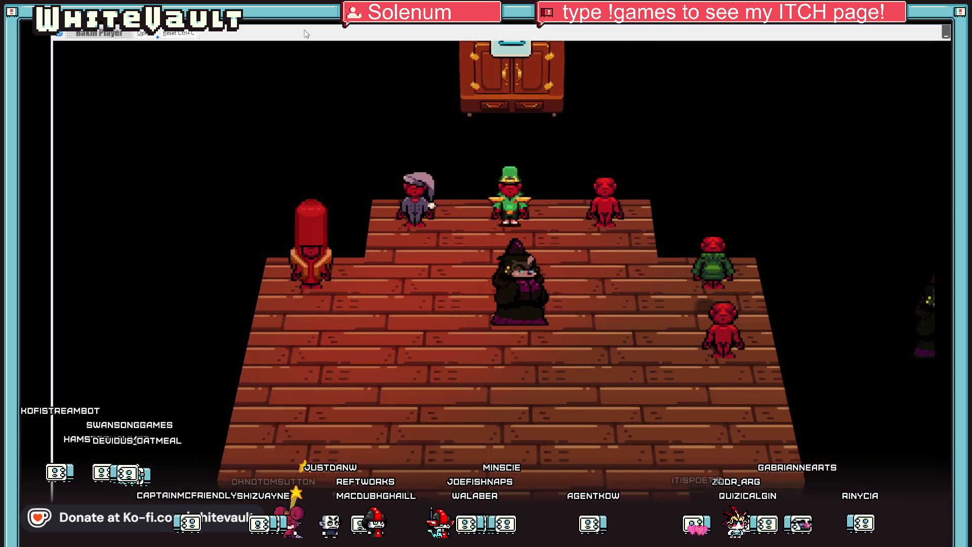
{"action": "key", "text": "Right"}
{"action": "key", "text": "Down"}
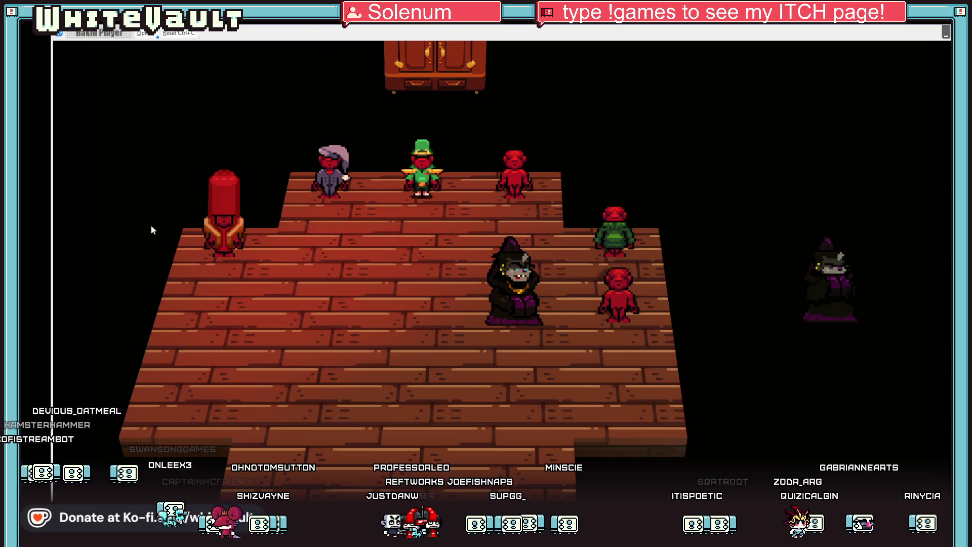
{"action": "key", "text": "alt+Tab"}
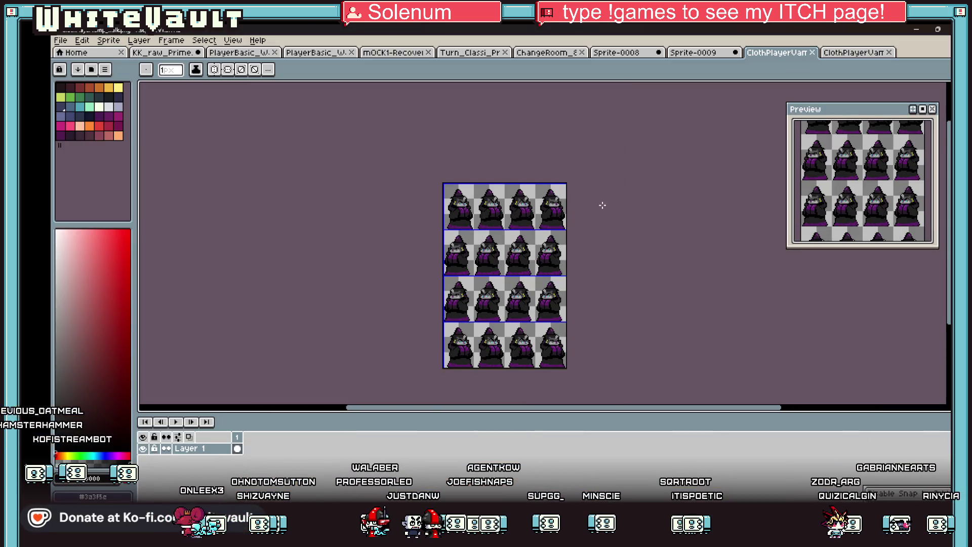
Step: Flip through the Sprite-0009, PlayerBasic and KK_raw_Prime sprite sheets
{"action": "left_click", "coordinate": [688, 55]}
{"action": "left_click", "coordinate": [224, 51]}
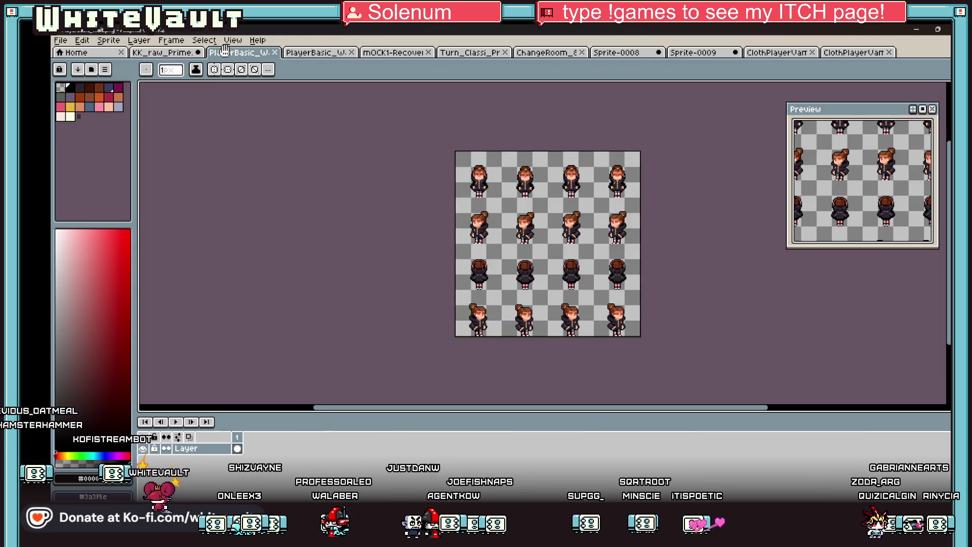
{"action": "left_click", "coordinate": [162, 52]}
{"action": "scroll", "coordinate": [503, 333], "scroll_direction": "down", "scroll_amount": 3}
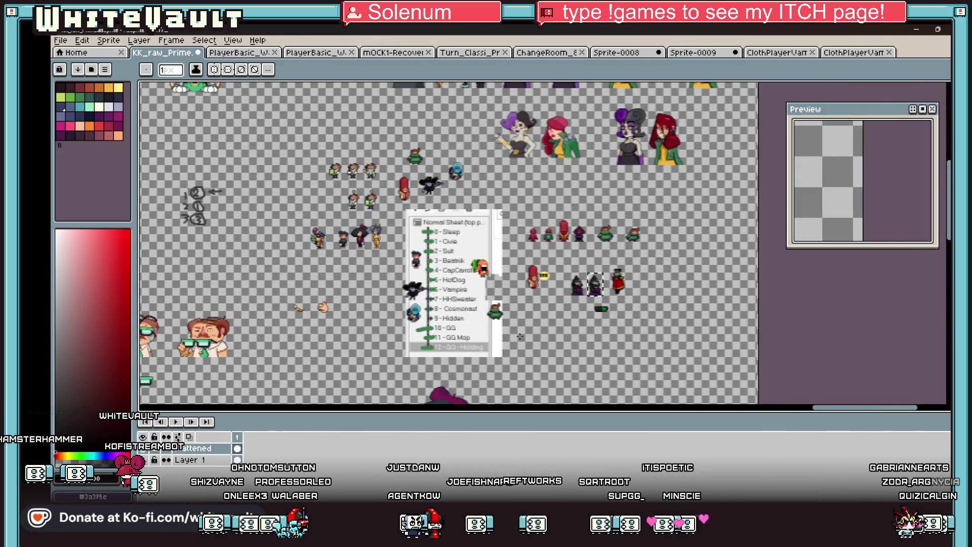
{"action": "scroll", "coordinate": [502, 333], "scroll_direction": "up", "scroll_amount": 2}
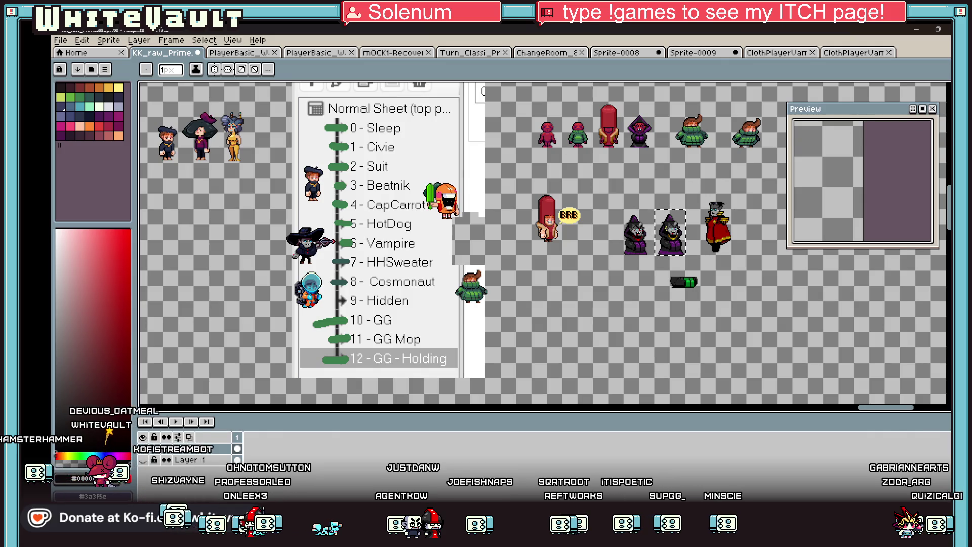
Step: Marquee-select the area around the carrot costume sprite, then return to the Bakin play-test
{"action": "key", "text": "m"}
{"action": "key", "text": "ctrl+d"}
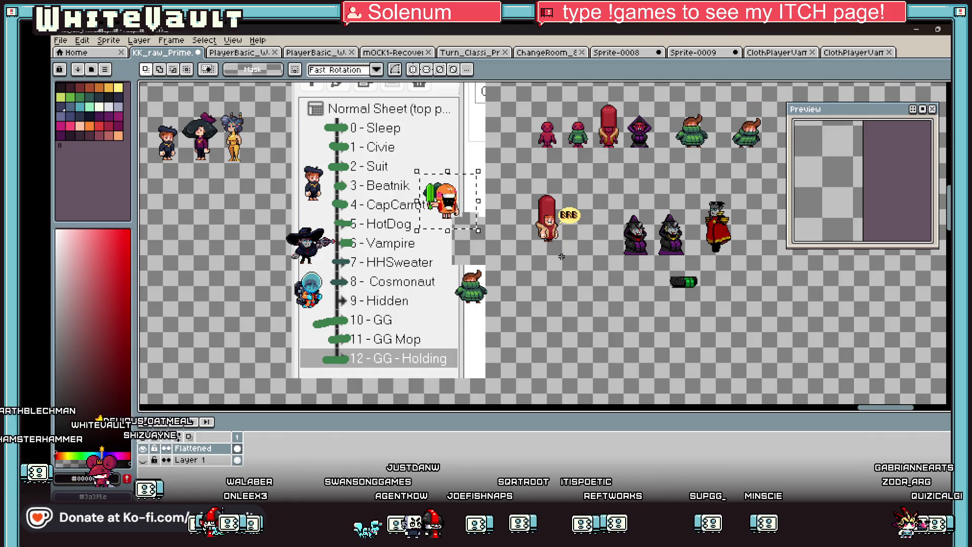
{"action": "left_click_drag", "start_coordinate": [278, 151], "coordinate": [342, 220]}
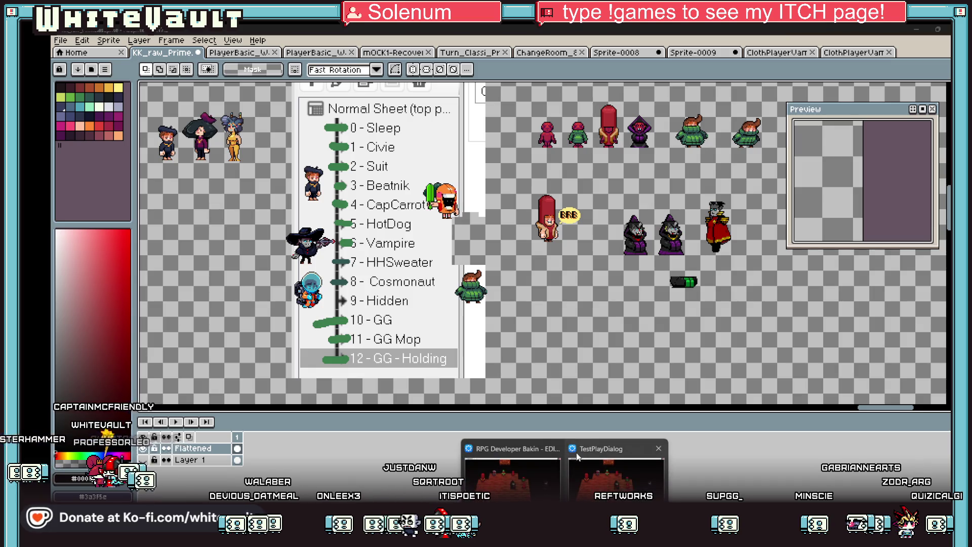
{"action": "key", "text": "alt+Tab"}
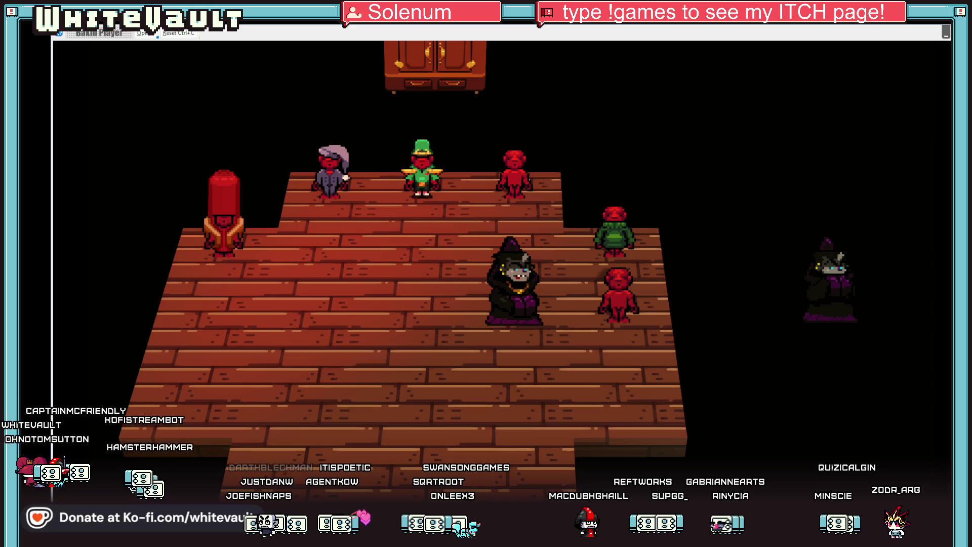
Step: Walk the caped player across the change room to the hot dog mannequin and ask to change
{"action": "key", "text": "Left"}
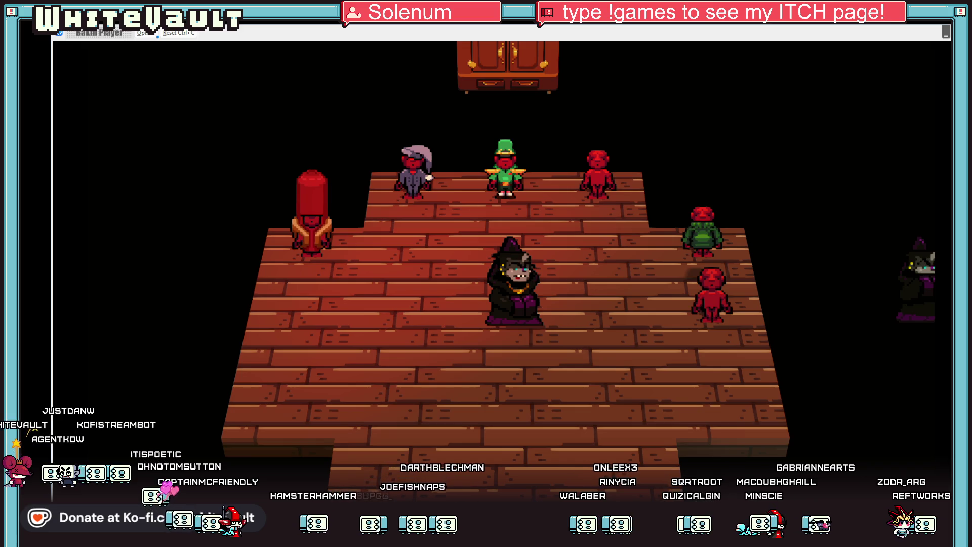
{"action": "key", "text": "Left"}
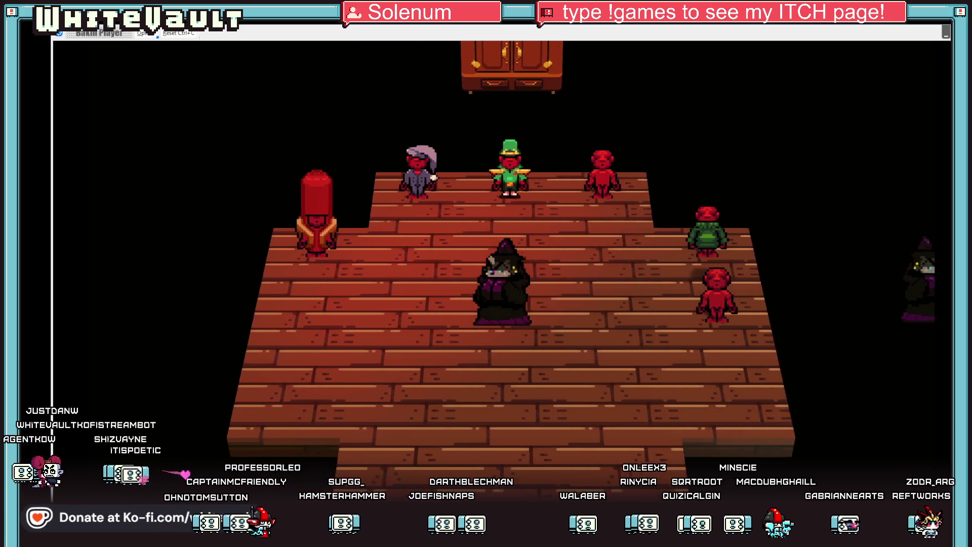
{"action": "key", "text": "Right"}
{"action": "key", "text": "Left"}
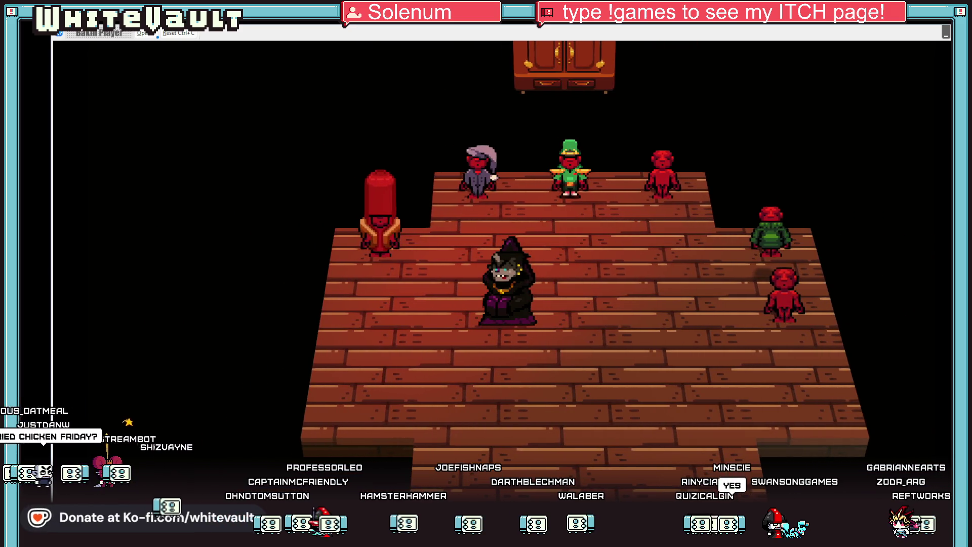
{"action": "key", "text": "Right"}
{"action": "key", "text": "Left"}
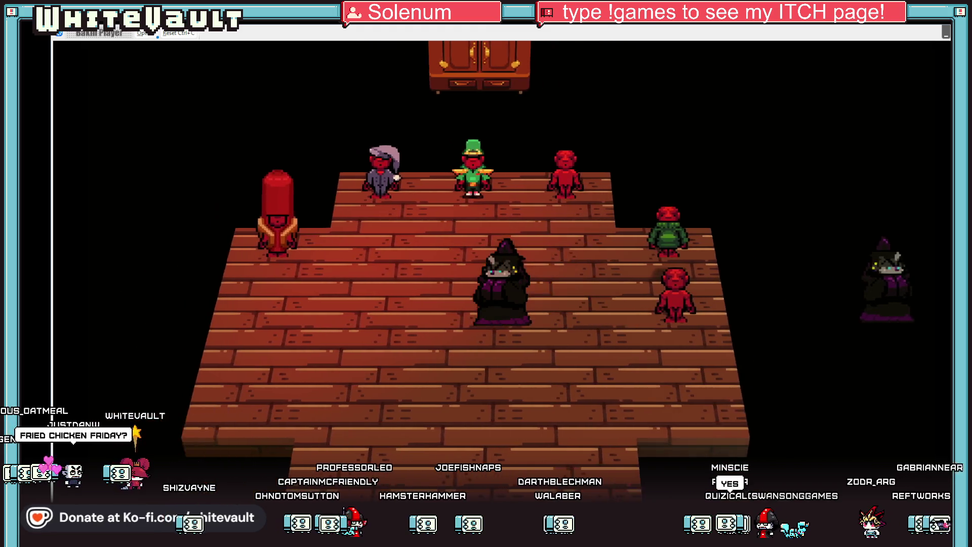
{"action": "key", "text": "Right"}
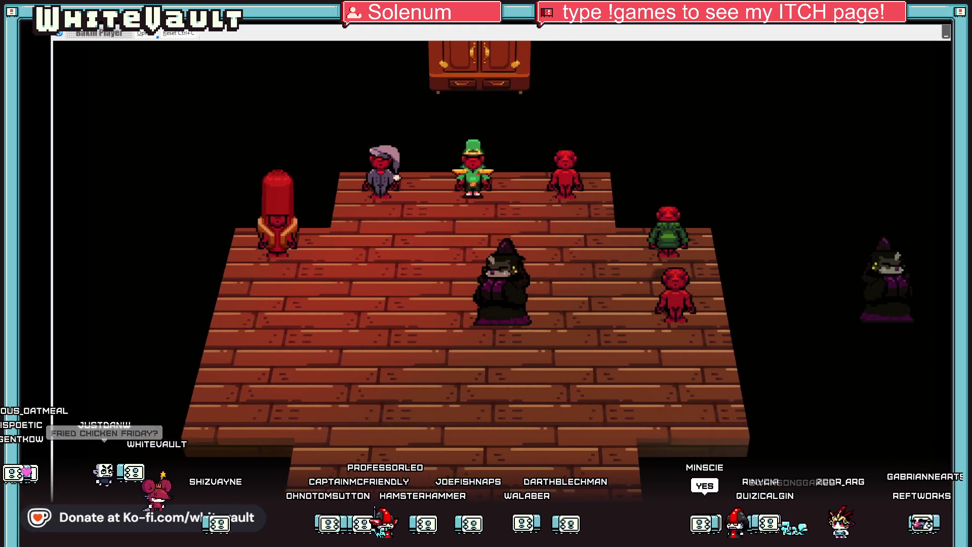
{"action": "key", "text": "Left"}
{"action": "key", "text": "Left"}
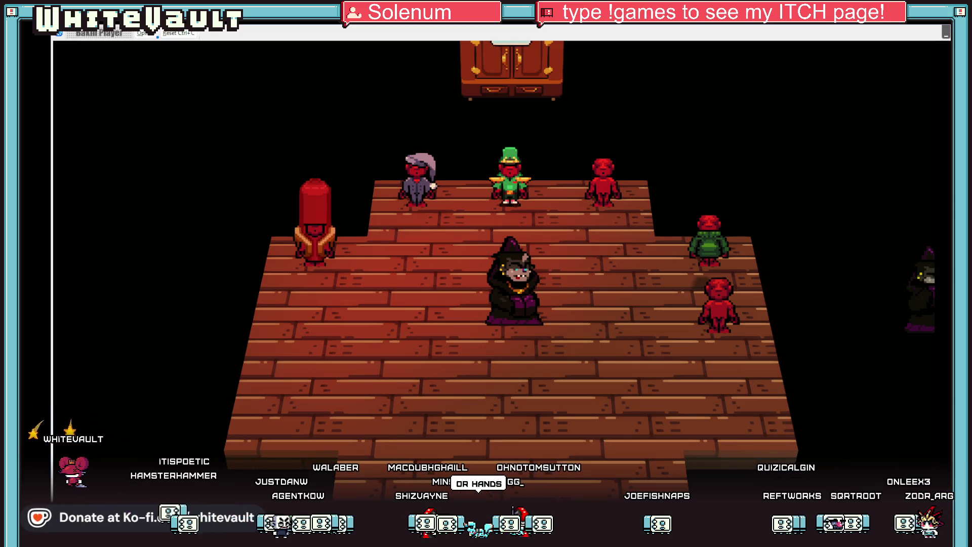
{"action": "key", "text": "Left"}
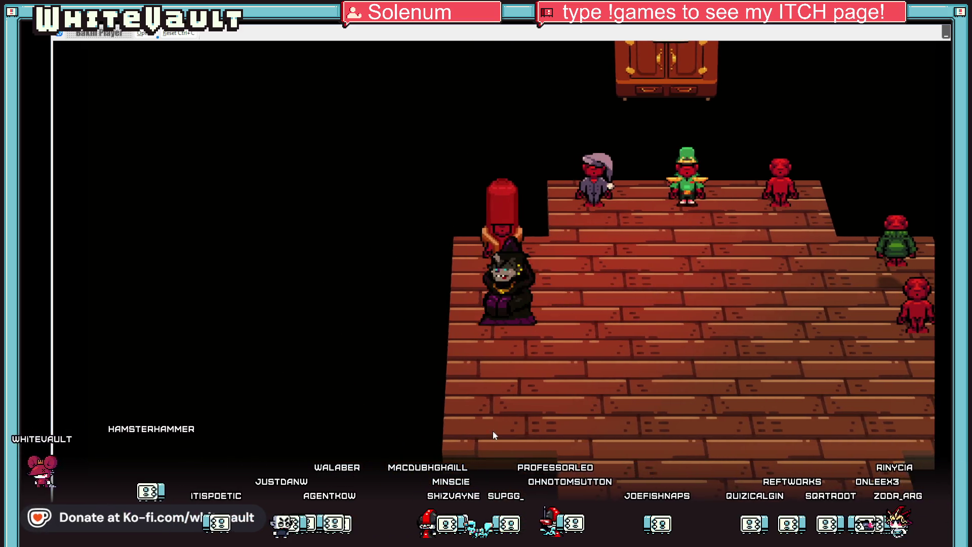
{"action": "key", "text": "Return"}
{"action": "key", "text": "Return"}
{"action": "key", "text": "Return"}
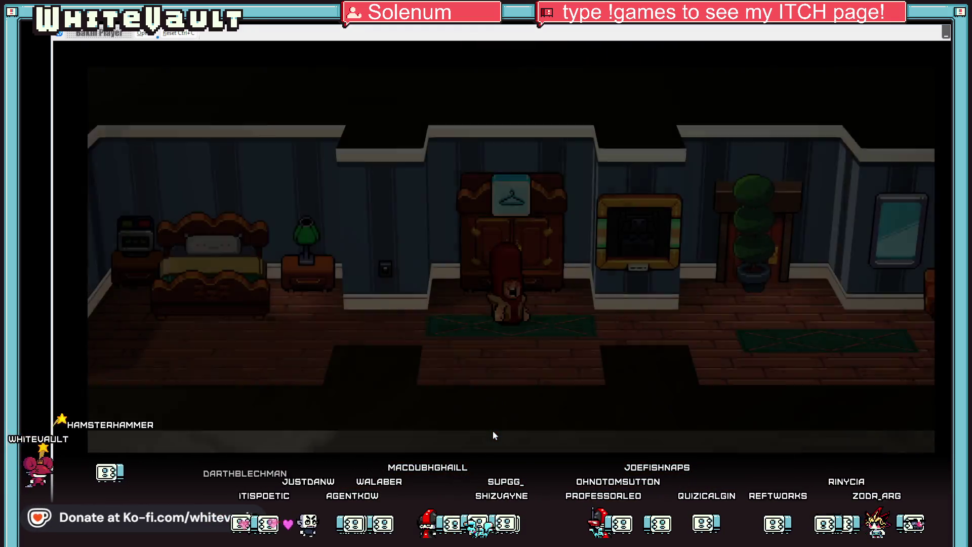
Step: Use the wardrobe and change the player into the cozy sweater
{"action": "key", "text": "Left"}
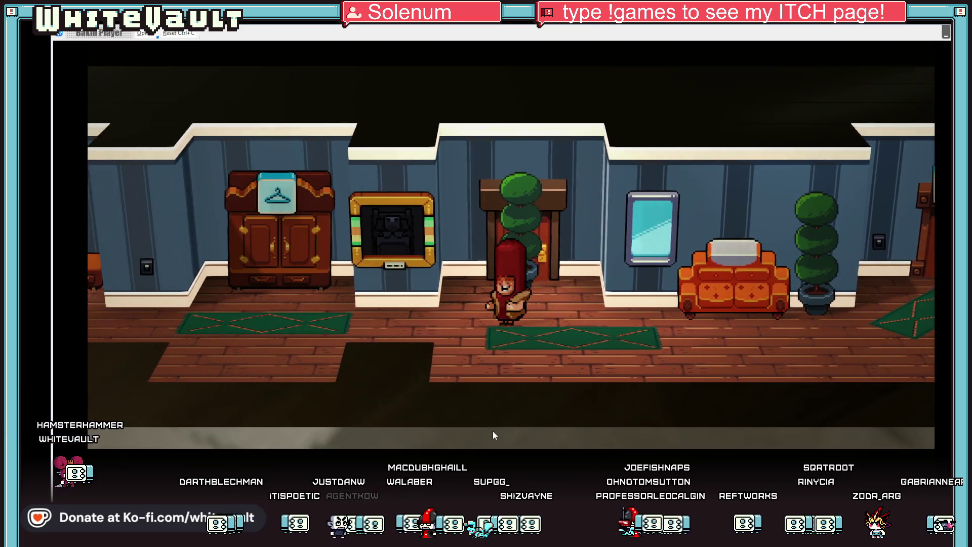
{"action": "key", "text": "Return"}
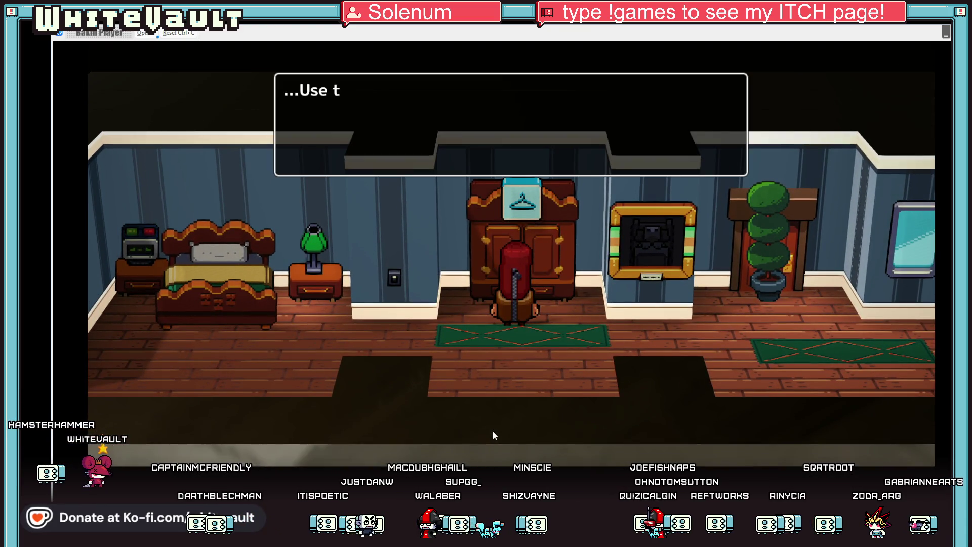
{"action": "key", "text": "Return"}
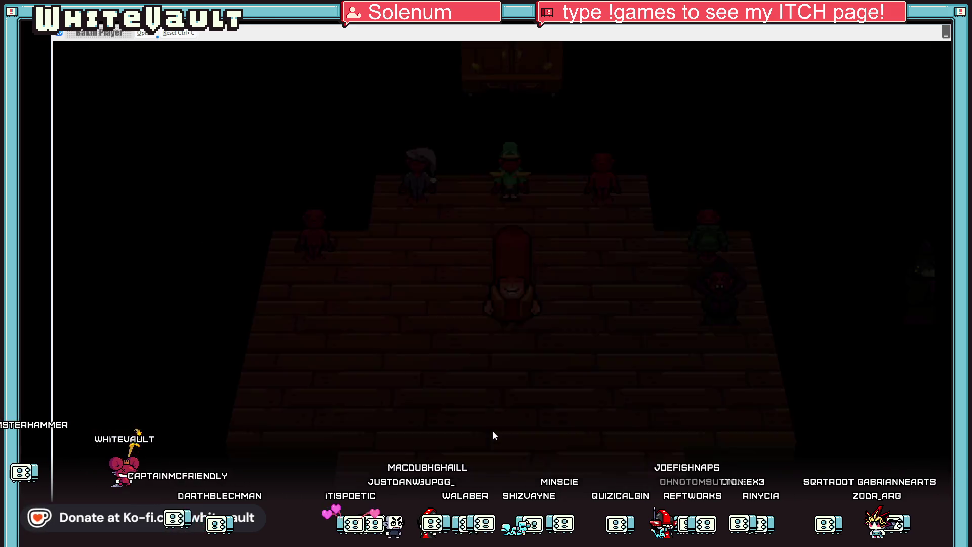
{"action": "key", "text": "Right"}
{"action": "key", "text": "Return"}
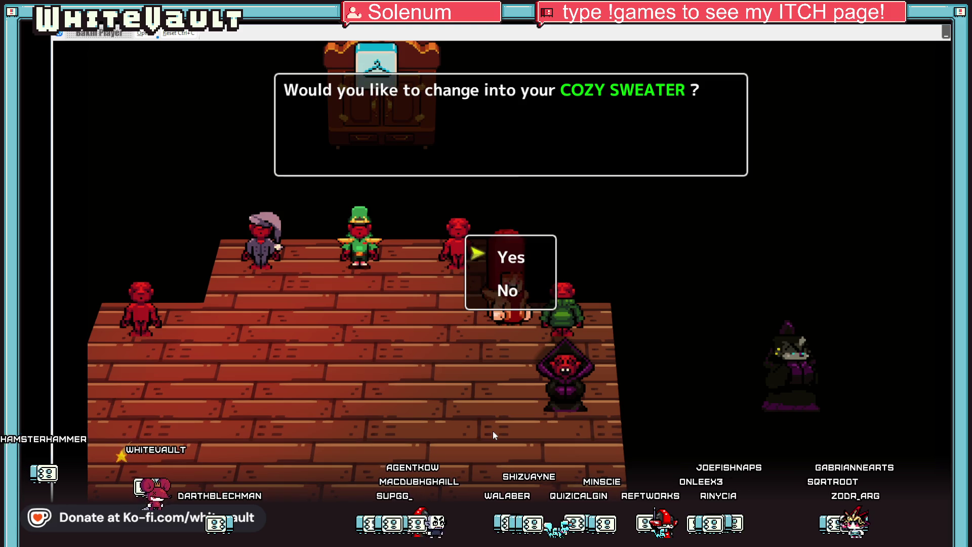
{"action": "key", "text": "Return"}
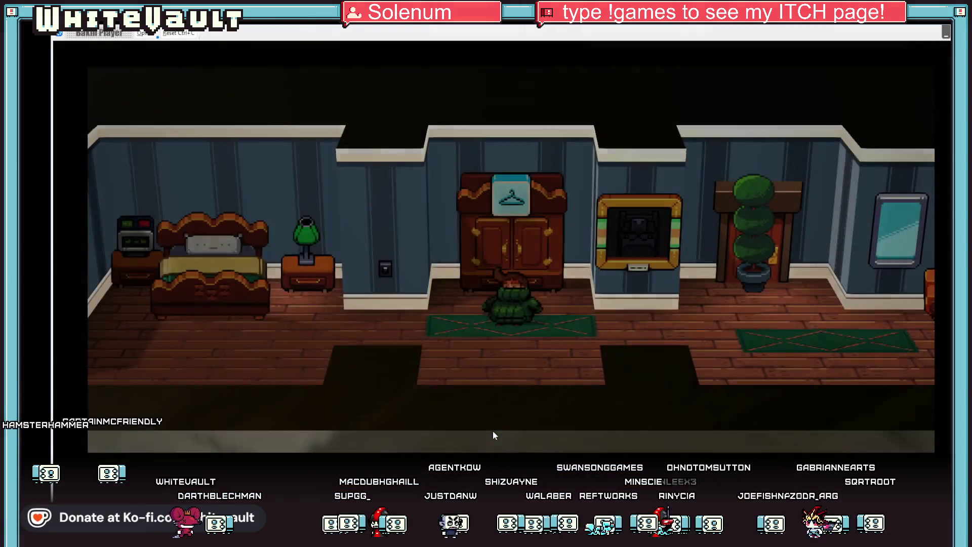
Step: Use the wardrobe again, change into the employee uniform, then end the test play
{"action": "key", "text": "Left"}
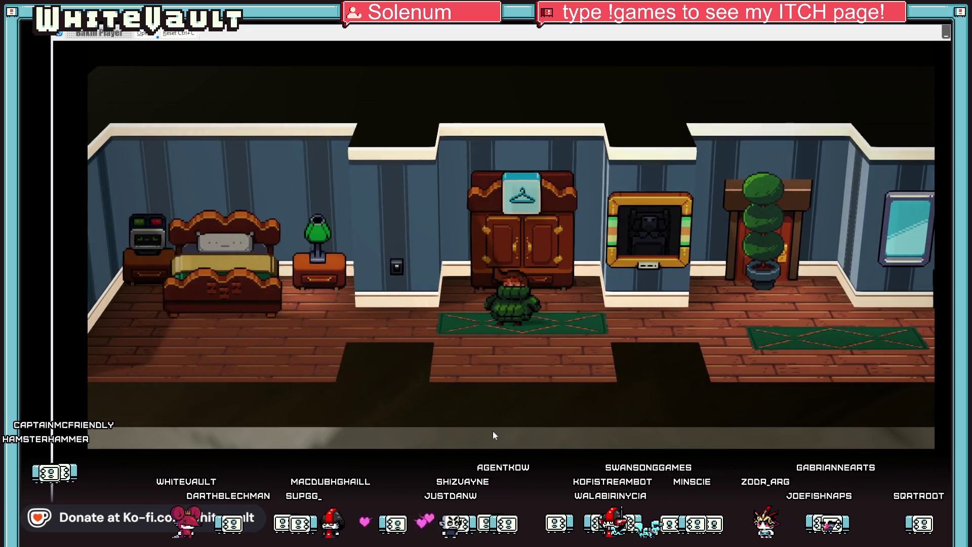
{"action": "key", "text": "Return"}
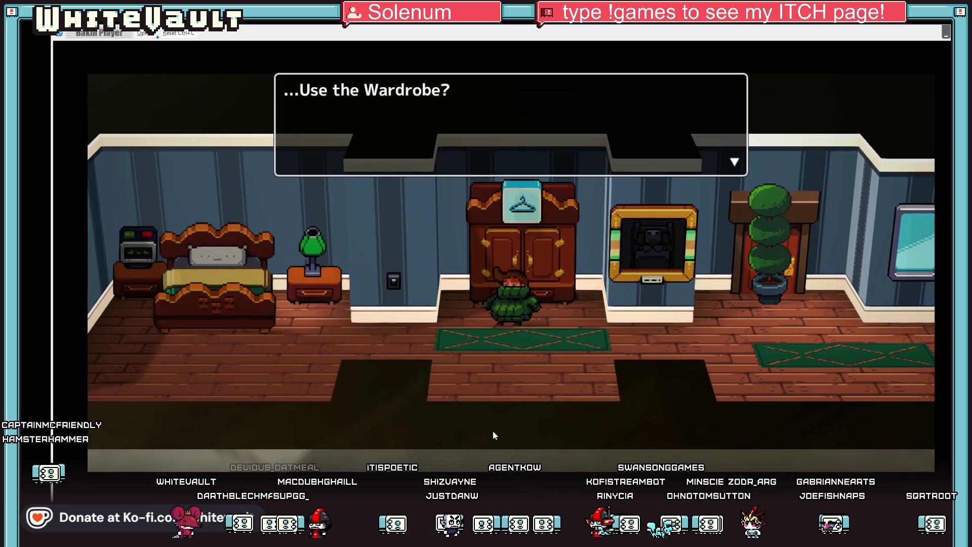
{"action": "key", "text": "Return"}
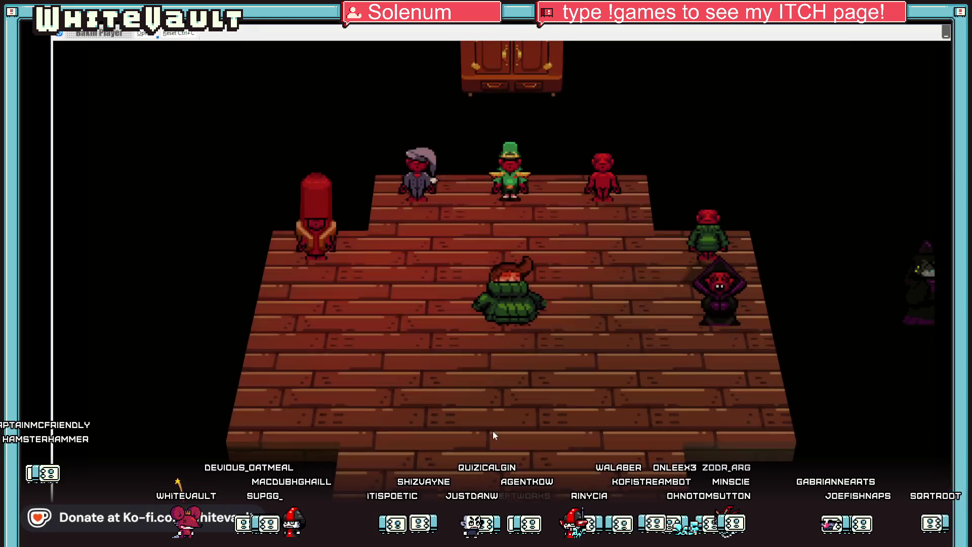
{"action": "key", "text": "Up"}
{"action": "key", "text": "Return"}
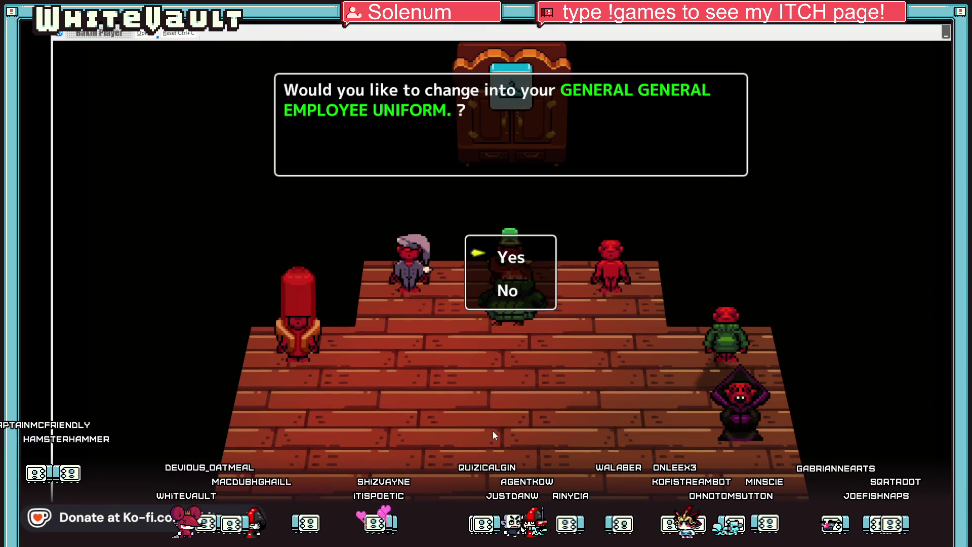
{"action": "key", "text": "Return"}
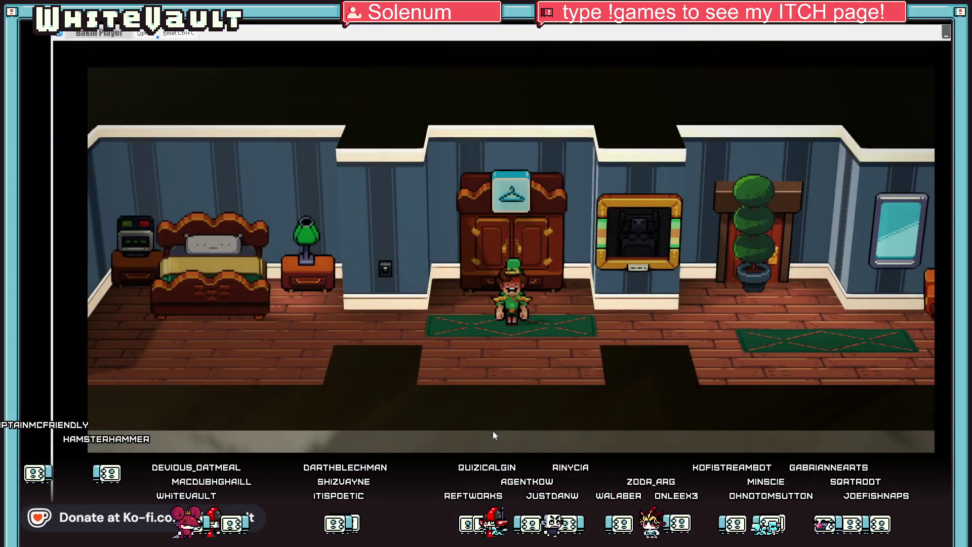
{"action": "key", "text": "Right"}
{"action": "key", "text": "Right"}
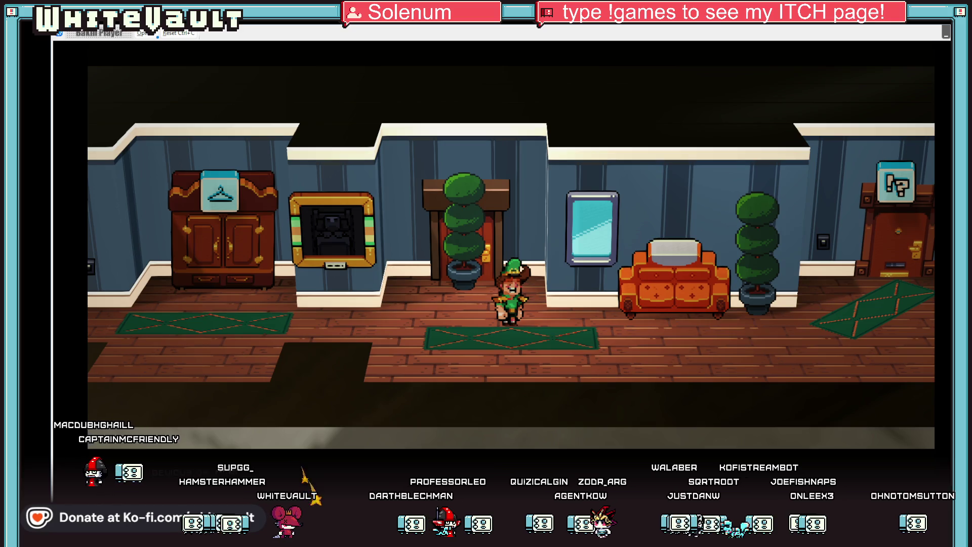
{"action": "key", "text": "alt+F4"}
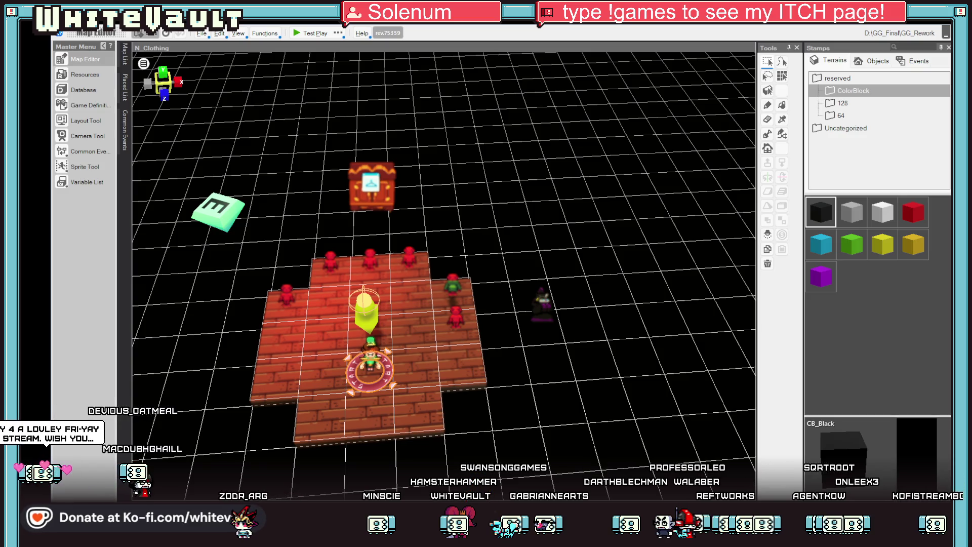
Step: Save the project with Ctrl+S, then switch over to Aseprite
{"action": "key", "text": "ctrl+s"}
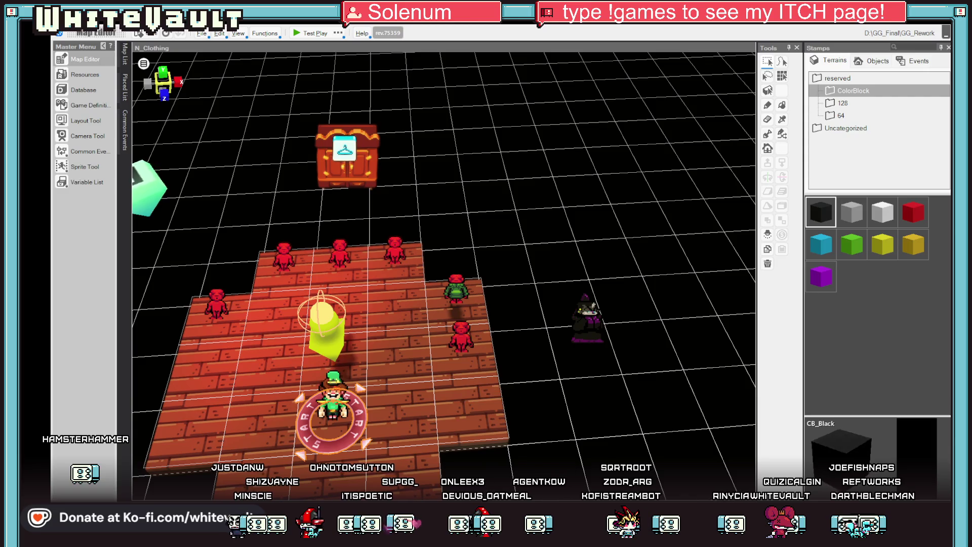
{"action": "key", "text": "alt+Tab"}
Step: Cycle through the open sprite tabs and settle on the last ClothPlayerVamp cape sheet
{"action": "left_click", "coordinate": [248, 53]}
{"action": "left_click", "coordinate": [318, 52]}
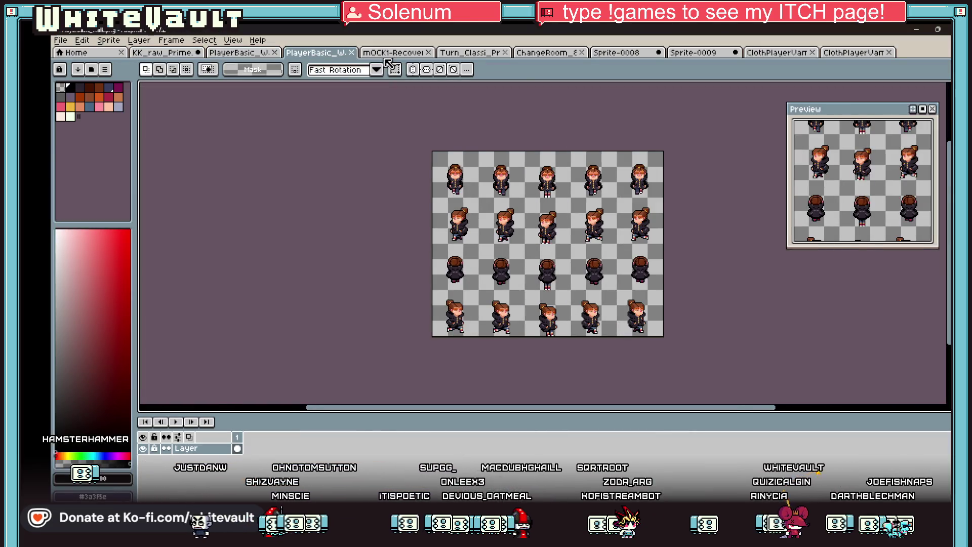
{"action": "left_click", "coordinate": [390, 53]}
{"action": "scroll", "coordinate": [472, 202], "scroll_direction": "up", "scroll_amount": 2}
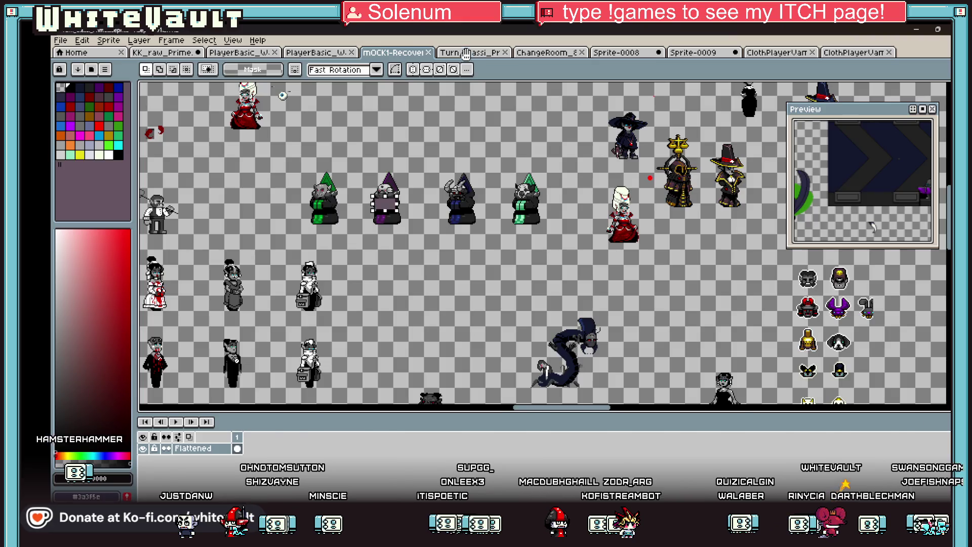
{"action": "key", "text": "ctrl+Tab"}
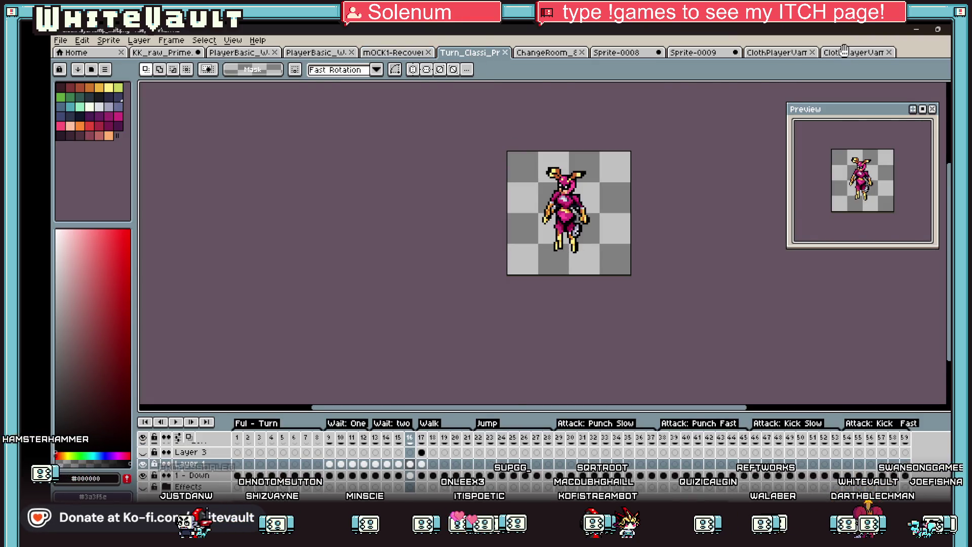
{"action": "left_click", "coordinate": [844, 52]}
{"action": "scroll", "coordinate": [658, 192], "scroll_direction": "down", "scroll_amount": 3}
{"action": "scroll", "coordinate": [658, 192], "scroll_direction": "up", "scroll_amount": 1}
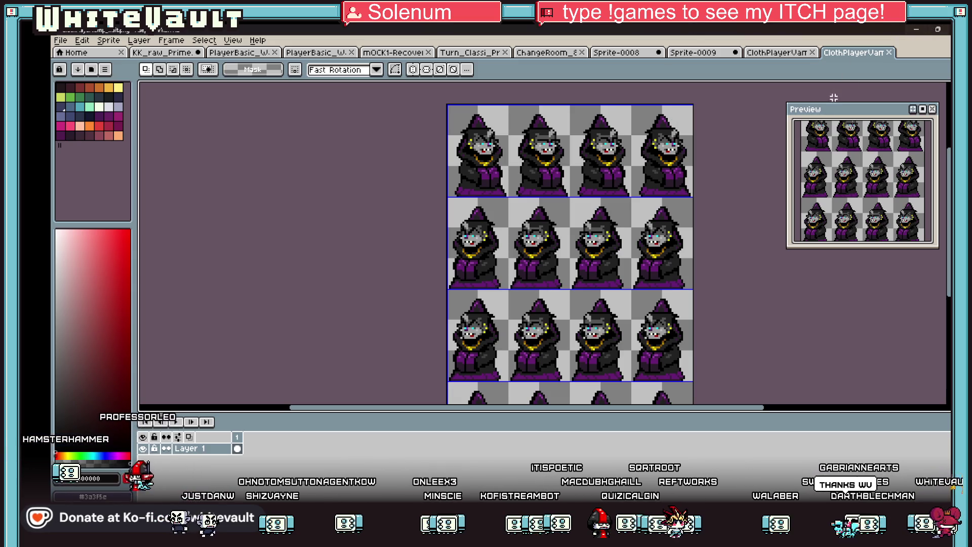
{"action": "left_click", "coordinate": [771, 51]}
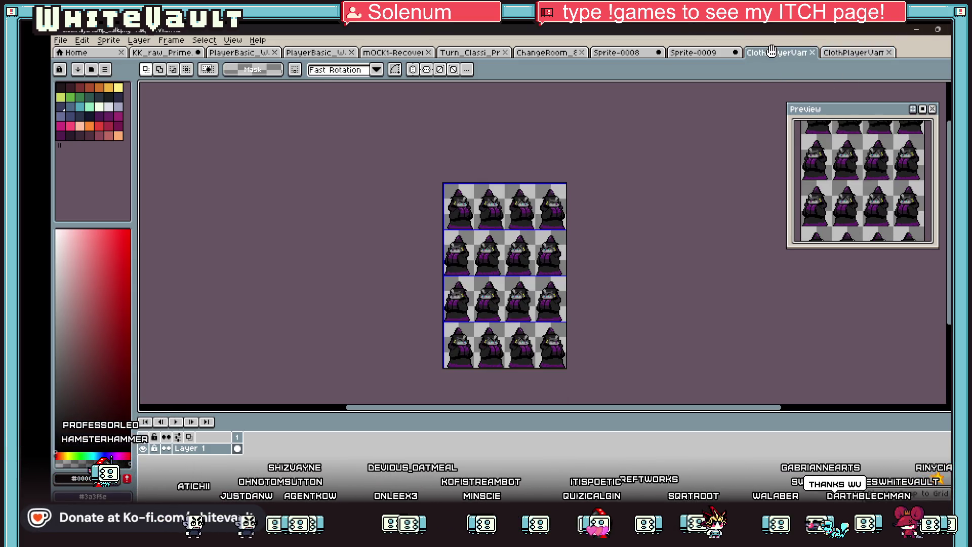
{"action": "left_click", "coordinate": [852, 53]}
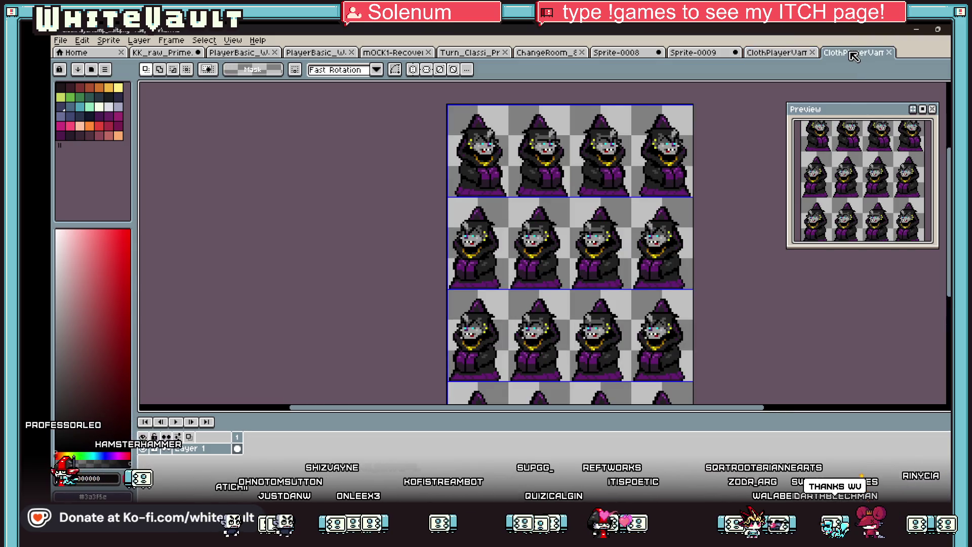